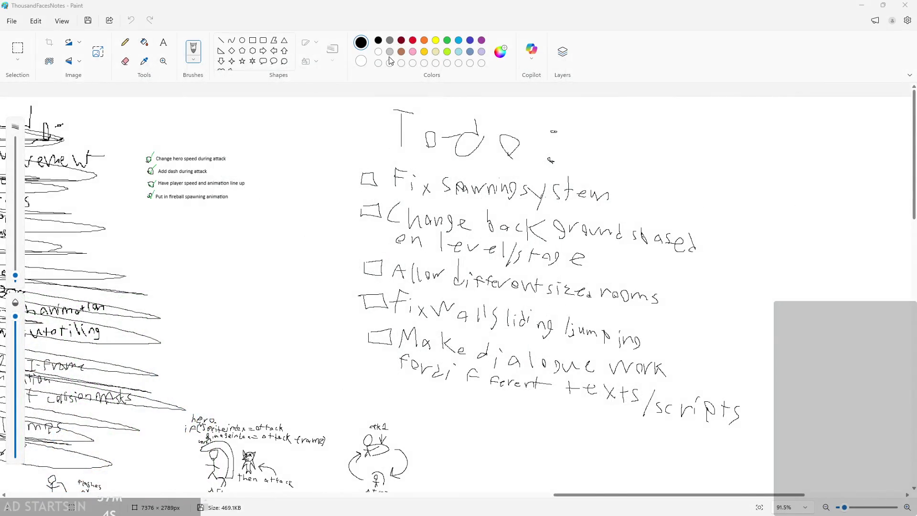
Set the Paint brush to 6 px and pick green from the Colors palette.
{"action": "scroll", "coordinate": [178, 106], "scroll_direction": "down", "scroll_amount": 5, "text": "ctrl"}
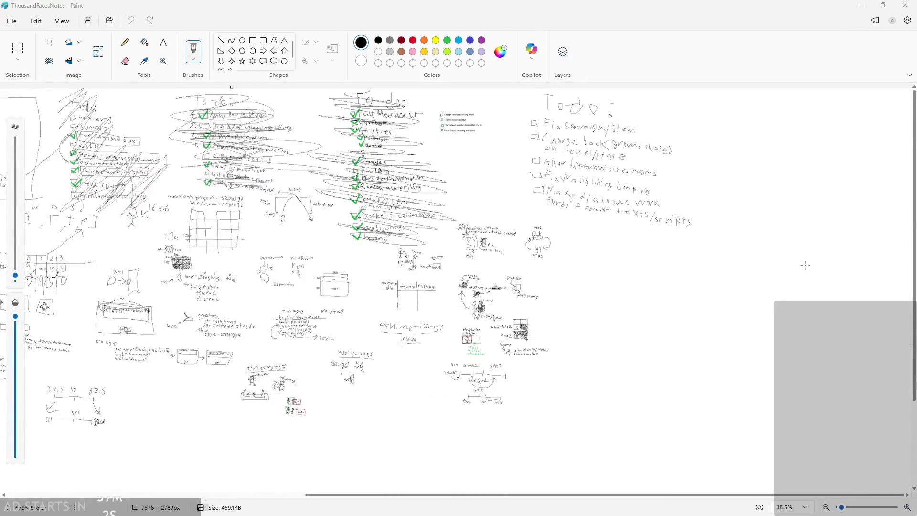
{"action": "scroll", "coordinate": [625, 251], "scroll_direction": "up", "scroll_amount": 3, "text": "ctrl"}
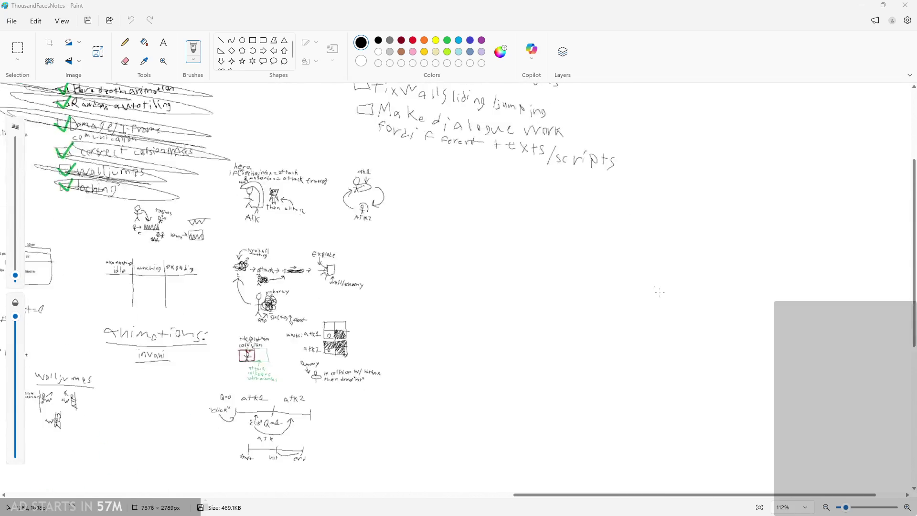
{"action": "scroll", "coordinate": [282, 225], "scroll_direction": "up", "scroll_amount": 2, "text": "ctrl"}
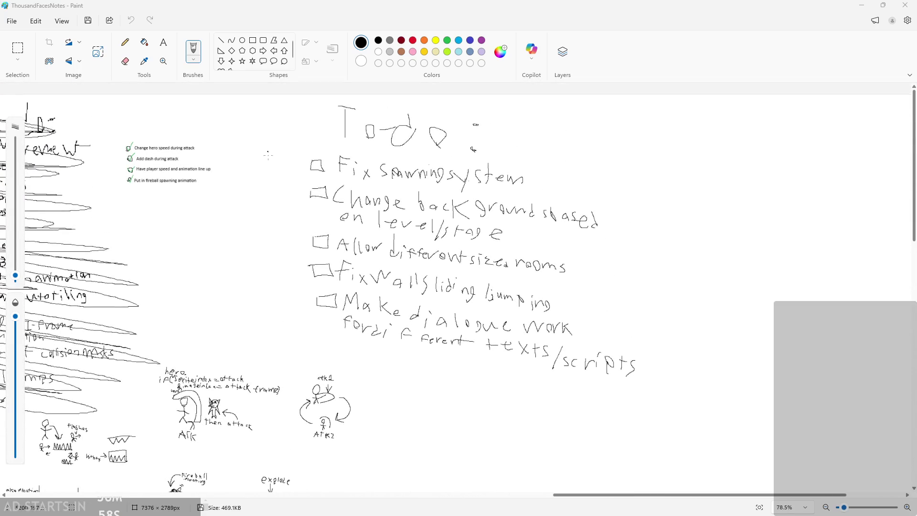
{"action": "left_click_drag", "start_coordinate": [19, 285], "coordinate": [43, 271]}
{"action": "left_click", "coordinate": [447, 41]}
{"action": "scroll", "coordinate": [306, 138], "scroll_direction": "up", "scroll_amount": 2, "text": "ctrl"}
Tick 'Fix Spawning system' and 'Fix wall sliding jumping' with green checkmarks, then pick black.
{"action": "mouse_move", "coordinate": [298, 141]}
{"action": "left_mouse_down"}
{"action": "mouse_move", "coordinate": [311, 156]}
{"action": "mouse_move", "coordinate": [337, 122]}
{"action": "left_mouse_up"}
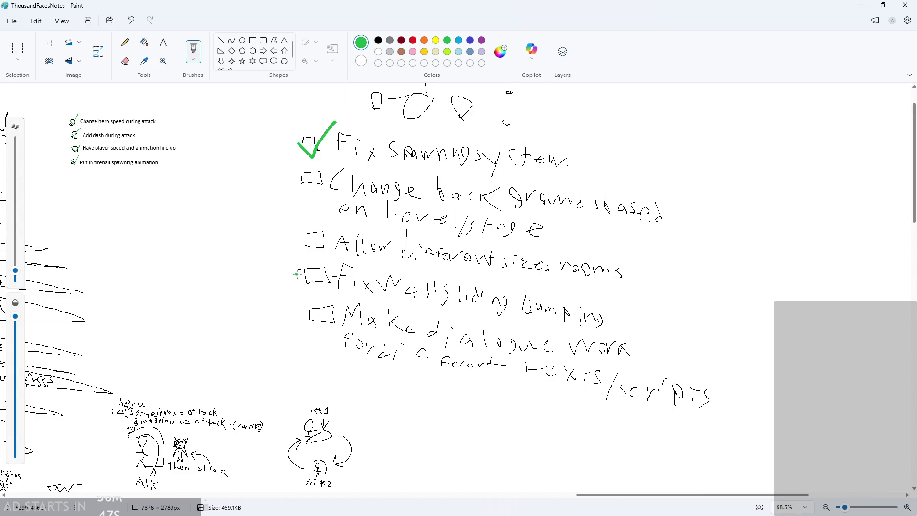
{"action": "left_click_drag", "start_coordinate": [296, 274], "coordinate": [327, 253]}
{"action": "scroll", "coordinate": [461, 346], "scroll_direction": "down", "scroll_amount": 1}
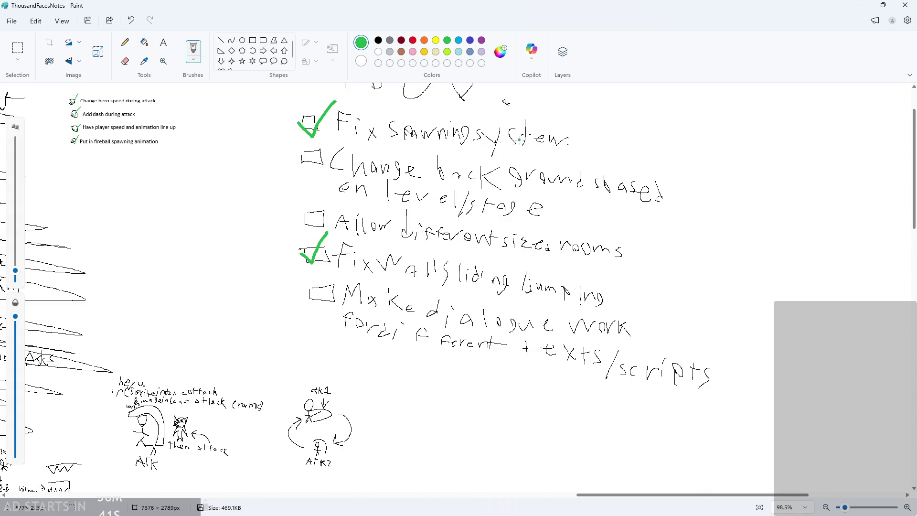
{"action": "scroll", "coordinate": [505, 103], "scroll_direction": "down", "scroll_amount": 1}
{"action": "left_click", "coordinate": [378, 39]}
{"action": "scroll", "coordinate": [507, 159], "scroll_direction": "up", "scroll_amount": 3}
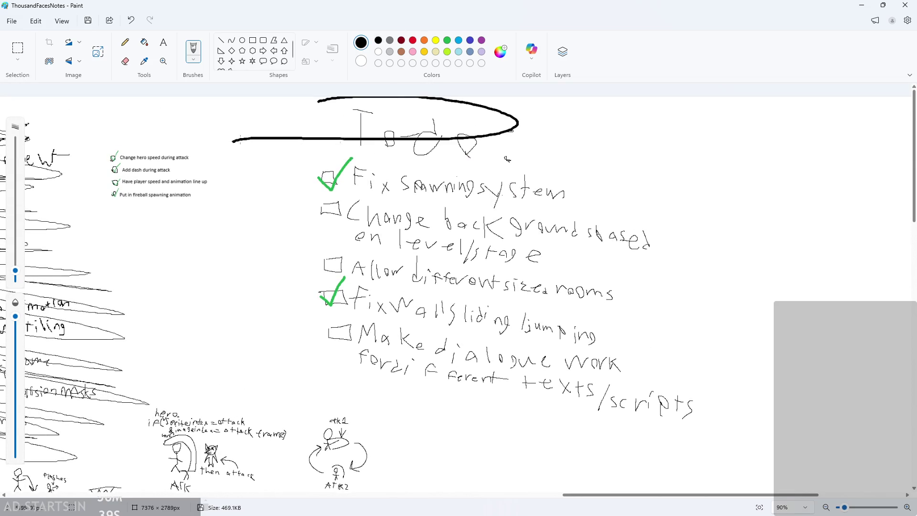
Undo the heading oval, thin the brush, and scribble across the entire old list.
{"action": "key", "text": "ctrl+z"}
{"action": "left_click_drag", "start_coordinate": [15, 270], "coordinate": [15, 278]}
{"action": "mouse_move", "coordinate": [377, 123]}
{"action": "left_mouse_down"}
{"action": "mouse_move", "coordinate": [368, 137]}
{"action": "mouse_move", "coordinate": [566, 196]}
{"action": "mouse_move", "coordinate": [595, 282]}
{"action": "mouse_move", "coordinate": [664, 335]}
{"action": "mouse_move", "coordinate": [530, 350]}
{"action": "mouse_move", "coordinate": [719, 416]}
{"action": "left_mouse_up"}
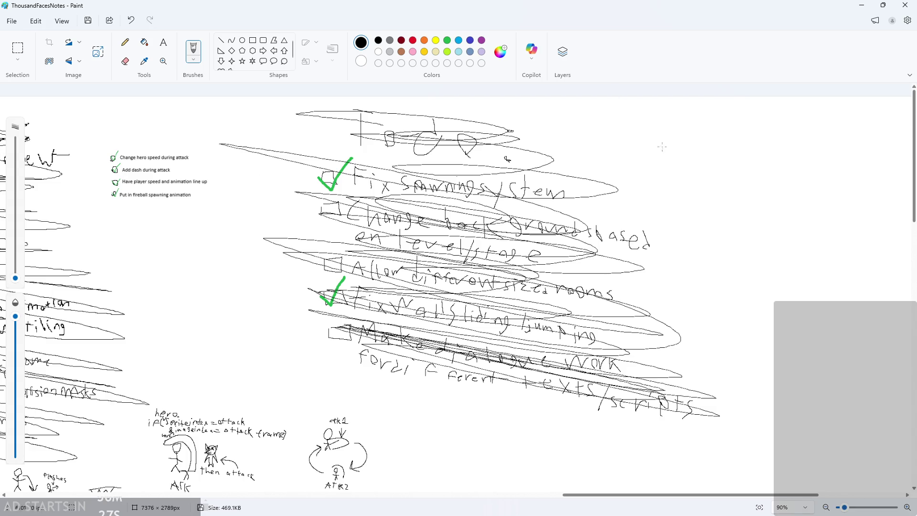
{"action": "scroll", "coordinate": [644, 262], "scroll_direction": "right", "scroll_amount": 5}
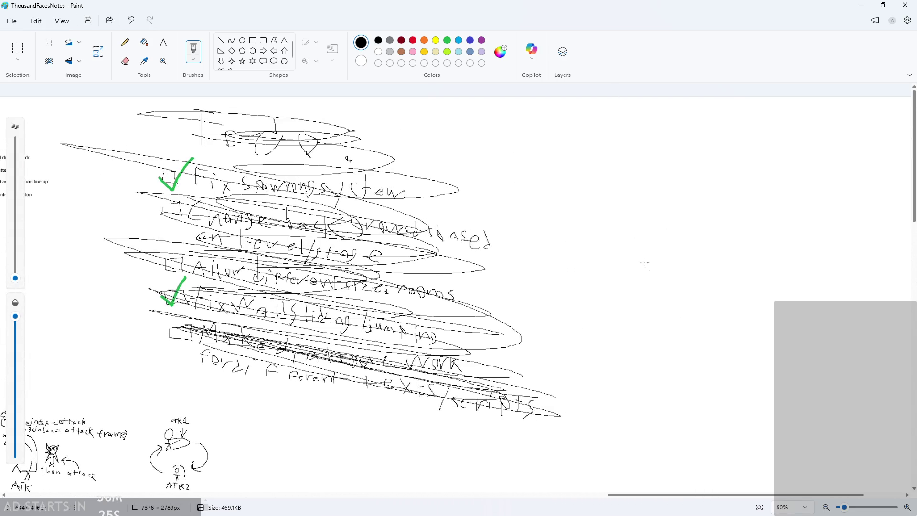
{"action": "scroll", "coordinate": [675, 163], "scroll_direction": "up", "scroll_amount": 3}
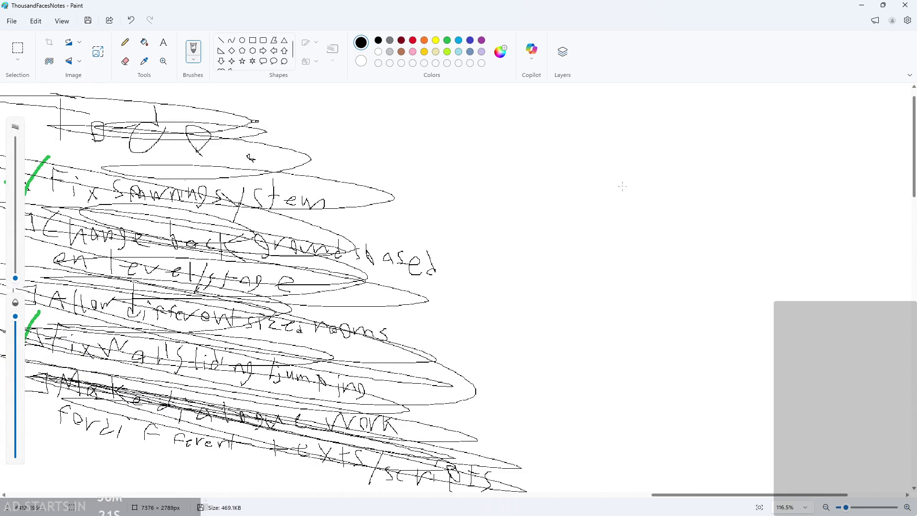
{"action": "mouse_move", "coordinate": [646, 148]}
{"action": "left_mouse_down"}
{"action": "mouse_move", "coordinate": [666, 156]}
{"action": "mouse_move", "coordinate": [644, 180]}
{"action": "left_mouse_up"}
{"action": "key", "text": "ctrl+z"}
Handwrite a fresh 'Todo:' heading in the empty space below the crossed-out list.
{"action": "scroll", "coordinate": [746, 177], "scroll_direction": "down", "scroll_amount": 2, "text": "ctrl"}
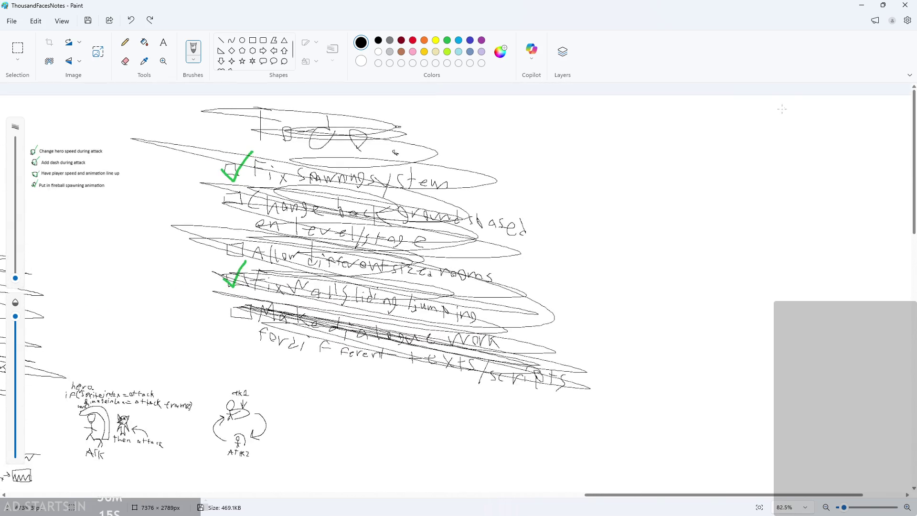
{"action": "scroll", "coordinate": [782, 109], "scroll_direction": "down", "scroll_amount": 3, "text": "ctrl"}
{"action": "scroll", "coordinate": [749, 402], "scroll_direction": "up", "scroll_amount": 2, "text": "ctrl"}
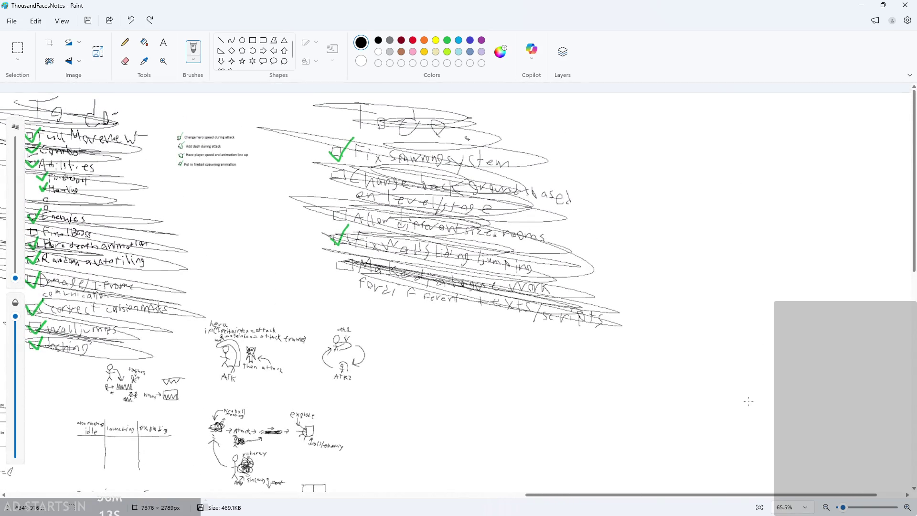
{"action": "scroll", "coordinate": [817, 499], "scroll_direction": "right", "scroll_amount": 3}
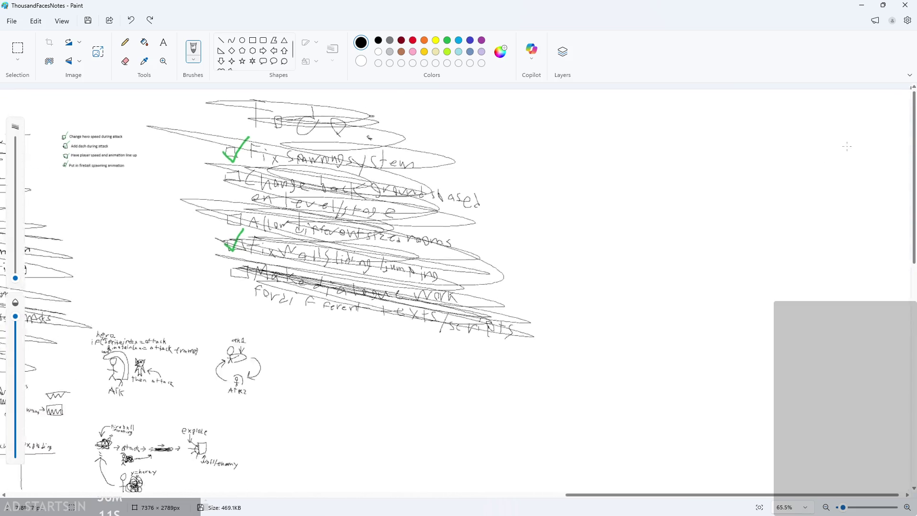
{"action": "scroll", "coordinate": [847, 146], "scroll_direction": "down", "scroll_amount": 3, "text": "ctrl"}
{"action": "scroll", "coordinate": [847, 146], "scroll_direction": "down", "scroll_amount": 2, "text": "ctrl"}
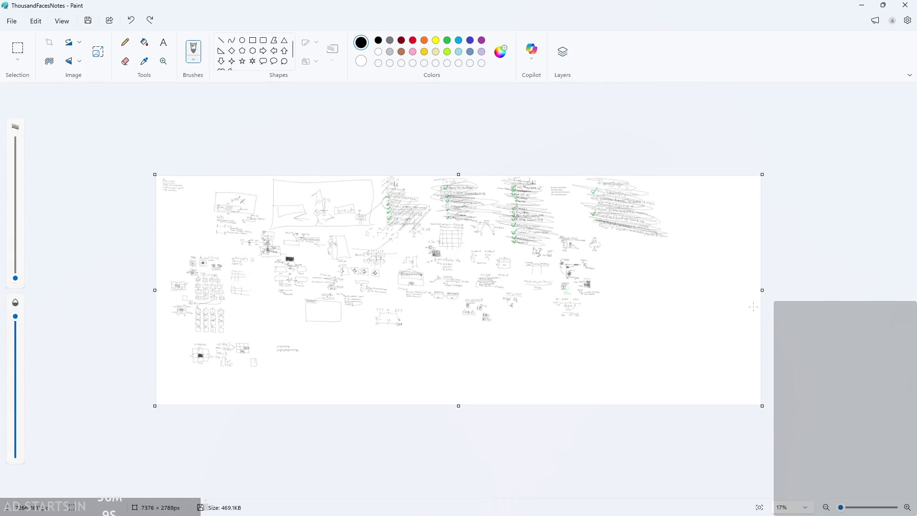
{"action": "scroll", "coordinate": [735, 285], "scroll_direction": "up", "scroll_amount": 5, "text": "ctrl"}
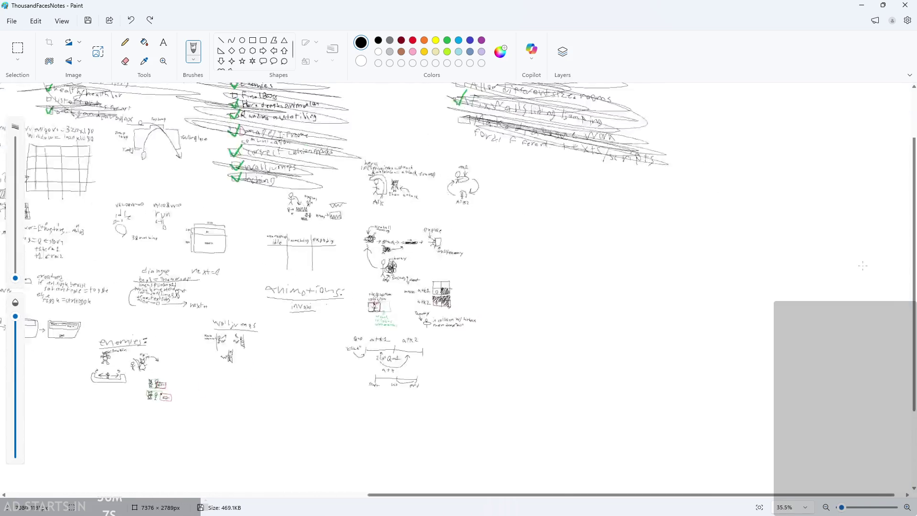
{"action": "scroll", "coordinate": [480, 227], "scroll_direction": "up", "scroll_amount": 1, "text": "ctrl"}
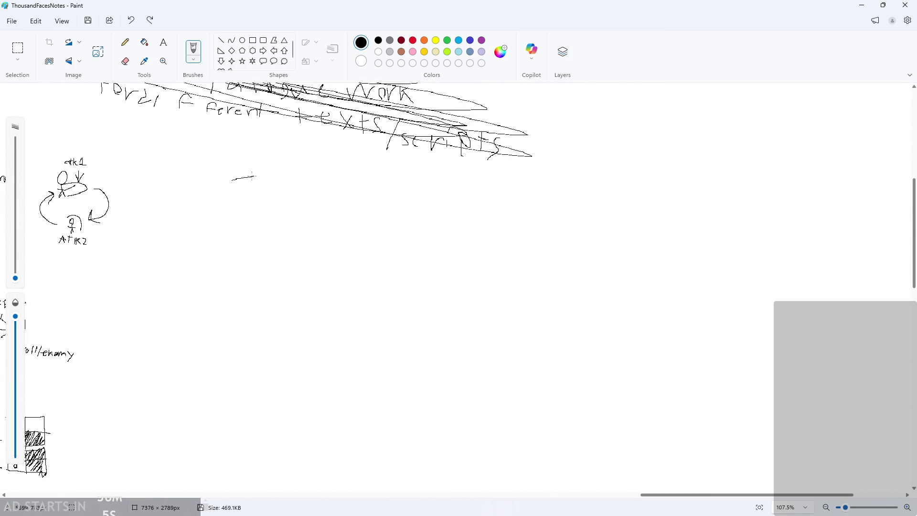
{"action": "left_click_drag", "start_coordinate": [263, 192], "coordinate": [260, 216]}
{"action": "left_click_drag", "start_coordinate": [294, 182], "coordinate": [293, 216]}
{"action": "left_click_drag", "start_coordinate": [314, 196], "coordinate": [314, 220]}
{"action": "scroll", "coordinate": [291, 215], "scroll_direction": "down", "scroll_amount": 3}
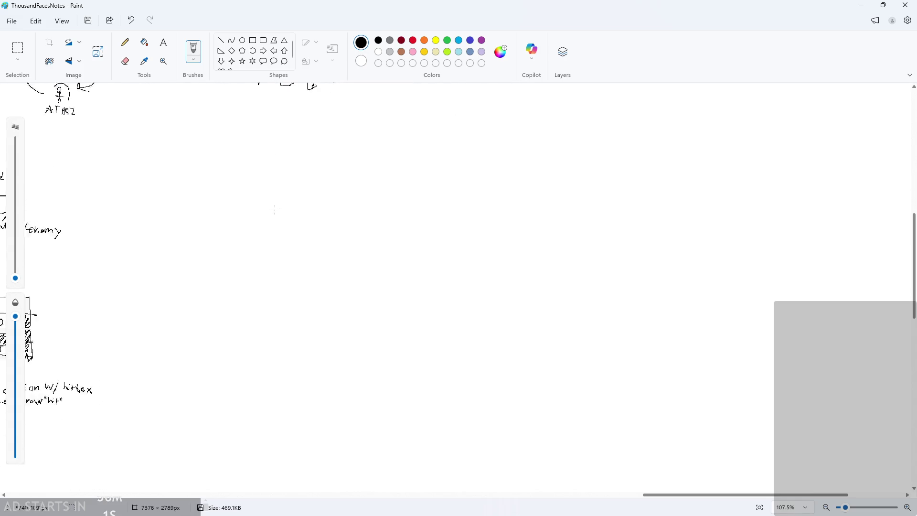
{"action": "scroll", "coordinate": [286, 197], "scroll_direction": "up", "scroll_amount": 2, "text": "ctrl"}
{"action": "scroll", "coordinate": [286, 197], "scroll_direction": "down", "scroll_amount": 1}
{"action": "scroll", "coordinate": [317, 213], "scroll_direction": "up", "scroll_amount": 1}
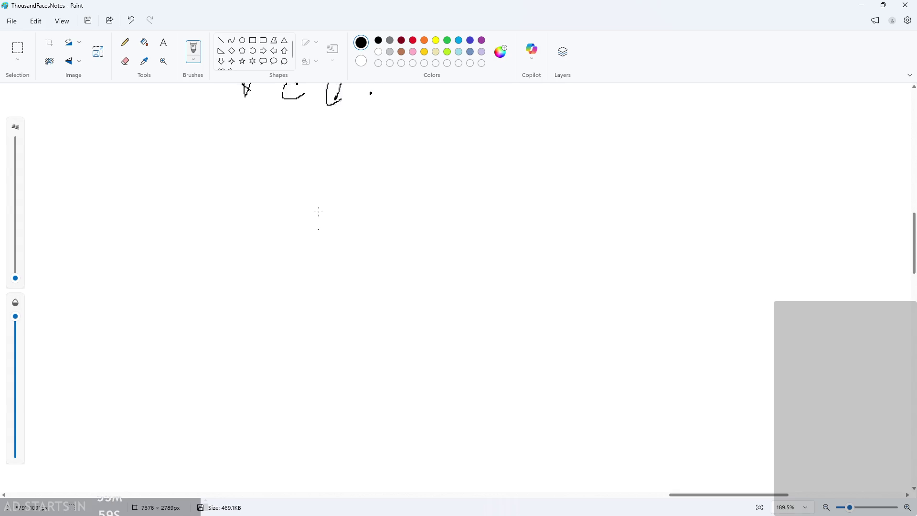
{"action": "scroll", "coordinate": [301, 231], "scroll_direction": "up", "scroll_amount": 1, "text": "ctrl"}
{"action": "scroll", "coordinate": [273, 249], "scroll_direction": "up", "scroll_amount": 1}
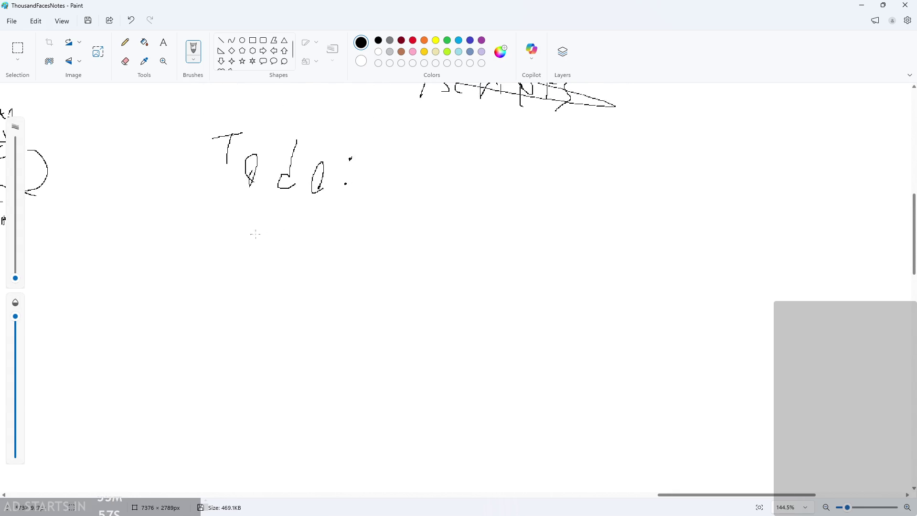
Draw a checkbox outline under 'Todo:', undoing the handwritten task attempt.
{"action": "left_click_drag", "start_coordinate": [212, 221], "coordinate": [229, 205]}
{"action": "left_click_drag", "start_coordinate": [271, 228], "coordinate": [305, 226]}
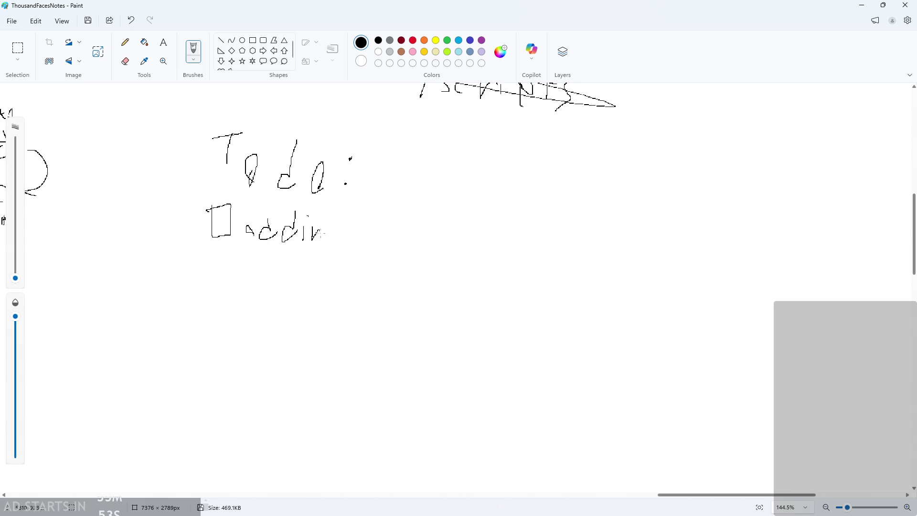
{"action": "left_click_drag", "start_coordinate": [376, 218], "coordinate": [386, 238]}
{"action": "left_click_drag", "start_coordinate": [393, 241], "coordinate": [410, 234]}
{"action": "key", "text": "ctrl+z"}
{"action": "key", "text": "ctrl+z"}
{"action": "key", "text": "ctrl+z"}
{"action": "key", "text": "ctrl+z"}
{"action": "key", "text": "ctrl+z"}
Switch to the Text tool with font size 16.
{"action": "left_click", "coordinate": [163, 42]}
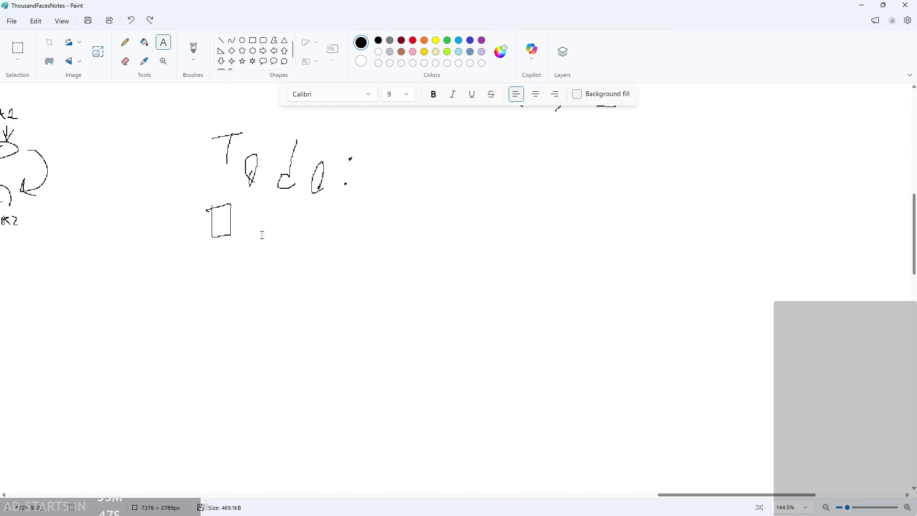
{"action": "left_click", "coordinate": [390, 94]}
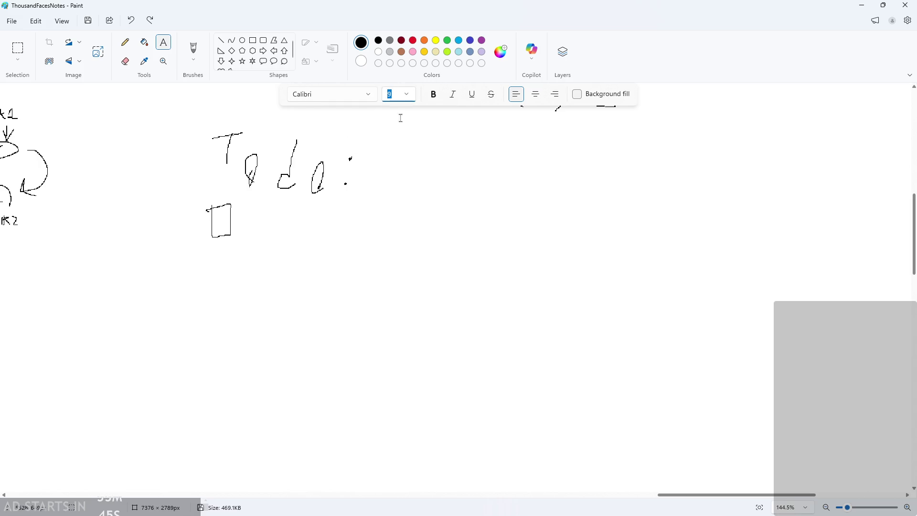
{"action": "left_click", "coordinate": [407, 94]}
{"action": "left_click", "coordinate": [393, 219]}
Type 'Add in the sprites that I got from art' beside the checkbox and commit it.
{"action": "left_click", "coordinate": [246, 217]}
{"action": "type", "text": "Add in the sprit"}
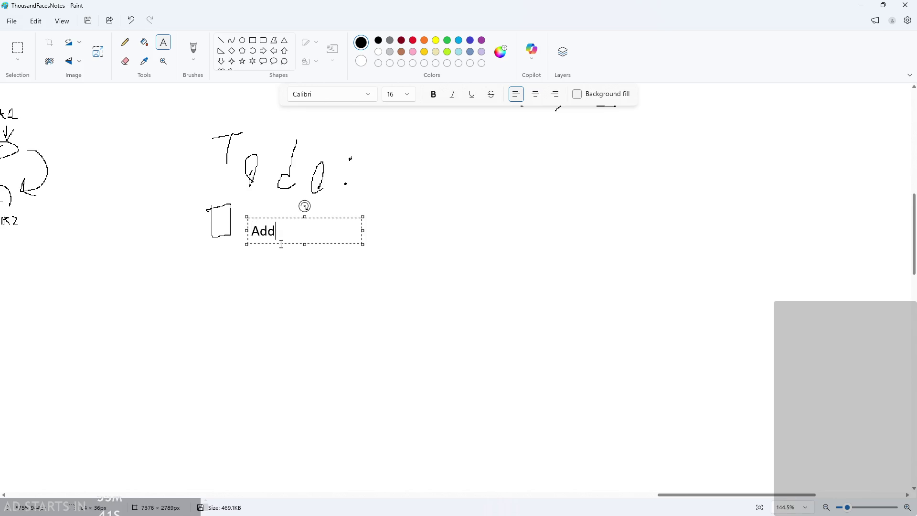
{"action": "type", "text": "es"}
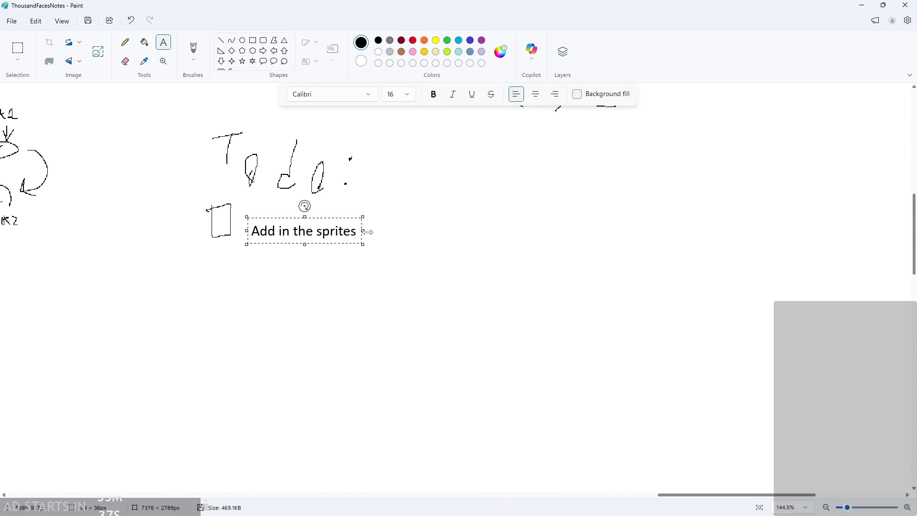
{"action": "type", "text": " t"}
{"action": "type", "text": "hat"}
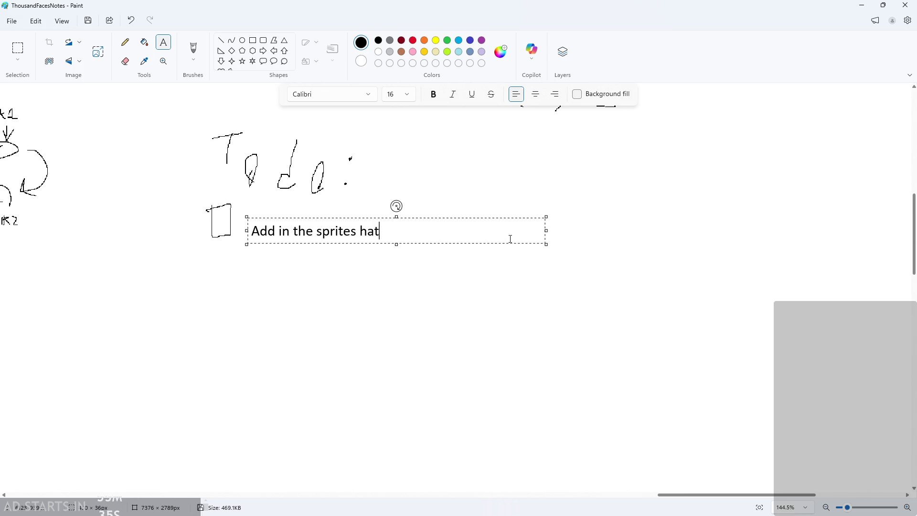
{"action": "key", "text": "BackSpace"}
{"action": "key", "text": "BackSpace"}
{"action": "key", "text": "BackSpace"}
{"action": "type", "text": "that I "}
{"action": "type", "text": "gto"}
{"action": "key", "text": "BackSpace"}
{"action": "key", "text": "BackSpace"}
{"action": "type", "text": "ot from"}
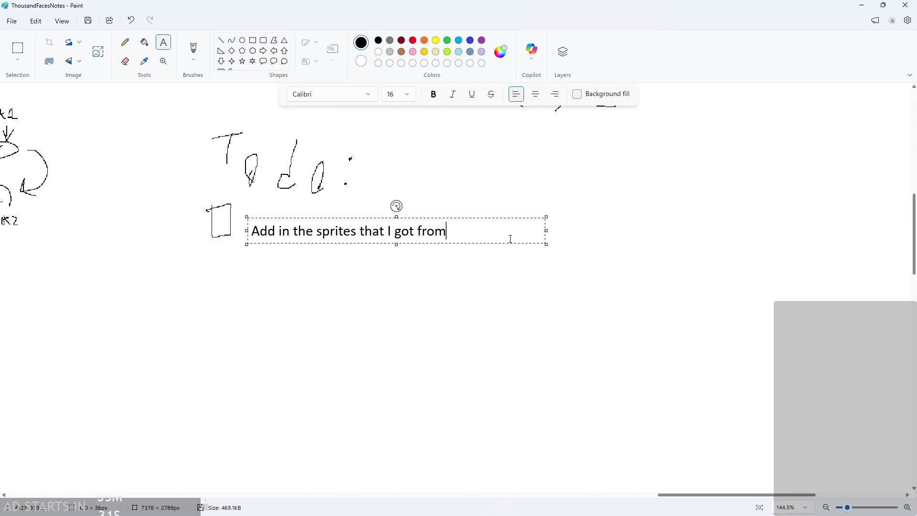
{"action": "type", "text": " aret"}
{"action": "key", "text": "BackSpace"}
{"action": "key", "text": "BackSpace"}
{"action": "type", "text": "t"}
{"action": "left_click_drag", "start_coordinate": [511, 244], "coordinate": [502, 233]}
{"action": "left_click", "coordinate": [279, 260]}
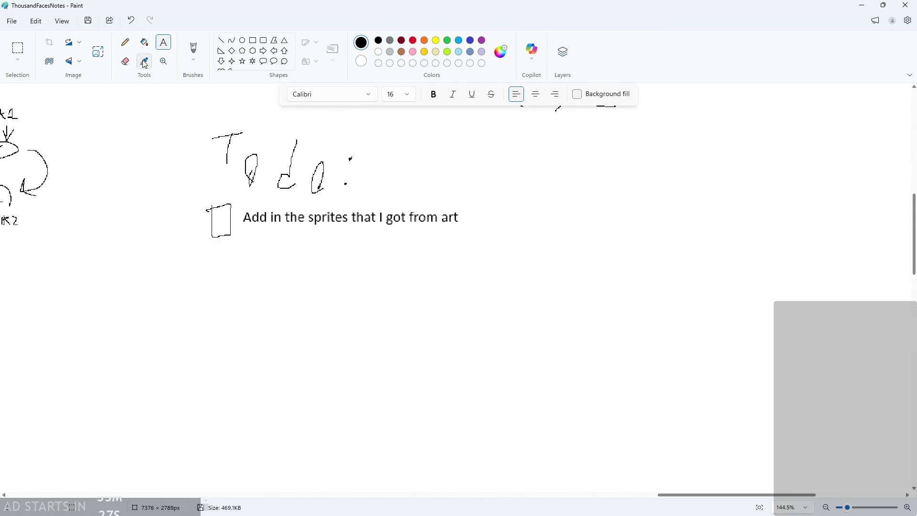
Draw a second checkbox below the first and place a text box beside it.
{"action": "left_click", "coordinate": [125, 42]}
{"action": "mouse_move", "coordinate": [208, 257]}
{"action": "left_mouse_down"}
{"action": "mouse_move", "coordinate": [210, 272]}
{"action": "mouse_move", "coordinate": [207, 260]}
{"action": "left_mouse_up"}
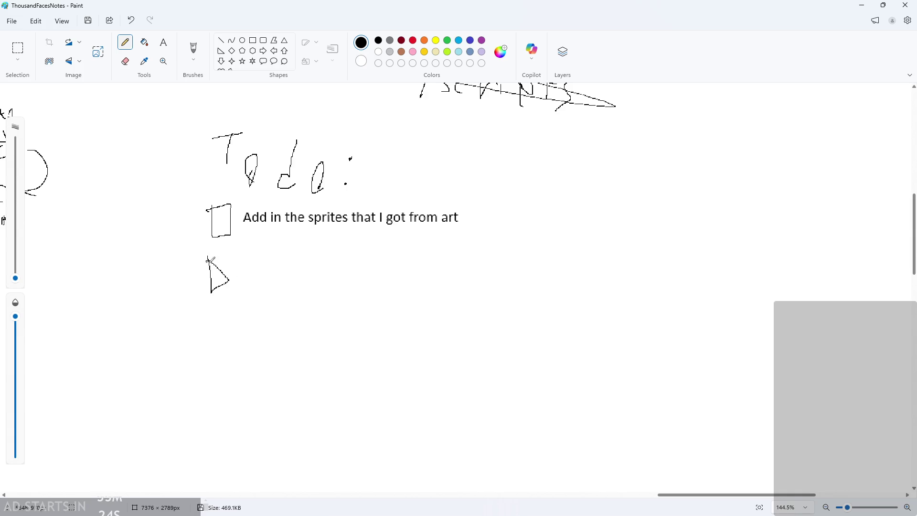
{"action": "left_click", "coordinate": [163, 42]}
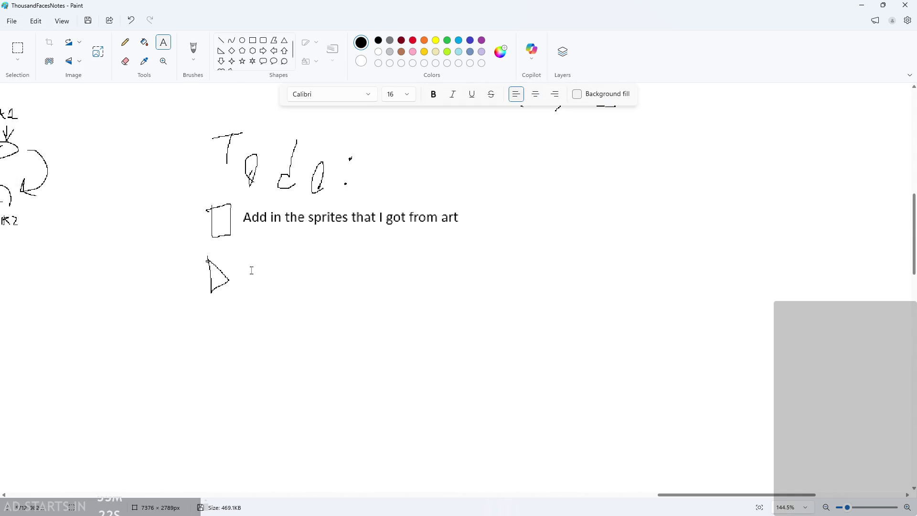
{"action": "left_click", "coordinate": [252, 271]}
{"action": "left_click_drag", "start_coordinate": [293, 268], "coordinate": [288, 258]}
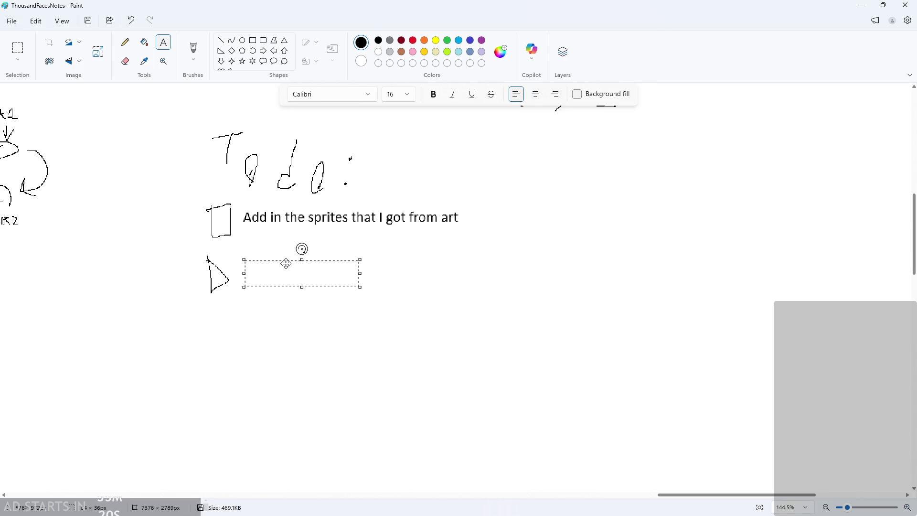
Try the prefixes 'VIP:' and '!!!' in the text box, then delete them.
{"action": "type", "text": "VIP"}
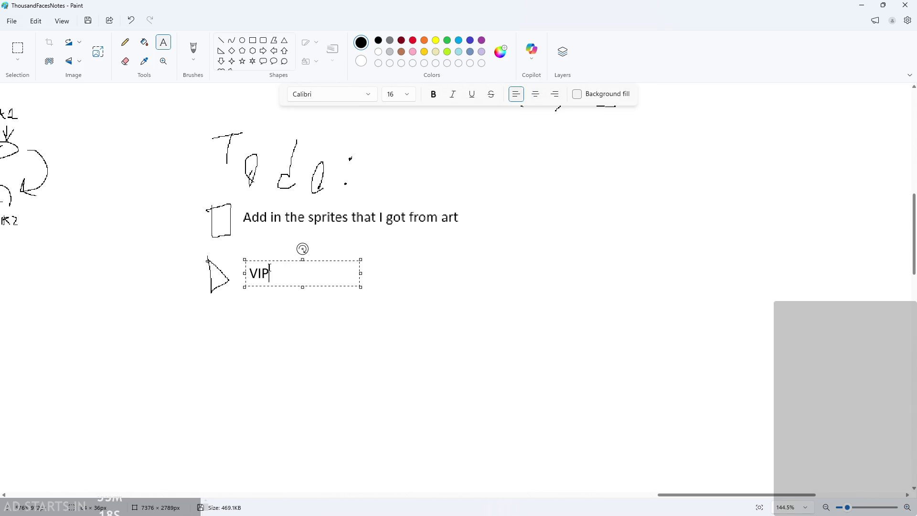
{"action": "key", "text": "BackSpace"}
{"action": "key", "text": "BackSpace"}
{"action": "type", "text": "P:"}
{"action": "key", "text": "BackSpace"}
{"action": "key", "text": "BackSpace"}
{"action": "key", "text": "BackSpace"}
{"action": "type", "text": "!!!"}
{"action": "key", "text": "BackSpace"}
{"action": "key", "text": "BackSpace"}
{"action": "key", "text": "BackSpace"}
Type 'Make system to change backgrounds/tilests', correcting typos along the way.
{"action": "type", "text": "MAKE SYS"}
{"action": "key", "text": "BackSpace"}
{"action": "key", "text": "BackSpace"}
{"action": "key", "text": "BackSpace"}
{"action": "key", "text": "BackSpace"}
{"action": "type", "text": "akse"}
{"action": "key", "text": "BackSpace"}
{"action": "key", "text": "BackSpace"}
{"action": "type", "text": "e sty"}
{"action": "key", "text": "BackSpace"}
{"action": "type", "text": "ste"}
{"action": "key", "text": "BackSpace"}
{"action": "key", "text": "BackSpace"}
{"action": "key", "text": "BackSpace"}
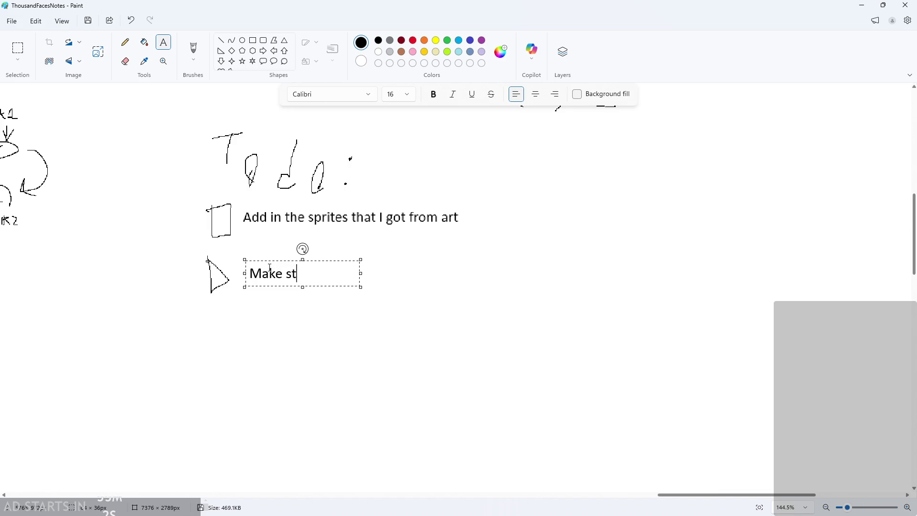
{"action": "type", "text": "yste"}
{"action": "key", "text": "BackSpace"}
{"action": "key", "text": "BackSpace"}
{"action": "key", "text": "BackSpace"}
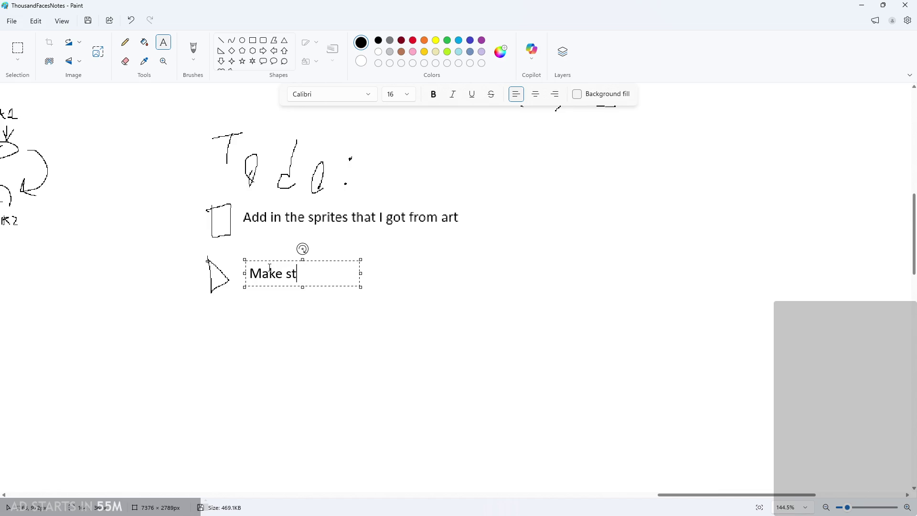
{"action": "type", "text": "ystem to "}
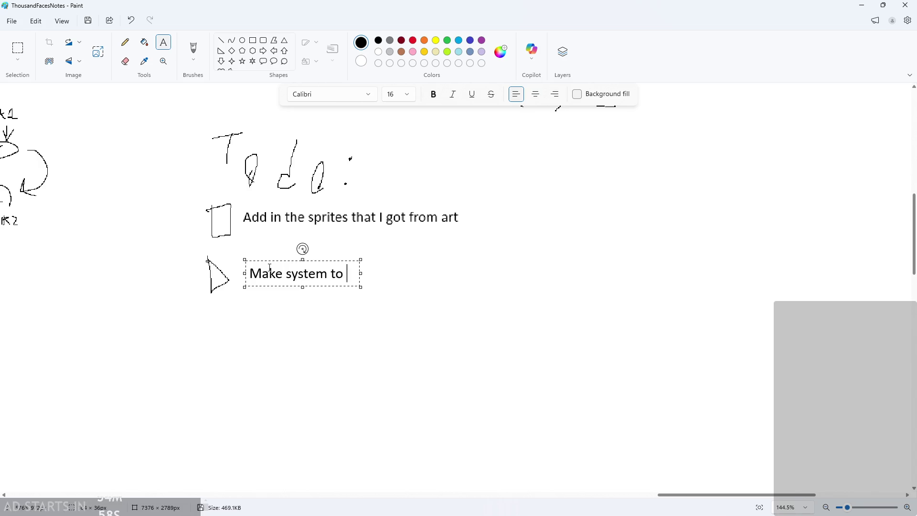
{"action": "type", "text": "change "}
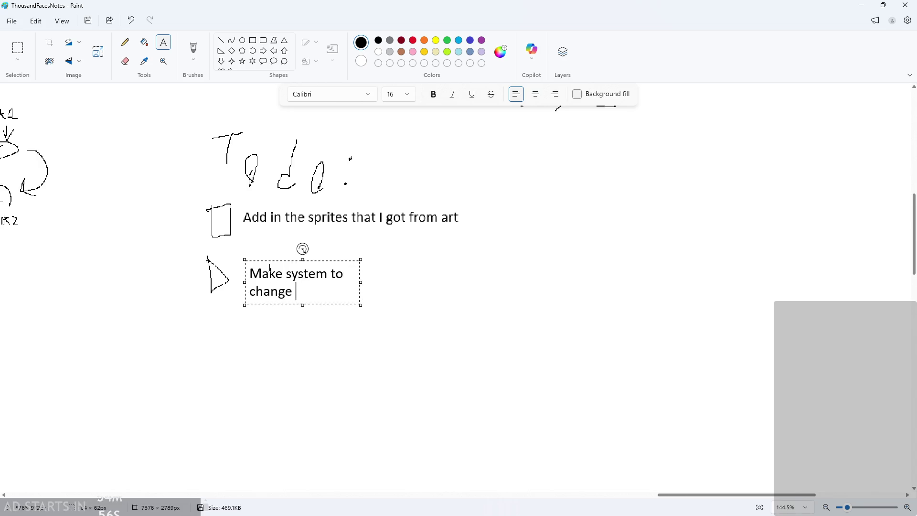
{"action": "type", "text": "backgrounds/"}
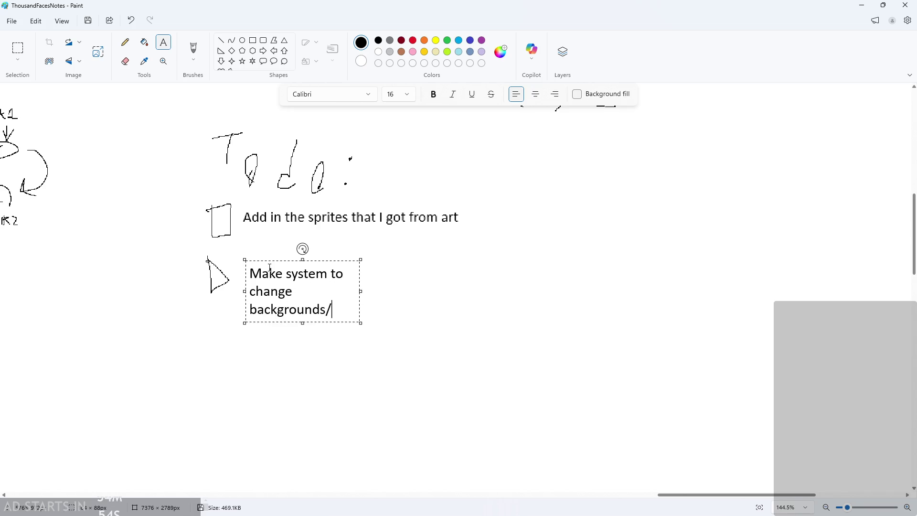
{"action": "type", "text": "tilests"}
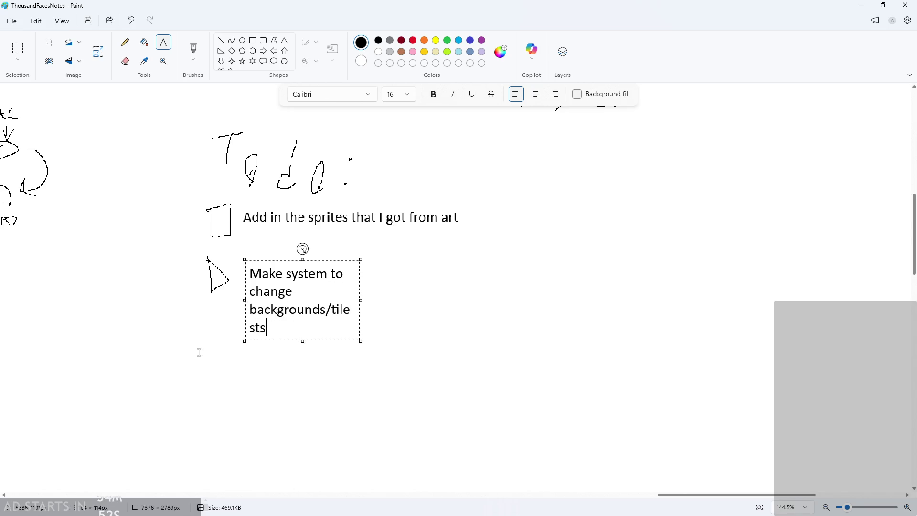
Reshape the text box wider and add the missing 'e' to tilesets.
{"action": "mouse_move", "coordinate": [361, 301]}
{"action": "left_mouse_down"}
{"action": "mouse_move", "coordinate": [547, 301]}
{"action": "mouse_move", "coordinate": [516, 301]}
{"action": "left_mouse_up"}
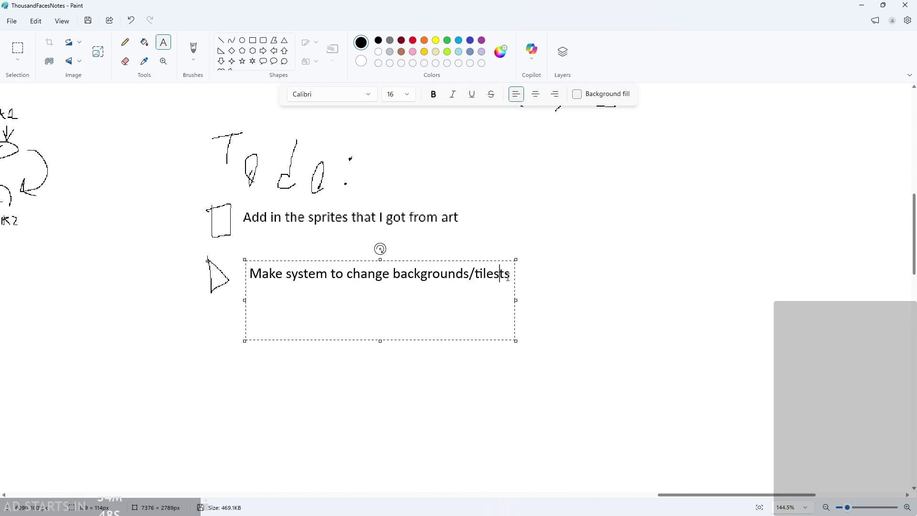
{"action": "type", "text": "e"}
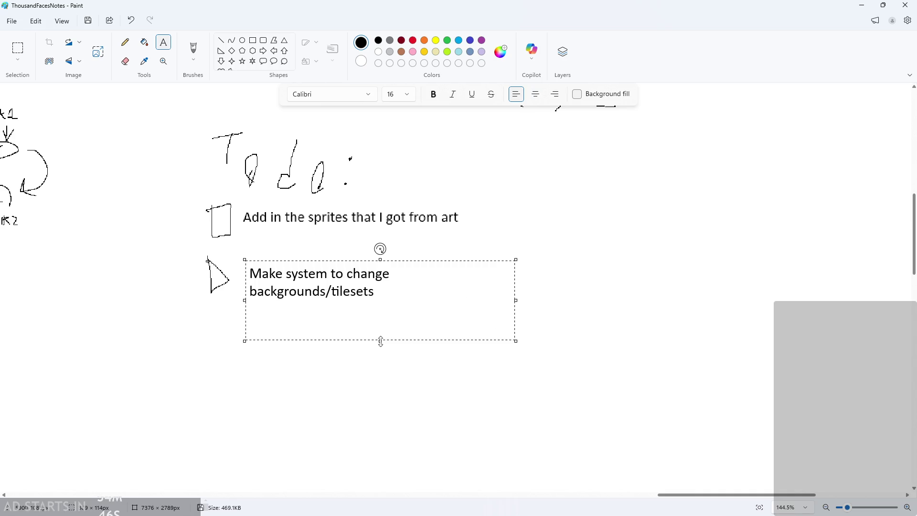
{"action": "mouse_move", "coordinate": [380, 341]}
{"action": "left_mouse_down"}
{"action": "mouse_move", "coordinate": [378, 308]}
{"action": "mouse_move", "coordinate": [397, 299]}
{"action": "left_mouse_up"}
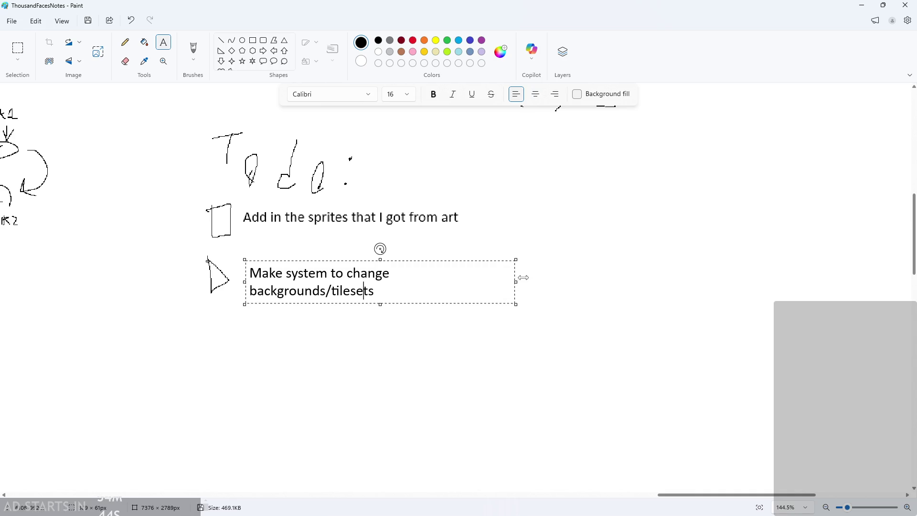
{"action": "left_click_drag", "start_coordinate": [516, 279], "coordinate": [576, 282]}
Replace the slash with a comma, append ', & music', fit to one line, and commit.
{"action": "left_click", "coordinate": [541, 277]}
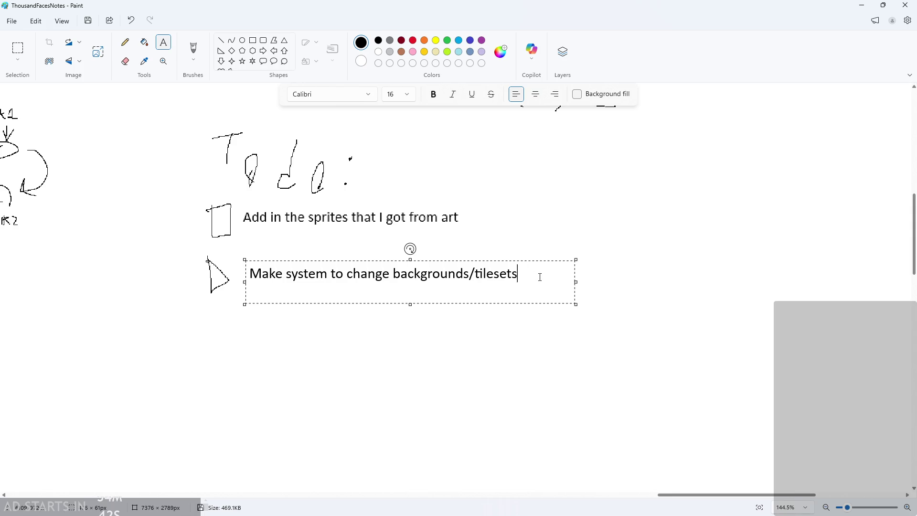
{"action": "key", "text": "Left"}
{"action": "key", "text": "Left"}
{"action": "key", "text": "Left"}
{"action": "key", "text": "BackSpace"}
{"action": "type", "text": ","}
{"action": "key", "text": "Right"}
{"action": "key", "text": "Right"}
{"action": "key", "text": "Right"}
{"action": "type", "text": ", & musoic"}
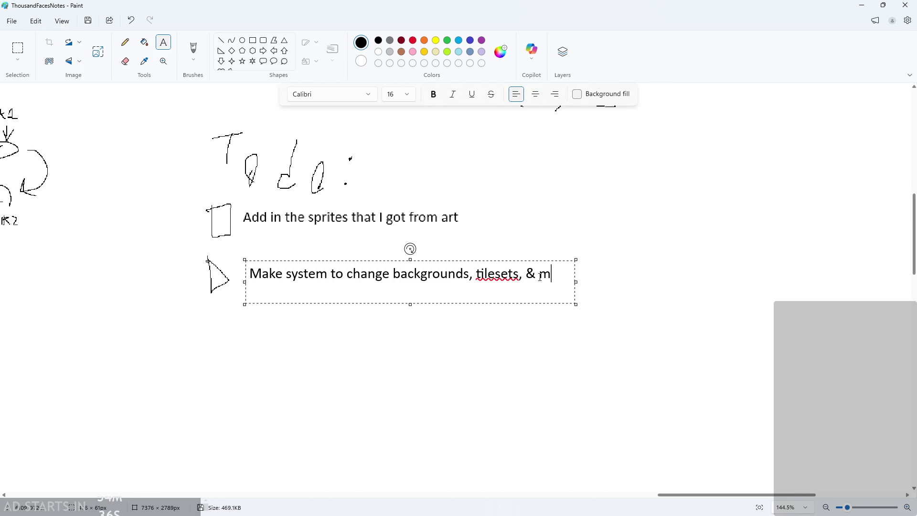
{"action": "key", "text": "BackSpace"}
{"action": "key", "text": "BackSpace"}
{"action": "key", "text": "BackSpace"}
{"action": "type", "text": "ic"}
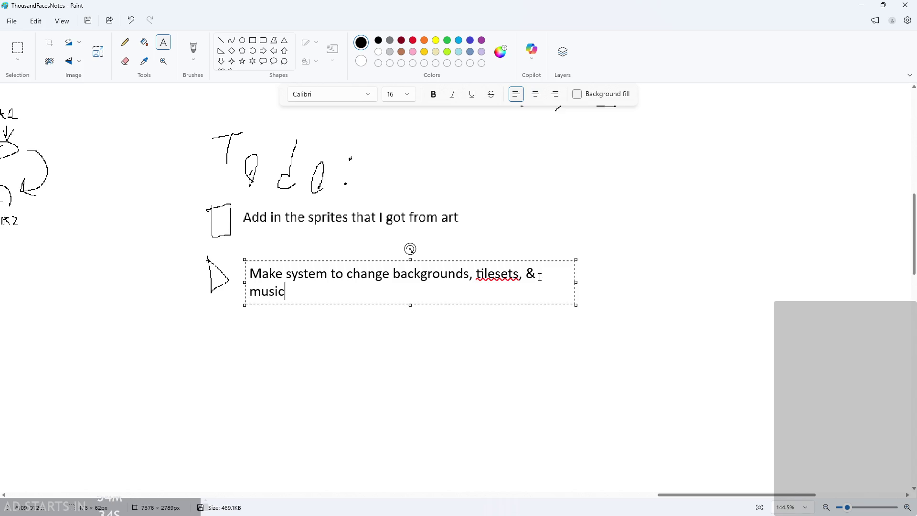
{"action": "left_click_drag", "start_coordinate": [577, 283], "coordinate": [632, 284]}
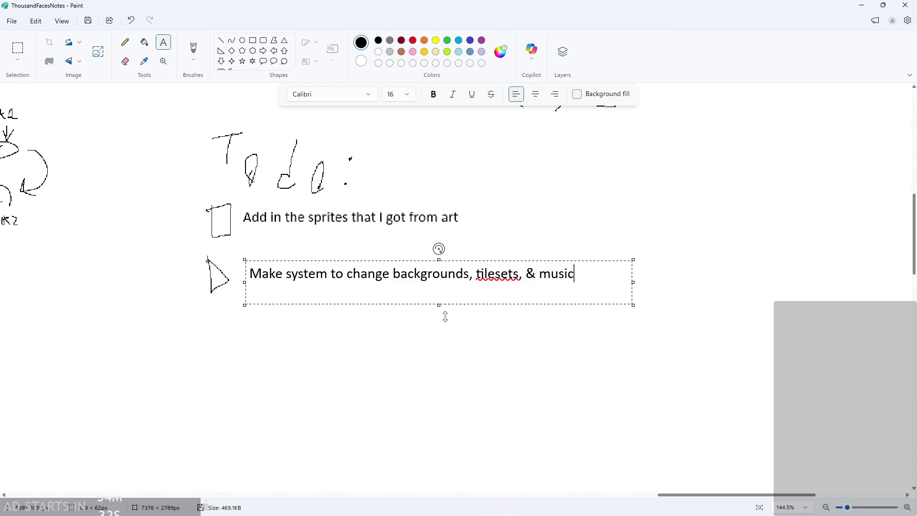
{"action": "left_click_drag", "start_coordinate": [439, 305], "coordinate": [445, 288]}
{"action": "left_click", "coordinate": [414, 328]}
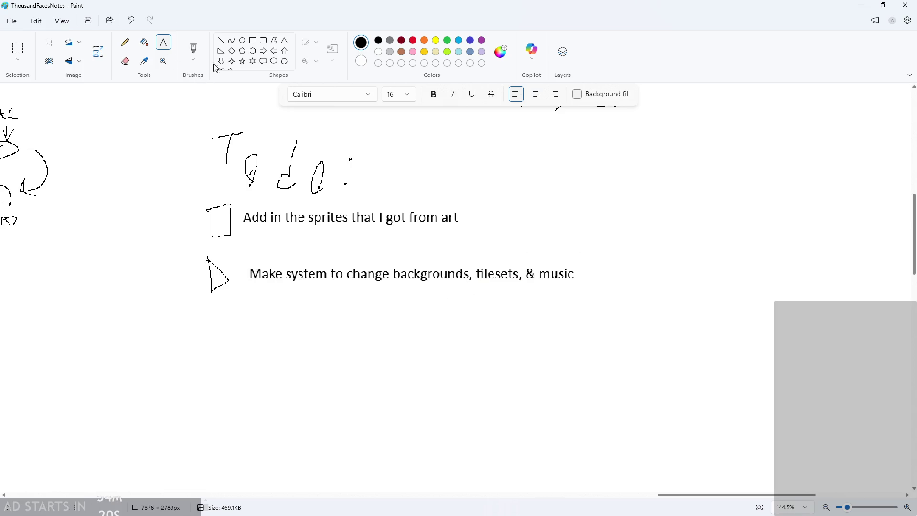
Draw a third checkbox and type 'Actually add the levels' beside it on one line.
{"action": "left_click", "coordinate": [125, 43]}
{"action": "mouse_move", "coordinate": [207, 308]}
{"action": "left_mouse_down"}
{"action": "mouse_move", "coordinate": [225, 341]}
{"action": "mouse_move", "coordinate": [197, 314]}
{"action": "left_mouse_up"}
{"action": "left_click", "coordinate": [163, 42]}
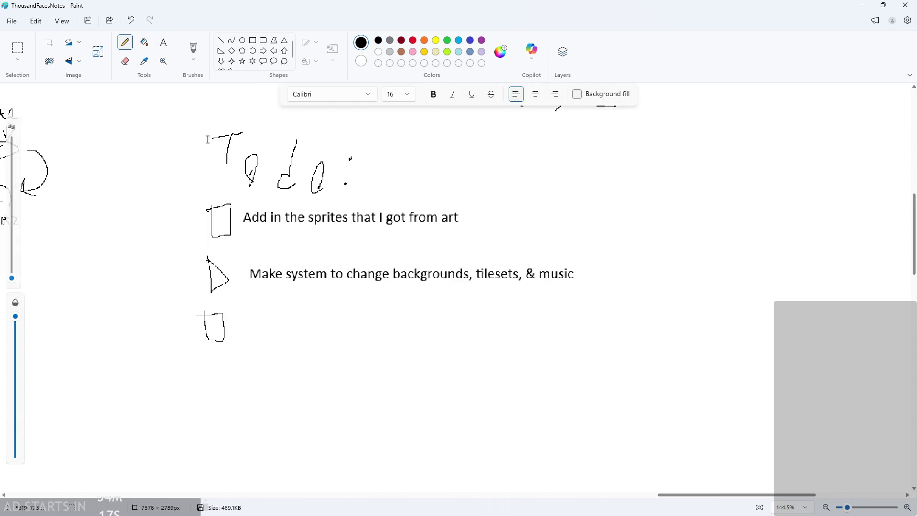
{"action": "left_click", "coordinate": [242, 325]}
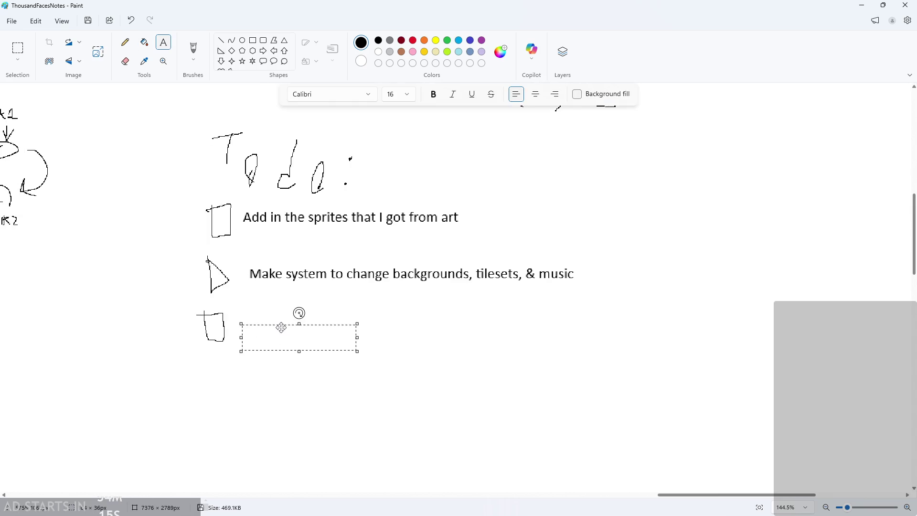
{"action": "left_click_drag", "start_coordinate": [281, 326], "coordinate": [283, 321]}
{"action": "type", "text": "Actua"}
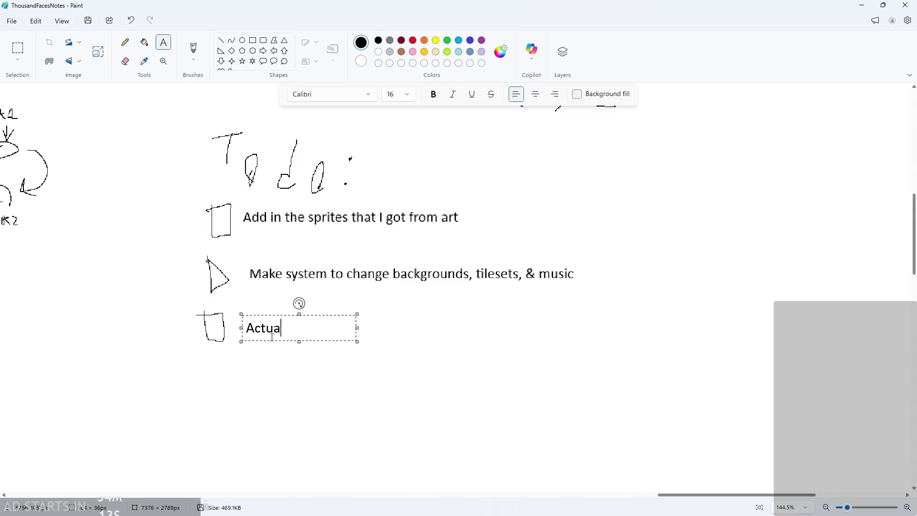
{"action": "type", "text": "lly add the levels"}
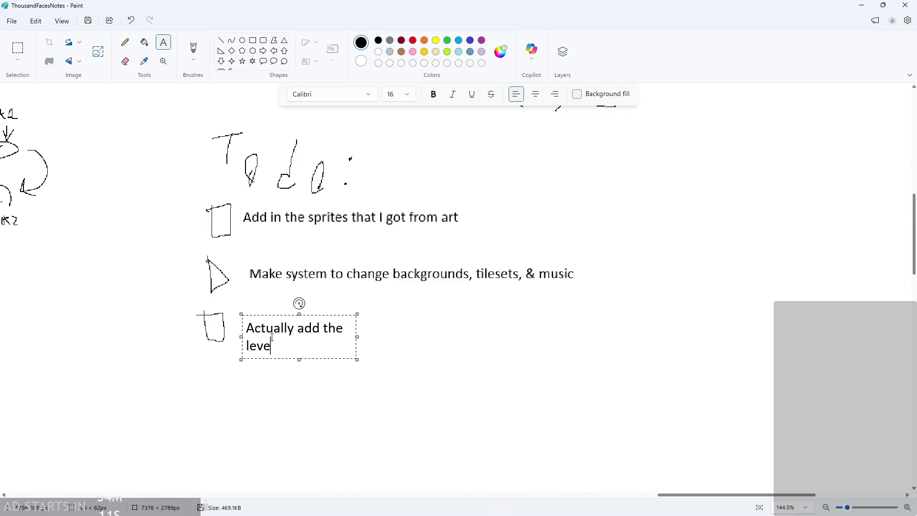
{"action": "left_click_drag", "start_coordinate": [357, 337], "coordinate": [494, 324]}
{"action": "left_click_drag", "start_coordinate": [369, 360], "coordinate": [369, 345]}
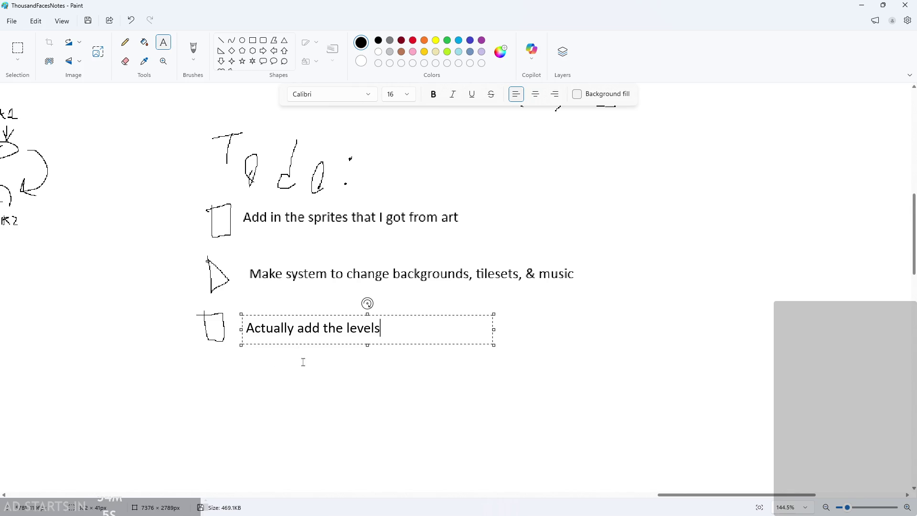
{"action": "left_click", "coordinate": [337, 397]}
{"action": "left_click", "coordinate": [466, 357]}
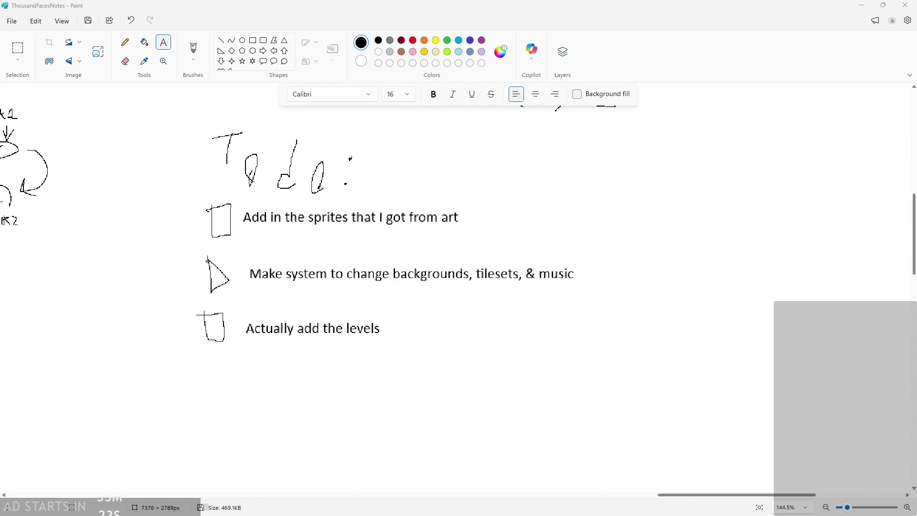
{"action": "scroll", "coordinate": [301, 313], "scroll_direction": "down", "scroll_amount": 2, "text": "ctrl"}
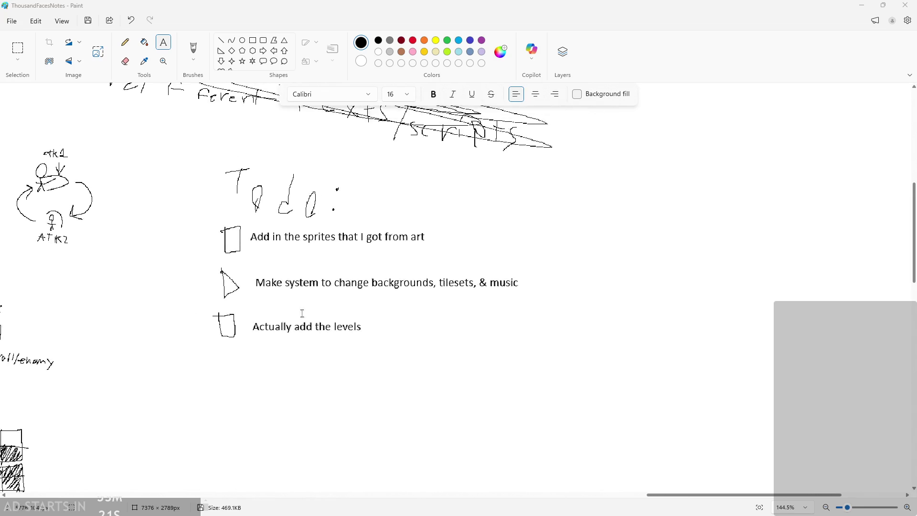
{"action": "scroll", "coordinate": [215, 287], "scroll_direction": "up", "scroll_amount": 3}
{"action": "scroll", "coordinate": [242, 307], "scroll_direction": "up", "scroll_amount": 3, "text": "ctrl"}
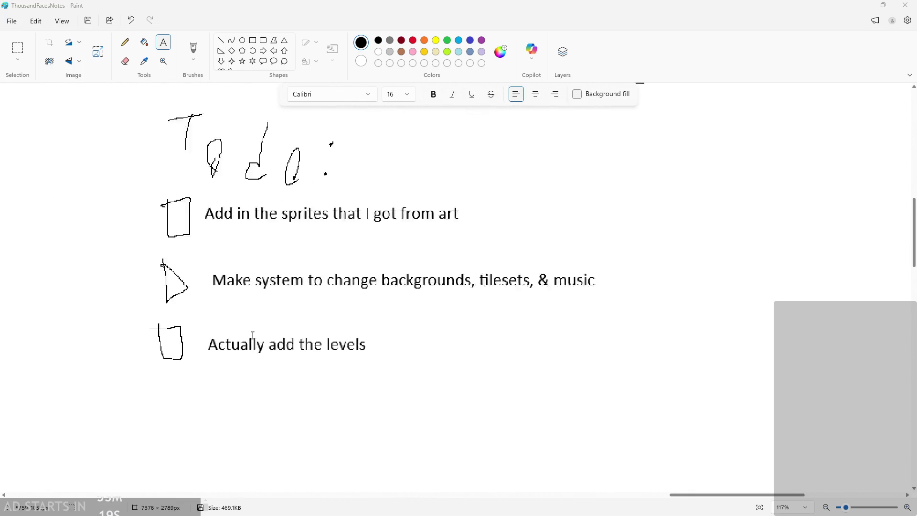
{"action": "scroll", "coordinate": [253, 335], "scroll_direction": "down", "scroll_amount": 2, "text": "ctrl"}
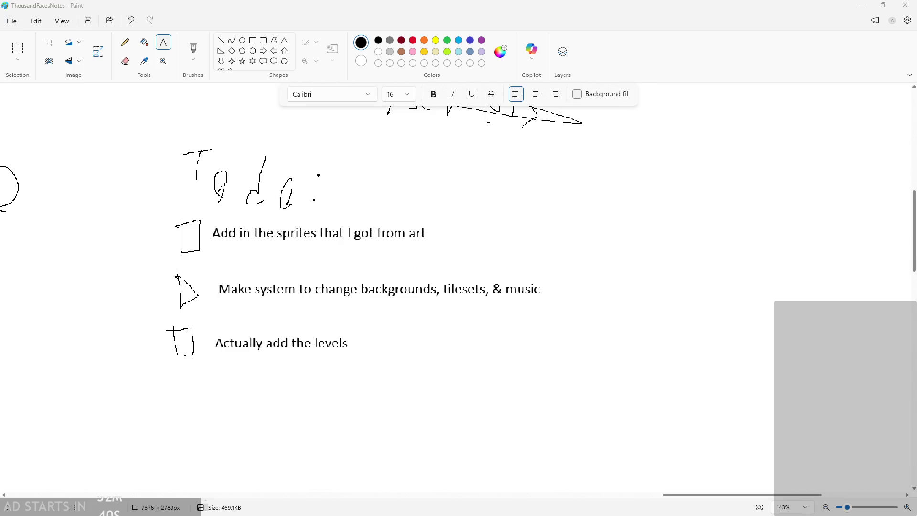
{"action": "scroll", "coordinate": [411, 311], "scroll_direction": "down", "scroll_amount": 5, "text": "ctrl"}
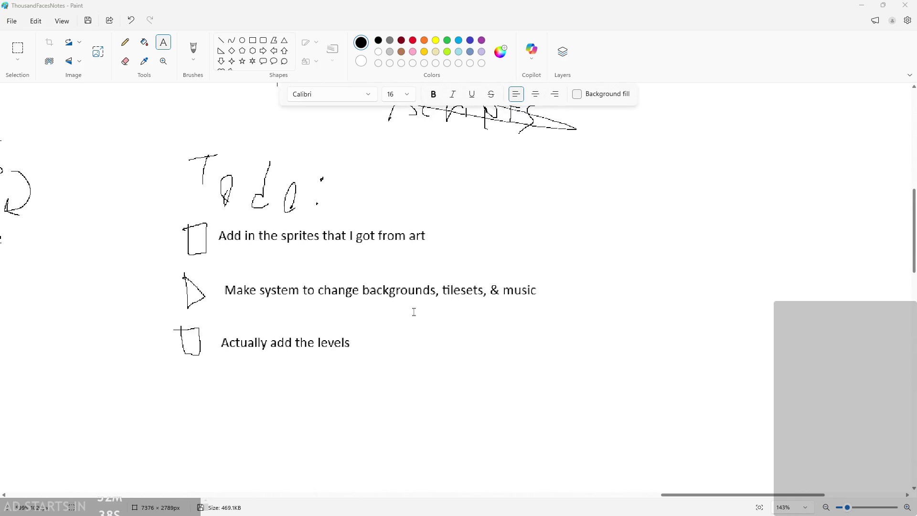
{"action": "scroll", "coordinate": [458, 295], "scroll_direction": "up", "scroll_amount": 5, "text": "ctrl"}
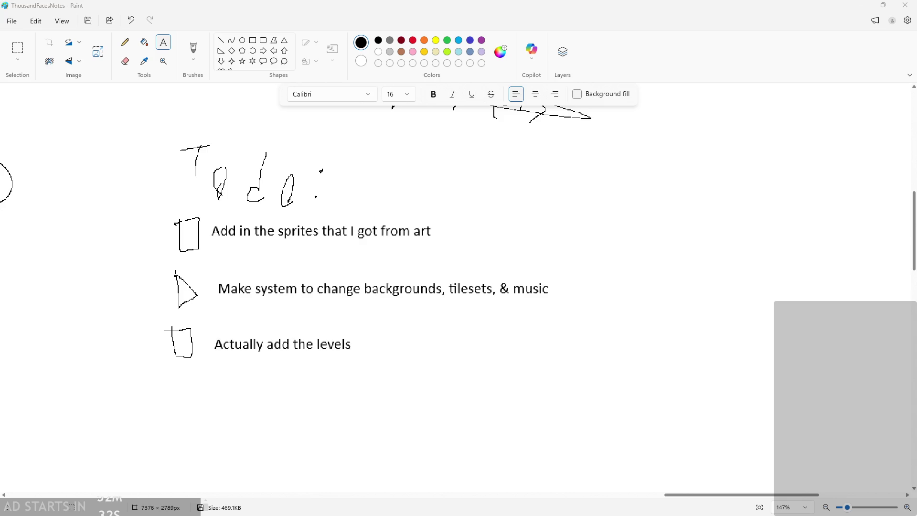
{"action": "scroll", "coordinate": [213, 299], "scroll_direction": "down", "scroll_amount": 2}
{"action": "scroll", "coordinate": [207, 183], "scroll_direction": "down", "scroll_amount": 2, "text": "ctrl"}
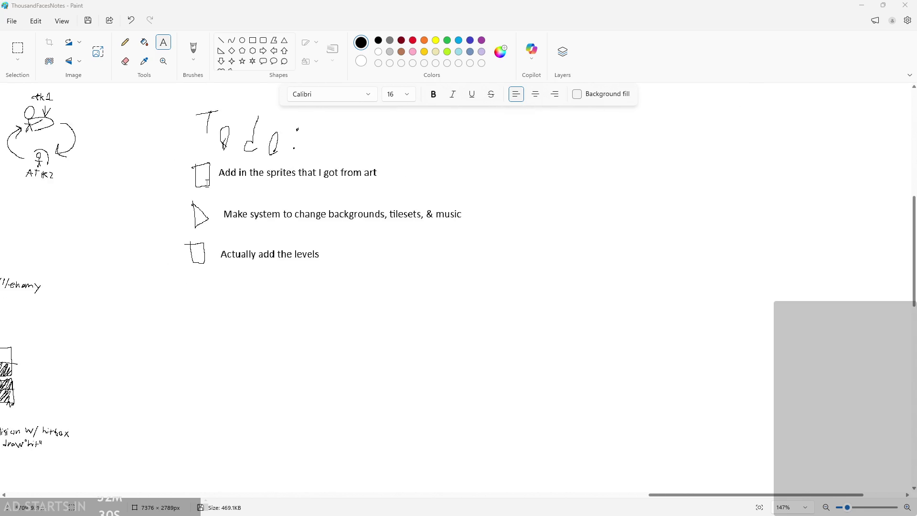
{"action": "scroll", "coordinate": [207, 183], "scroll_direction": "down", "scroll_amount": 1, "text": "ctrl"}
{"action": "left_click", "coordinate": [125, 42]}
Add the item 'Platforms -> crates/platform sprites' and draw an empty checkbox below it.
{"action": "mouse_move", "coordinate": [205, 273]}
{"action": "left_mouse_down"}
{"action": "mouse_move", "coordinate": [228, 291]}
{"action": "mouse_move", "coordinate": [205, 267]}
{"action": "left_mouse_up"}
{"action": "left_click", "coordinate": [163, 42]}
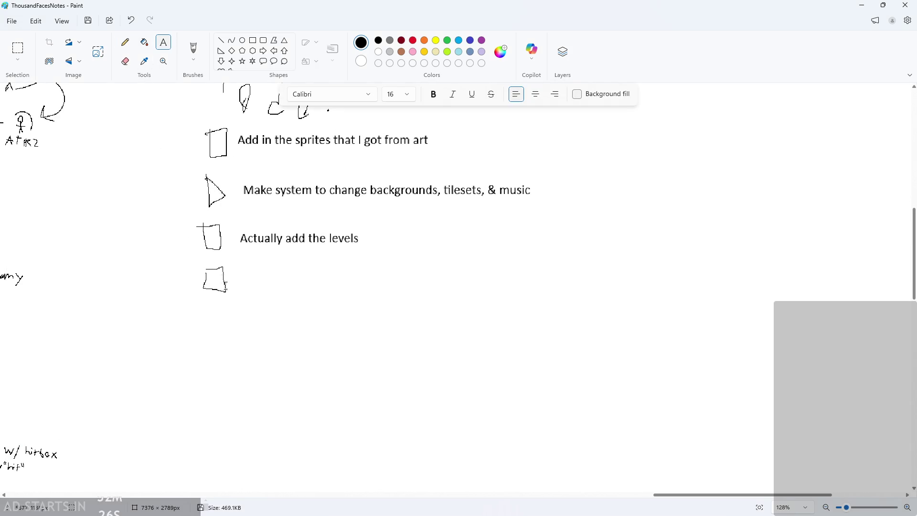
{"action": "left_click", "coordinate": [242, 273]}
{"action": "type", "text": "Pla"}
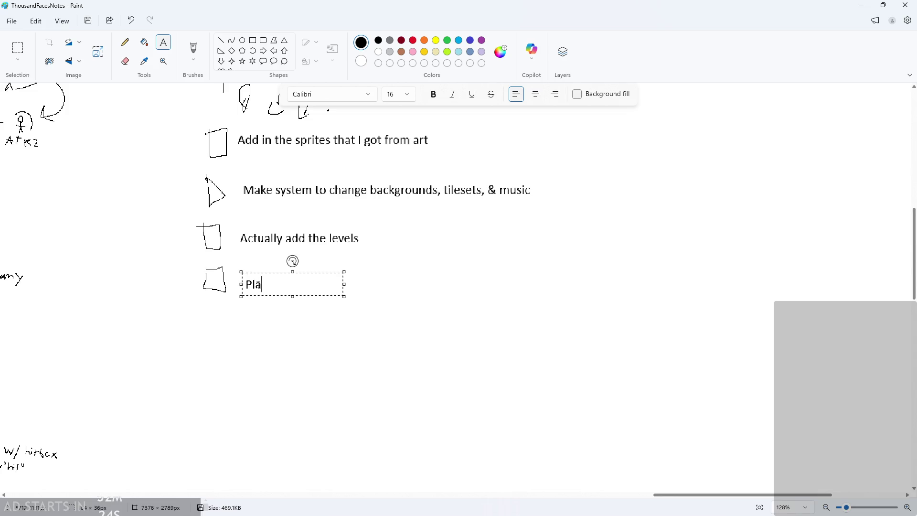
{"action": "type", "text": "tforms -> crates"}
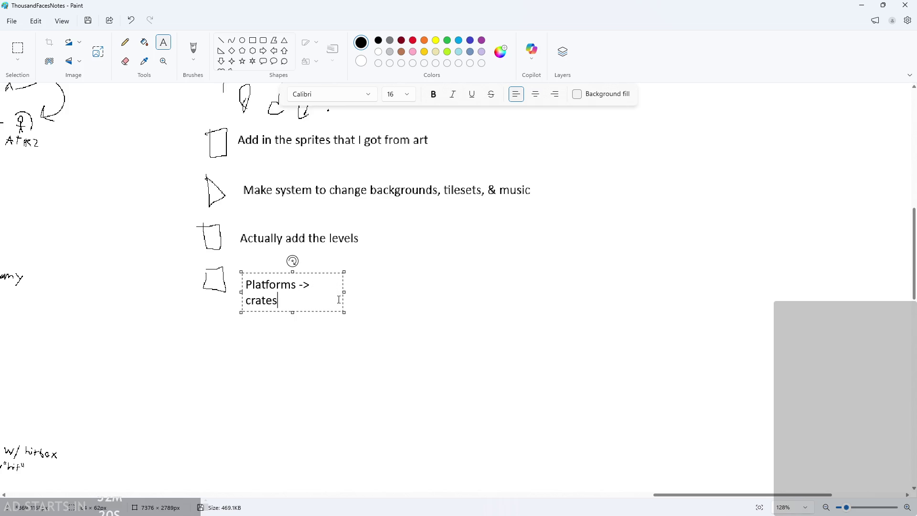
{"action": "left_click_drag", "start_coordinate": [344, 287], "coordinate": [458, 292]}
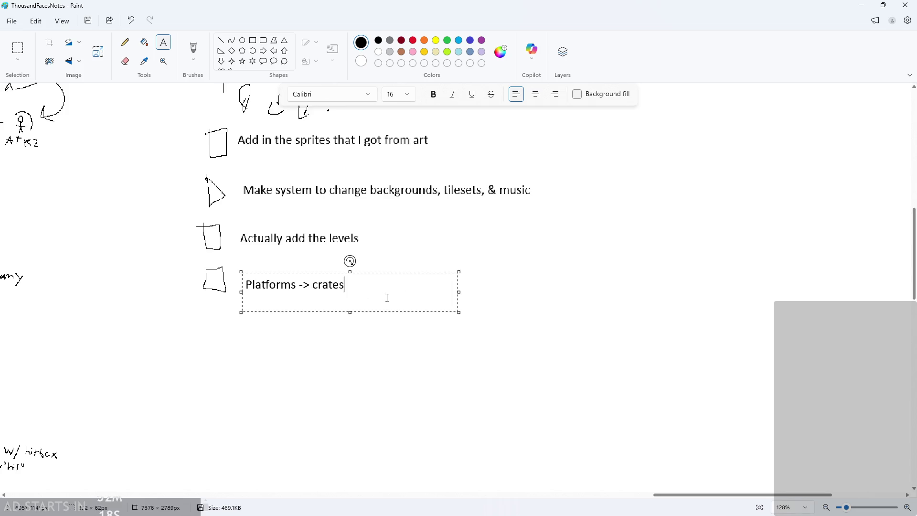
{"action": "type", "text": "/platform"}
{"action": "type", "text": " sprites"}
{"action": "left_click", "coordinate": [456, 345]}
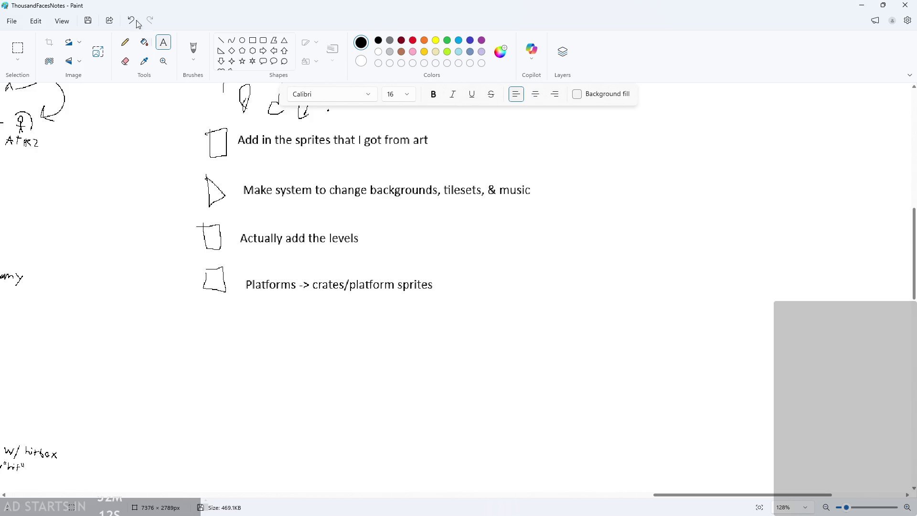
{"action": "left_click", "coordinate": [125, 42]}
{"action": "mouse_move", "coordinate": [201, 314]}
{"action": "left_mouse_down"}
{"action": "mouse_move", "coordinate": [228, 338]}
{"action": "mouse_move", "coordinate": [201, 317]}
{"action": "left_mouse_up"}
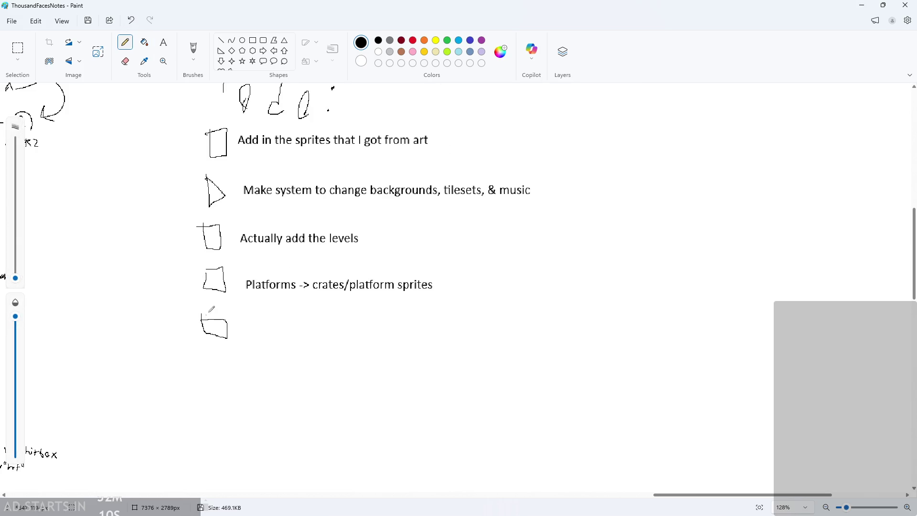
Try typing 'More enemies' beside the checkbox, then undo that attempt.
{"action": "left_click", "coordinate": [163, 42]}
{"action": "left_click", "coordinate": [240, 329]}
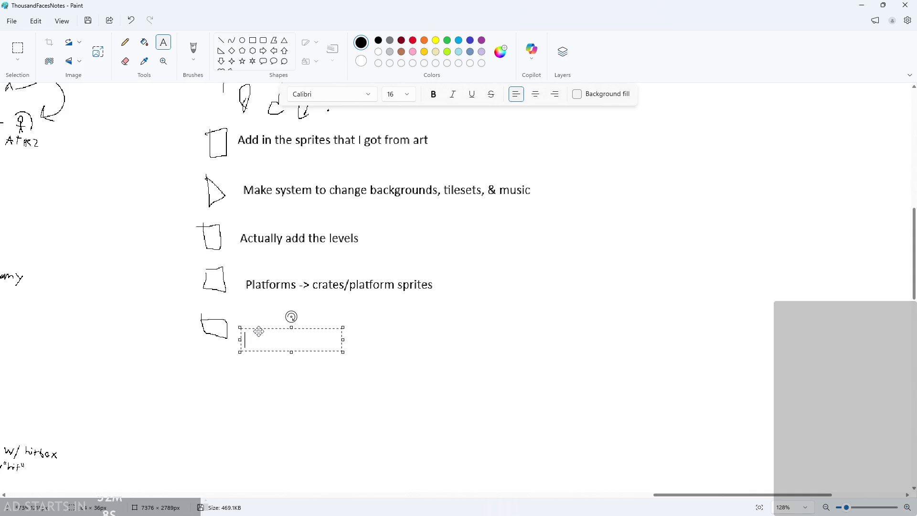
{"action": "type", "text": "More ene"}
{"action": "type", "text": "mies"}
{"action": "left_click", "coordinate": [262, 326]}
{"action": "left_click", "coordinate": [262, 326]}
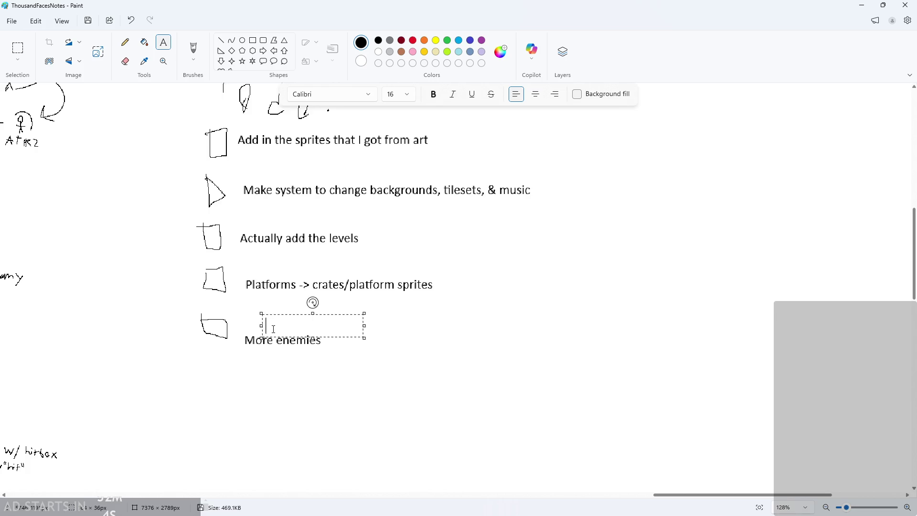
{"action": "left_click_drag", "start_coordinate": [262, 337], "coordinate": [244, 347]}
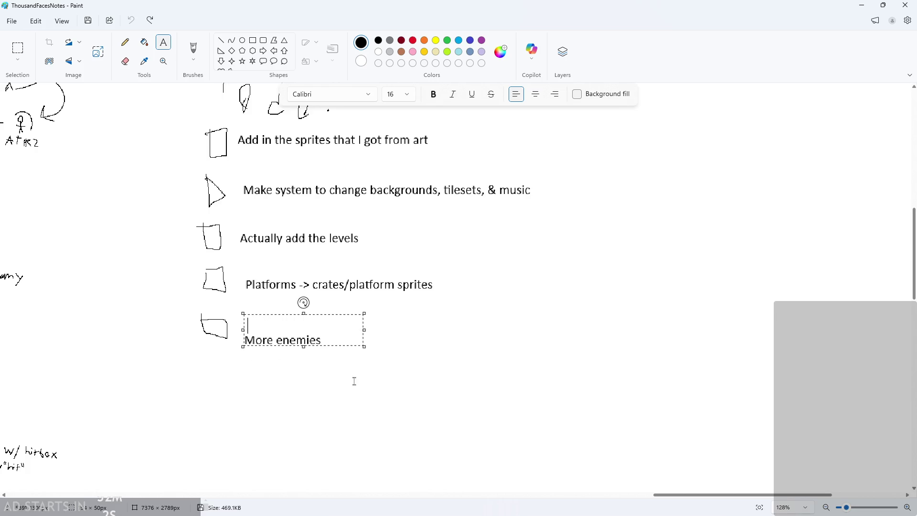
{"action": "left_click", "coordinate": [401, 385]}
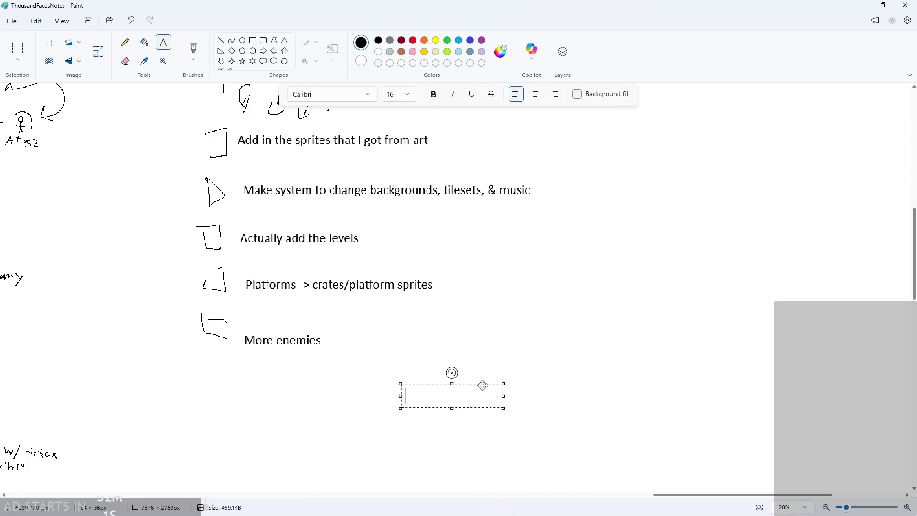
{"action": "left_click", "coordinate": [126, 42]}
{"action": "key", "text": "ctrl+z"}
{"action": "key", "text": "ctrl+z"}
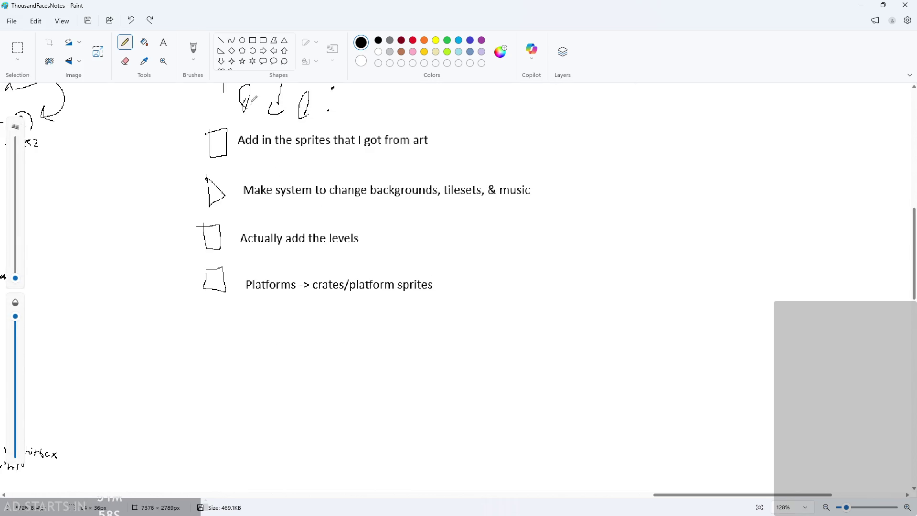
Redraw the checkbox and type 'more enemies (eg Spider, Goblin)' on one line beside it.
{"action": "mouse_move", "coordinate": [201, 316]}
{"action": "left_mouse_down"}
{"action": "mouse_move", "coordinate": [220, 314]}
{"action": "mouse_move", "coordinate": [200, 317]}
{"action": "left_mouse_up"}
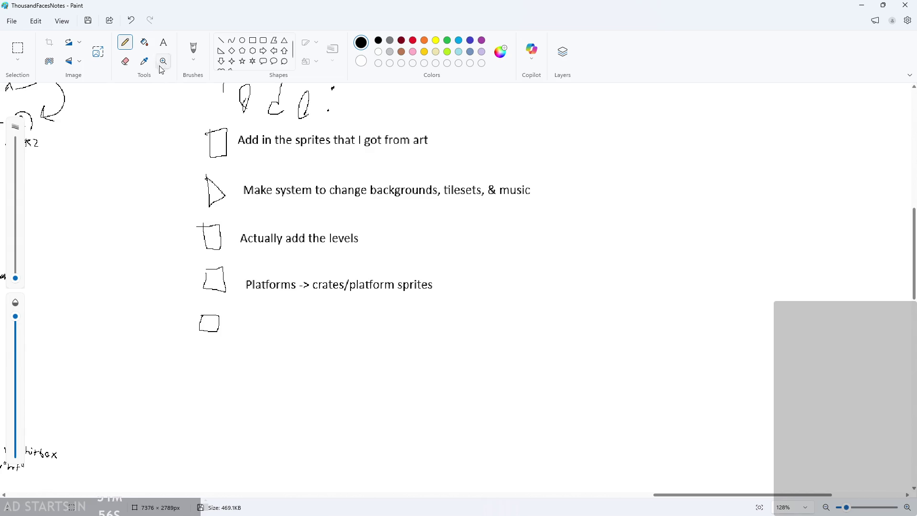
{"action": "left_click", "coordinate": [164, 42]}
{"action": "left_click", "coordinate": [236, 325]}
{"action": "type", "text": "m"}
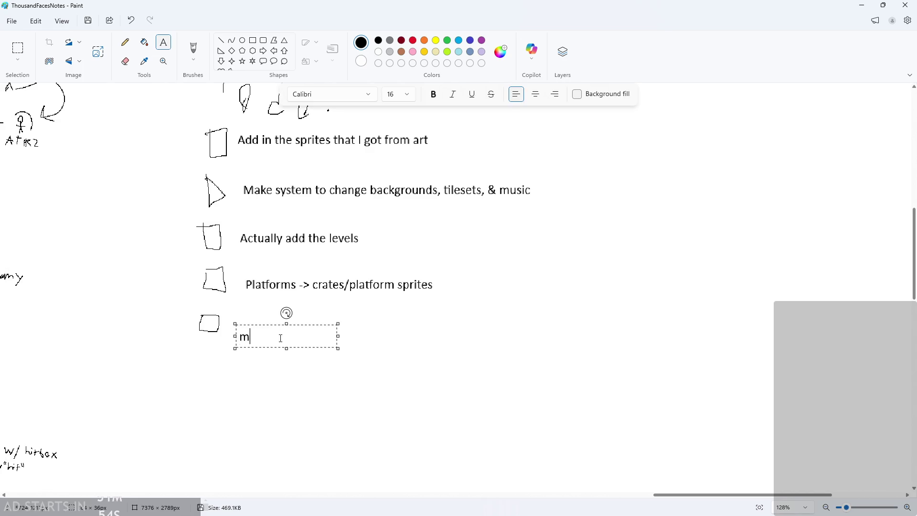
{"action": "type", "text": "ore ememies"}
{"action": "type", "text": " (eg"}
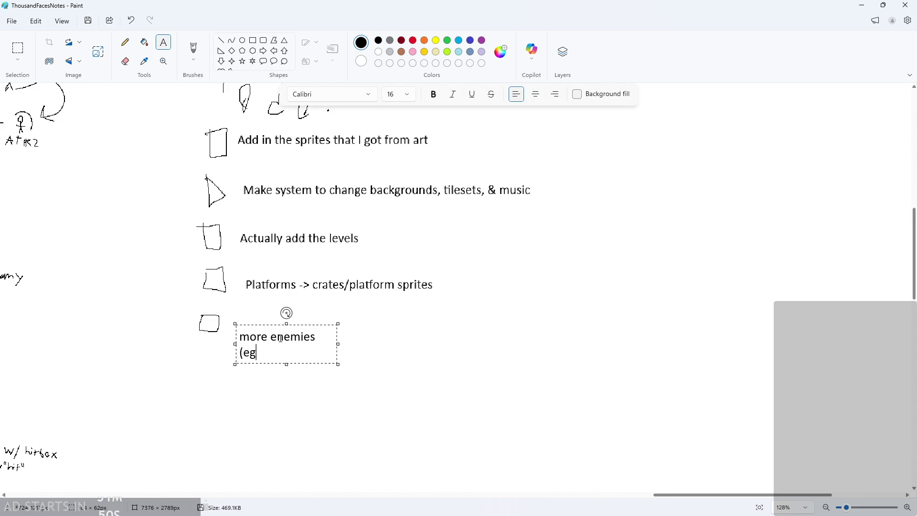
{"action": "type", "text": " Spider, "}
{"action": "type", "text": "Goblin,"}
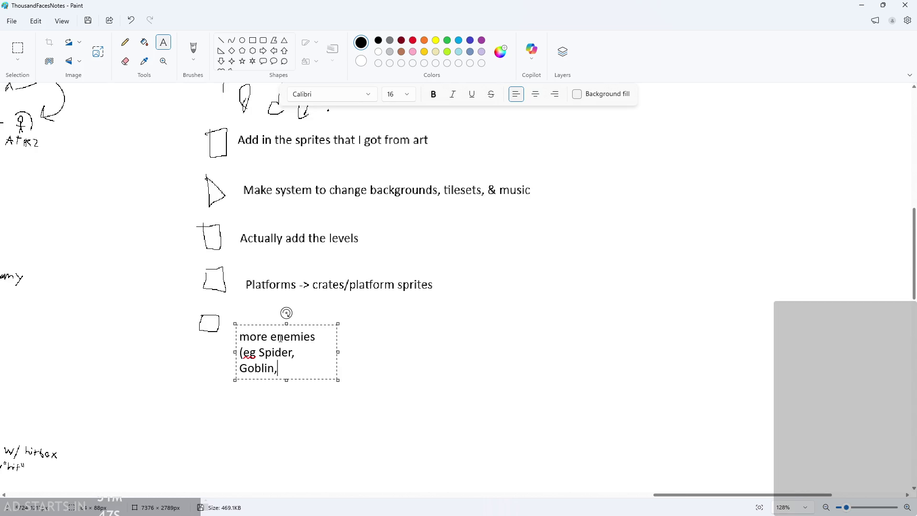
{"action": "left_click_drag", "start_coordinate": [339, 352], "coordinate": [509, 352]}
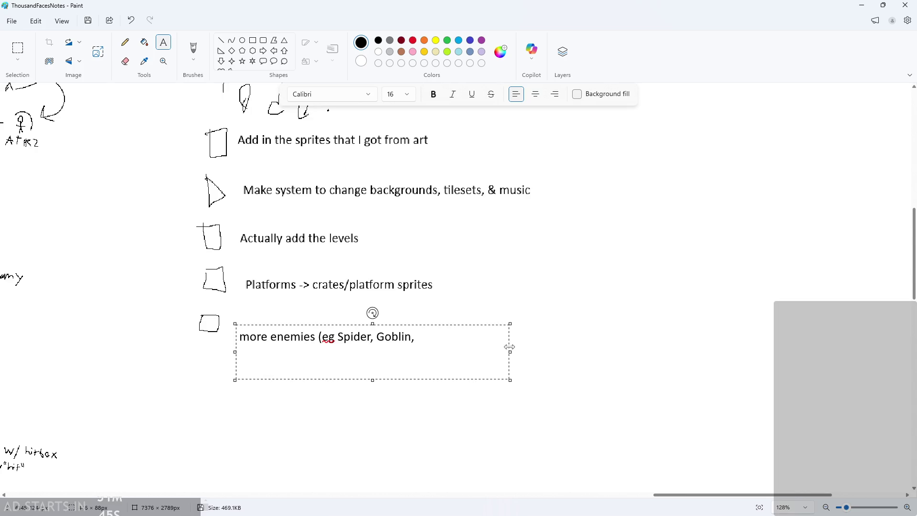
{"action": "type", "text": ")"}
{"action": "key", "text": "Return"}
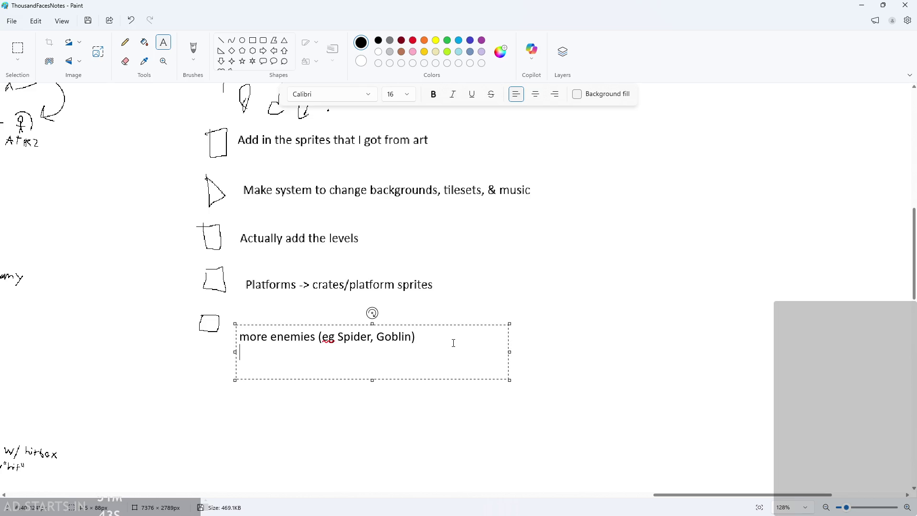
{"action": "left_click", "coordinate": [577, 345]}
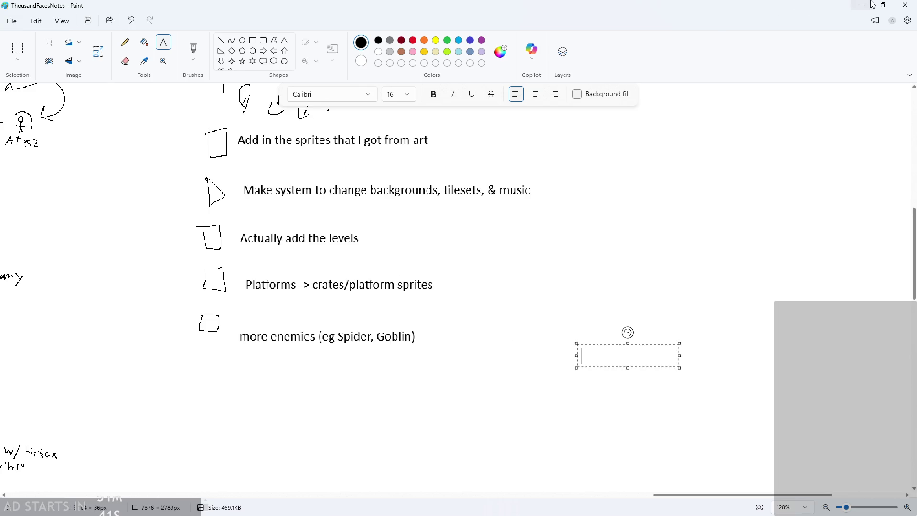
Draw a sixth checkbox and type 'Add decorations to rooms/tilesets' beside it on one line.
{"action": "left_click", "coordinate": [701, 210]}
{"action": "scroll", "coordinate": [701, 210], "scroll_direction": "down", "scroll_amount": 2, "text": "ctrl"}
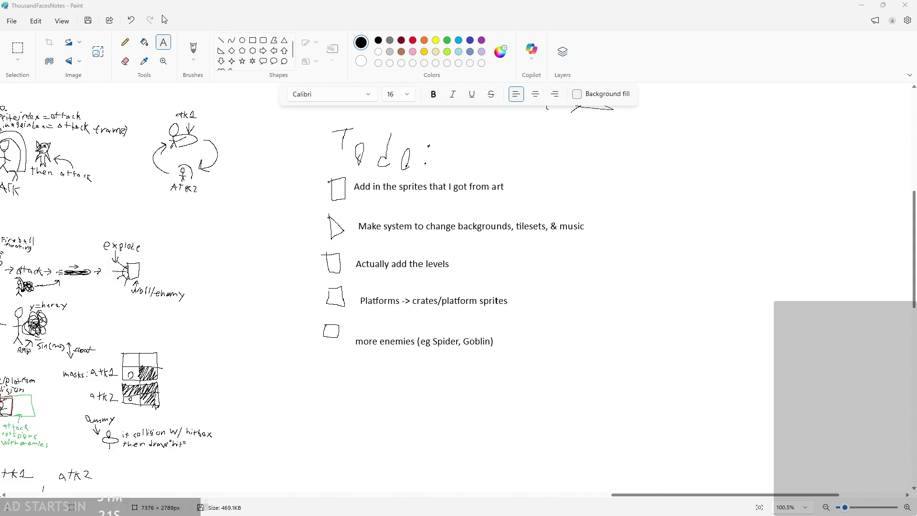
{"action": "left_click", "coordinate": [130, 43]}
{"action": "mouse_move", "coordinate": [325, 363]}
{"action": "left_mouse_down"}
{"action": "mouse_move", "coordinate": [318, 383]}
{"action": "mouse_move", "coordinate": [334, 366]}
{"action": "mouse_move", "coordinate": [325, 363]}
{"action": "left_mouse_up"}
{"action": "left_click", "coordinate": [170, 47]}
{"action": "left_click", "coordinate": [348, 378]}
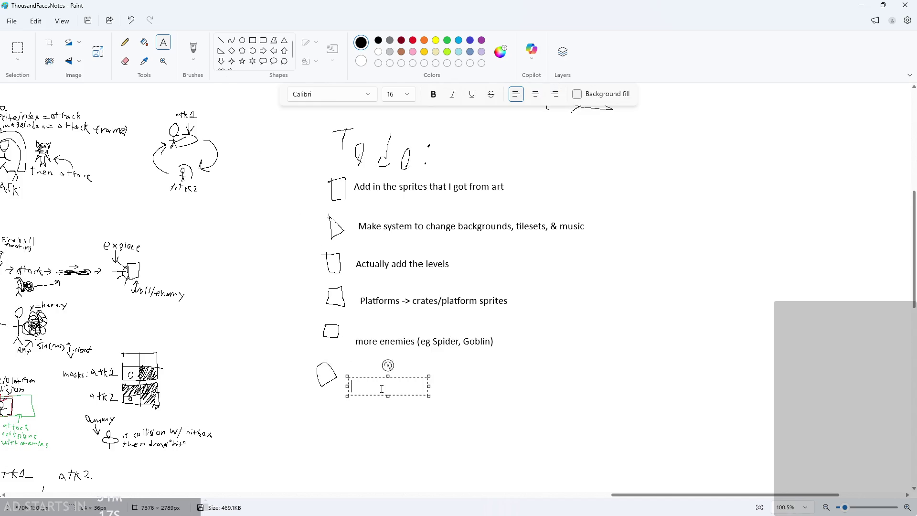
{"action": "type", "text": "Add decoration"}
{"action": "type", "text": "s to rooms"}
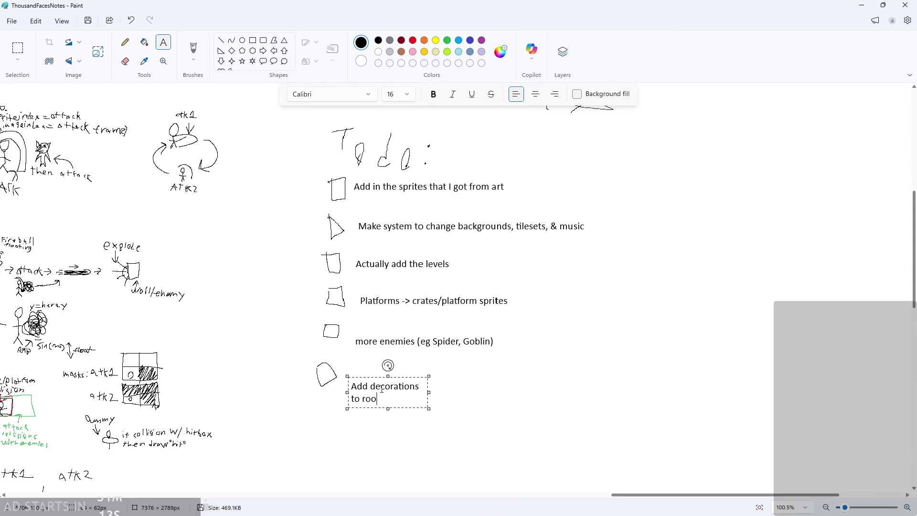
{"action": "left_click_drag", "start_coordinate": [429, 392], "coordinate": [532, 392]}
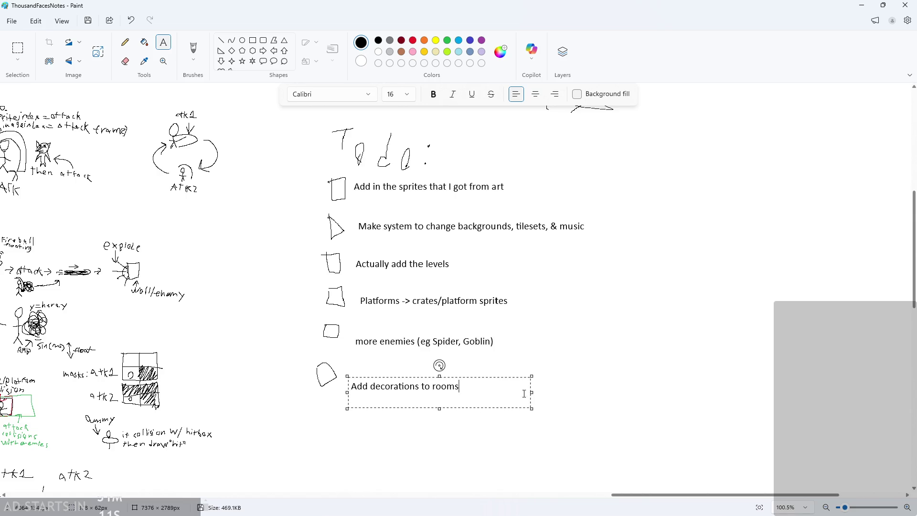
{"action": "type", "text": "/tilesets"}
{"action": "key", "text": "Return"}
Commit the 'Add decorations' text in Paint, return to GameMaker, and start the game.
{"action": "left_click", "coordinate": [595, 396]}
{"action": "left_click", "coordinate": [863, 5]}
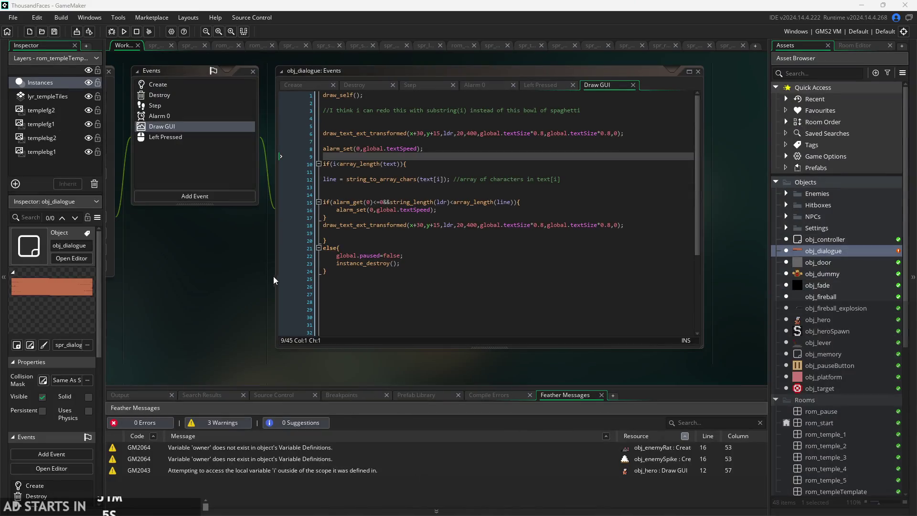
{"action": "left_click", "coordinate": [123, 31]}
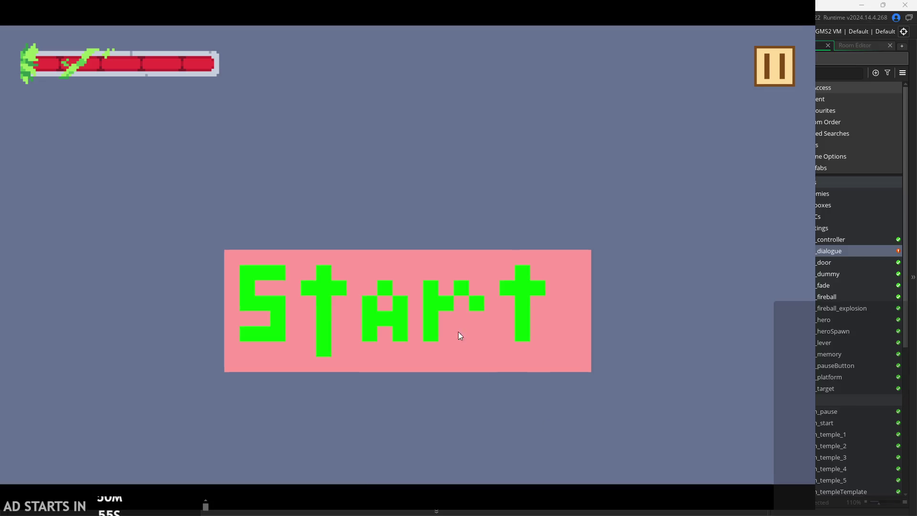
{"action": "left_click", "coordinate": [512, 280]}
Run and jump the hero across the room up onto the upper ledge.
{"action": "key", "text": "Right"}
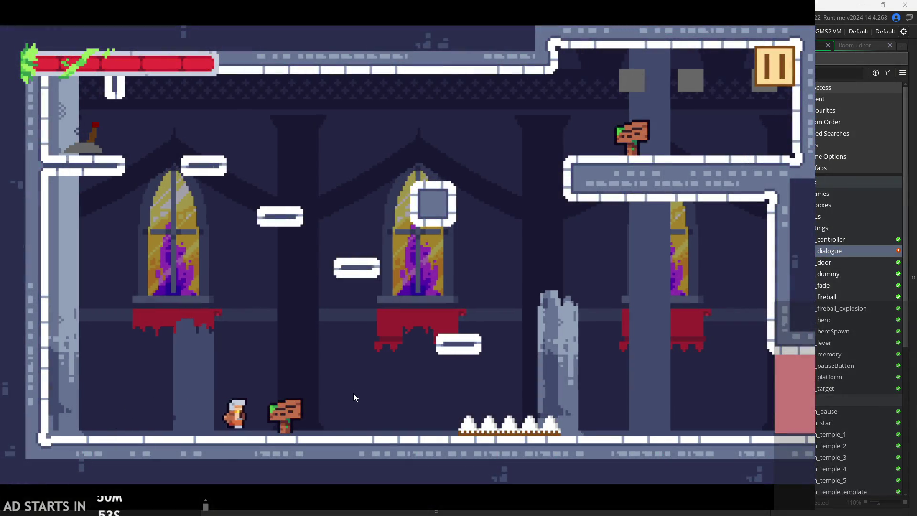
{"action": "key", "text": "space"}
{"action": "key", "text": "Left"}
{"action": "key", "text": "space"}
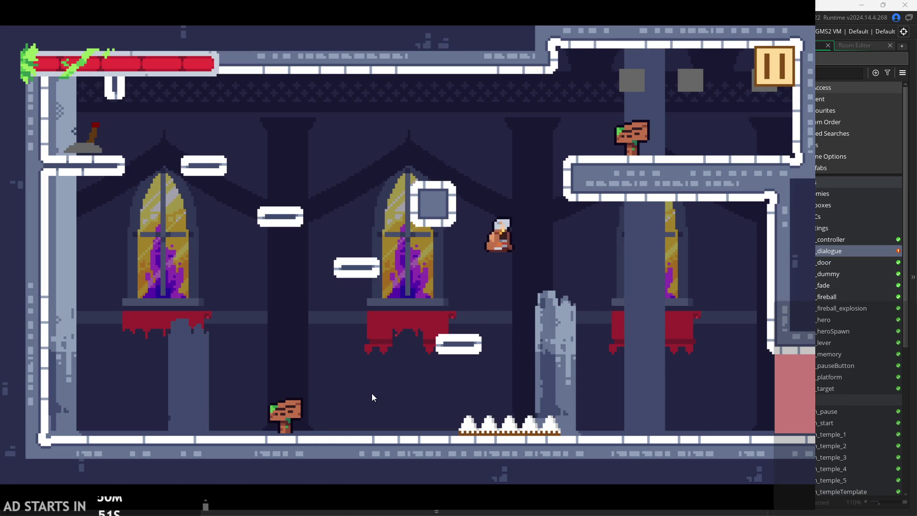
{"action": "key", "text": "space"}
{"action": "key", "text": "Right"}
{"action": "key", "text": "Left"}
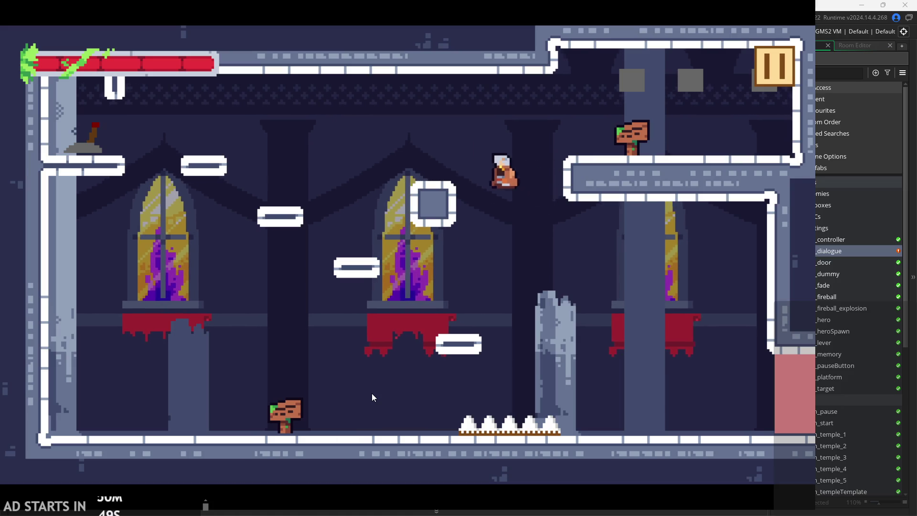
{"action": "key", "text": "Right"}
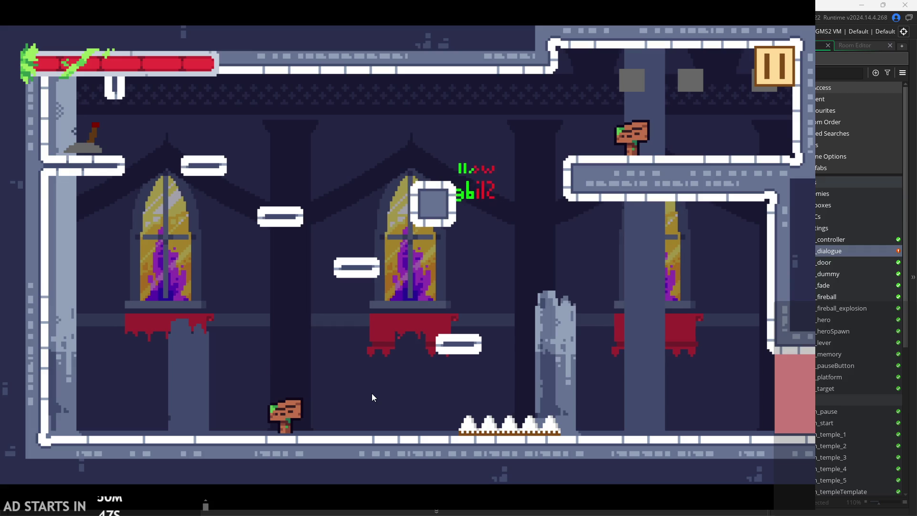
{"action": "key", "text": "Left"}
{"action": "key", "text": "space"}
{"action": "key", "text": "Left"}
{"action": "key", "text": "Right"}
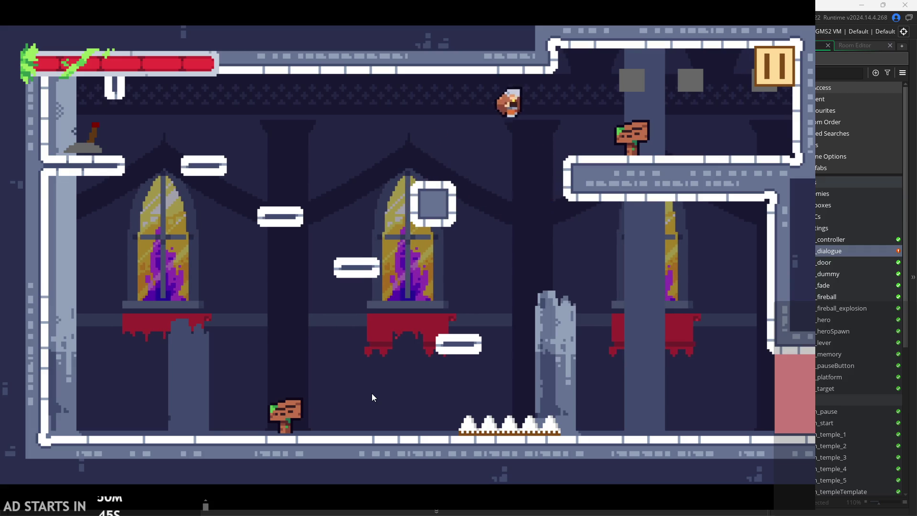
Read both signposts, then move the hero to the lower-right platform and back across the room.
{"action": "key", "text": "Up"}
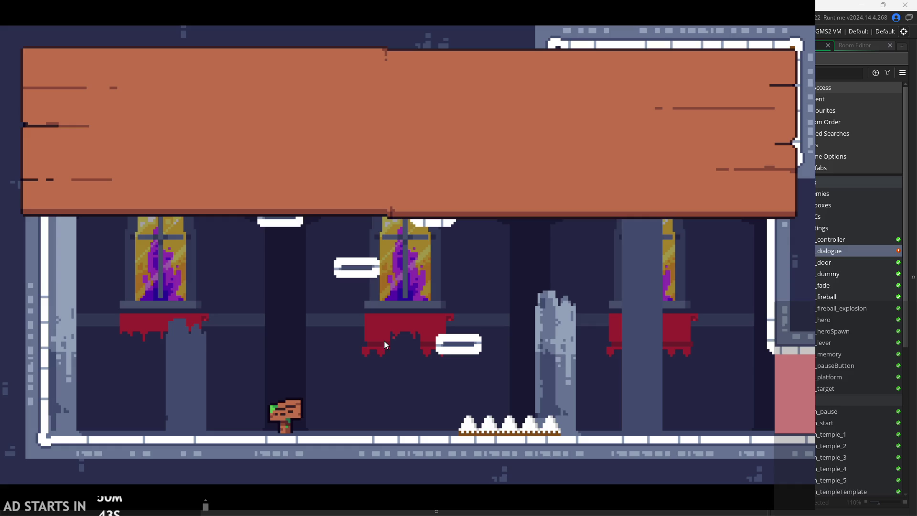
{"action": "key", "text": "Up"}
{"action": "key", "text": "Left"}
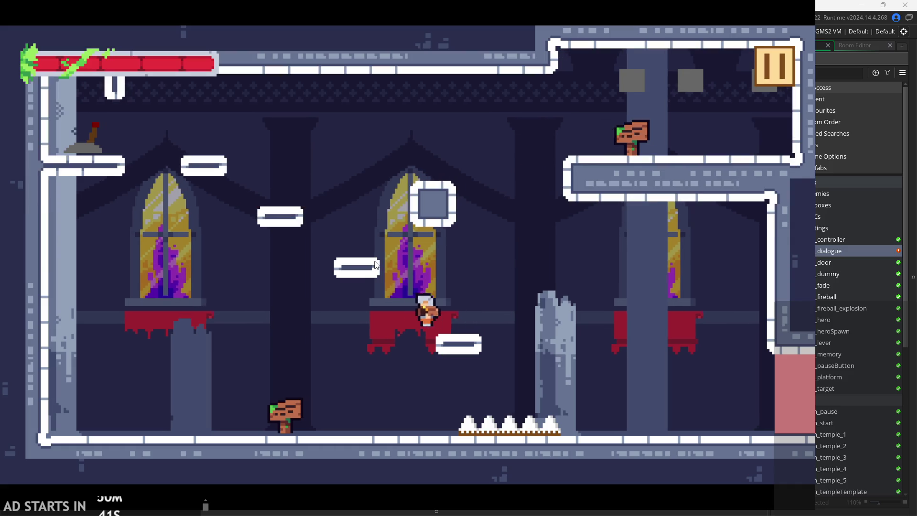
{"action": "key", "text": "Right"}
{"action": "key", "text": "Up"}
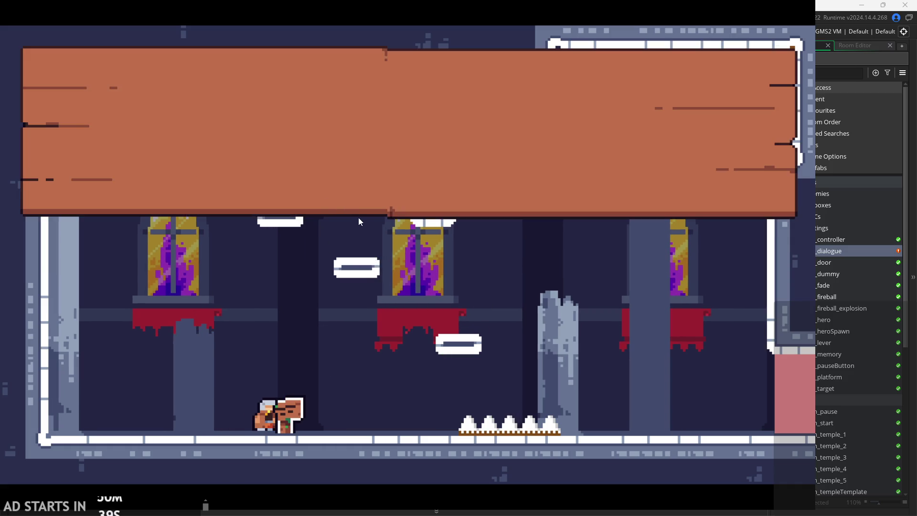
{"action": "key", "text": "Up"}
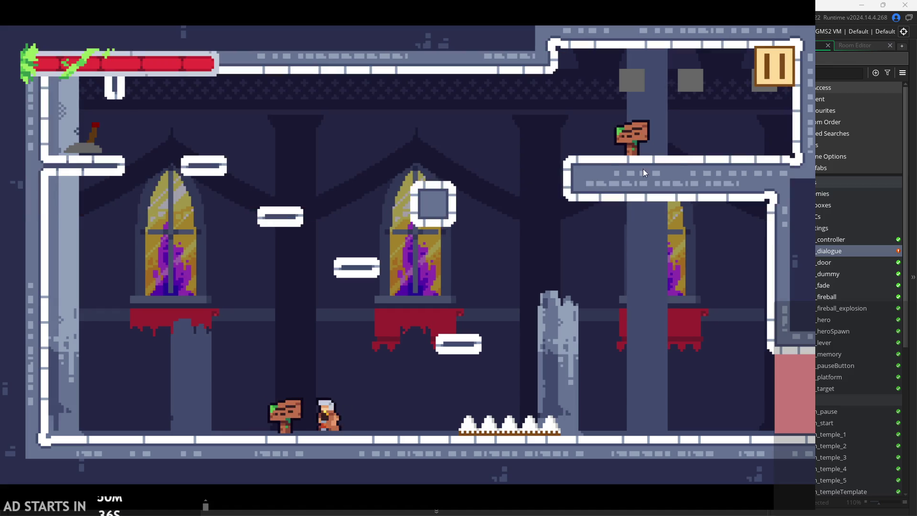
{"action": "key", "text": "space"}
{"action": "key", "text": "Right"}
{"action": "key", "text": "Left"}
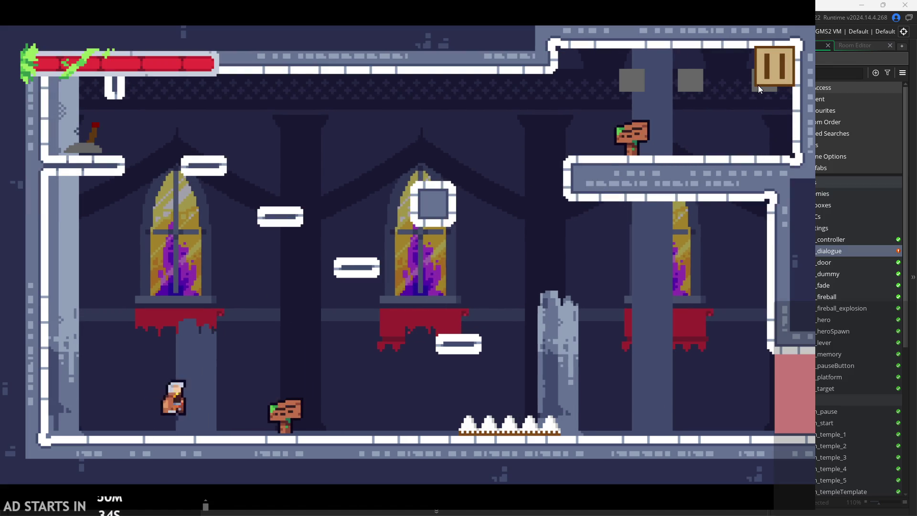
{"action": "key", "text": "Up"}
{"action": "key", "text": "Right"}
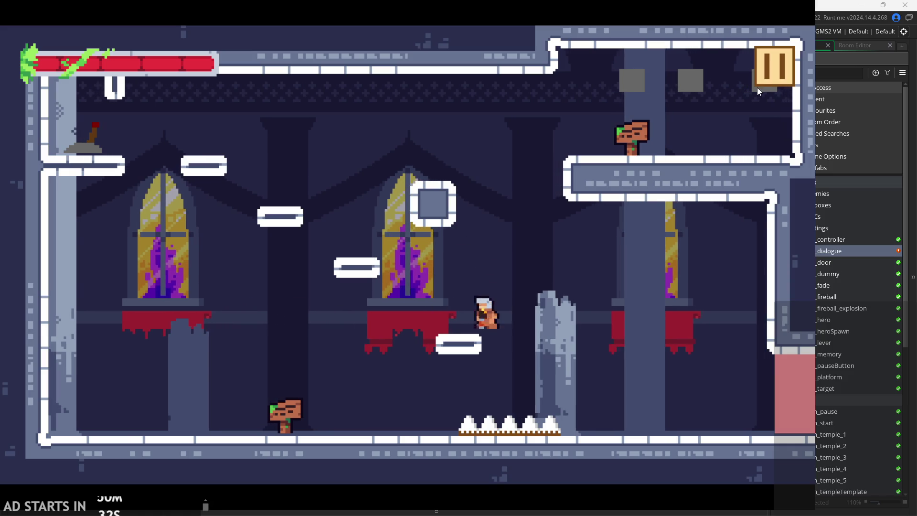
{"action": "key", "text": "Up"}
{"action": "key", "text": "Left"}
{"action": "key", "text": "Left"}
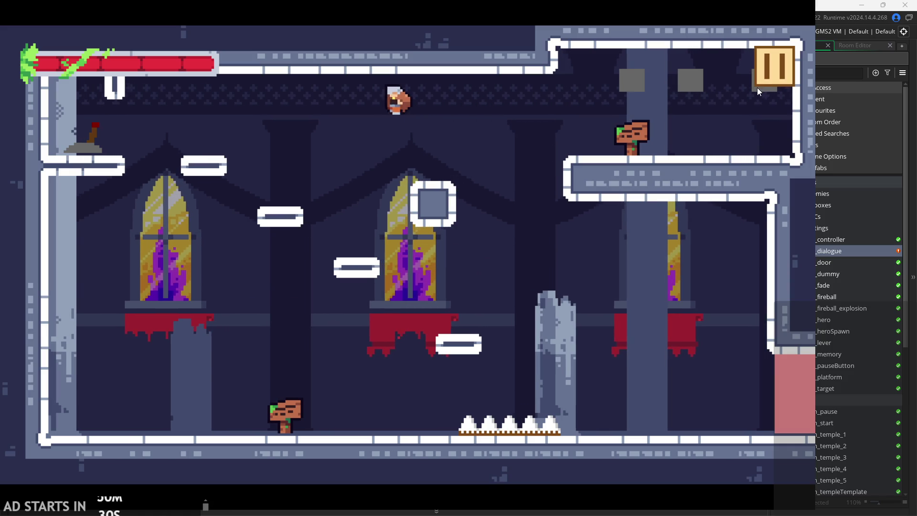
{"action": "key", "text": "Right"}
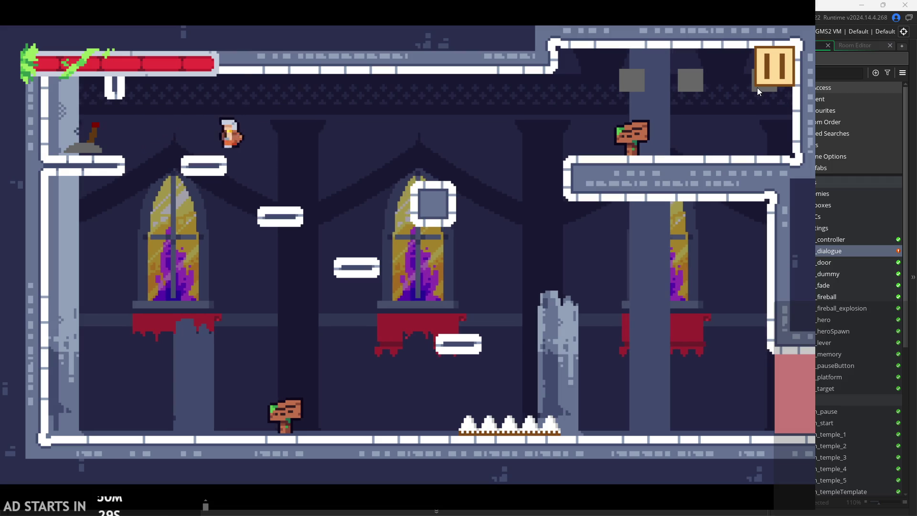
{"action": "key", "text": "Left"}
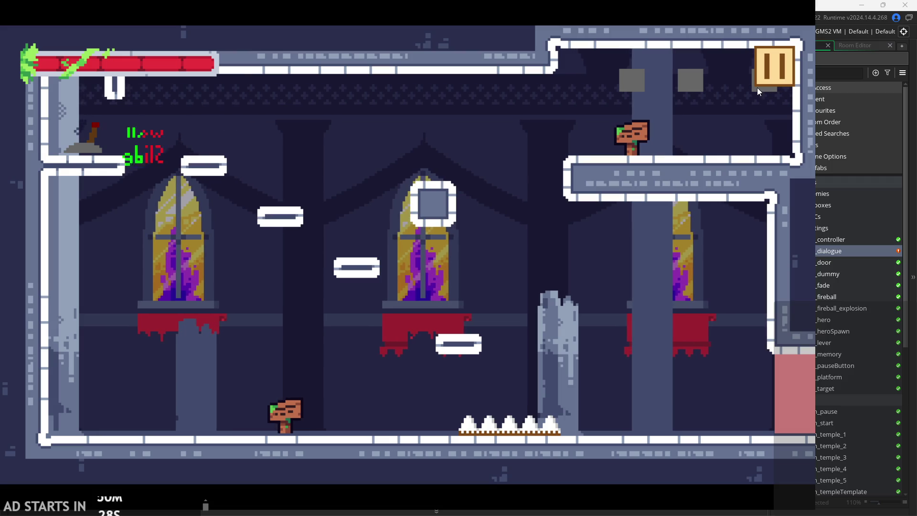
Flip the lever, hop the hero around the small platform, then pause and exit the game.
{"action": "key", "text": "Right"}
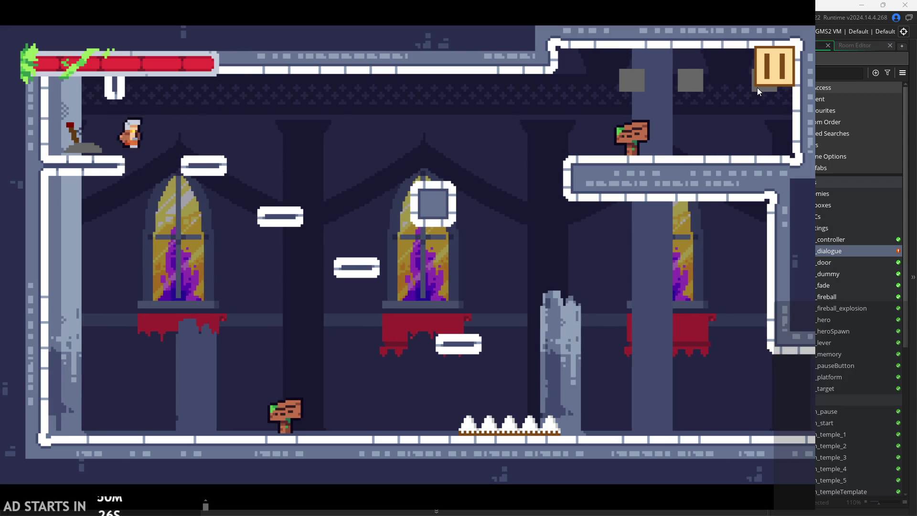
{"action": "key", "text": "space"}
{"action": "key", "text": "Left"}
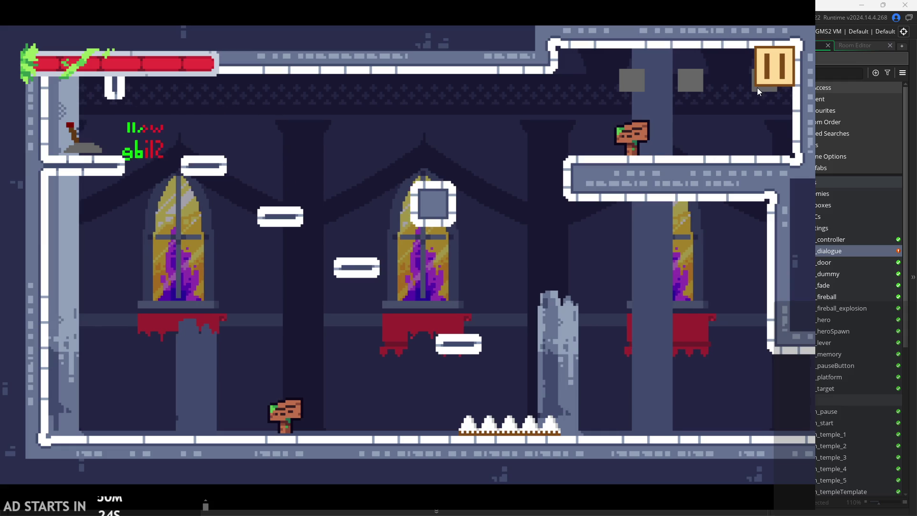
{"action": "key", "text": "Right"}
{"action": "key", "text": "space"}
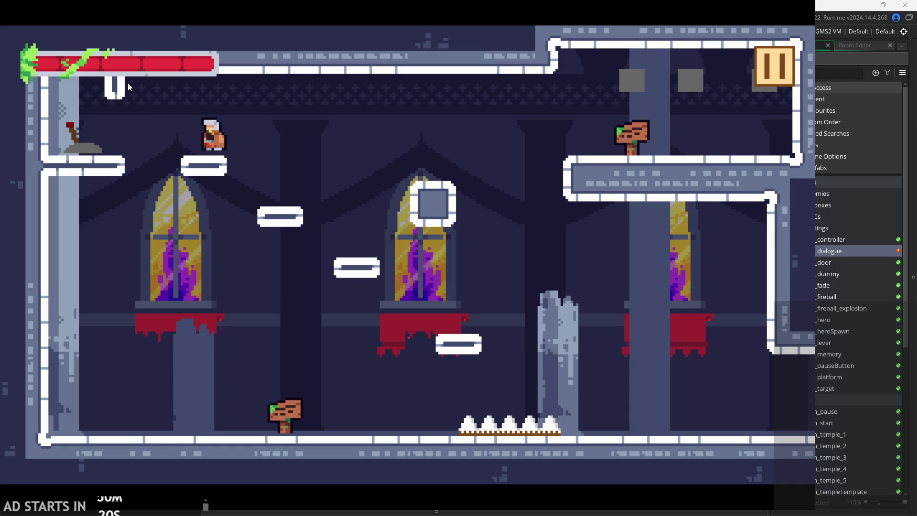
{"action": "key", "text": "space"}
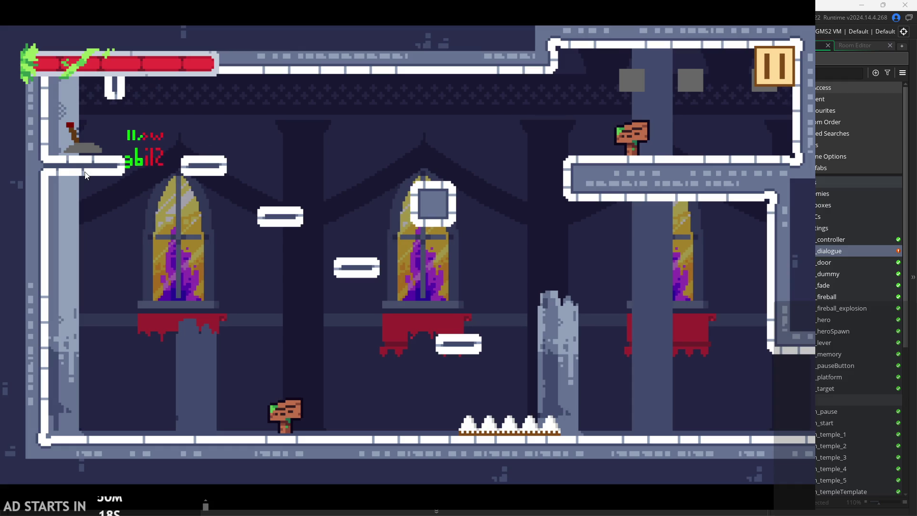
{"action": "key", "text": "Left"}
{"action": "key", "text": "Right"}
{"action": "key", "text": "Right"}
{"action": "key", "text": "space"}
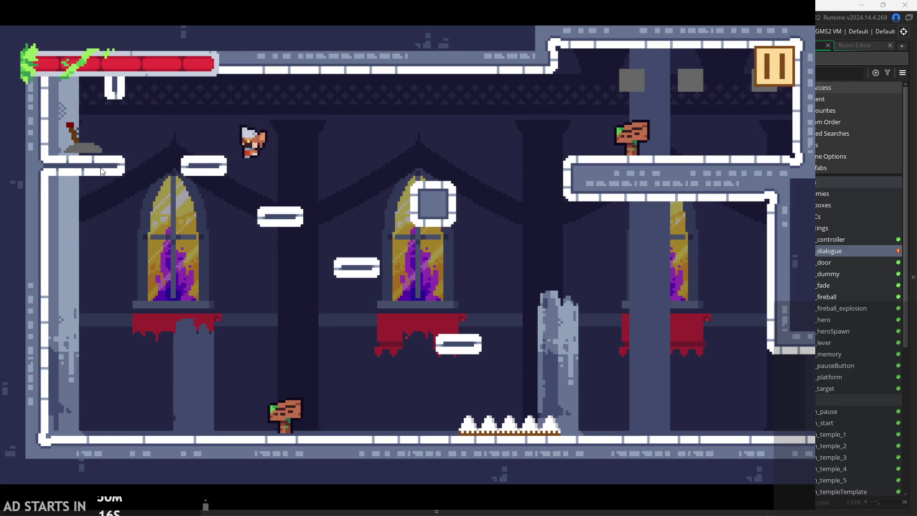
{"action": "key", "text": "Left"}
{"action": "key", "text": "space"}
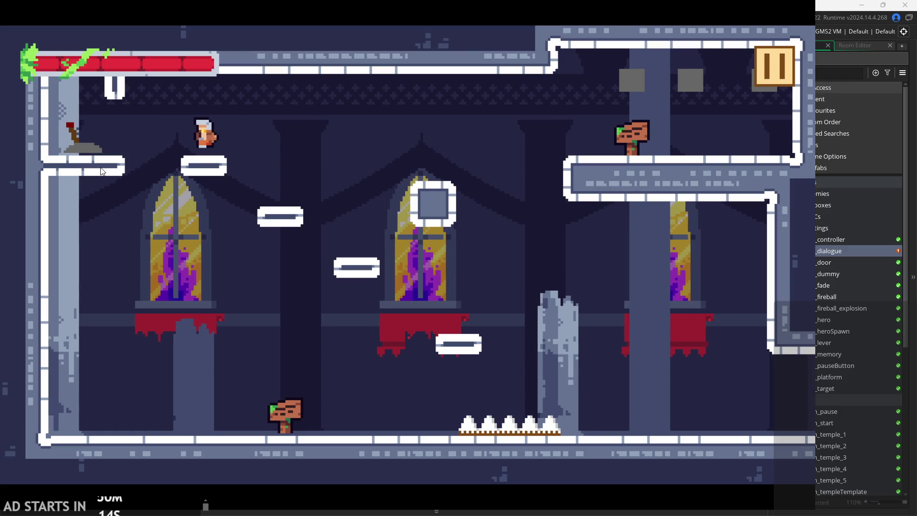
{"action": "key", "text": "Left"}
{"action": "key", "text": "space"}
{"action": "key", "text": "Right"}
{"action": "key", "text": "space"}
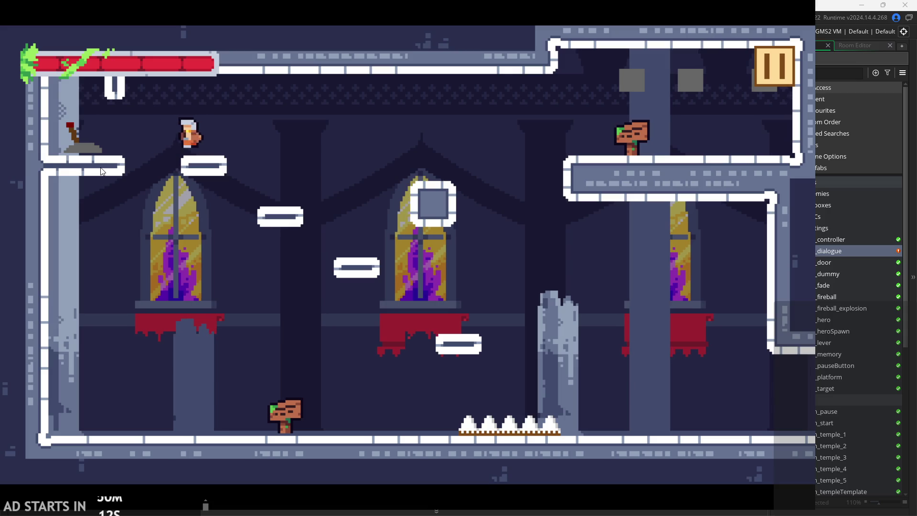
{"action": "key", "text": "Left"}
{"action": "key", "text": "space"}
{"action": "key", "text": "Right"}
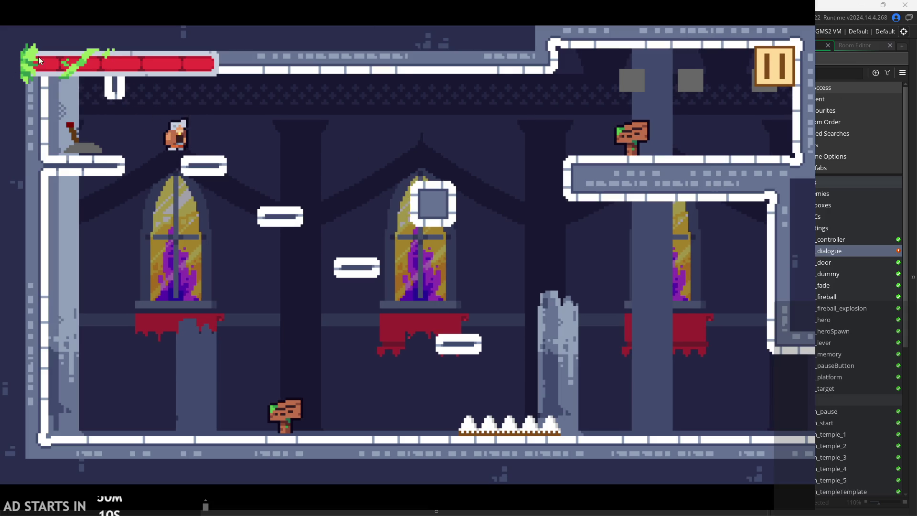
{"action": "left_click", "coordinate": [774, 68]}
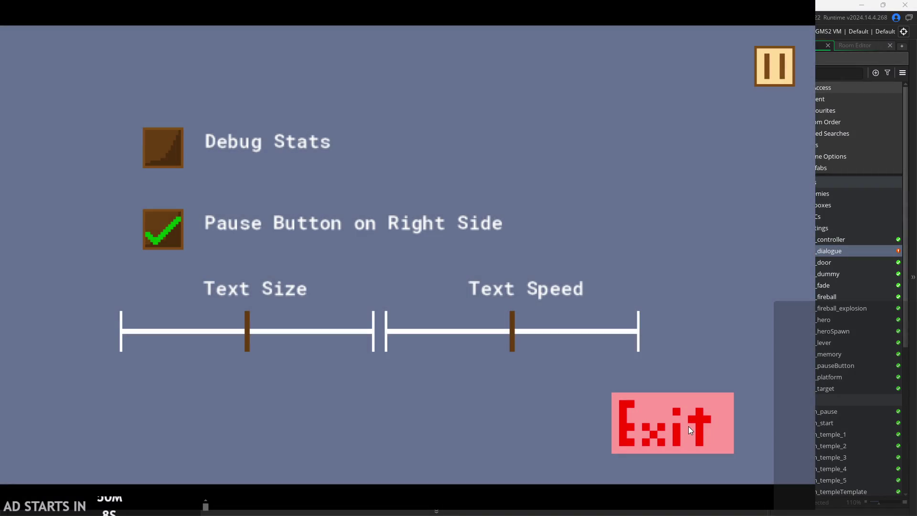
{"action": "left_click", "coordinate": [689, 426]}
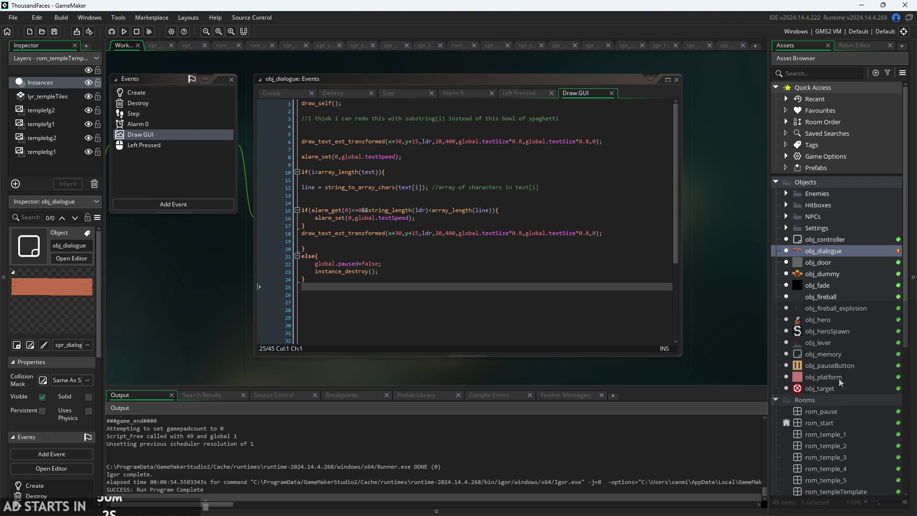
Open rom_temple_1 and inspect its templefg1 and templebg1 background layers.
{"action": "double_click", "coordinate": [837, 436]}
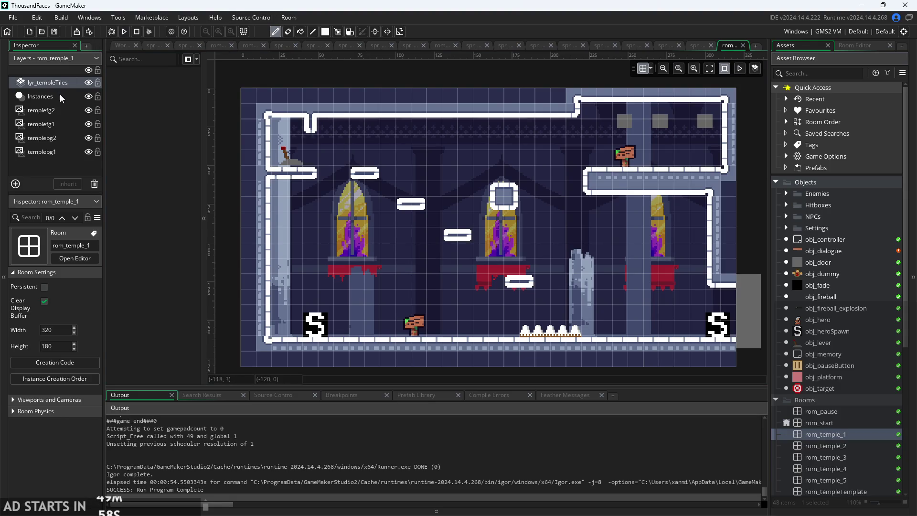
{"action": "left_click", "coordinate": [47, 125]}
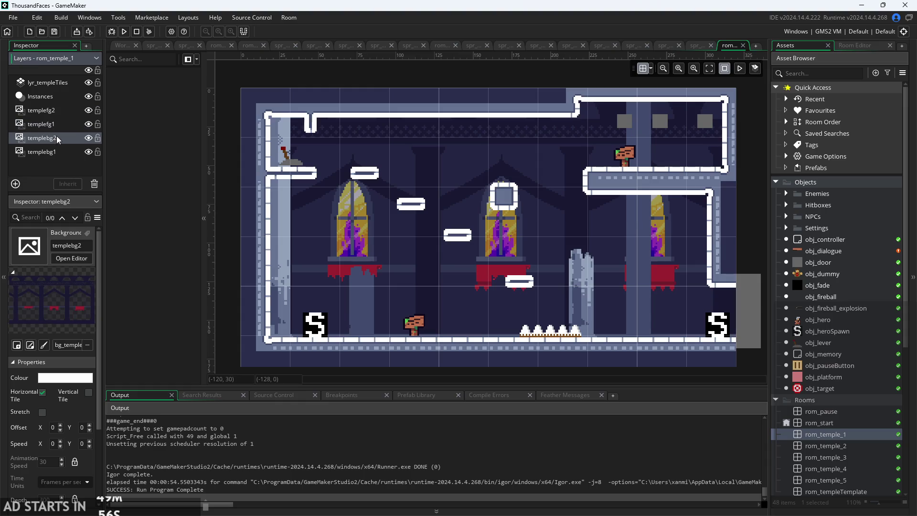
{"action": "left_click", "coordinate": [58, 113]}
{"action": "left_click", "coordinate": [59, 123]}
{"action": "left_click", "coordinate": [60, 139]}
{"action": "left_click", "coordinate": [60, 151]}
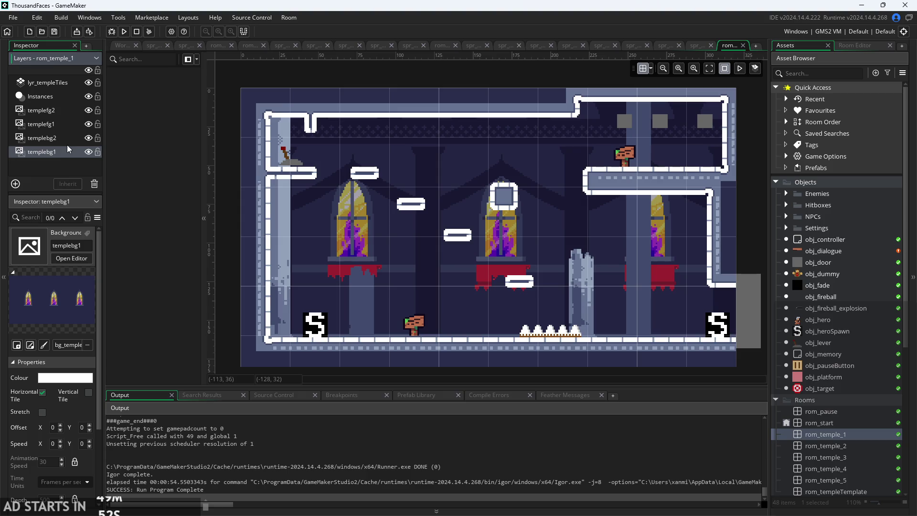
Open rom_templateTemplate, then rom_temple_5 through rom_temple_1, and finally rom_start.
{"action": "scroll", "coordinate": [816, 416], "scroll_direction": "down", "scroll_amount": 3}
{"action": "left_click", "coordinate": [835, 375]}
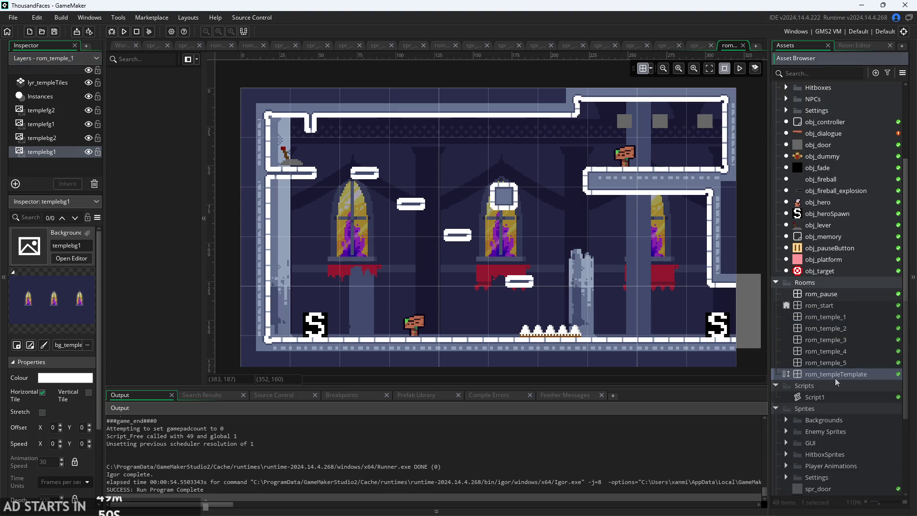
{"action": "double_click", "coordinate": [835, 378]}
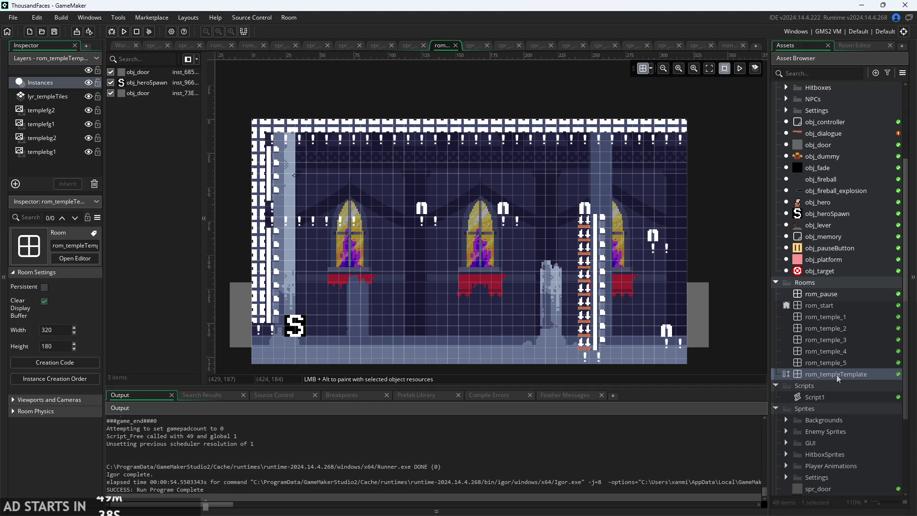
{"action": "double_click", "coordinate": [844, 362]}
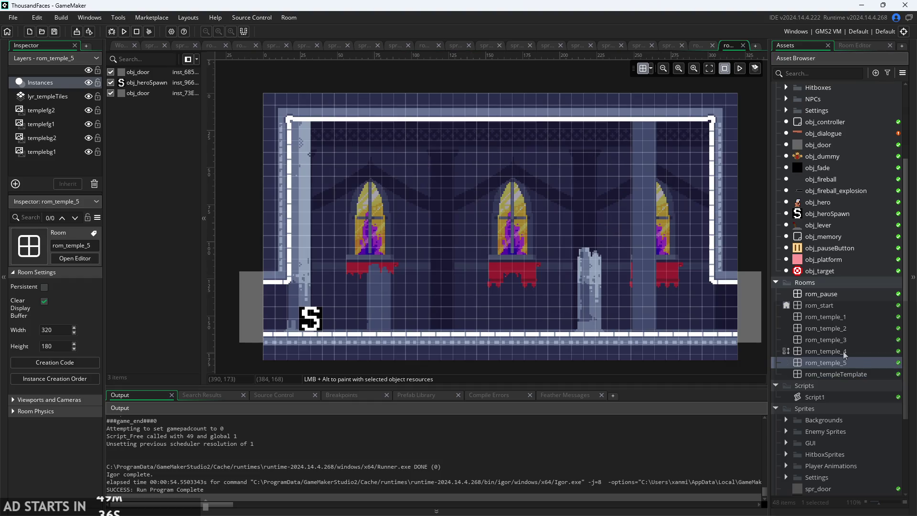
{"action": "left_click", "coordinate": [844, 352]}
{"action": "double_click", "coordinate": [844, 353]}
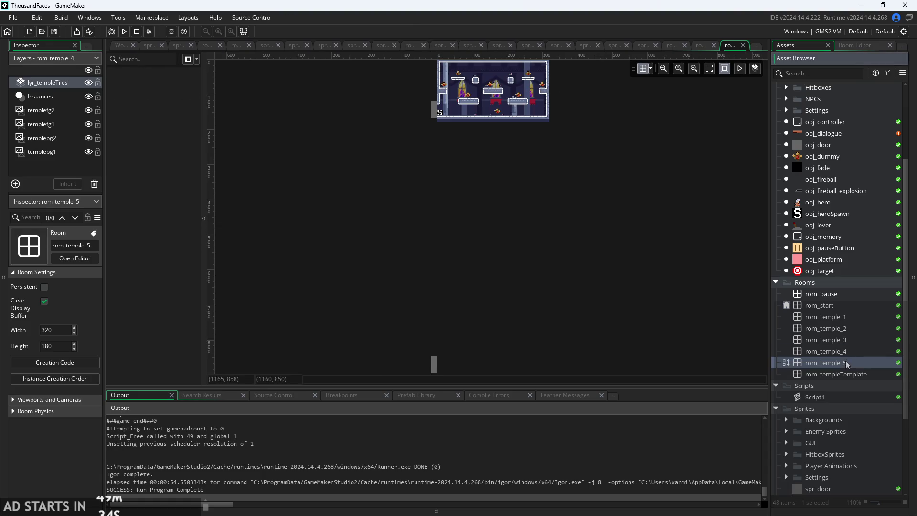
{"action": "double_click", "coordinate": [845, 329]}
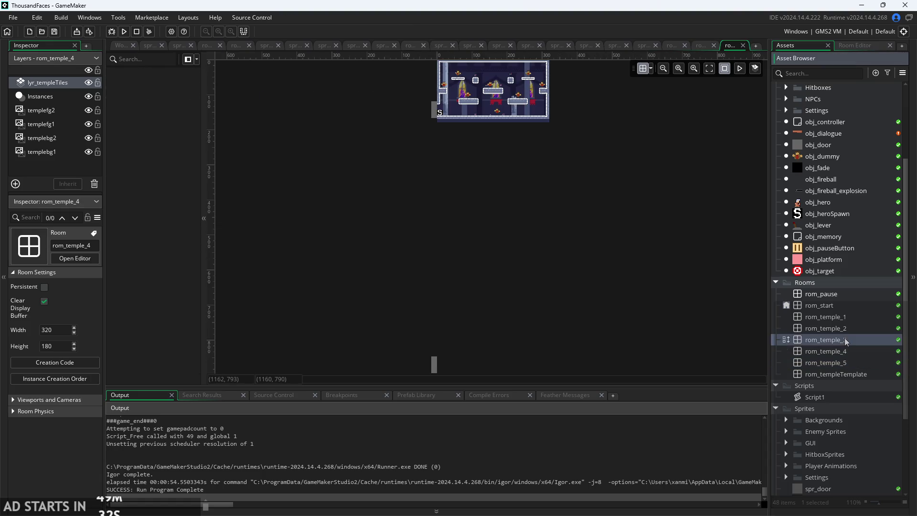
{"action": "double_click", "coordinate": [846, 329]}
{"action": "double_click", "coordinate": [844, 316]}
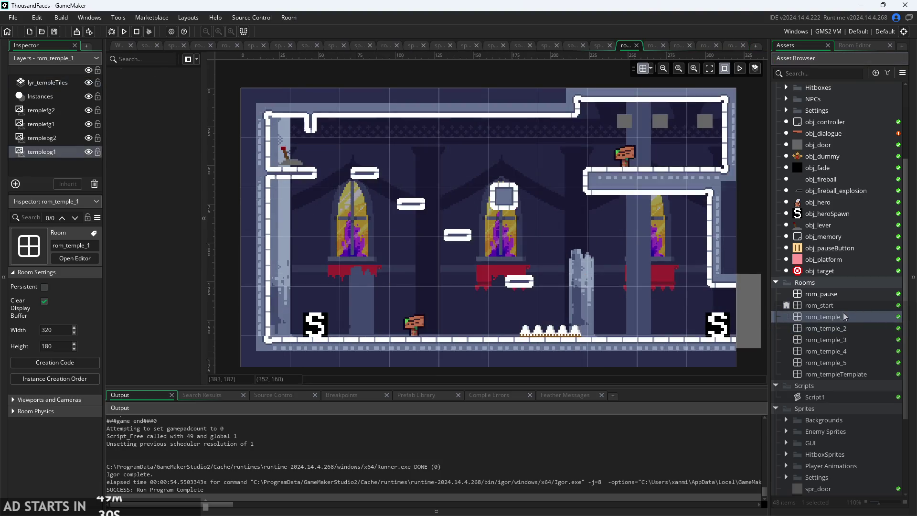
{"action": "double_click", "coordinate": [831, 306]}
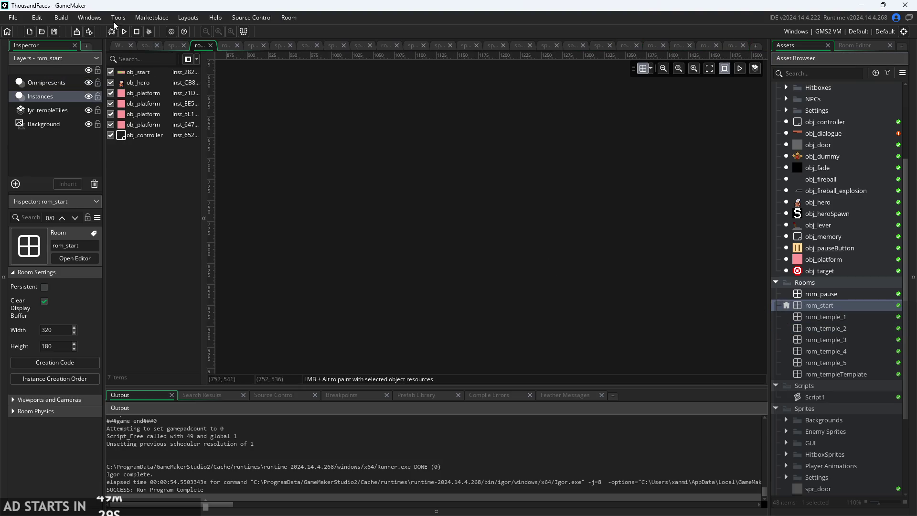
Return to the object editors workspace, reposition the obj_sign editors, and click into its code.
{"action": "left_click", "coordinate": [117, 46]}
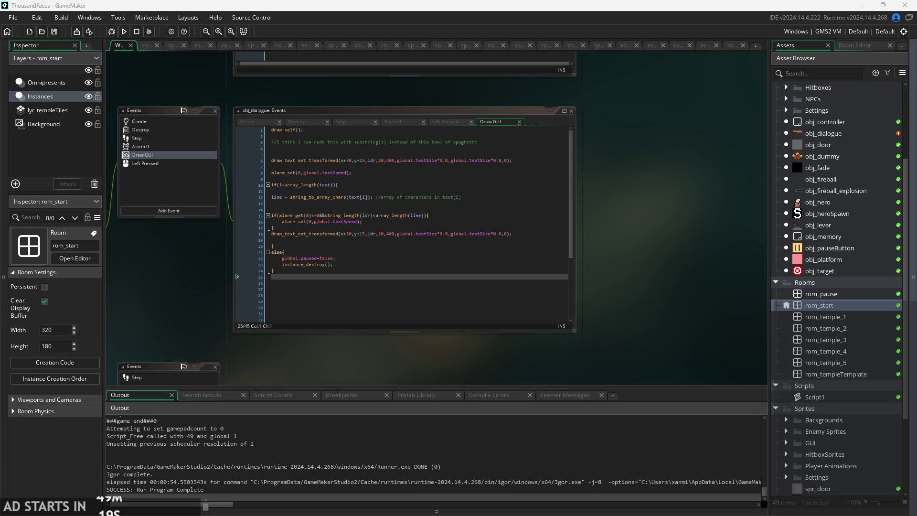
{"action": "left_click_drag", "start_coordinate": [673, 322], "coordinate": [656, 324]}
{"action": "scroll", "coordinate": [541, 331], "scroll_direction": "up", "scroll_amount": 3}
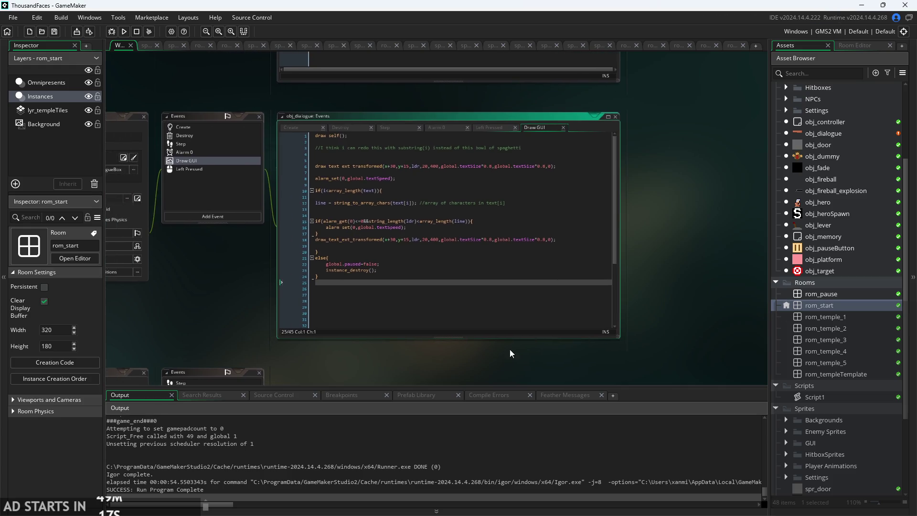
{"action": "mouse_move", "coordinate": [552, 369]}
{"action": "left_mouse_down"}
{"action": "mouse_move", "coordinate": [484, 379]}
{"action": "mouse_move", "coordinate": [354, 339]}
{"action": "mouse_move", "coordinate": [741, 334]}
{"action": "left_mouse_up"}
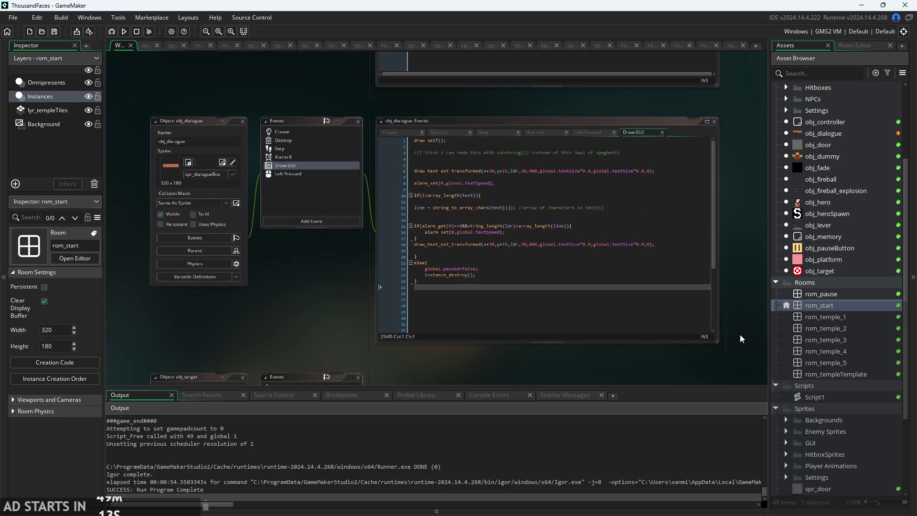
{"action": "double_click", "coordinate": [824, 316]}
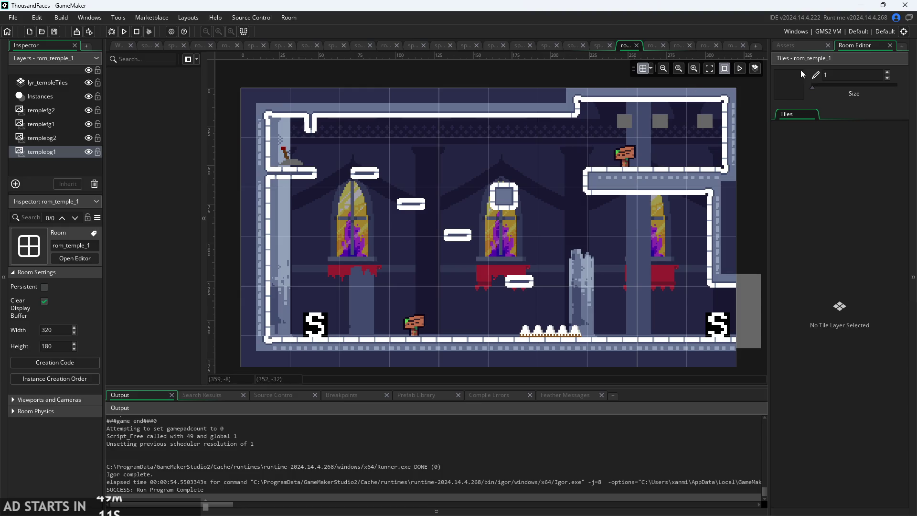
{"action": "left_click", "coordinate": [113, 49]}
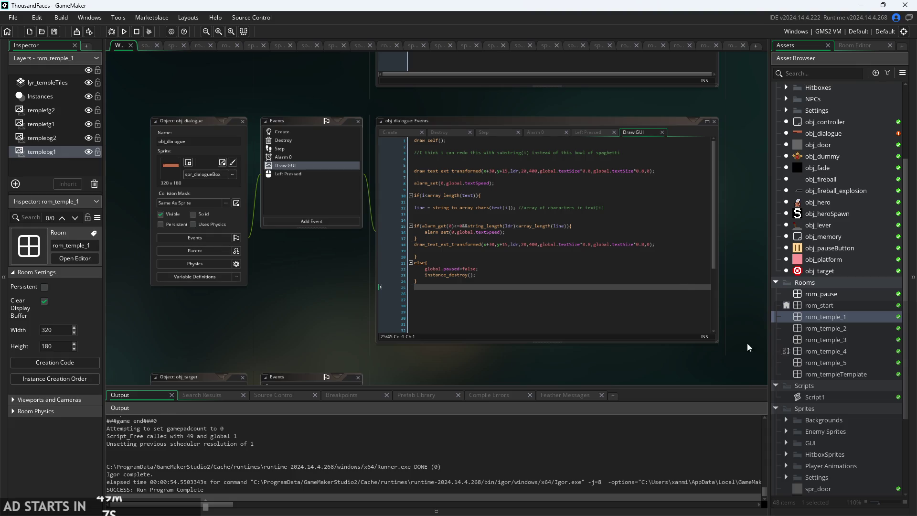
{"action": "left_click_drag", "start_coordinate": [737, 254], "coordinate": [712, 300]}
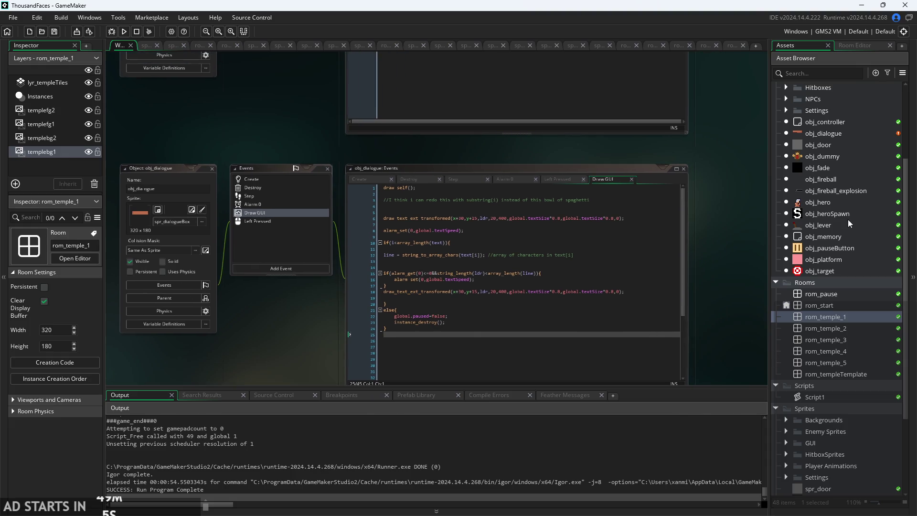
{"action": "scroll", "coordinate": [878, 296], "scroll_direction": "up", "scroll_amount": 5}
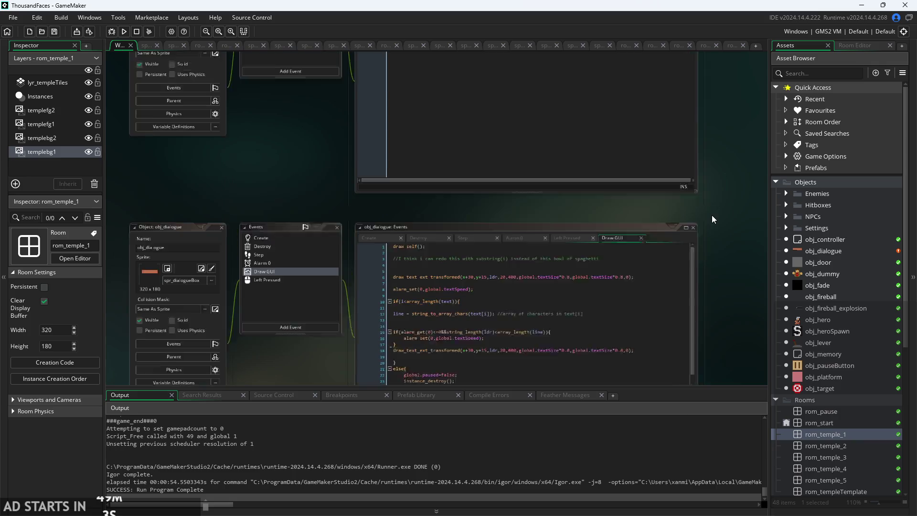
{"action": "scroll", "coordinate": [712, 215], "scroll_direction": "up", "scroll_amount": 5}
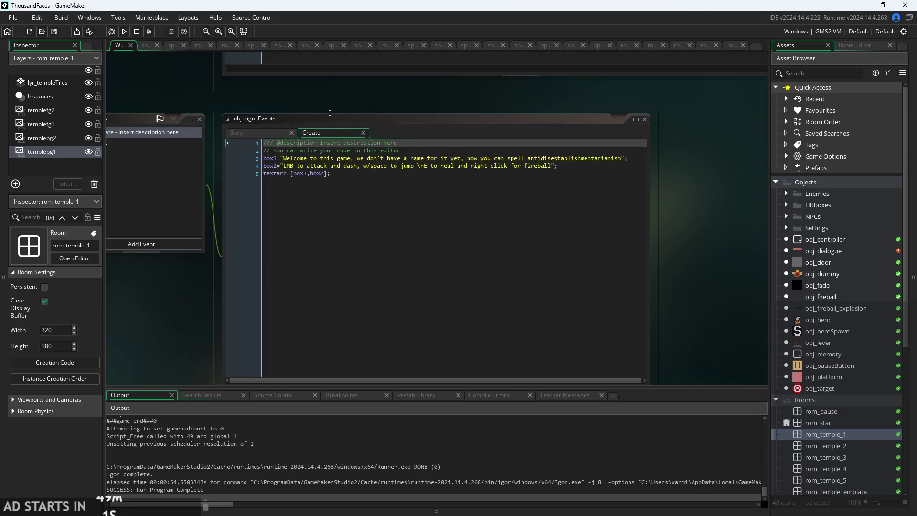
{"action": "left_click_drag", "start_coordinate": [330, 113], "coordinate": [435, 169]}
{"action": "scroll", "coordinate": [506, 161], "scroll_direction": "up", "scroll_amount": 1}
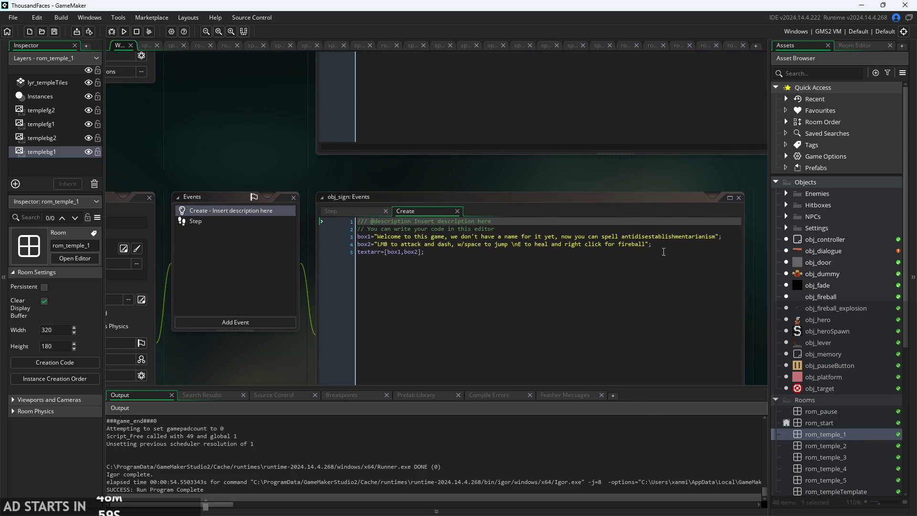
{"action": "left_click", "coordinate": [378, 236]}
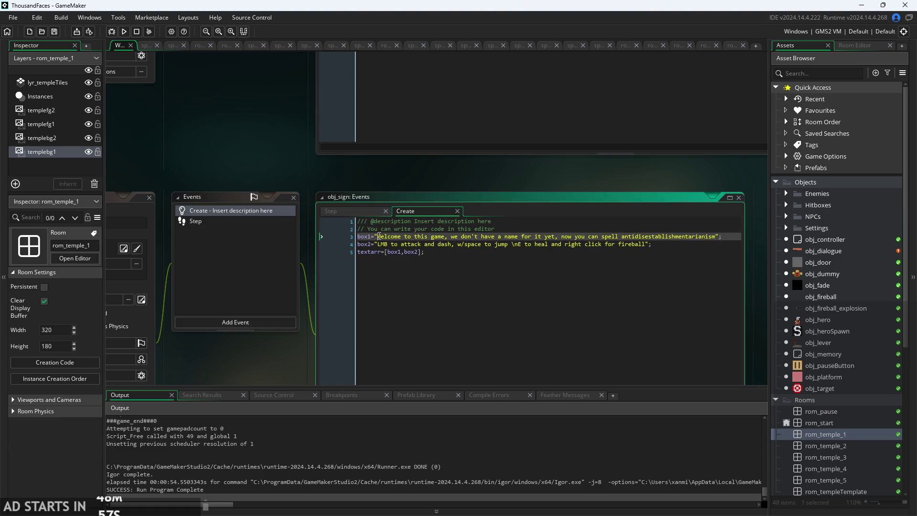
Open obj_dialogue and place the caret in its Draw GUI code.
{"action": "double_click", "coordinate": [822, 250]}
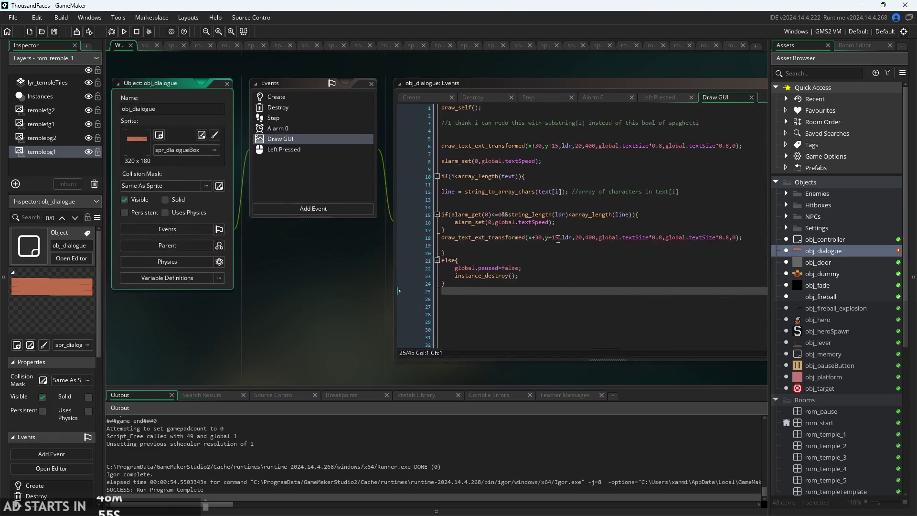
{"action": "left_click", "coordinate": [549, 142]}
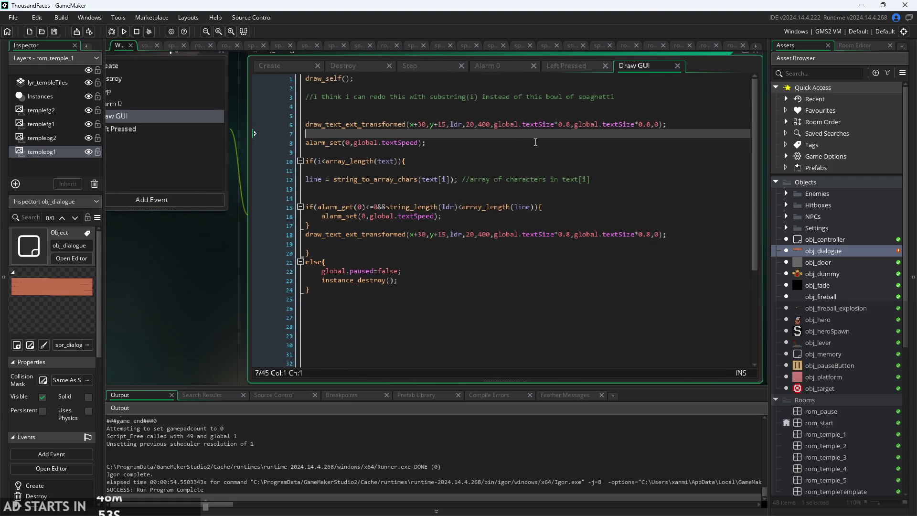
{"action": "left_click", "coordinate": [569, 125]}
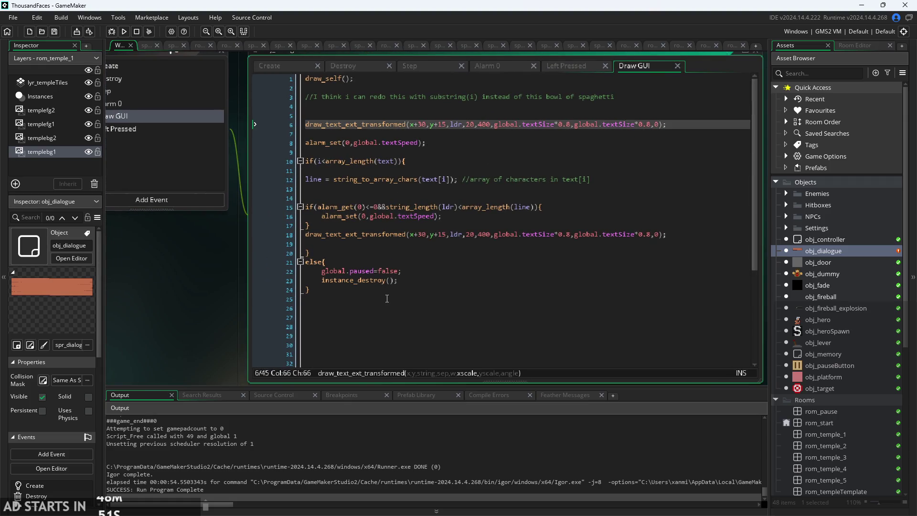
{"action": "left_click", "coordinate": [387, 298]}
Review obj_dialogue's Create, Destroy, Alarm 0, Left Pressed and Step events, ending on Draw GUI.
{"action": "left_click", "coordinate": [321, 64]}
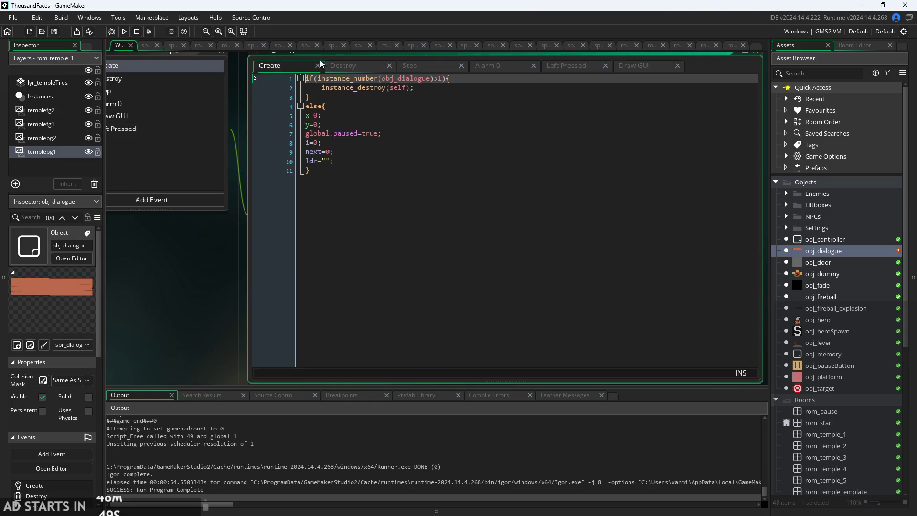
{"action": "left_click", "coordinate": [351, 62]}
{"action": "left_click", "coordinate": [389, 65]}
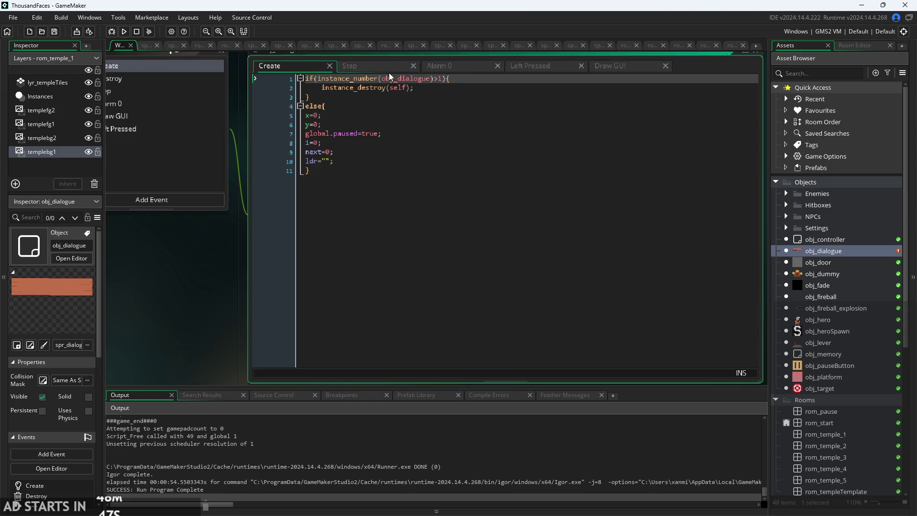
{"action": "left_click_drag", "start_coordinate": [208, 254], "coordinate": [290, 248]}
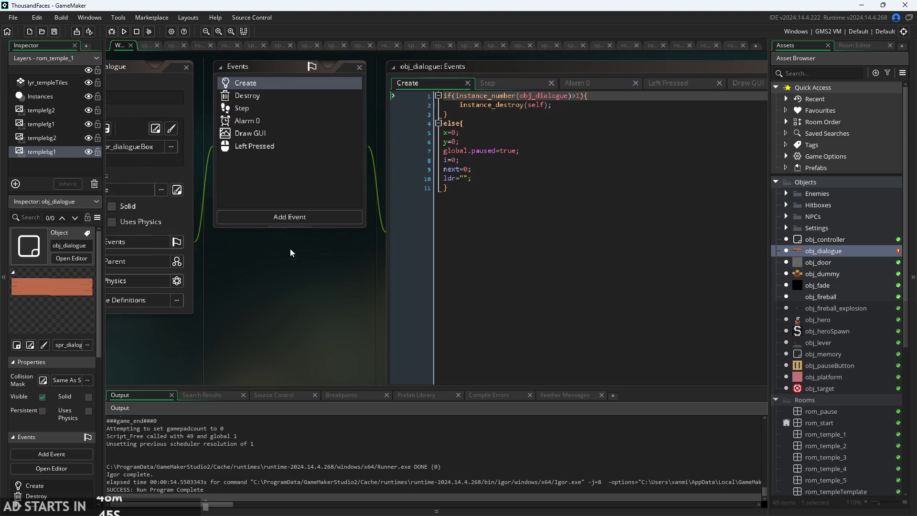
{"action": "left_click", "coordinate": [261, 100]}
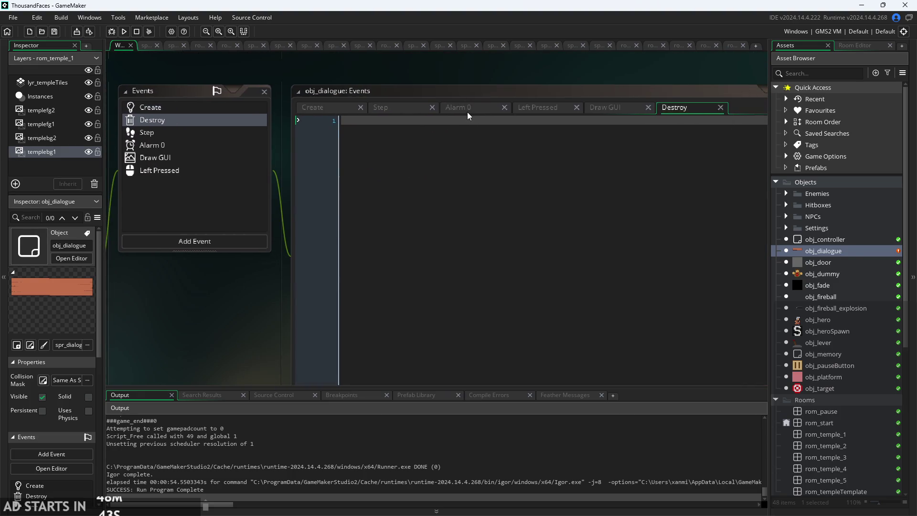
{"action": "left_click", "coordinate": [467, 112]}
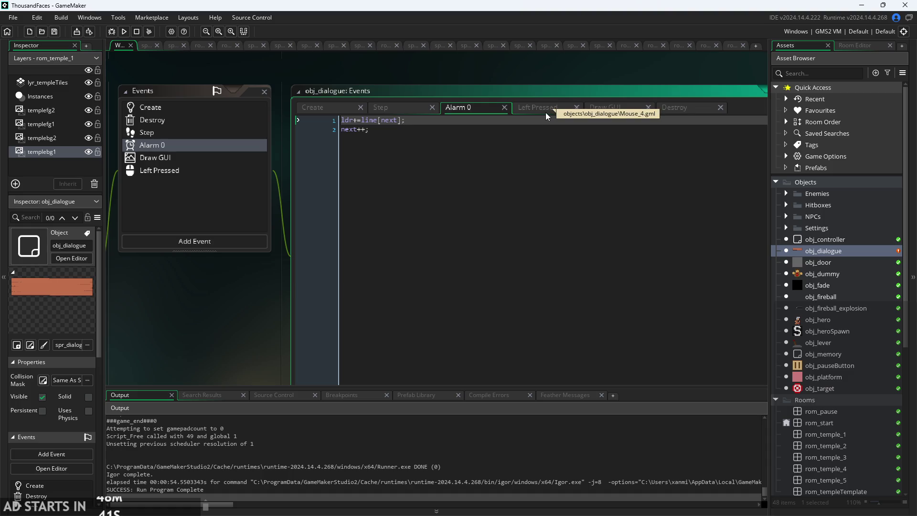
{"action": "left_click", "coordinate": [545, 113]}
{"action": "left_click", "coordinate": [511, 149]}
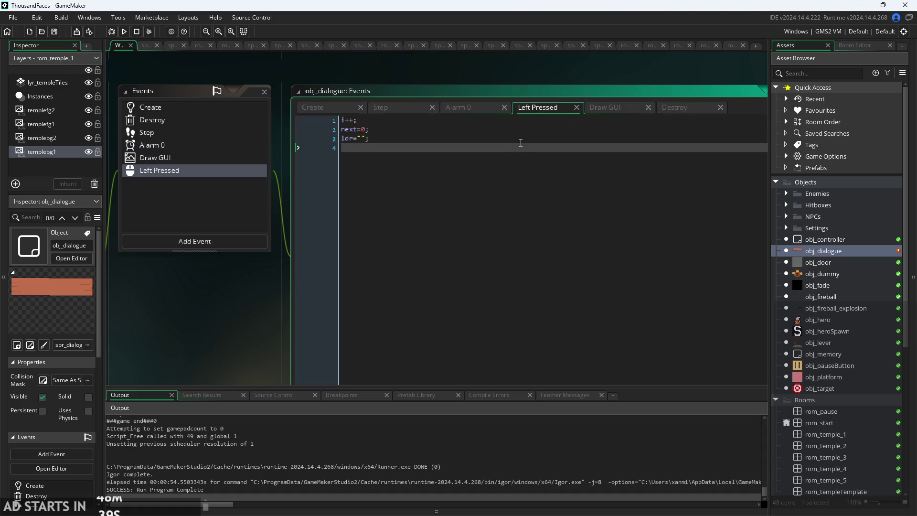
{"action": "left_click", "coordinate": [472, 110]}
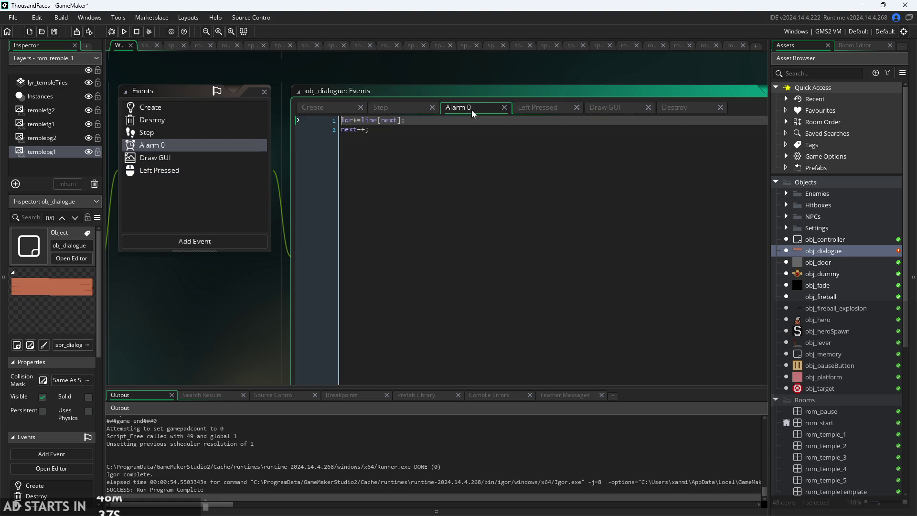
{"action": "left_click", "coordinate": [409, 108]}
{"action": "left_click", "coordinate": [617, 110]}
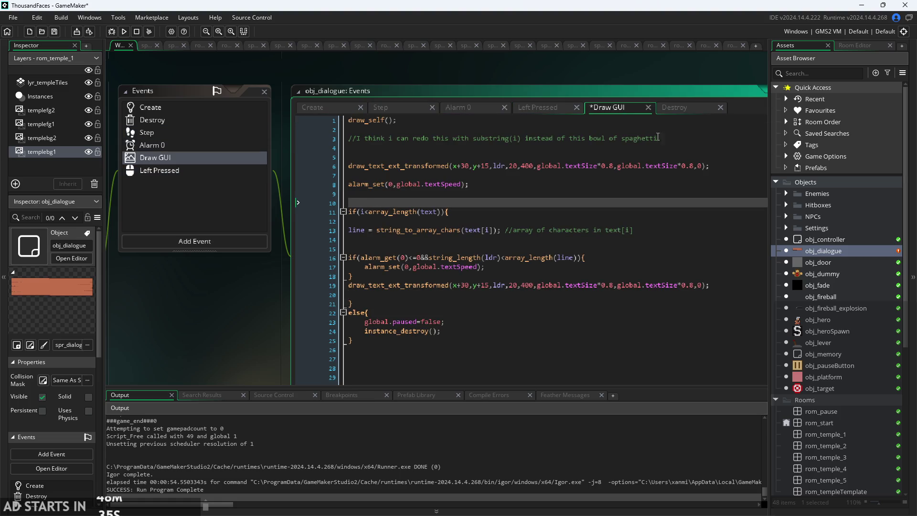
Insert two blank lines at line 10 of Draw GUI, above the if statement, and review the code.
{"action": "key", "text": "Return"}
{"action": "key", "text": "Return"}
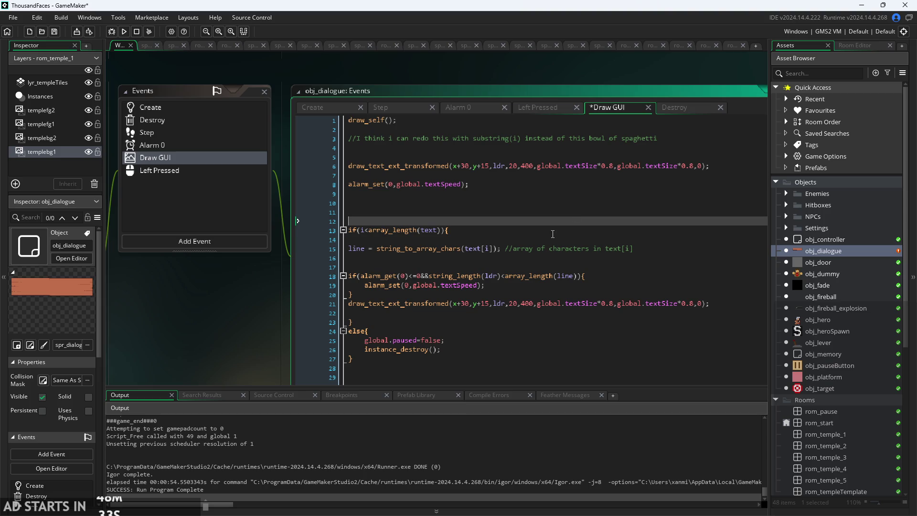
{"action": "left_click", "coordinate": [552, 232]}
{"action": "left_click", "coordinate": [565, 218]}
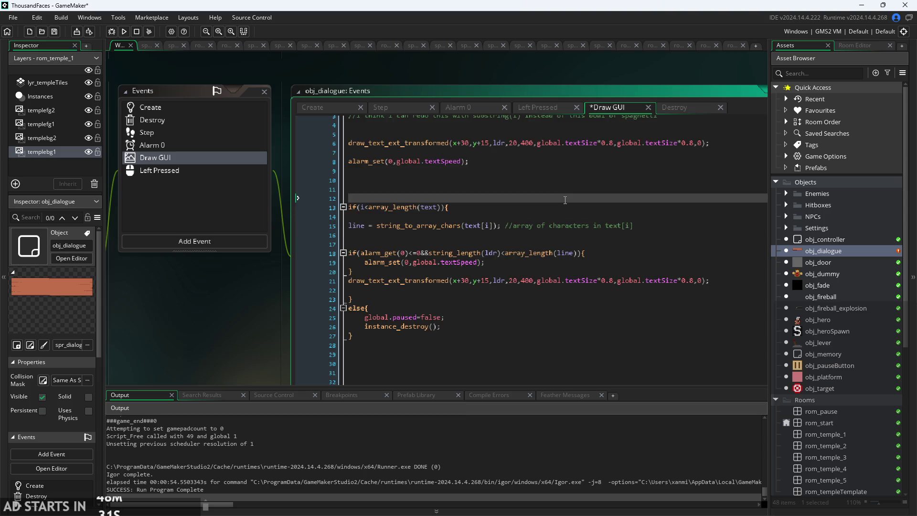
{"action": "scroll", "coordinate": [565, 200], "scroll_direction": "down", "scroll_amount": 2}
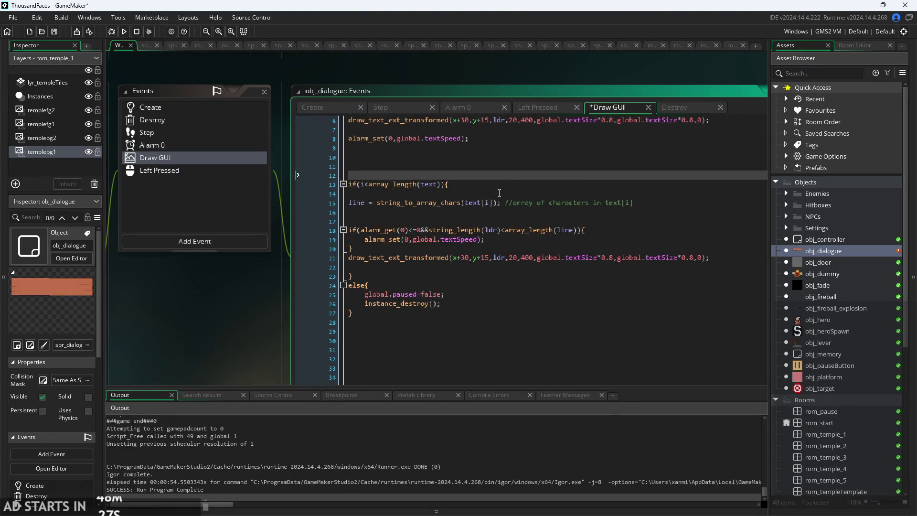
{"action": "scroll", "coordinate": [504, 249], "scroll_direction": "up", "scroll_amount": 2}
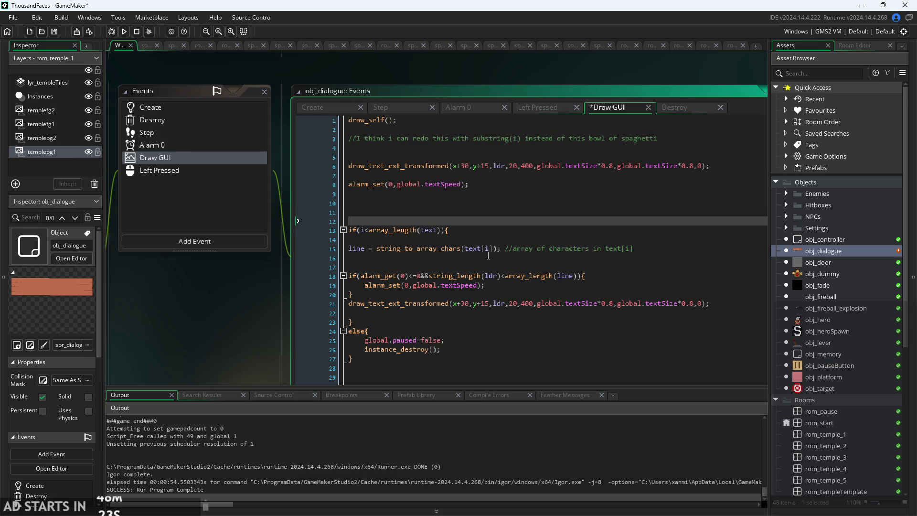
{"action": "left_click", "coordinate": [414, 239]}
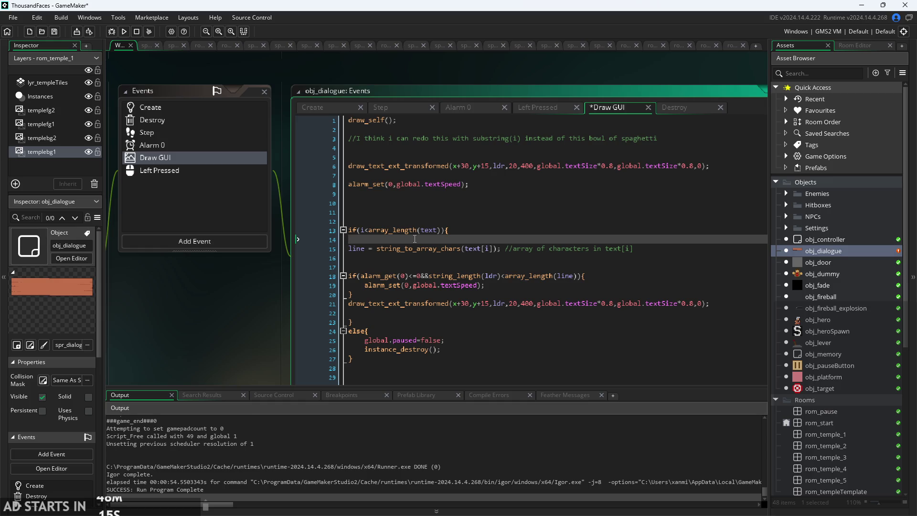
{"action": "left_click_drag", "start_coordinate": [170, 333], "coordinate": [188, 331]}
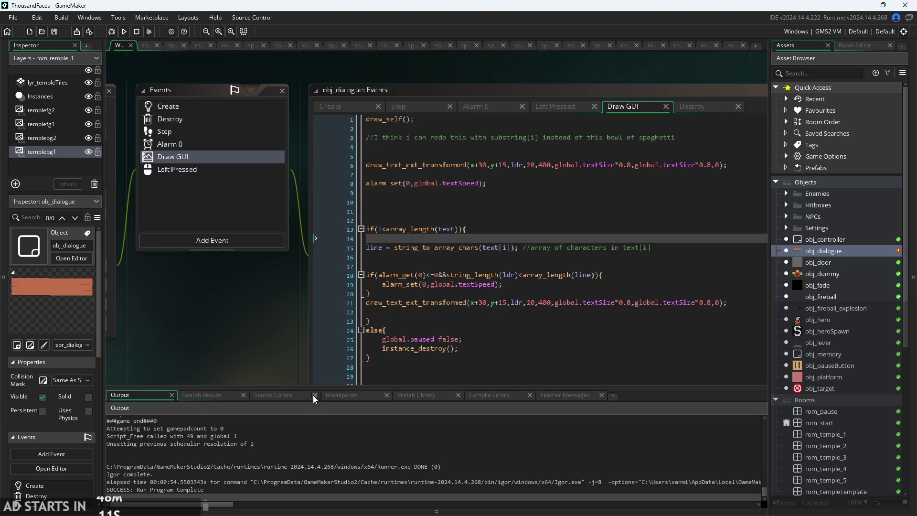
Undock the Breakpoints list and dock it back in the bottom panel.
{"action": "left_click_drag", "start_coordinate": [341, 395], "coordinate": [238, 365]}
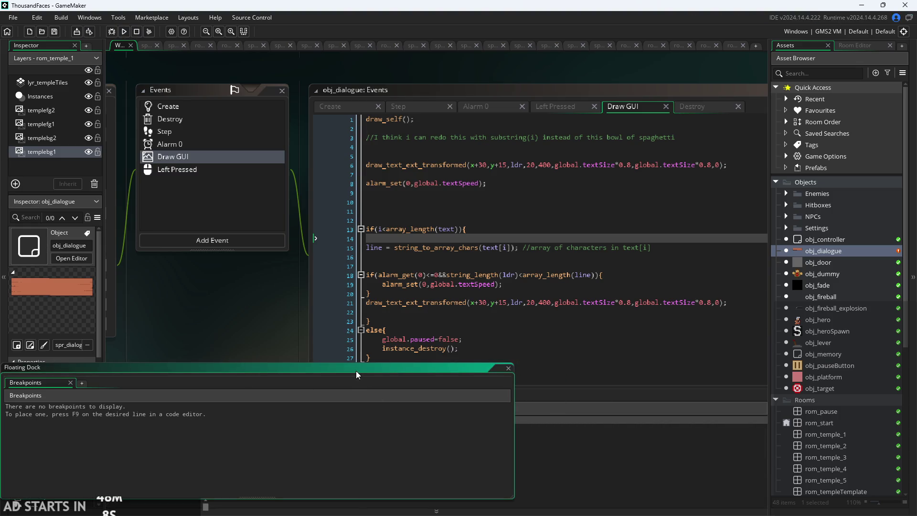
{"action": "mouse_move", "coordinate": [357, 374]}
{"action": "left_mouse_down"}
{"action": "mouse_move", "coordinate": [338, 428]}
{"action": "mouse_move", "coordinate": [344, 411]}
{"action": "left_mouse_up"}
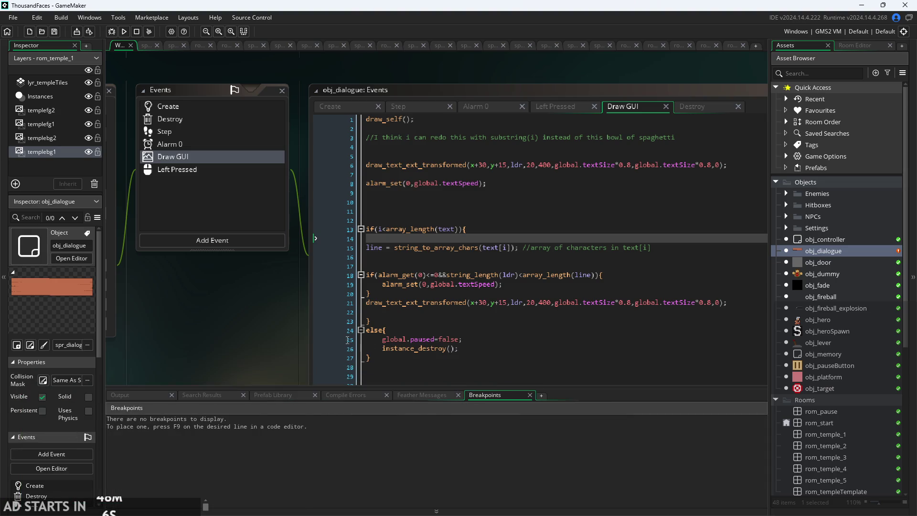
{"action": "left_click", "coordinate": [316, 339]}
{"action": "left_click_drag", "start_coordinate": [296, 338], "coordinate": [337, 314]}
{"action": "left_click", "coordinate": [580, 296]}
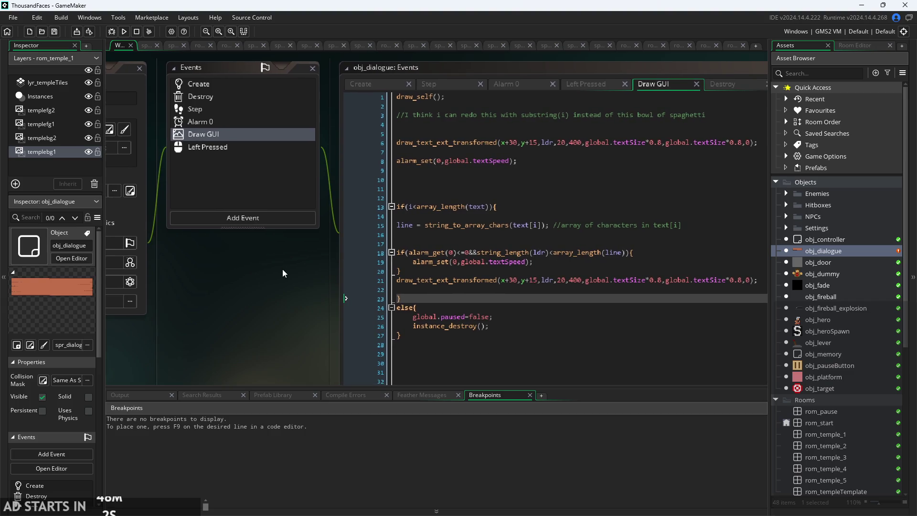
Expand the Settings, NPCs, Hitboxes and Enemies object folders in the Asset Browser.
{"action": "left_click", "coordinate": [786, 228]}
{"action": "left_click", "coordinate": [787, 217]}
{"action": "left_click", "coordinate": [786, 205]}
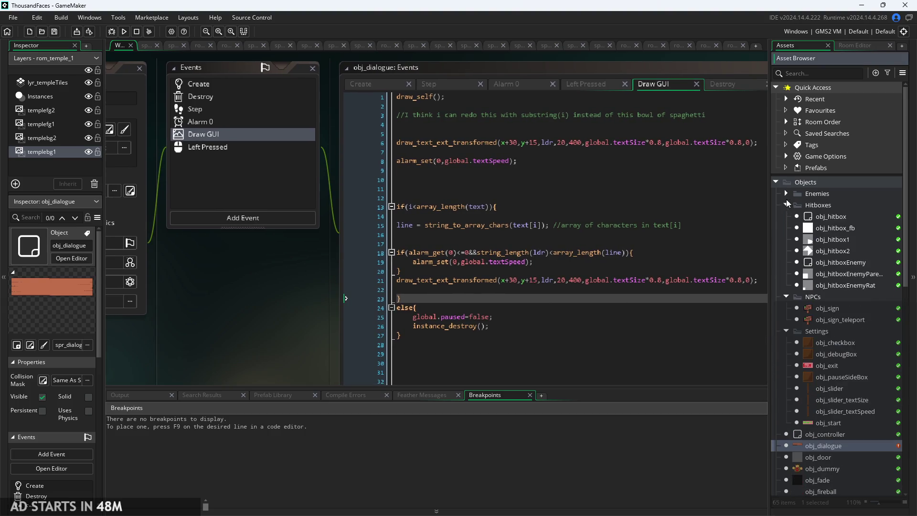
{"action": "left_click", "coordinate": [786, 194]}
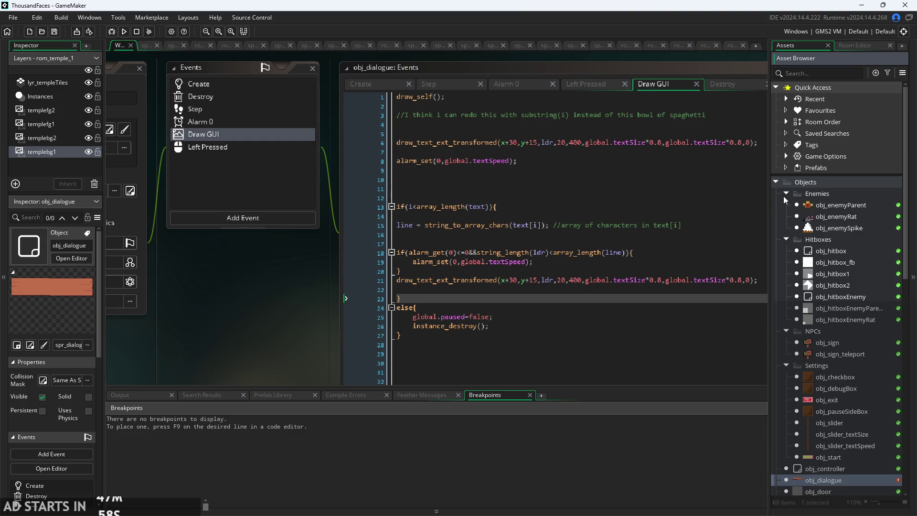
{"action": "left_click_drag", "start_coordinate": [292, 325], "coordinate": [261, 317]}
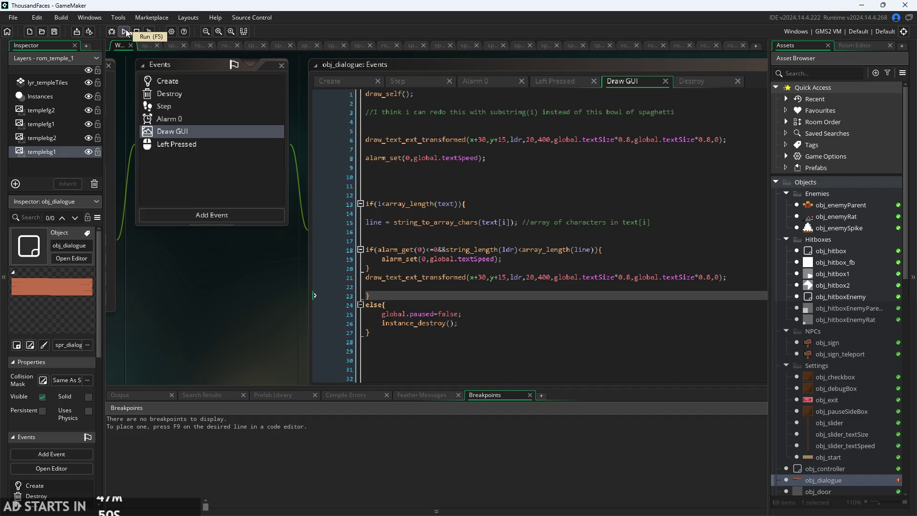
{"action": "scroll", "coordinate": [834, 340], "scroll_direction": "down", "scroll_amount": 5}
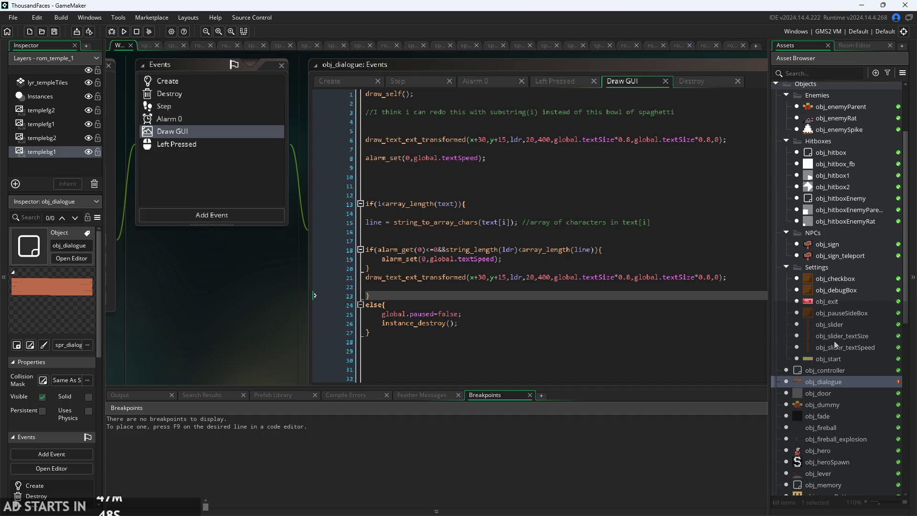
Open obj_controller's Create event and add a blank line after alarm_set(0,10).
{"action": "left_click", "coordinate": [826, 257]}
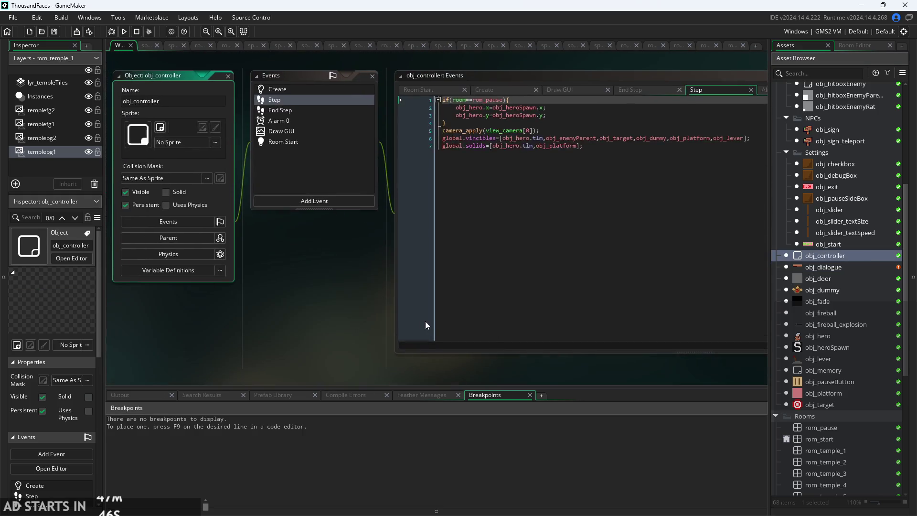
{"action": "left_click", "coordinate": [325, 90]}
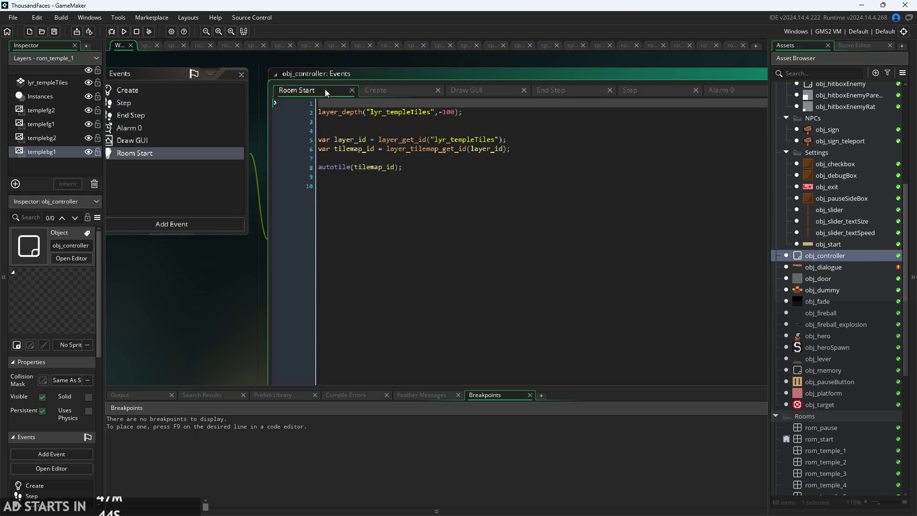
{"action": "left_click", "coordinate": [394, 92]}
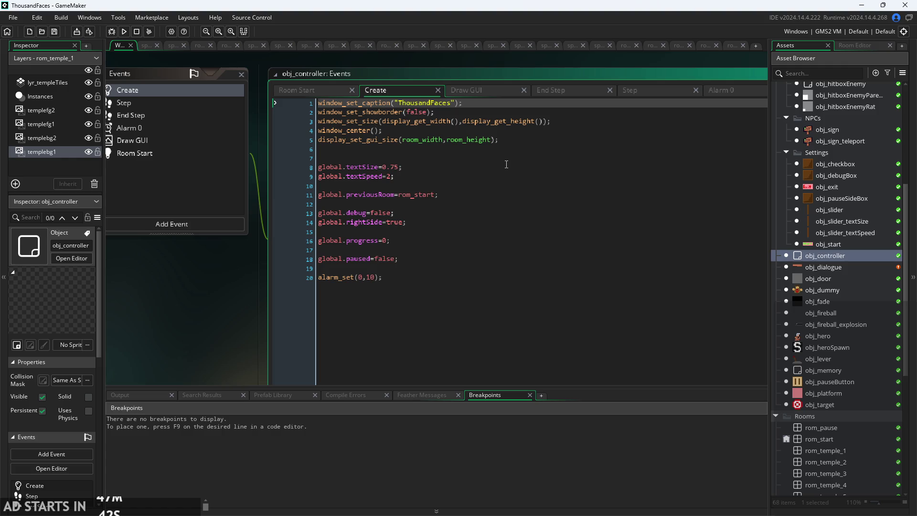
{"action": "left_click", "coordinate": [499, 271]}
{"action": "key", "text": "Return"}
{"action": "key", "text": "Return"}
{"action": "key", "text": "Return"}
{"action": "key", "text": "Return"}
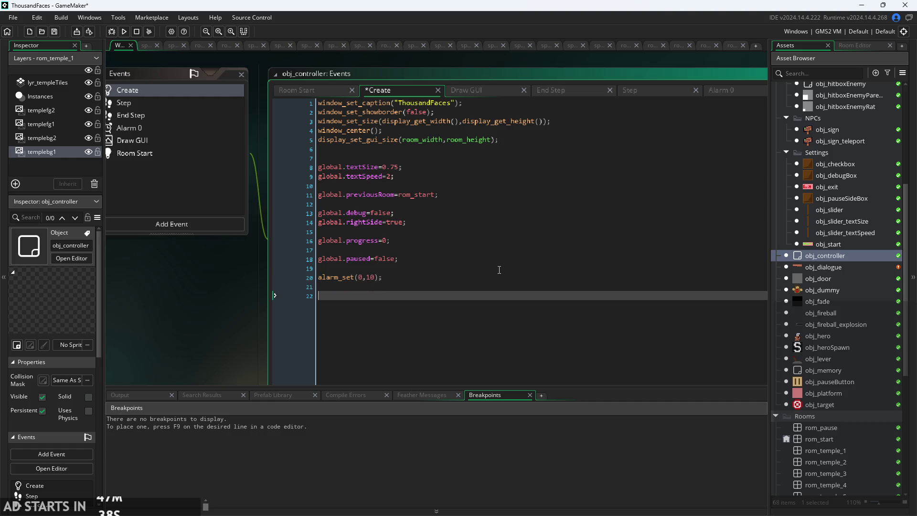
{"action": "scroll", "coordinate": [845, 338], "scroll_direction": "down", "scroll_amount": 4}
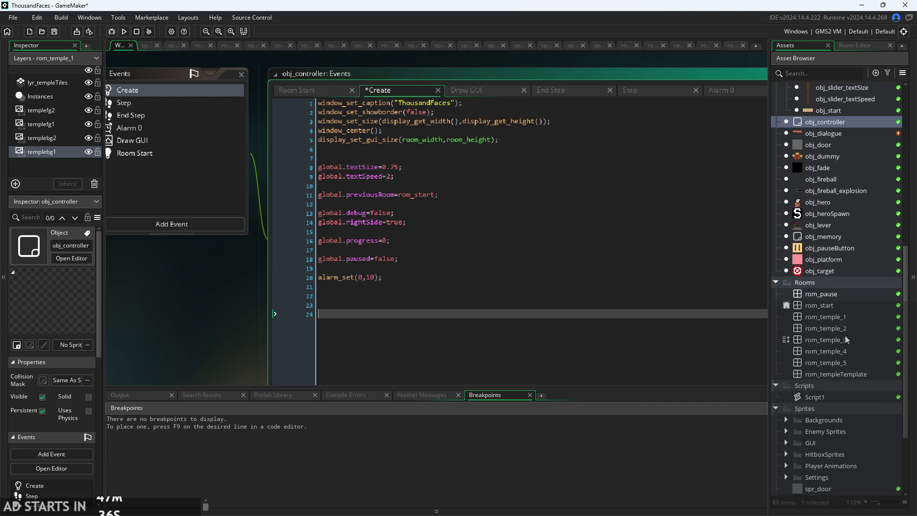
{"action": "scroll", "coordinate": [847, 332], "scroll_direction": "down", "scroll_amount": 3}
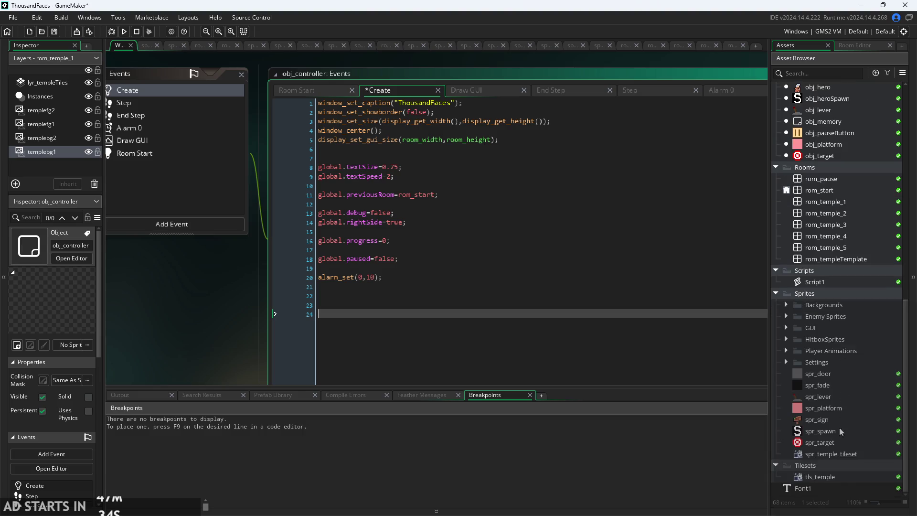
Open the tls_temple tile set and zoom into its source image.
{"action": "double_click", "coordinate": [845, 479]}
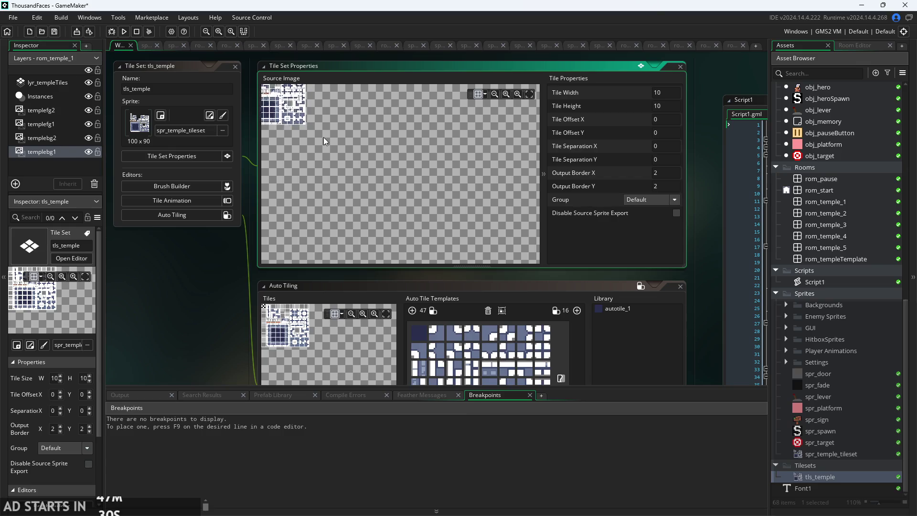
{"action": "scroll", "coordinate": [434, 187], "scroll_direction": "up", "scroll_amount": 5}
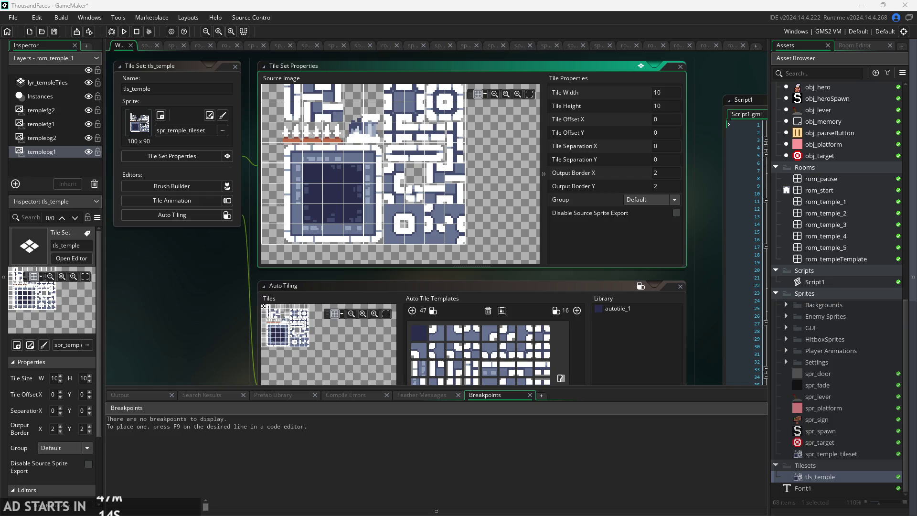
{"action": "left_click_drag", "start_coordinate": [713, 338], "coordinate": [694, 291]}
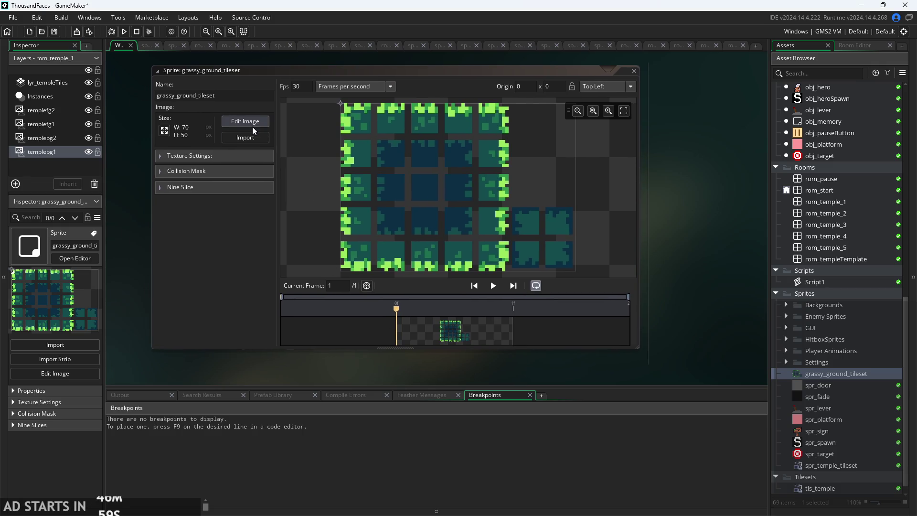
Open grassy_ground_tileset in the image editor and choose Resize Canvas, keeping it 70×50.
{"action": "scroll", "coordinate": [507, 218], "scroll_direction": "up", "scroll_amount": 1}
{"action": "scroll", "coordinate": [559, 203], "scroll_direction": "down", "scroll_amount": 1}
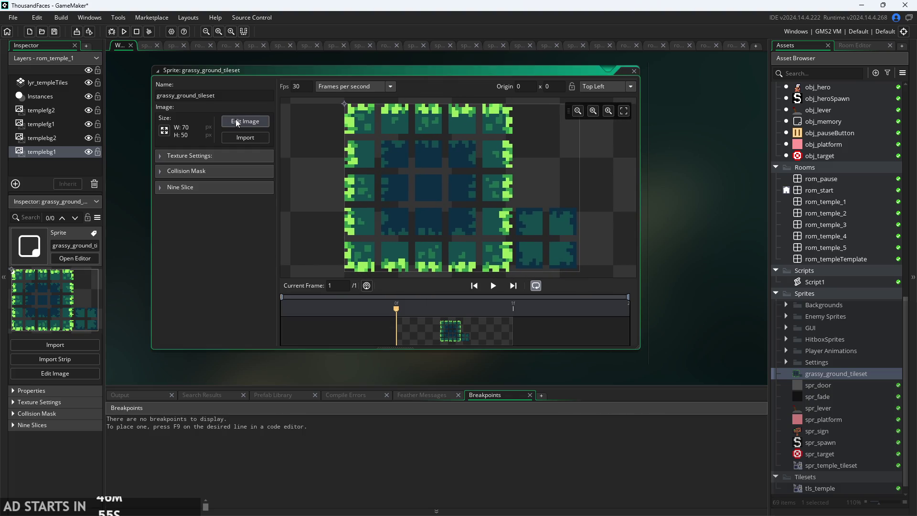
{"action": "left_click", "coordinate": [266, 121]}
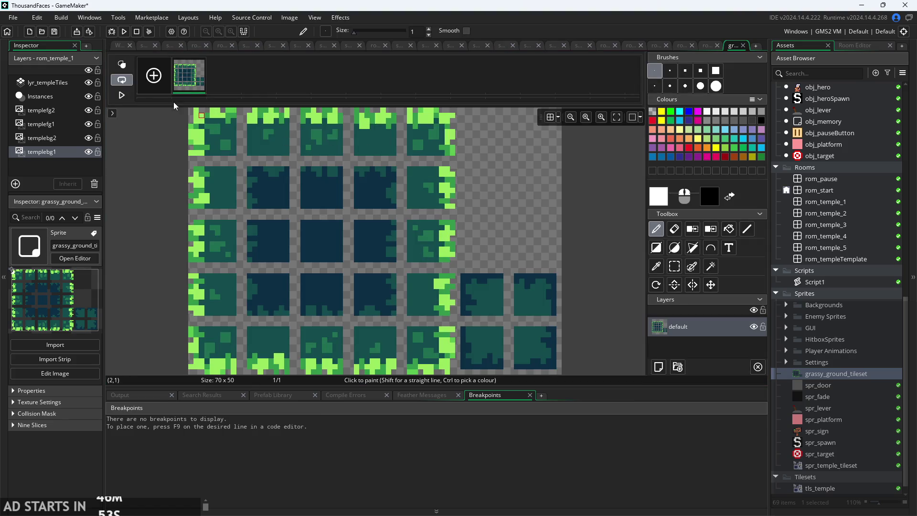
{"action": "left_click", "coordinate": [120, 47]}
{"action": "left_click", "coordinate": [164, 130]}
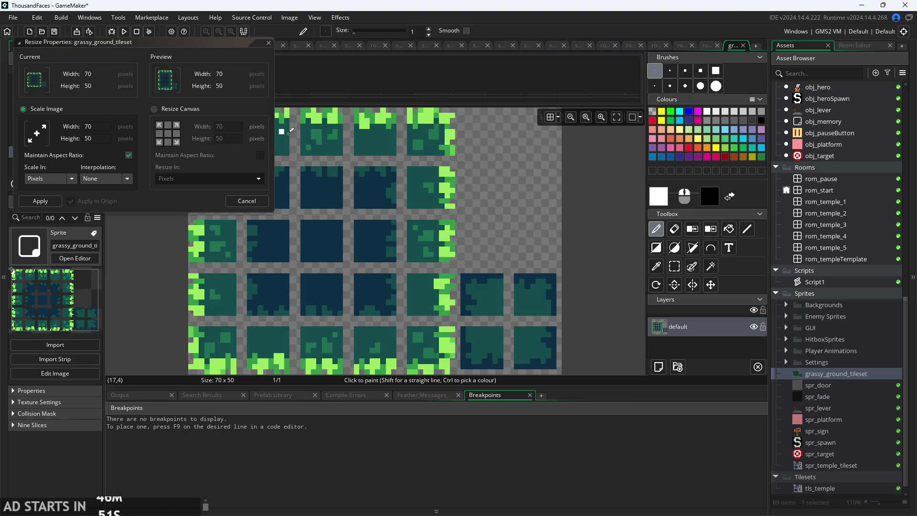
{"action": "left_click", "coordinate": [155, 110]}
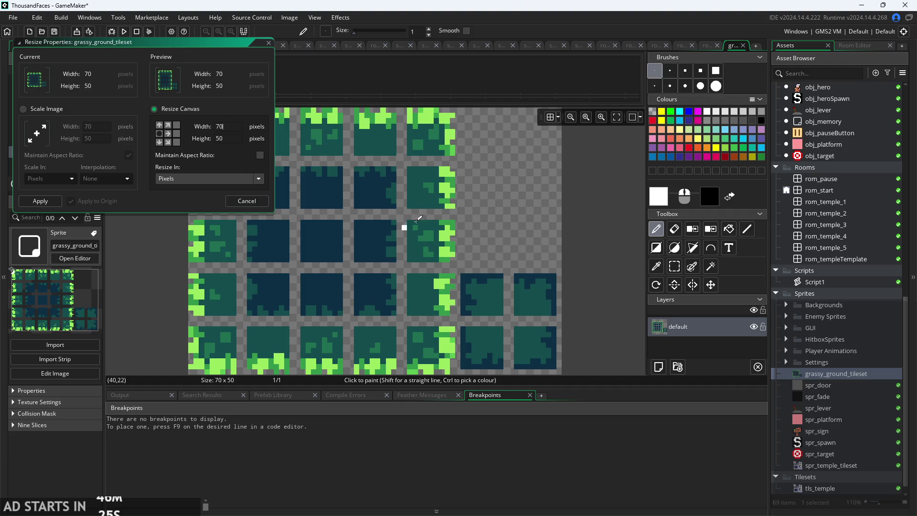
Dismiss the resize unchanged and open spr_temple_tileset, zooming its 100×90 preview.
{"action": "left_click", "coordinate": [244, 201]}
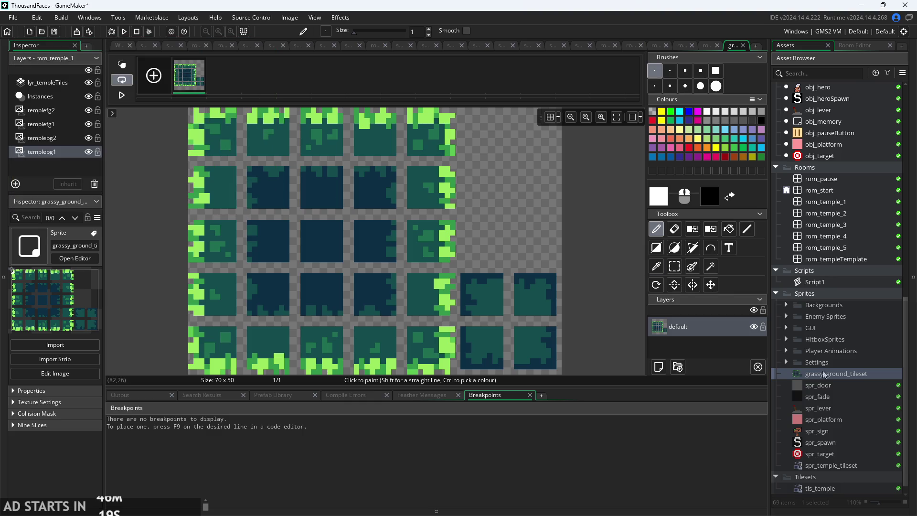
{"action": "scroll", "coordinate": [842, 432], "scroll_direction": "down", "scroll_amount": 1}
{"action": "double_click", "coordinate": [837, 454]}
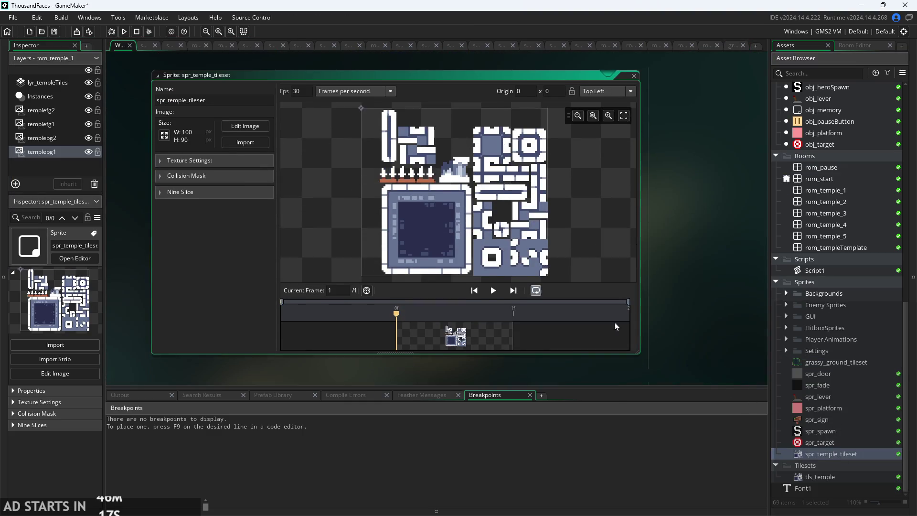
{"action": "scroll", "coordinate": [517, 211], "scroll_direction": "down", "scroll_amount": 2}
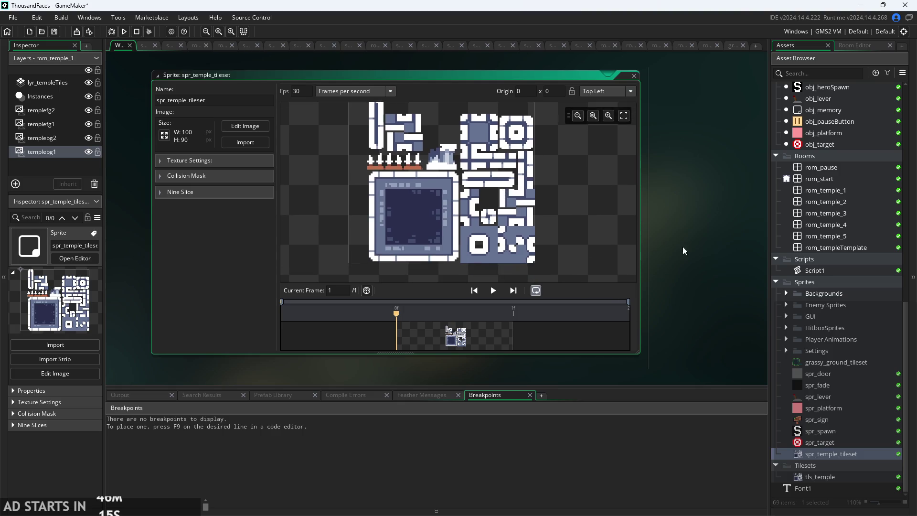
{"action": "scroll", "coordinate": [717, 277], "scroll_direction": "up", "scroll_amount": 3}
{"action": "scroll", "coordinate": [710, 321], "scroll_direction": "up", "scroll_amount": 7}
{"action": "scroll", "coordinate": [710, 321], "scroll_direction": "down", "scroll_amount": 3}
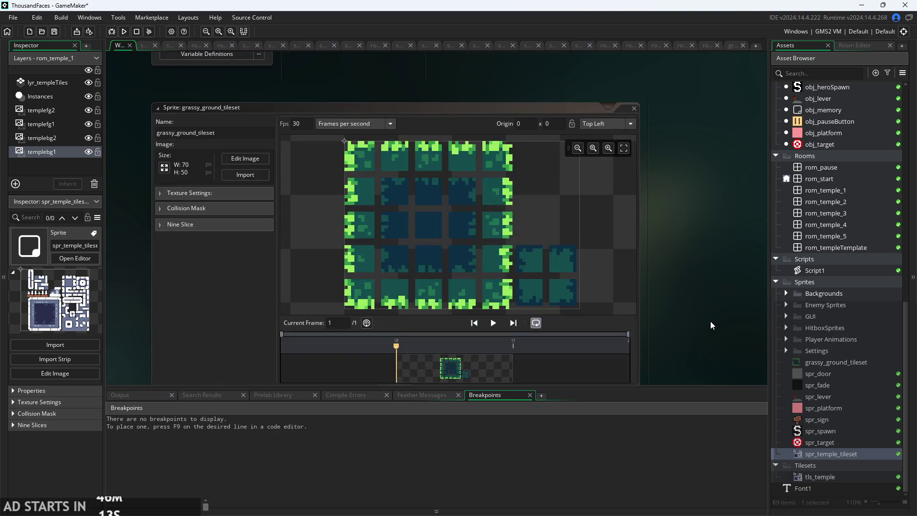
{"action": "scroll", "coordinate": [704, 256], "scroll_direction": "down", "scroll_amount": 3, "text": "ctrl"}
Inspect the temple tile sheet by zooming, bringing its sprite window back to the front.
{"action": "scroll", "coordinate": [680, 258], "scroll_direction": "up", "scroll_amount": 4, "text": "ctrl"}
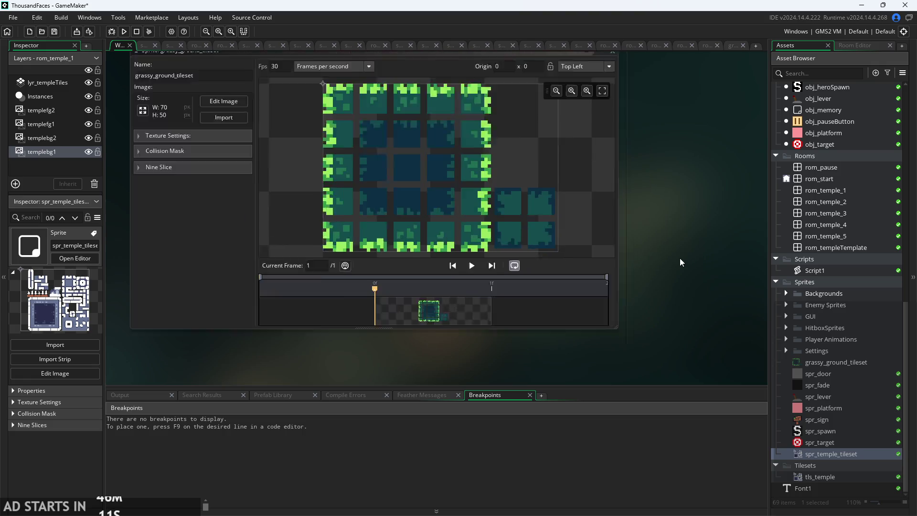
{"action": "scroll", "coordinate": [530, 169], "scroll_direction": "up", "scroll_amount": 5, "text": "ctrl"}
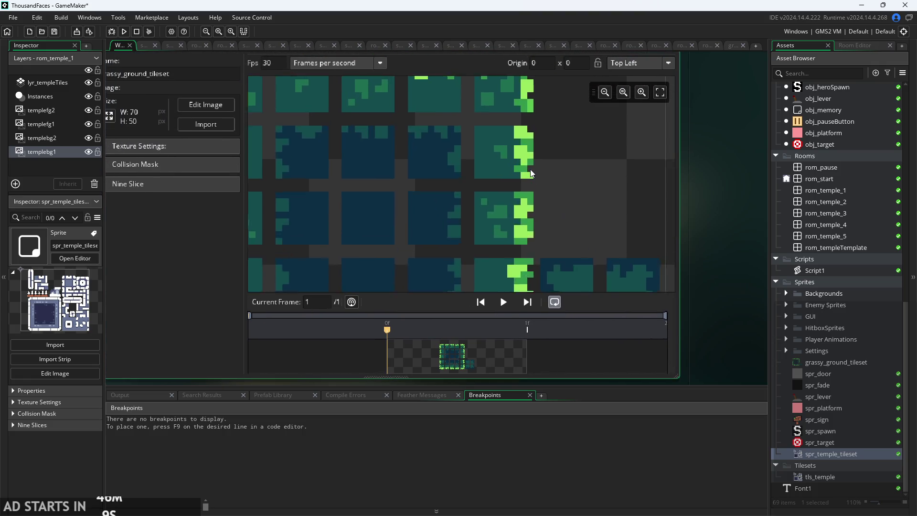
{"action": "scroll", "coordinate": [531, 169], "scroll_direction": "down", "scroll_amount": 5, "text": "ctrl"}
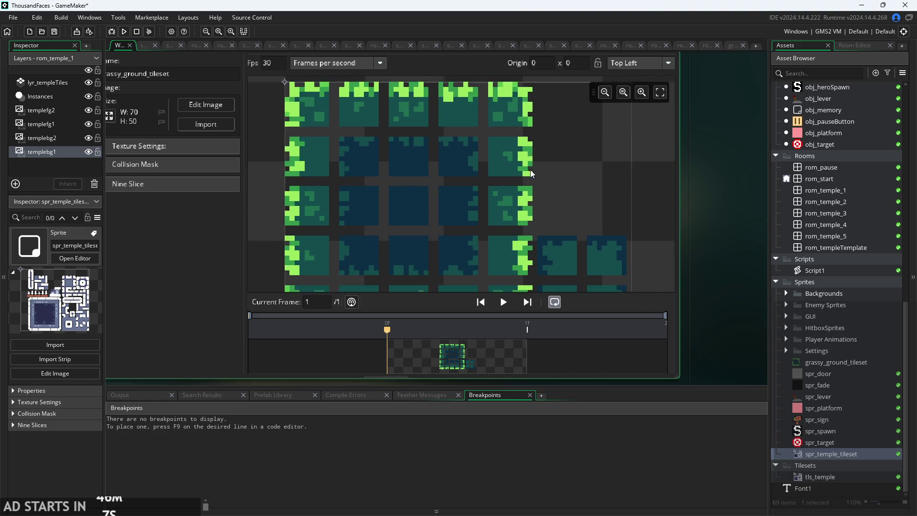
{"action": "scroll", "coordinate": [583, 137], "scroll_direction": "down", "scroll_amount": 3, "text": "ctrl"}
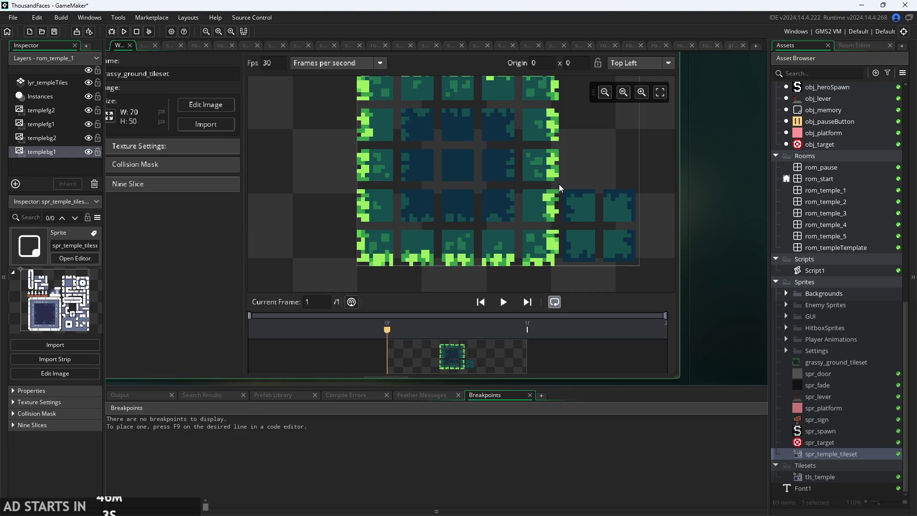
{"action": "scroll", "coordinate": [559, 185], "scroll_direction": "up", "scroll_amount": 2, "text": "ctrl"}
{"action": "scroll", "coordinate": [569, 199], "scroll_direction": "down", "scroll_amount": 2, "text": "ctrl"}
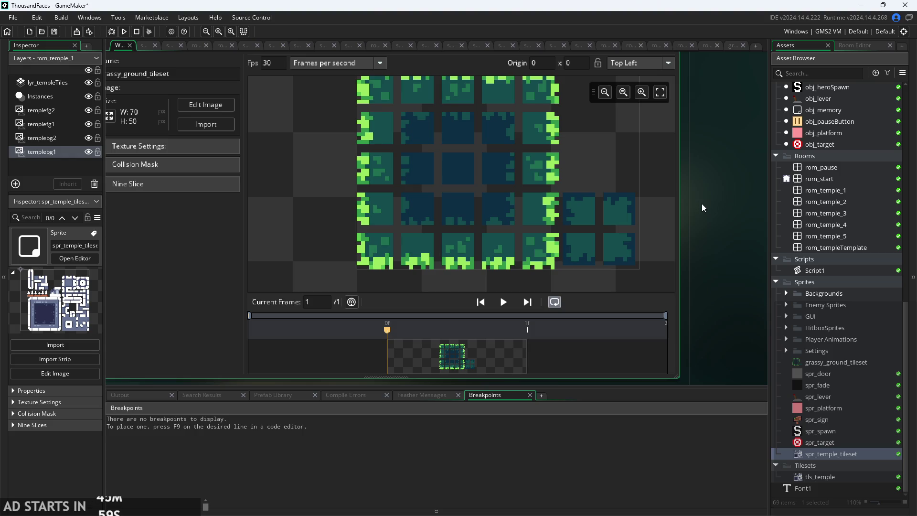
{"action": "double_click", "coordinate": [835, 454]}
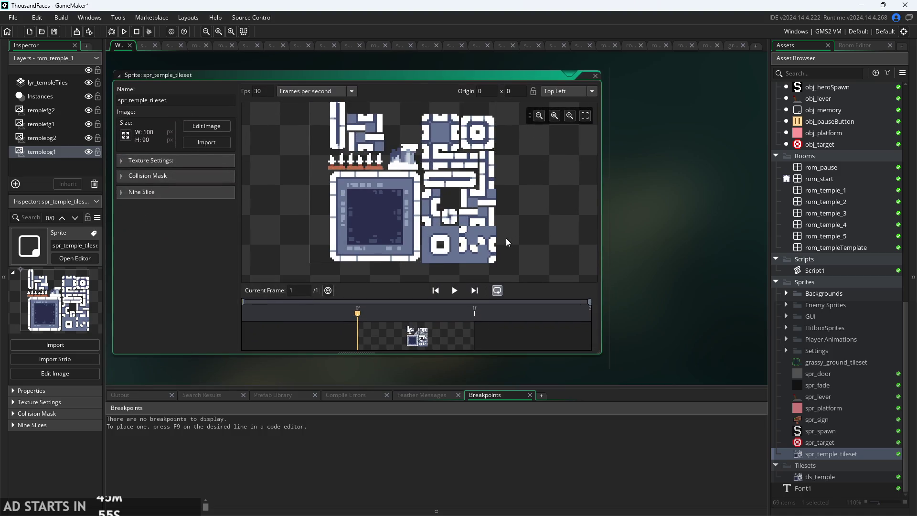
{"action": "scroll", "coordinate": [437, 121], "scroll_direction": "up", "scroll_amount": 4}
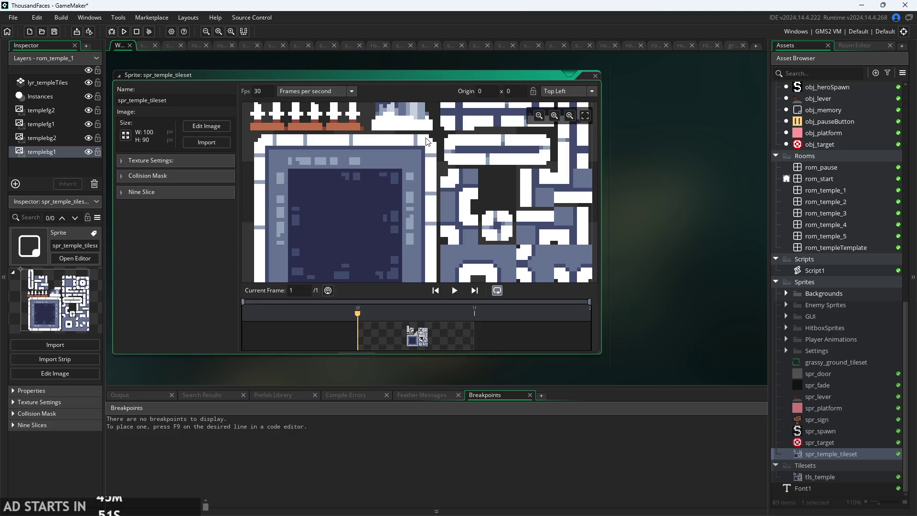
{"action": "scroll", "coordinate": [444, 157], "scroll_direction": "down", "scroll_amount": 3}
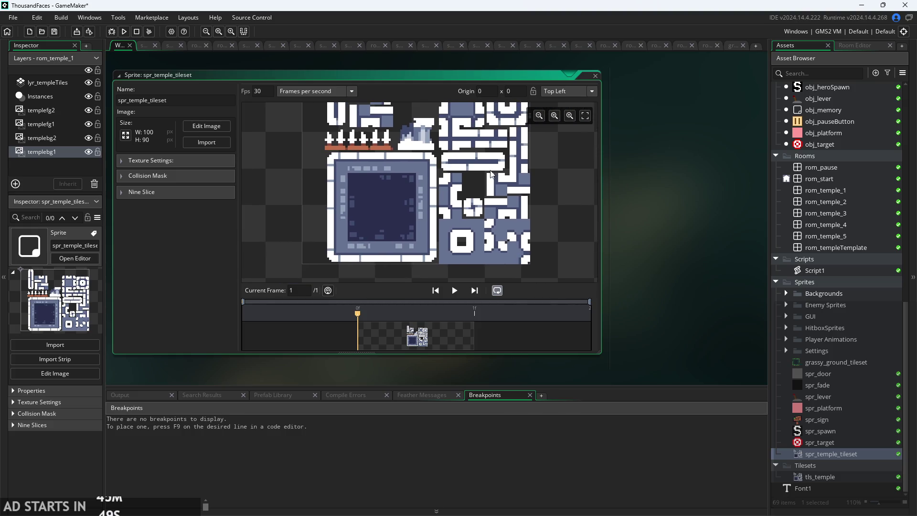
Open the temple tileset image and set the paint colour to red 255 with very low alpha.
{"action": "left_click", "coordinate": [203, 128]}
{"action": "scroll", "coordinate": [404, 232], "scroll_direction": "up", "scroll_amount": 6}
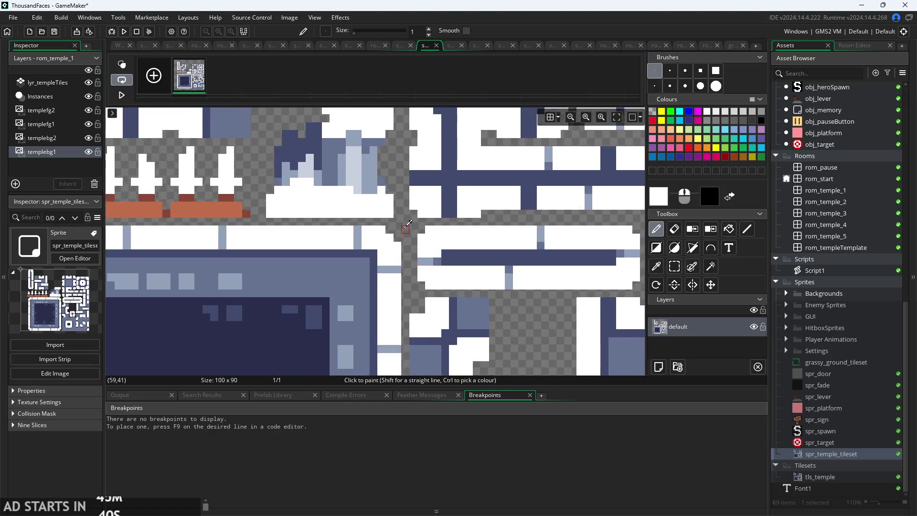
{"action": "left_click", "coordinate": [658, 196]}
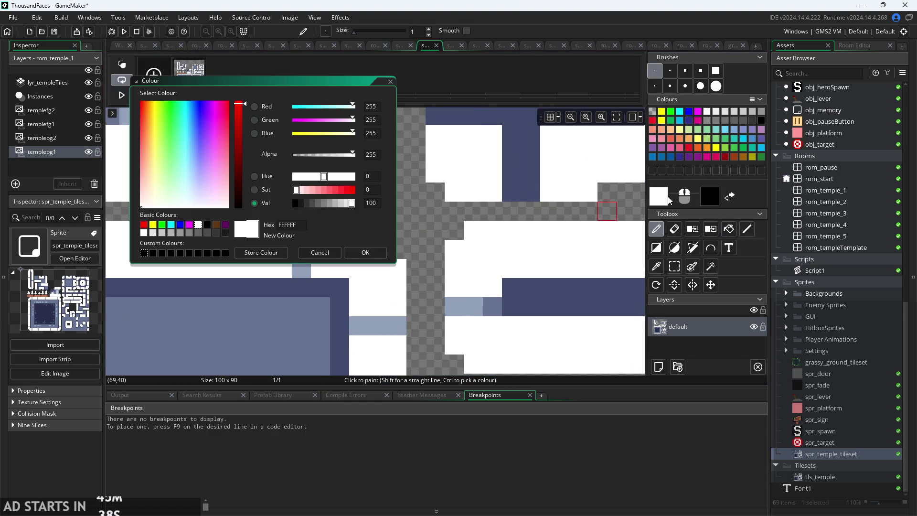
{"action": "left_click", "coordinate": [350, 191]}
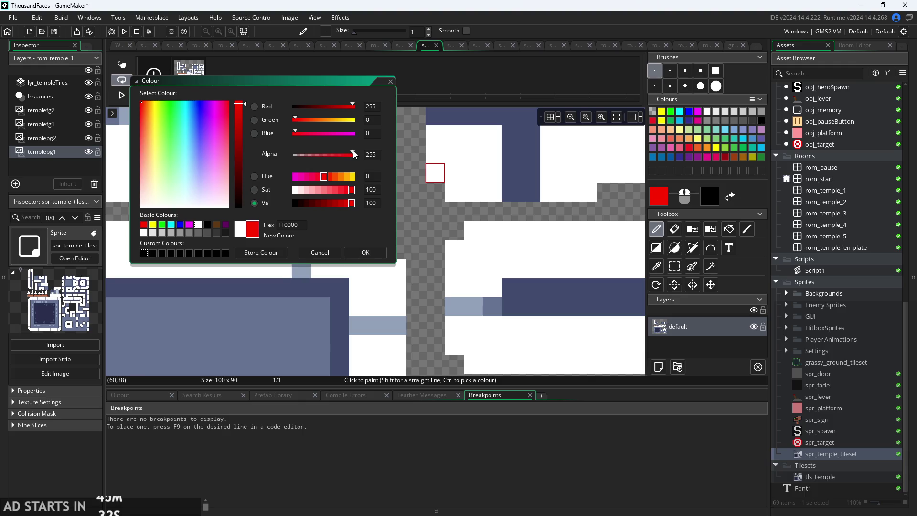
{"action": "left_click_drag", "start_coordinate": [340, 154], "coordinate": [293, 164]}
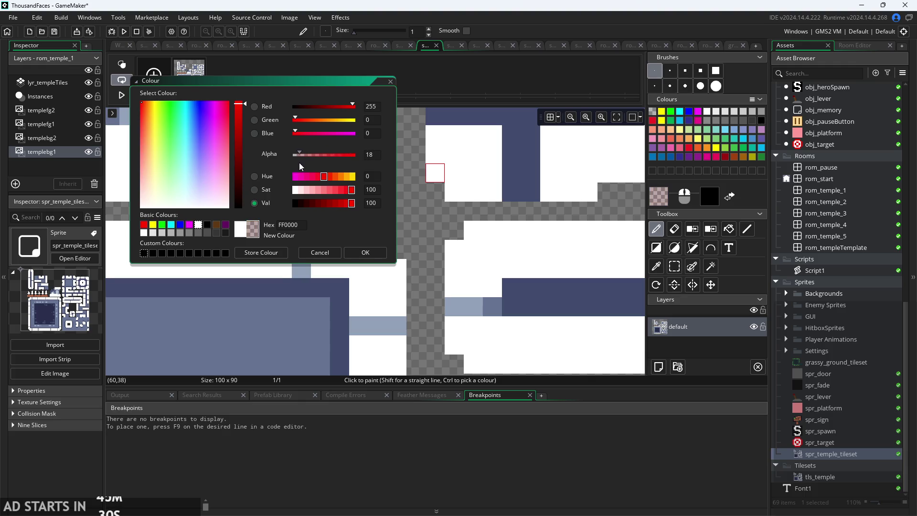
{"action": "left_click", "coordinate": [366, 253]}
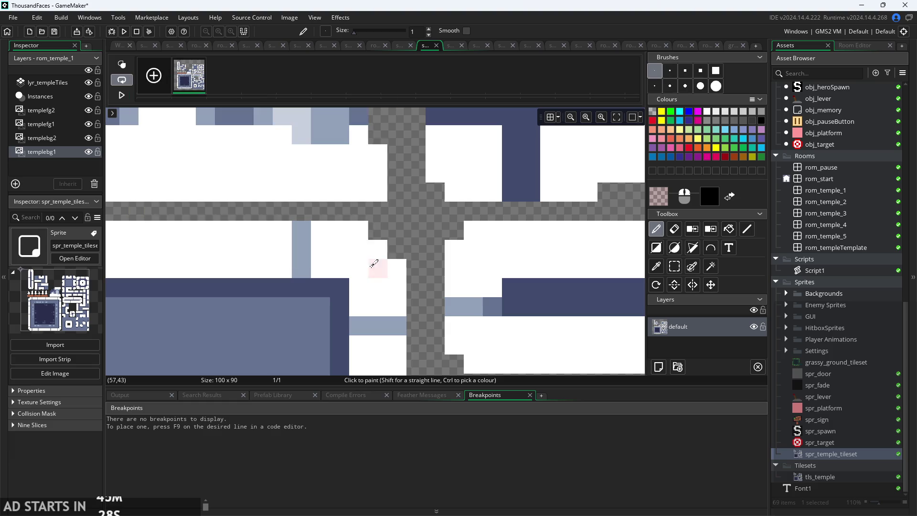
Test a faint red pixel, undo it, and lower the red's opacity even further.
{"action": "left_click", "coordinate": [378, 230]}
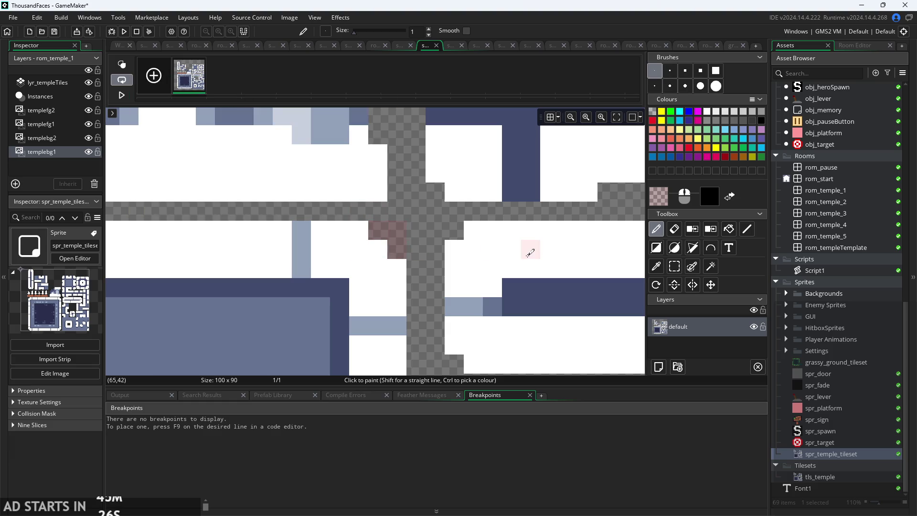
{"action": "key", "text": "ctrl+z"}
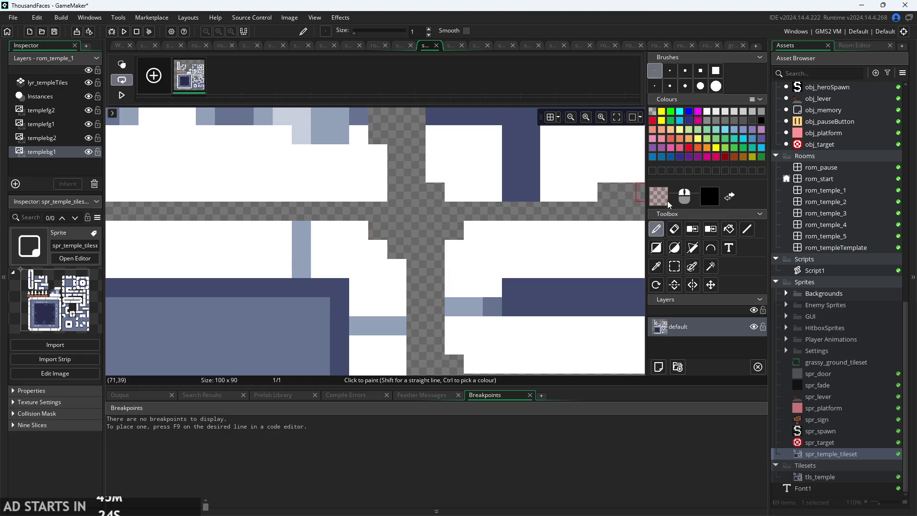
{"action": "left_click", "coordinate": [664, 199]}
{"action": "left_click_drag", "start_coordinate": [300, 152], "coordinate": [296, 153]}
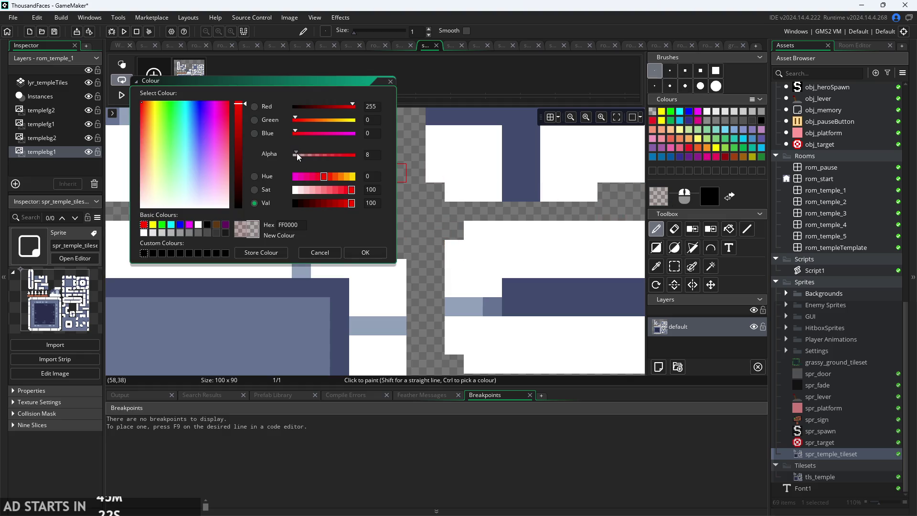
{"action": "left_click", "coordinate": [365, 252]}
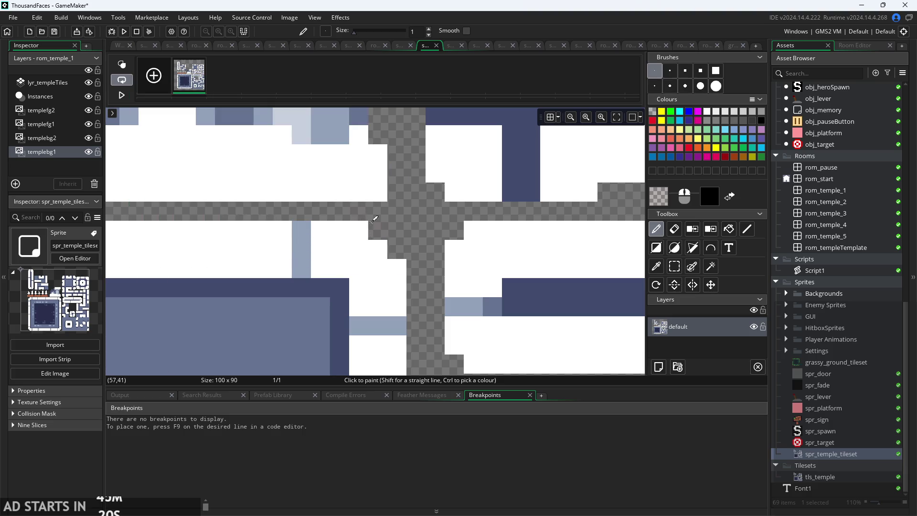
Paint a faint red pixel into the gap at the staircase corner.
{"action": "scroll", "coordinate": [399, 229], "scroll_direction": "up", "scroll_amount": 3}
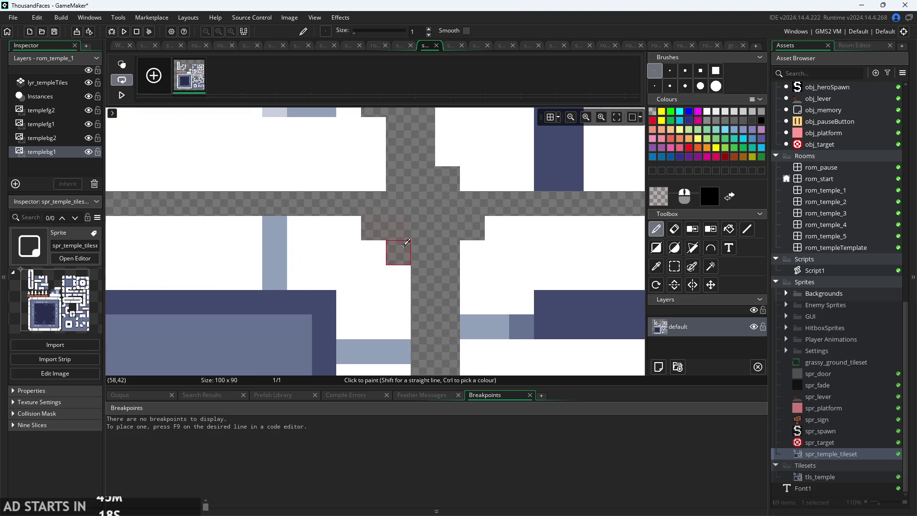
{"action": "scroll", "coordinate": [429, 256], "scroll_direction": "down", "scroll_amount": 4}
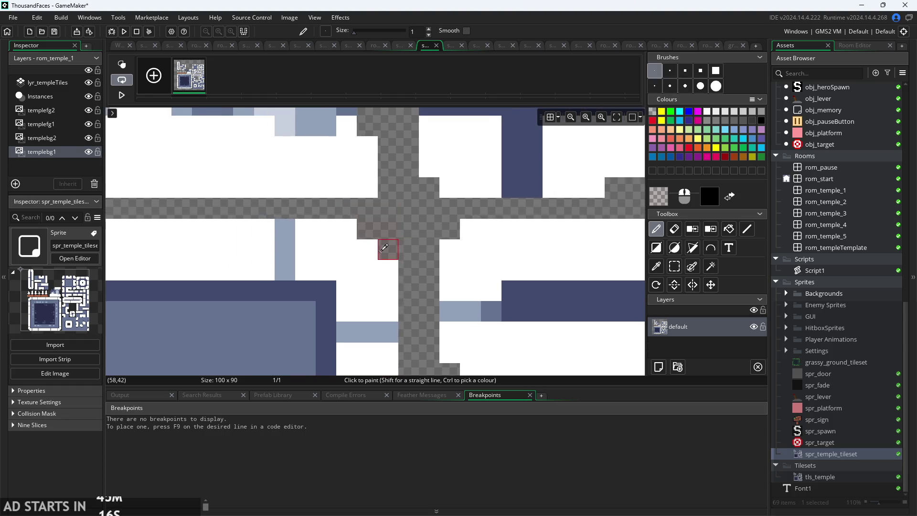
{"action": "scroll", "coordinate": [385, 250], "scroll_direction": "down", "scroll_amount": 10}
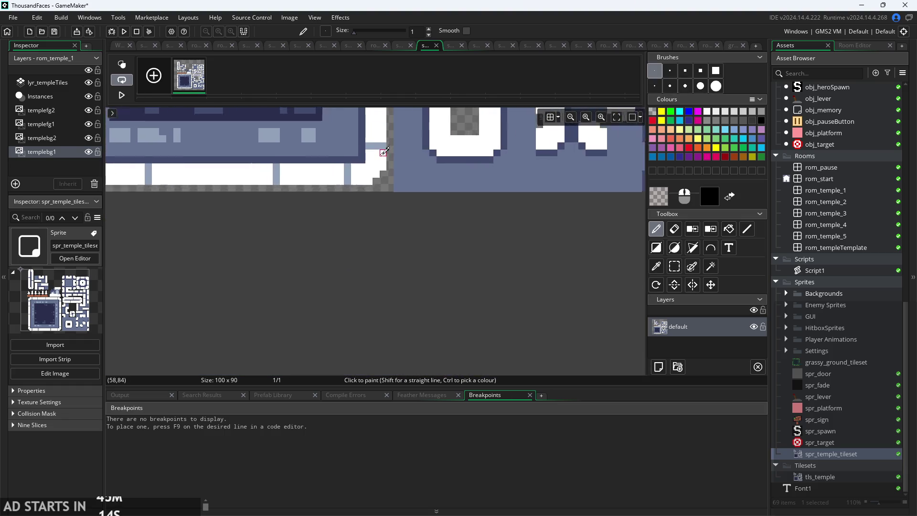
{"action": "left_click", "coordinate": [384, 183]}
{"action": "scroll", "coordinate": [387, 186], "scroll_direction": "up", "scroll_amount": 1}
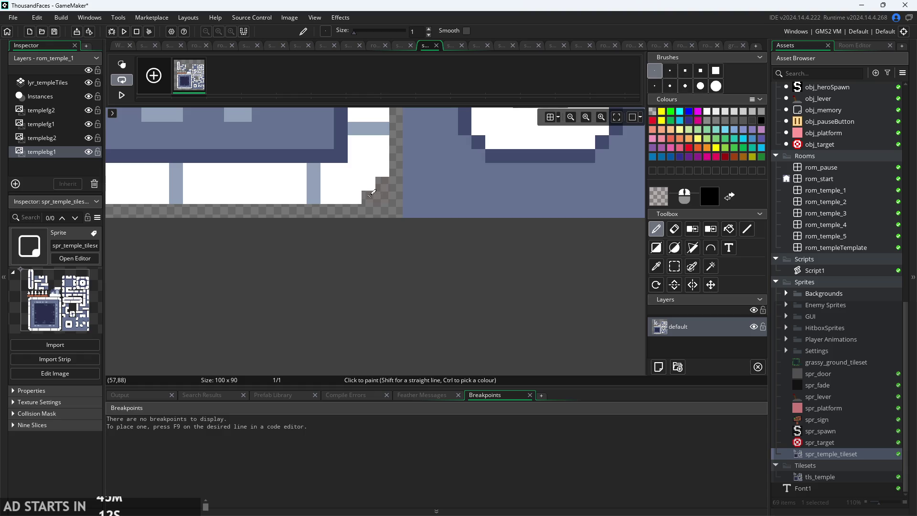
{"action": "scroll", "coordinate": [369, 194], "scroll_direction": "up", "scroll_amount": 2}
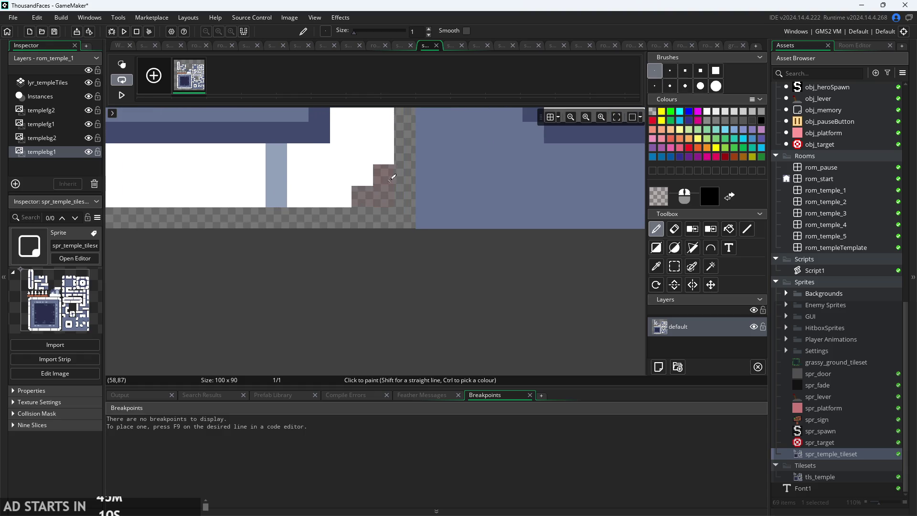
{"action": "scroll", "coordinate": [393, 203], "scroll_direction": "down", "scroll_amount": 1}
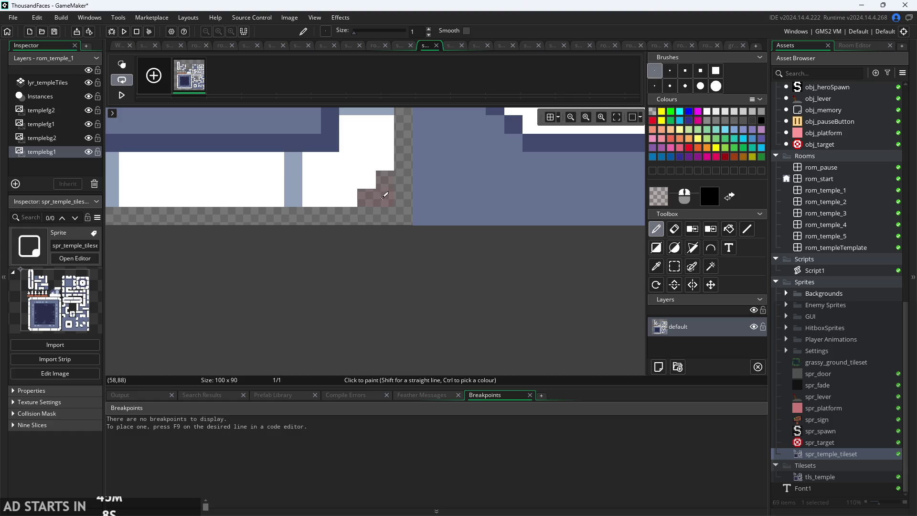
{"action": "scroll", "coordinate": [396, 203], "scroll_direction": "up", "scroll_amount": 2}
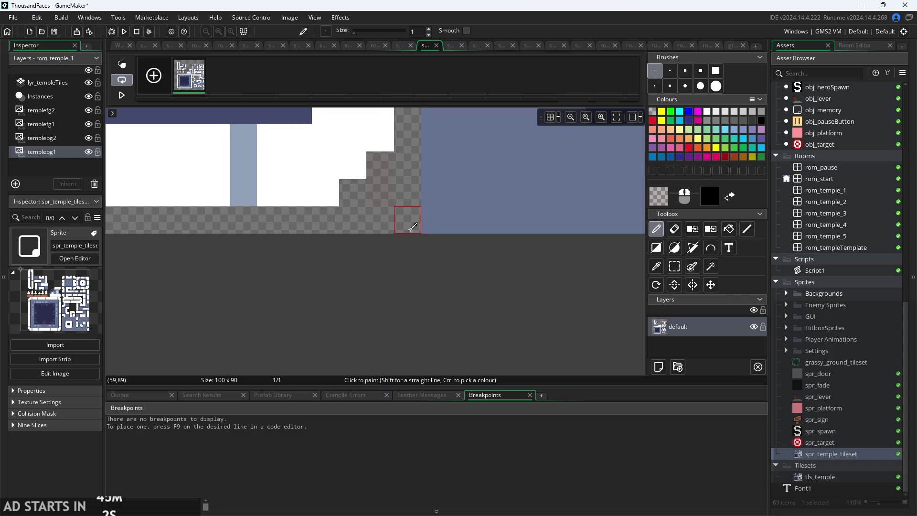
{"action": "scroll", "coordinate": [412, 234], "scroll_direction": "up", "scroll_amount": 10}
{"action": "scroll", "coordinate": [405, 219], "scroll_direction": "up", "scroll_amount": 3}
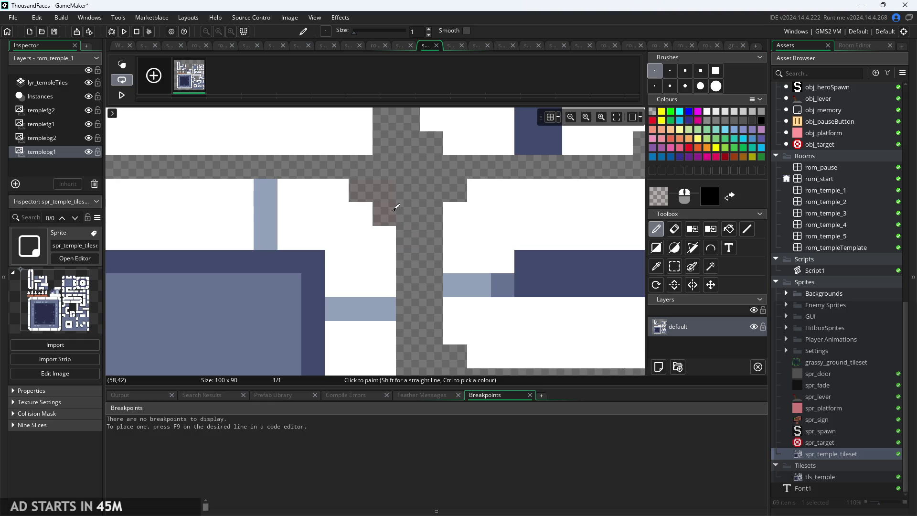
{"action": "scroll", "coordinate": [419, 244], "scroll_direction": "up", "scroll_amount": 5}
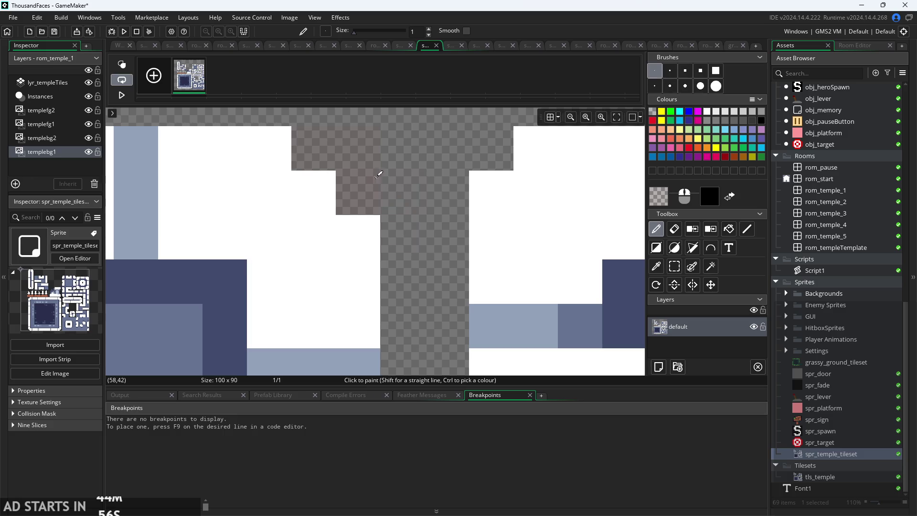
Erase the two stray tinted pixels, then return to the Pencil.
{"action": "left_click", "coordinate": [674, 228]}
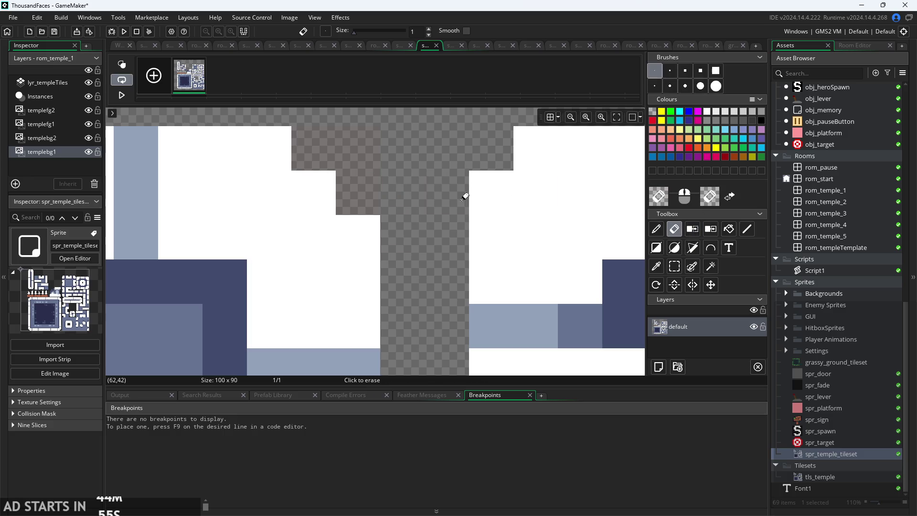
{"action": "left_click", "coordinate": [321, 139]}
{"action": "left_click", "coordinate": [369, 180]}
{"action": "left_click", "coordinate": [662, 233]}
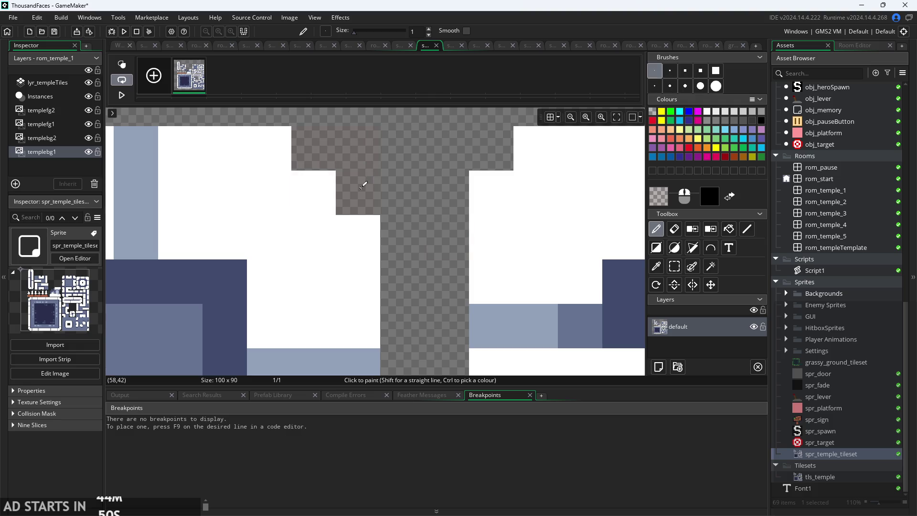
Recheck the faint red paint colour and return to the spr_temple_tileset sprite window.
{"action": "scroll", "coordinate": [414, 258], "scroll_direction": "down", "scroll_amount": 5}
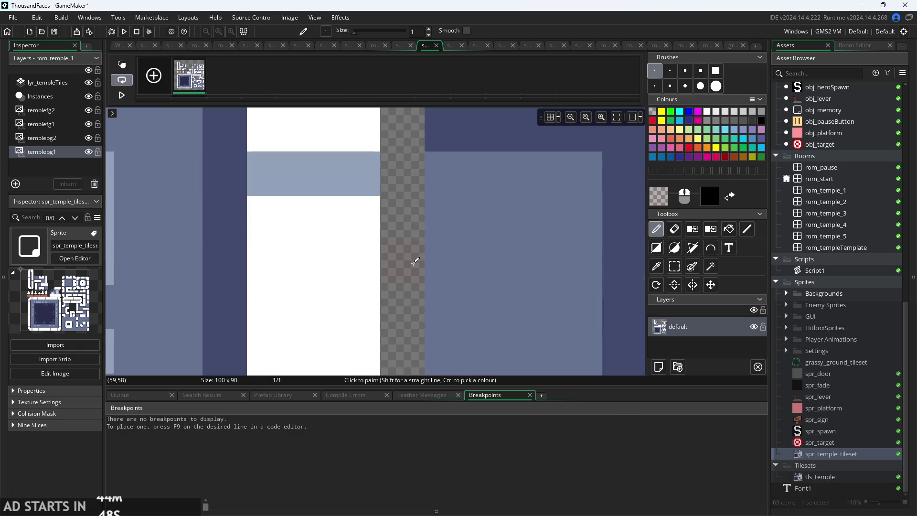
{"action": "scroll", "coordinate": [413, 258], "scroll_direction": "down", "scroll_amount": 6}
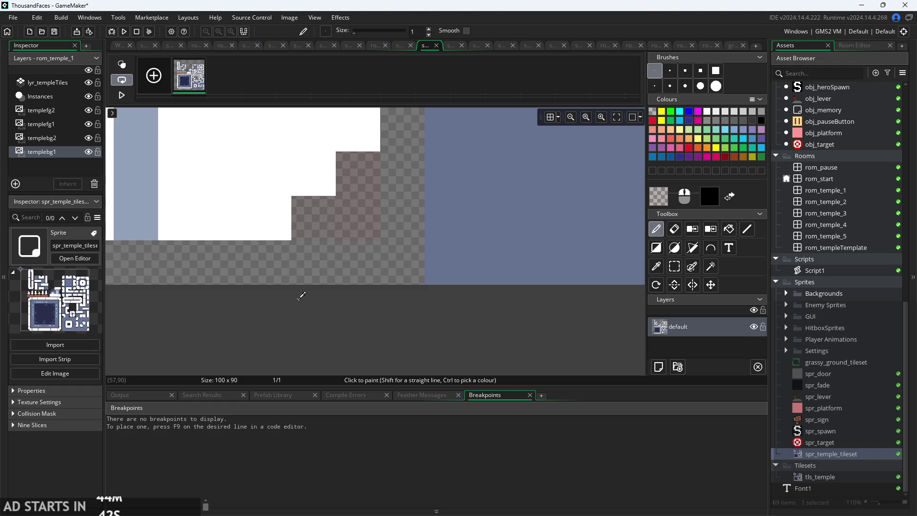
{"action": "scroll", "coordinate": [289, 301], "scroll_direction": "down", "scroll_amount": 1}
{"action": "scroll", "coordinate": [288, 304], "scroll_direction": "left", "scroll_amount": 8}
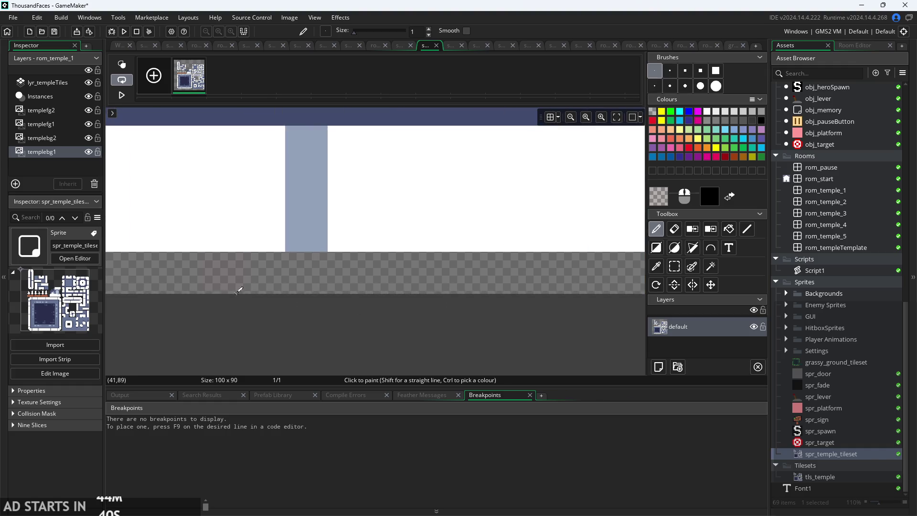
{"action": "scroll", "coordinate": [609, 289], "scroll_direction": "left", "scroll_amount": 10}
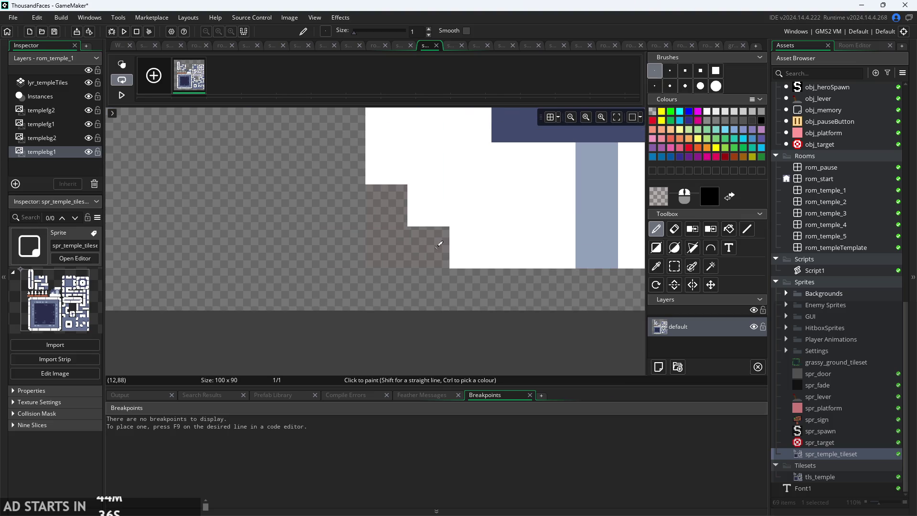
{"action": "scroll", "coordinate": [292, 289], "scroll_direction": "up", "scroll_amount": 20}
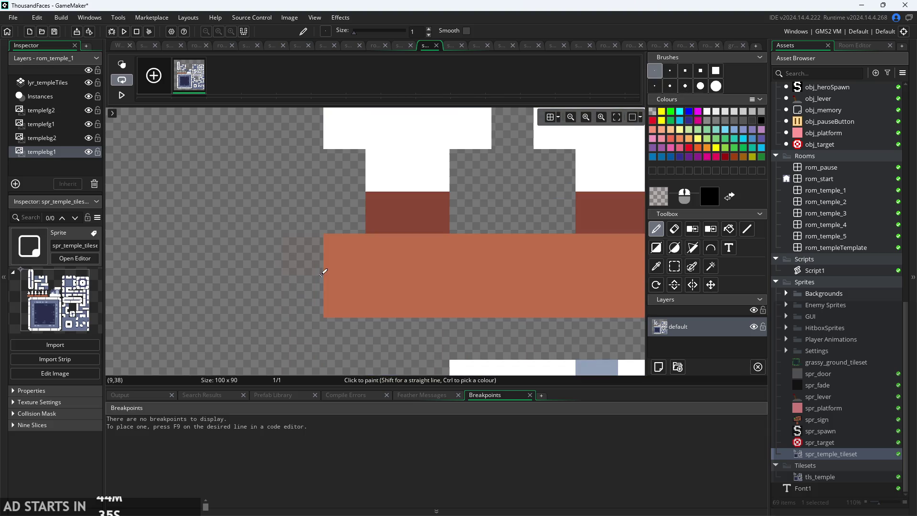
{"action": "scroll", "coordinate": [345, 286], "scroll_direction": "down", "scroll_amount": 1}
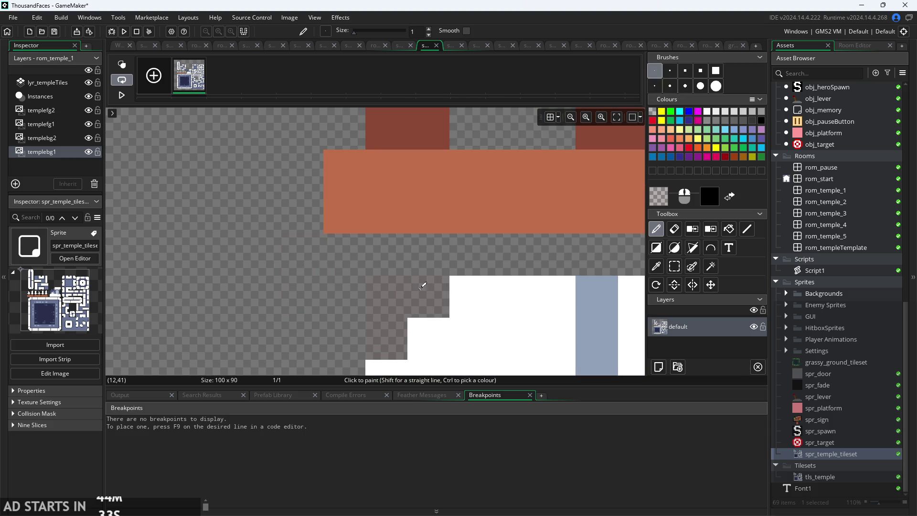
{"action": "left_click", "coordinate": [660, 196]}
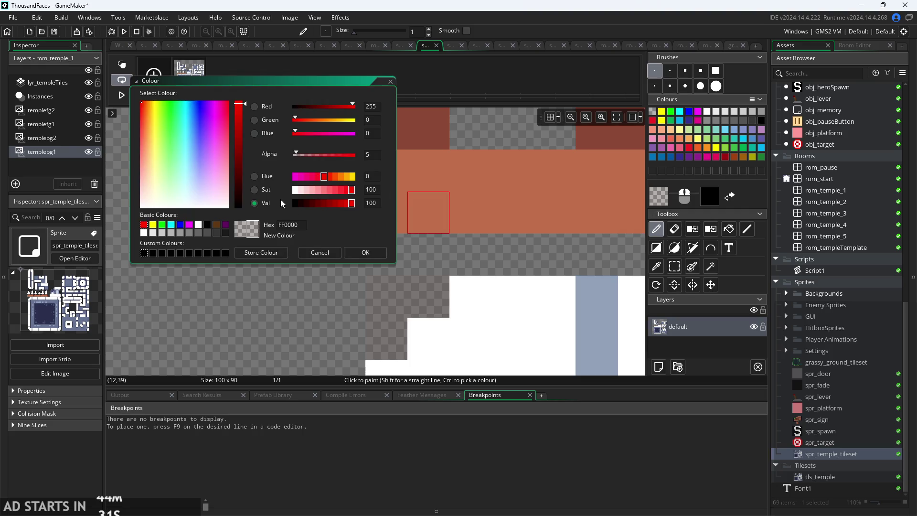
{"action": "left_click", "coordinate": [365, 252]}
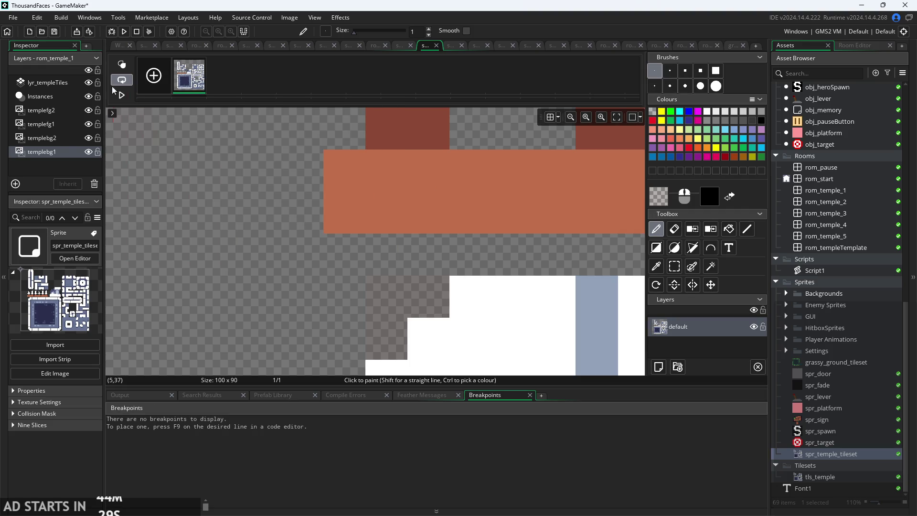
{"action": "left_click", "coordinate": [120, 46]}
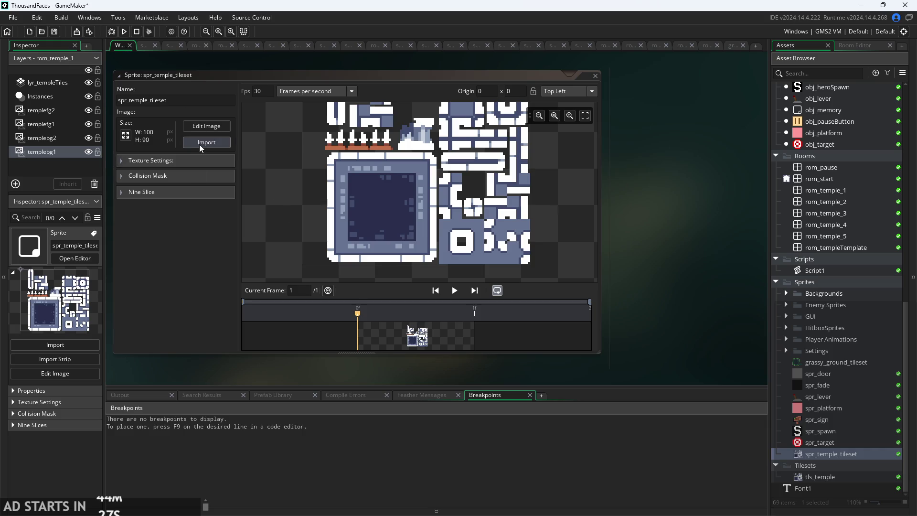
Raise the automatic rectangle collision mask tolerance from 0 to 11.
{"action": "left_click", "coordinate": [122, 175]}
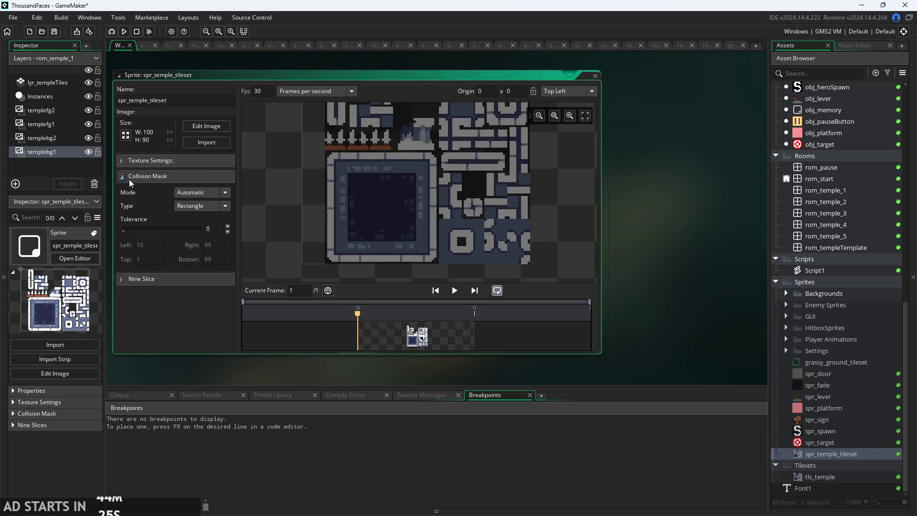
{"action": "left_click_drag", "start_coordinate": [128, 229], "coordinate": [125, 231]}
{"action": "scroll", "coordinate": [438, 270], "scroll_direction": "up", "scroll_amount": 5}
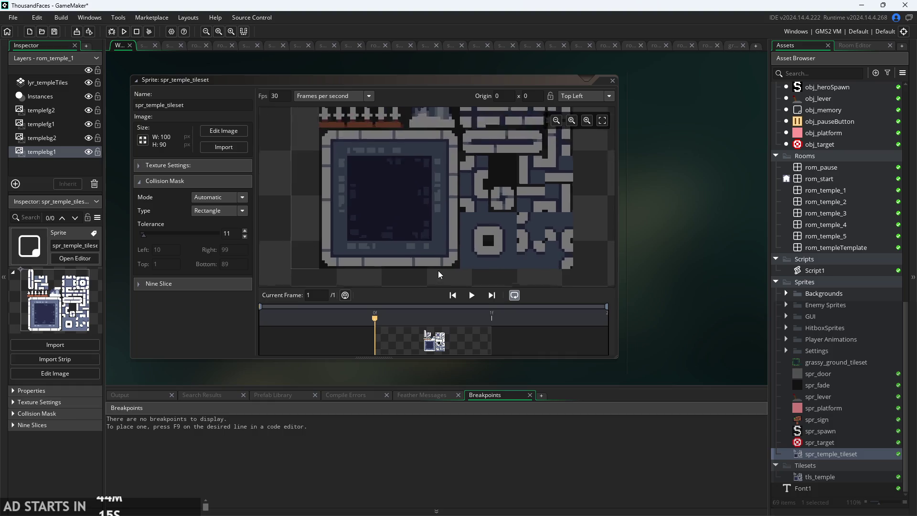
{"action": "scroll", "coordinate": [505, 233], "scroll_direction": "up", "scroll_amount": 5}
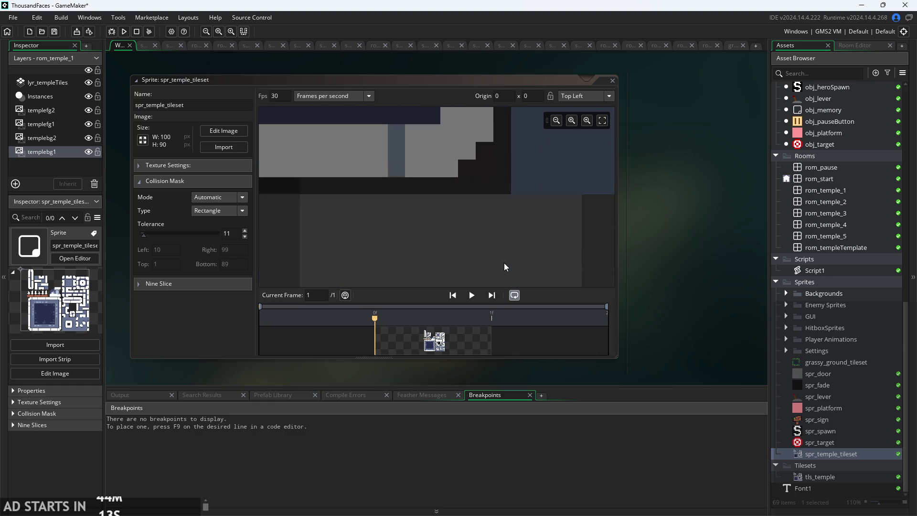
{"action": "scroll", "coordinate": [500, 165], "scroll_direction": "down", "scroll_amount": 3}
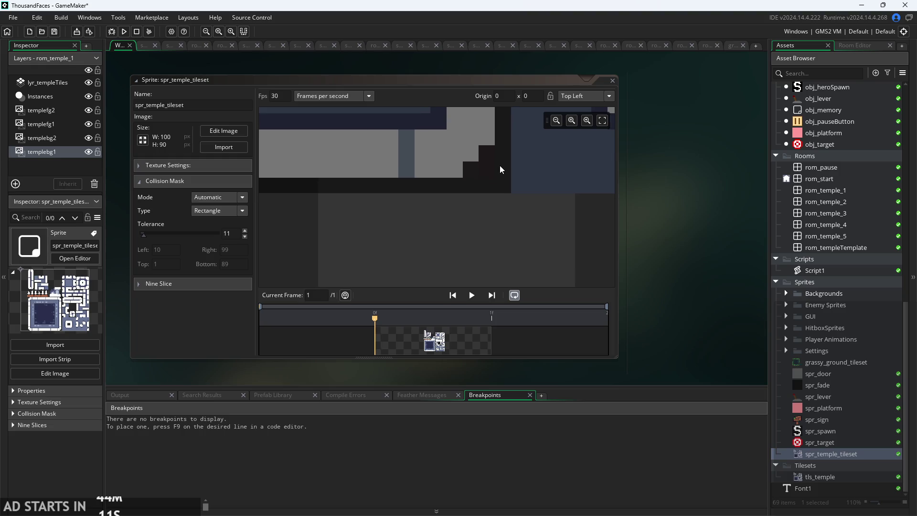
{"action": "scroll", "coordinate": [500, 167], "scroll_direction": "down", "scroll_amount": 8}
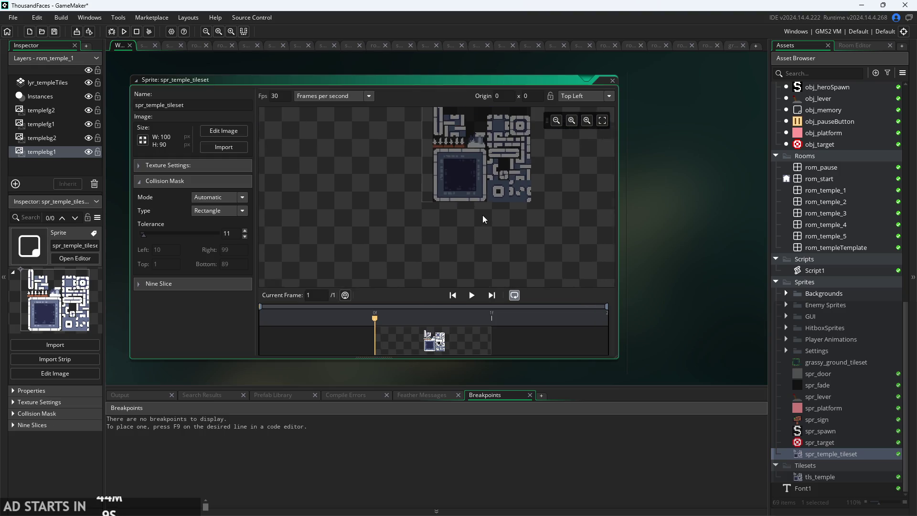
{"action": "scroll", "coordinate": [549, 182], "scroll_direction": "up", "scroll_amount": 5}
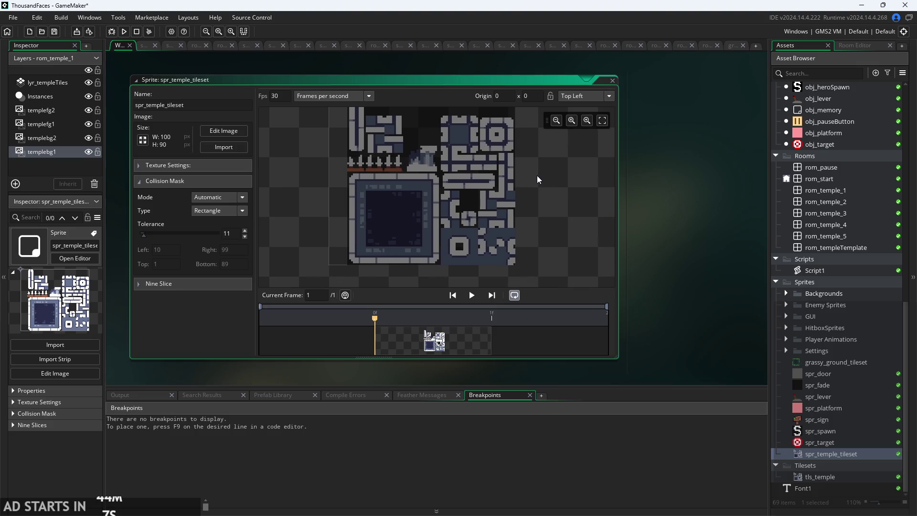
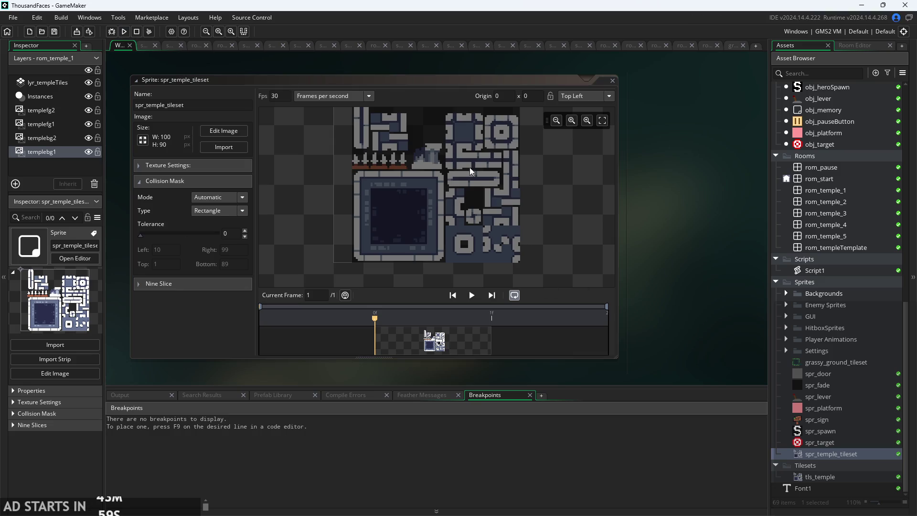
Switch the temple tileset's collision mask to Precise (Slow), inspect the tiles, and launch a test run.
{"action": "left_click", "coordinate": [221, 210]}
{"action": "left_click", "coordinate": [227, 257]}
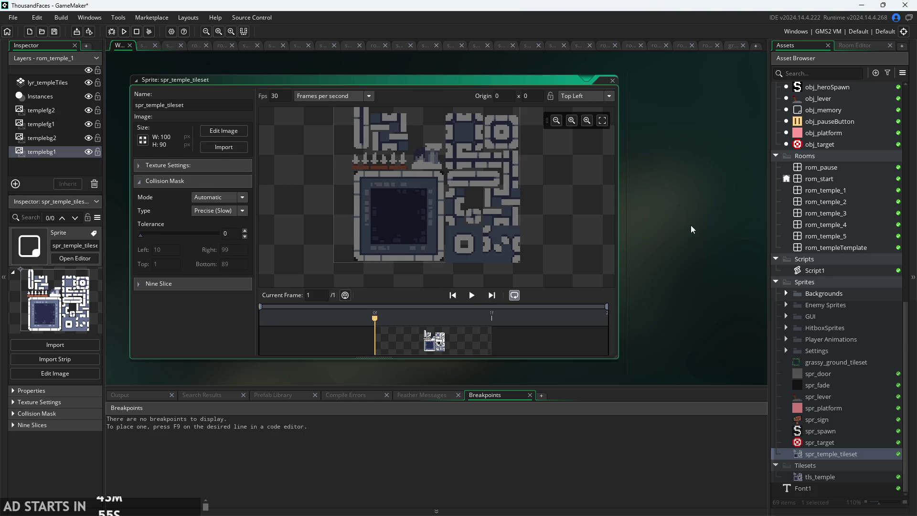
{"action": "scroll", "coordinate": [669, 239], "scroll_direction": "up", "scroll_amount": 2}
{"action": "scroll", "coordinate": [460, 283], "scroll_direction": "up", "scroll_amount": 5}
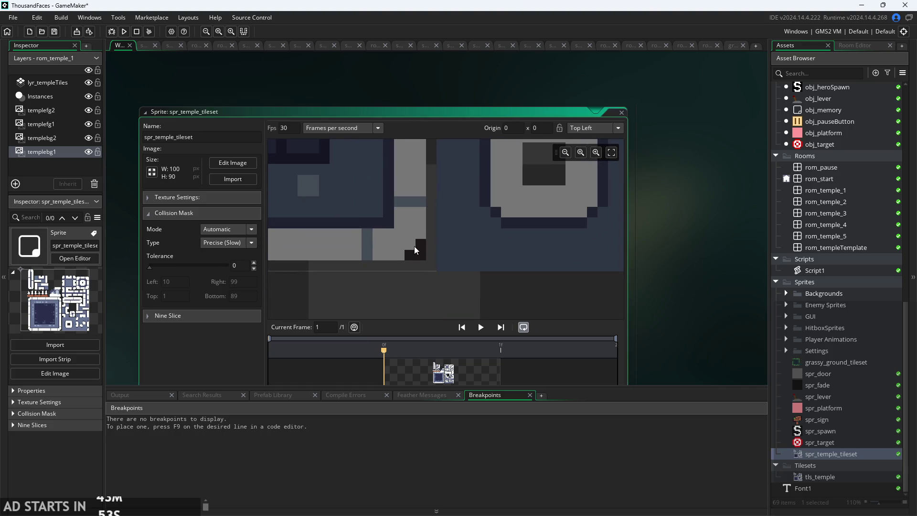
{"action": "scroll", "coordinate": [414, 246], "scroll_direction": "up", "scroll_amount": 3}
{"action": "scroll", "coordinate": [426, 250], "scroll_direction": "down", "scroll_amount": 6}
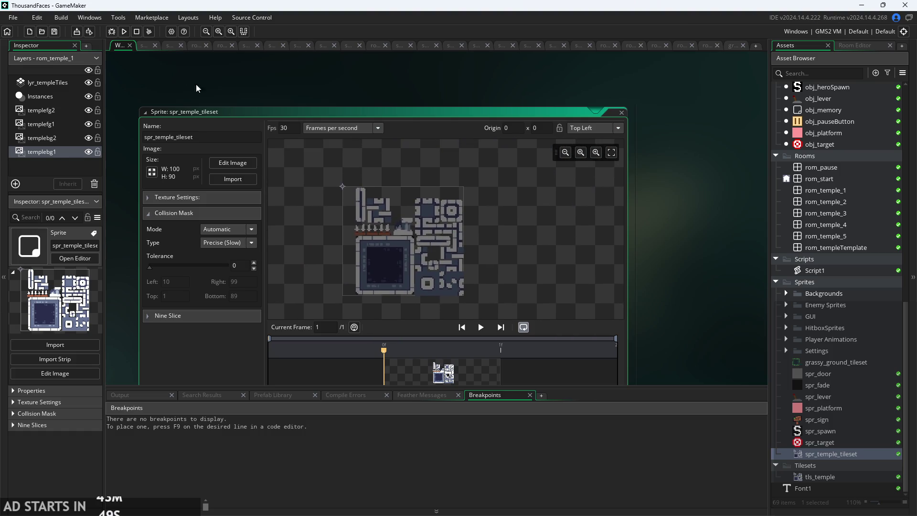
{"action": "left_click", "coordinate": [125, 31]}
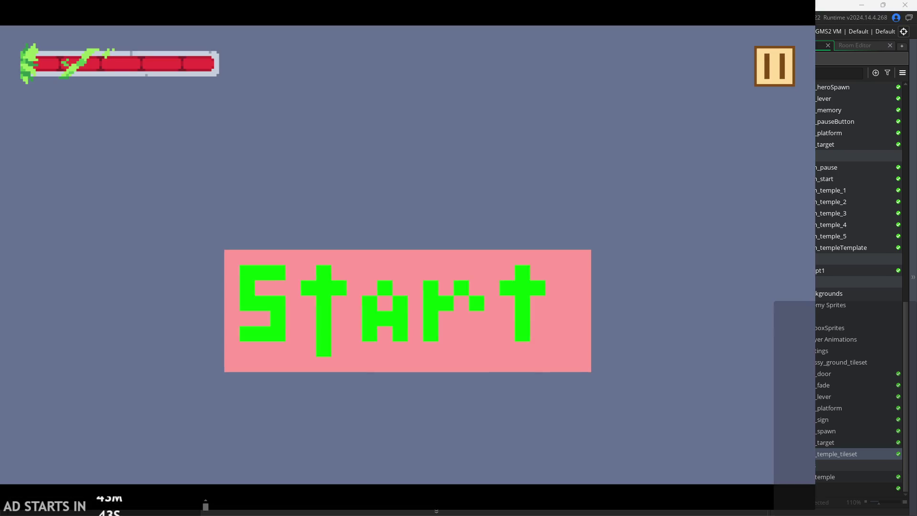
Jump the character up onto the ledge and across the square block.
{"action": "key", "text": "Right"}
{"action": "key", "text": "space"}
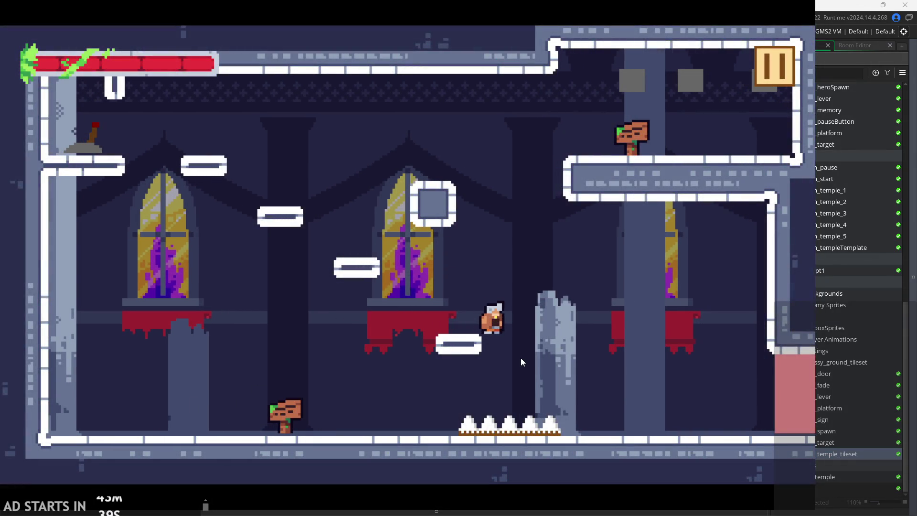
{"action": "key", "text": "Left"}
{"action": "key", "text": "space"}
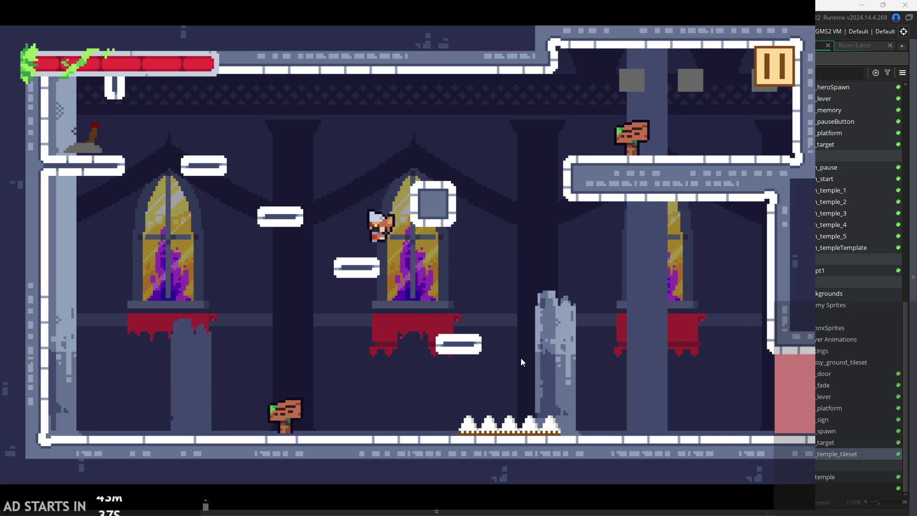
{"action": "key", "text": "space"}
{"action": "key", "text": "Right"}
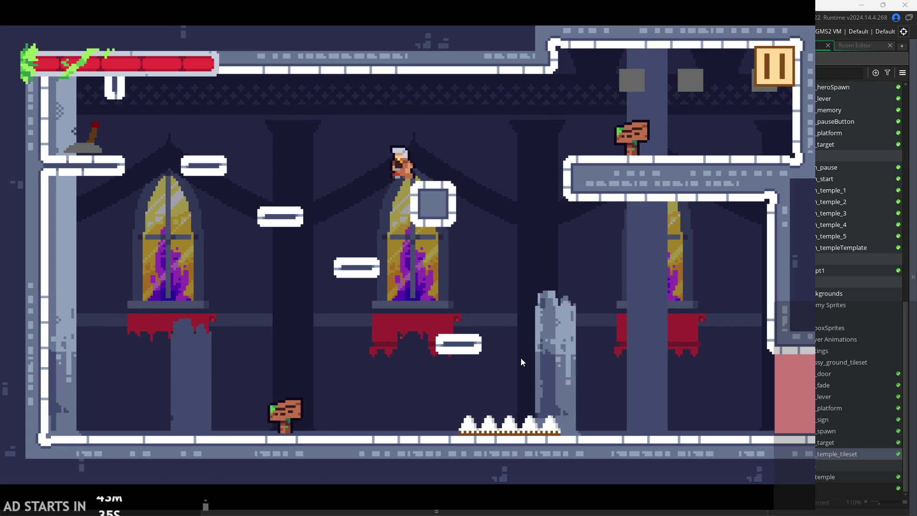
{"action": "key", "text": "Right"}
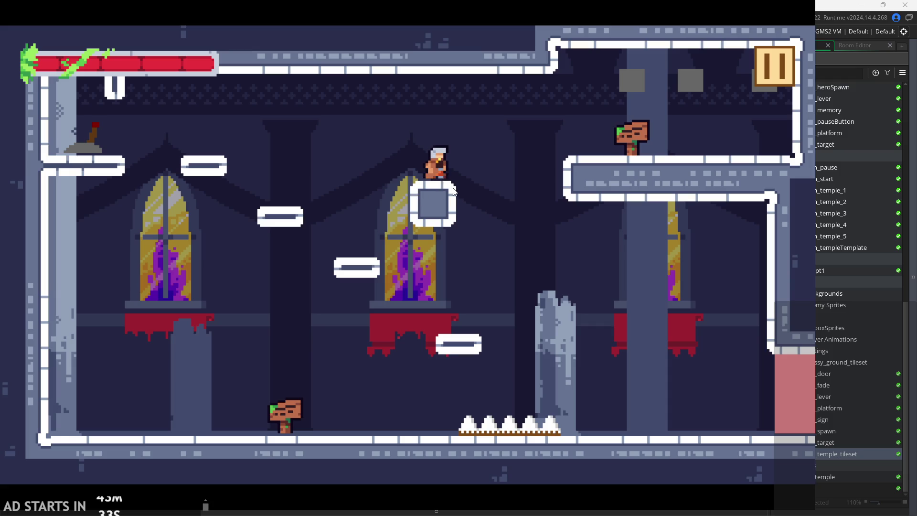
Walk the character left past the sign to the left wall and back.
{"action": "key", "text": "Left"}
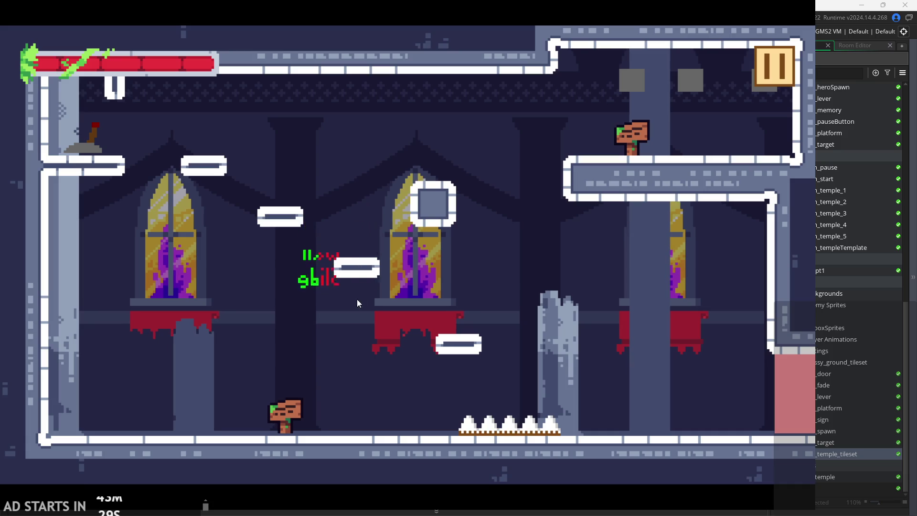
{"action": "key", "text": "Right"}
{"action": "key", "text": "Left"}
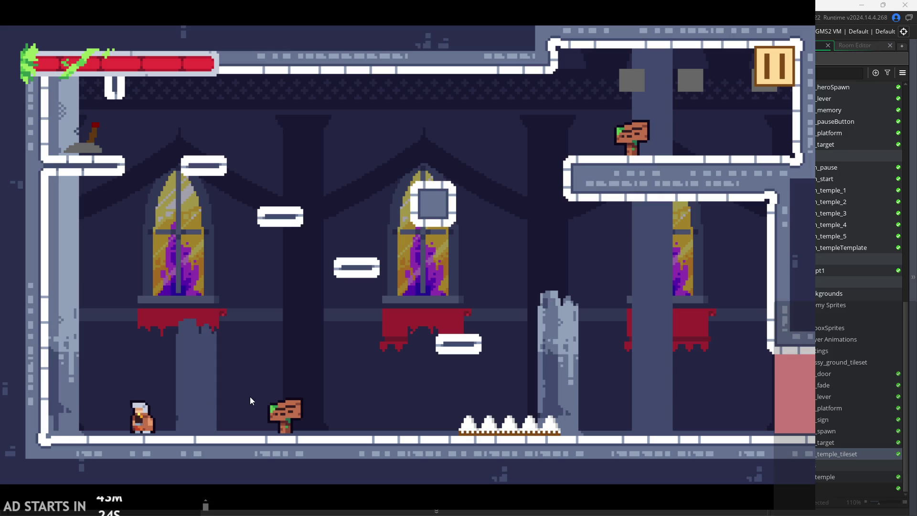
{"action": "key", "text": "Left"}
{"action": "key", "text": "Right"}
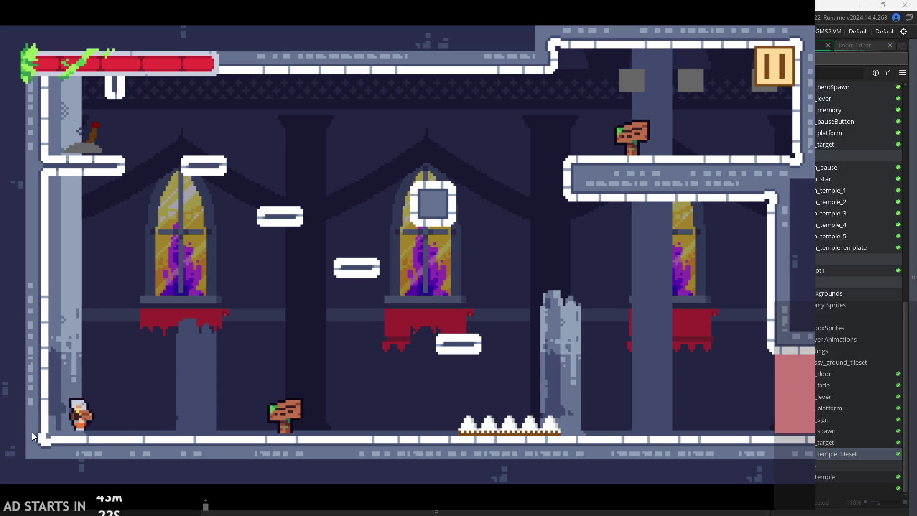
Jump past the spikes via the floating platform, then pause and exit the game.
{"action": "key", "text": "Right"}
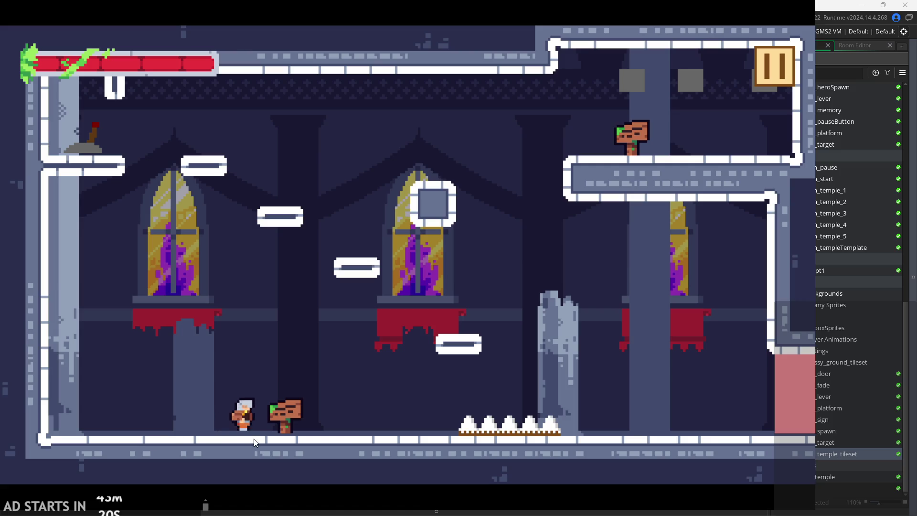
{"action": "key", "text": "space"}
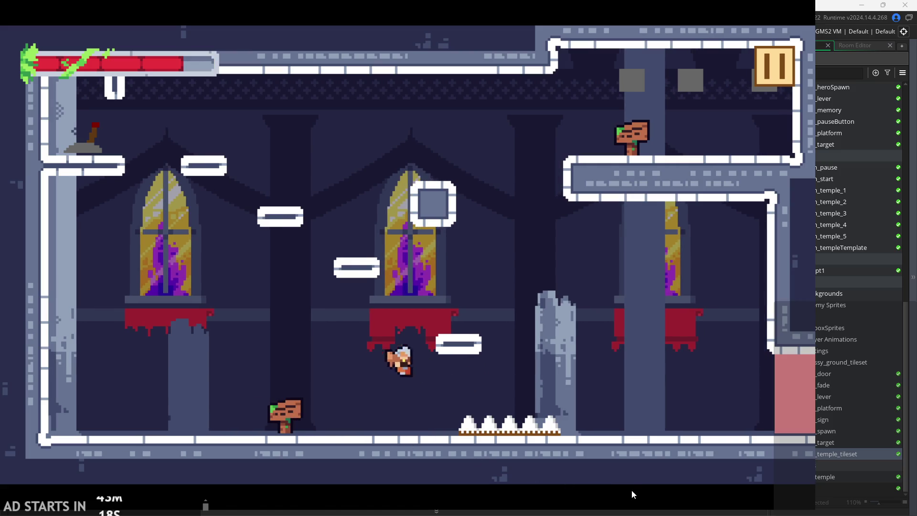
{"action": "key", "text": "space"}
{"action": "key", "text": "Right"}
{"action": "key", "text": "space"}
{"action": "key", "text": "Right"}
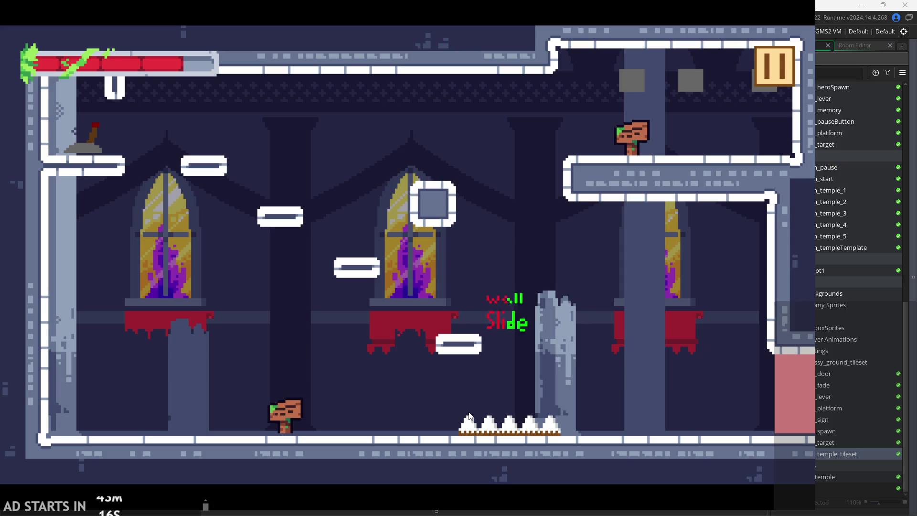
{"action": "key", "text": "Left"}
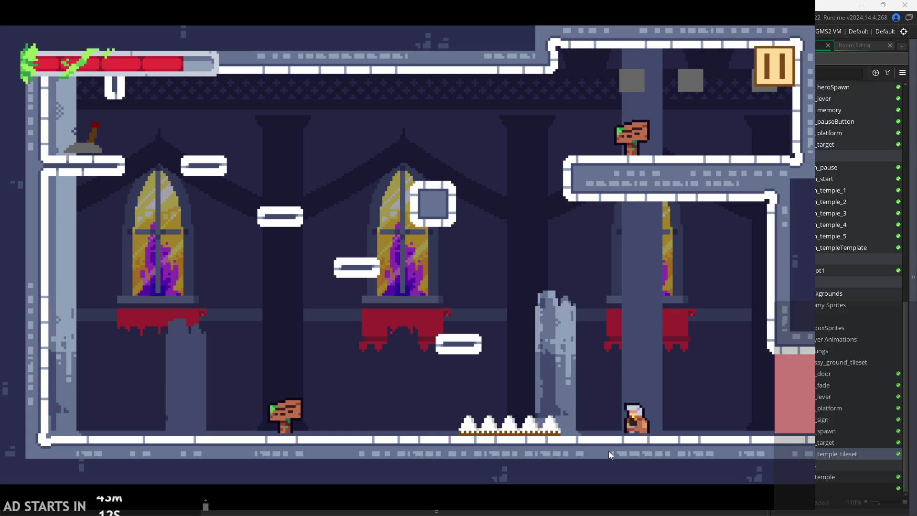
{"action": "left_click", "coordinate": [783, 69]}
{"action": "left_click", "coordinate": [662, 419]}
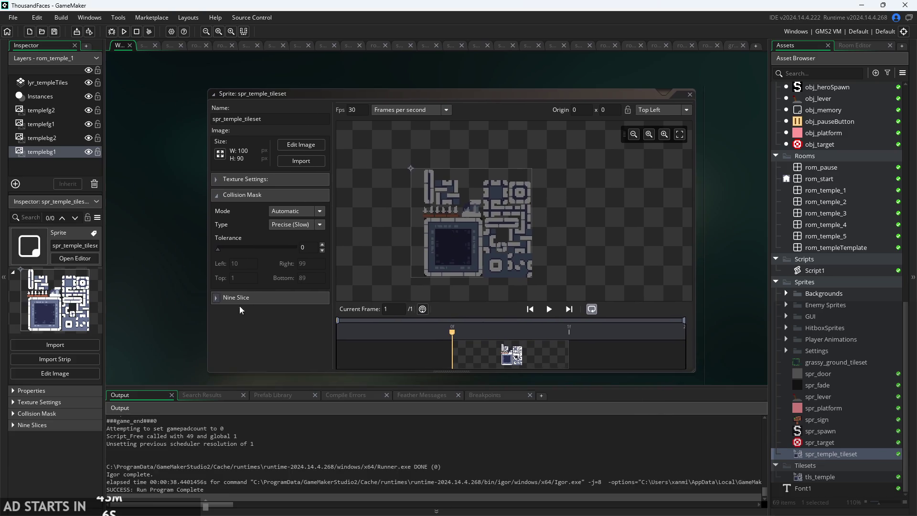
{"action": "scroll", "coordinate": [287, 325], "scroll_direction": "up", "scroll_amount": 3}
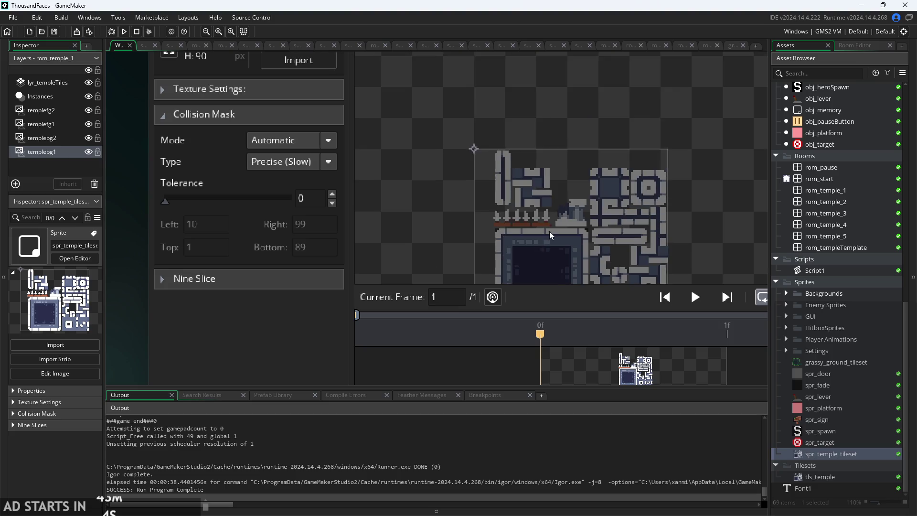
{"action": "scroll", "coordinate": [551, 235], "scroll_direction": "up", "scroll_amount": 8}
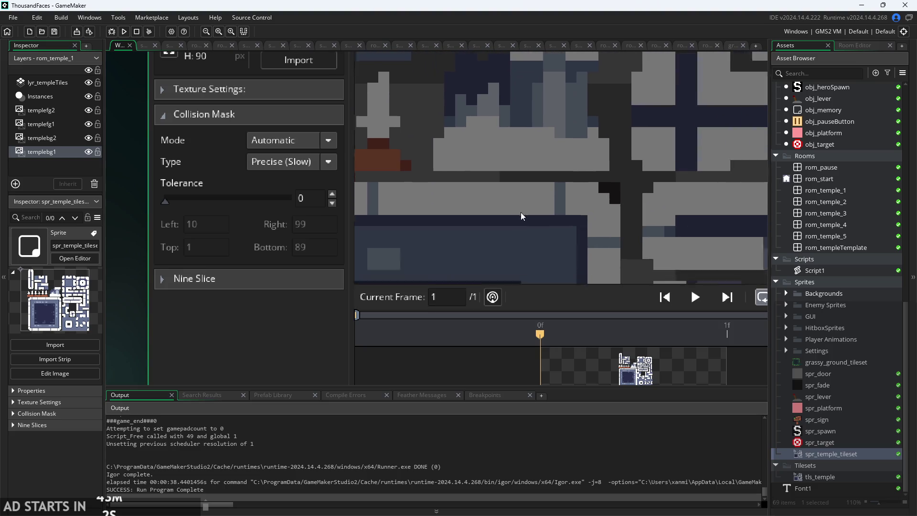
{"action": "scroll", "coordinate": [522, 217], "scroll_direction": "down", "scroll_amount": 8}
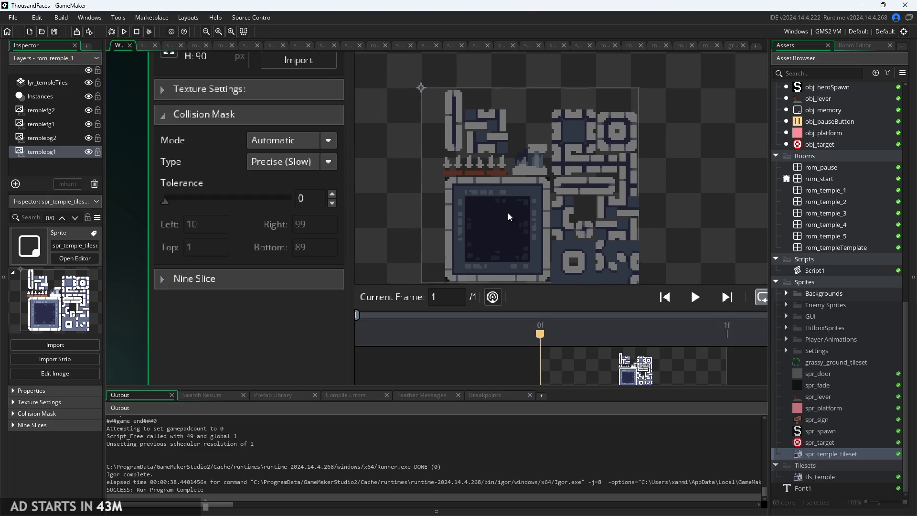
{"action": "scroll", "coordinate": [510, 216], "scroll_direction": "down", "scroll_amount": 4}
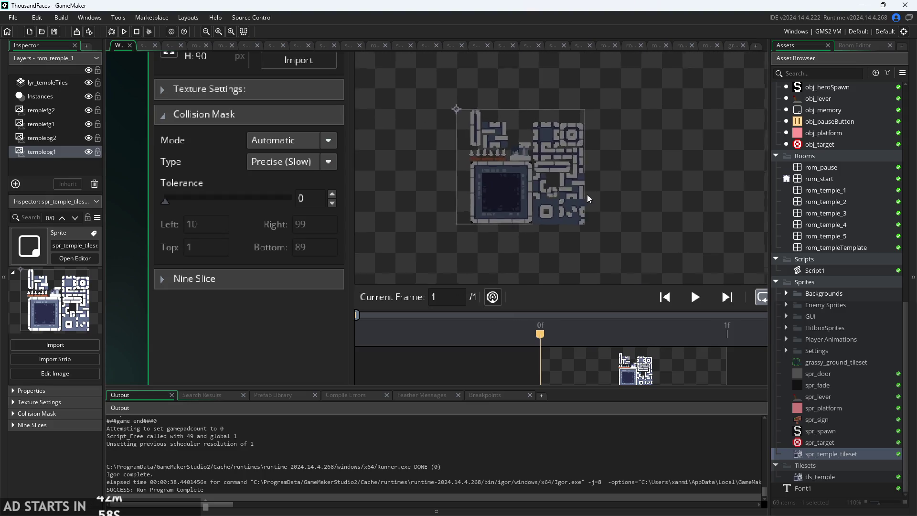
{"action": "scroll", "coordinate": [588, 199], "scroll_direction": "up", "scroll_amount": 10}
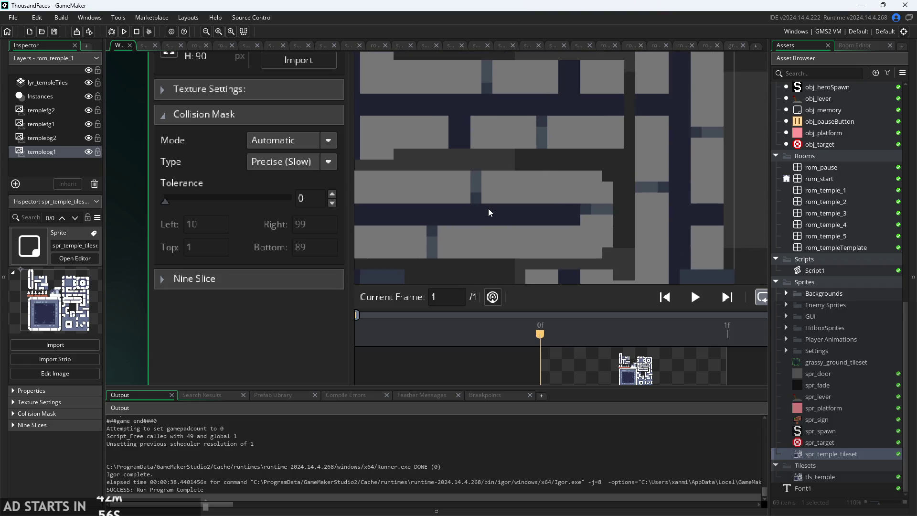
{"action": "scroll", "coordinate": [490, 212], "scroll_direction": "down", "scroll_amount": 8}
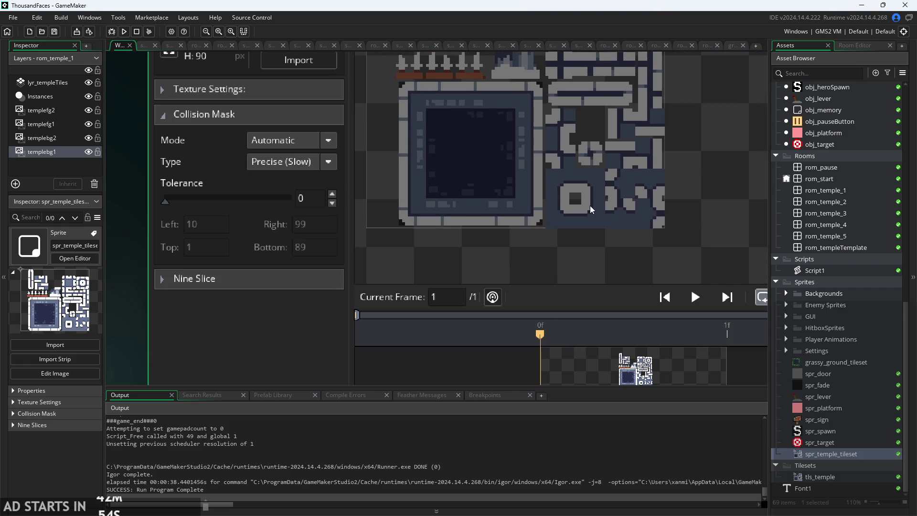
{"action": "scroll", "coordinate": [592, 208], "scroll_direction": "up", "scroll_amount": 5}
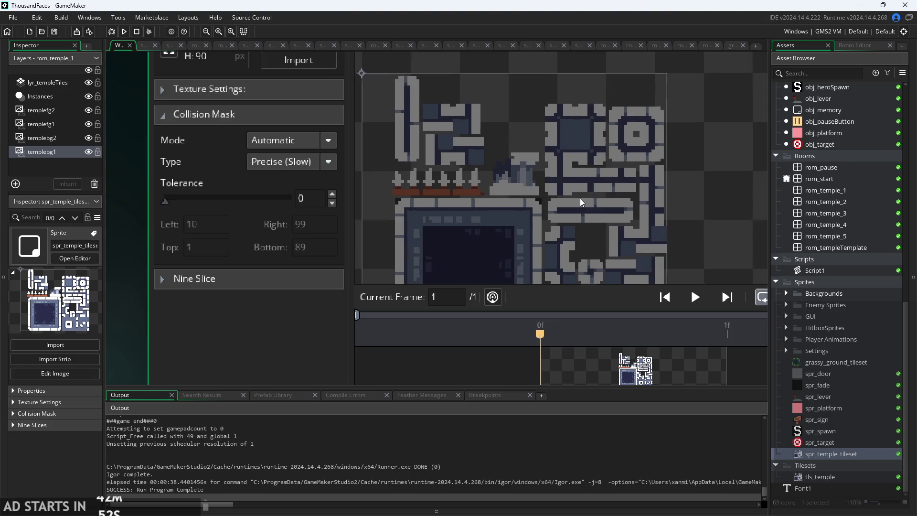
{"action": "scroll", "coordinate": [488, 234], "scroll_direction": "up", "scroll_amount": 3}
{"action": "scroll", "coordinate": [147, 222], "scroll_direction": "up", "scroll_amount": 3}
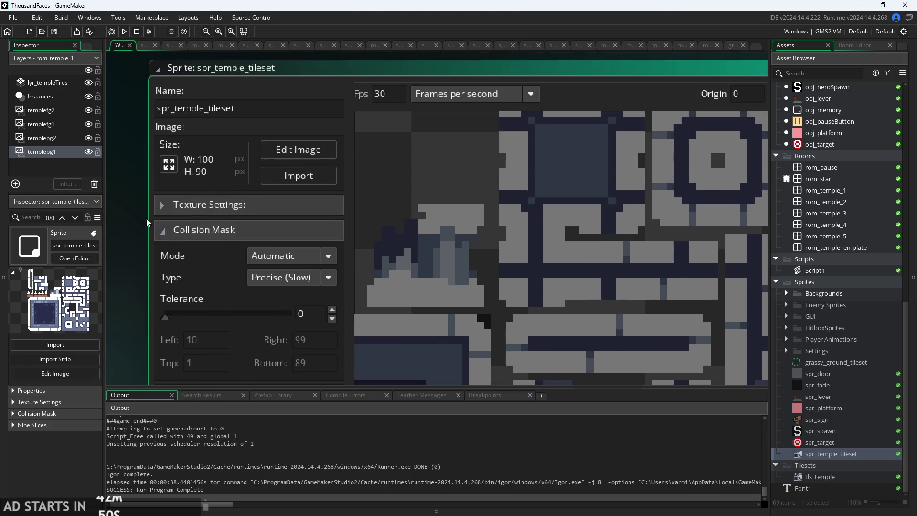
Open the temple tileset in the image editor and zoom in on its pixels.
{"action": "left_click", "coordinate": [266, 151]}
{"action": "scroll", "coordinate": [560, 256], "scroll_direction": "down", "scroll_amount": 2}
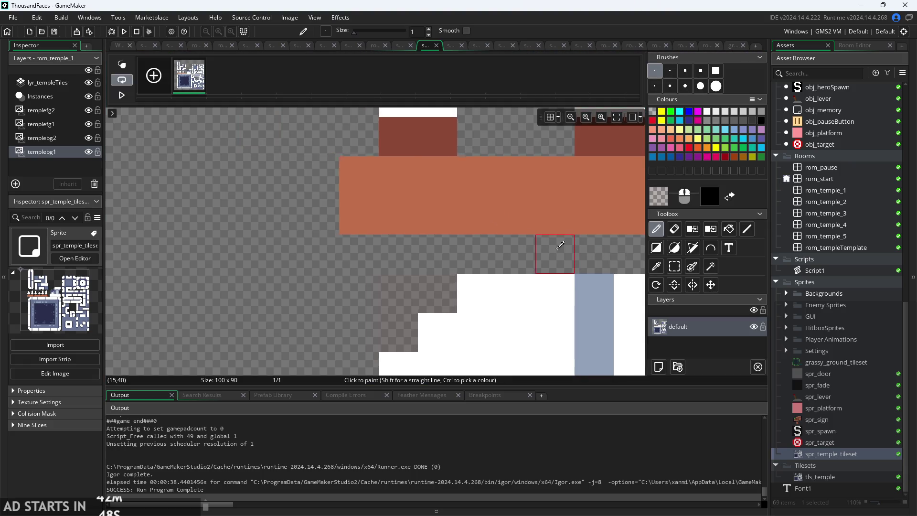
{"action": "scroll", "coordinate": [554, 259], "scroll_direction": "down", "scroll_amount": 3}
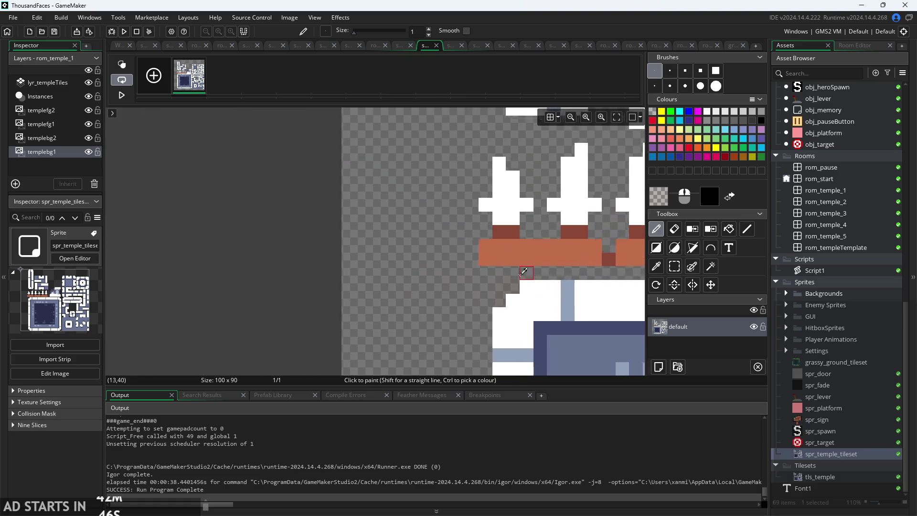
{"action": "scroll", "coordinate": [290, 234], "scroll_direction": "down", "scroll_amount": 2}
{"action": "scroll", "coordinate": [257, 143], "scroll_direction": "up", "scroll_amount": 4}
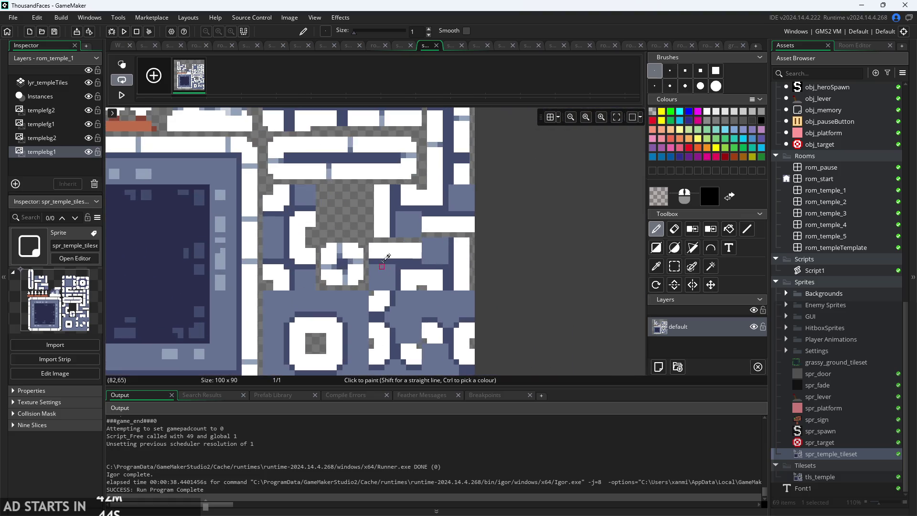
{"action": "scroll", "coordinate": [257, 143], "scroll_direction": "up", "scroll_amount": 1}
{"action": "scroll", "coordinate": [307, 246], "scroll_direction": "up", "scroll_amount": 2}
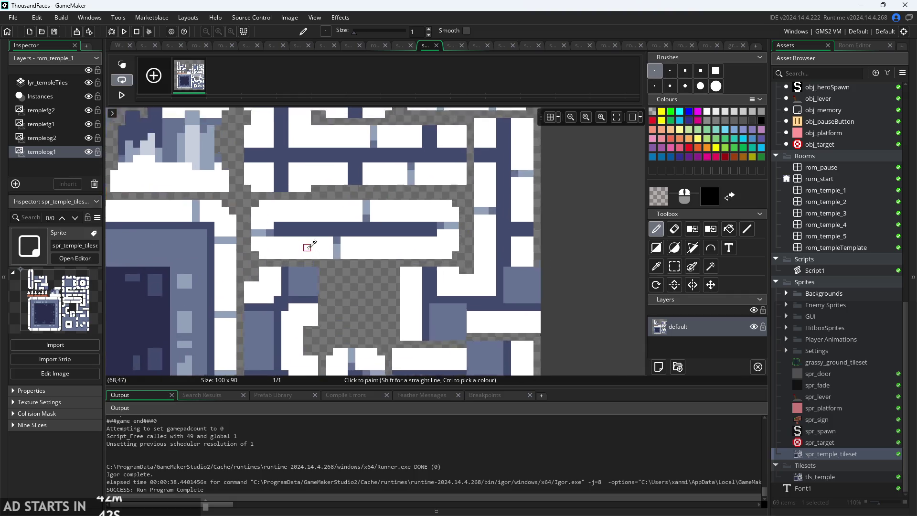
Return to the sprite properties, then reopen the image editor and erase a pixel at the white block's top-right.
{"action": "left_click", "coordinate": [119, 45]}
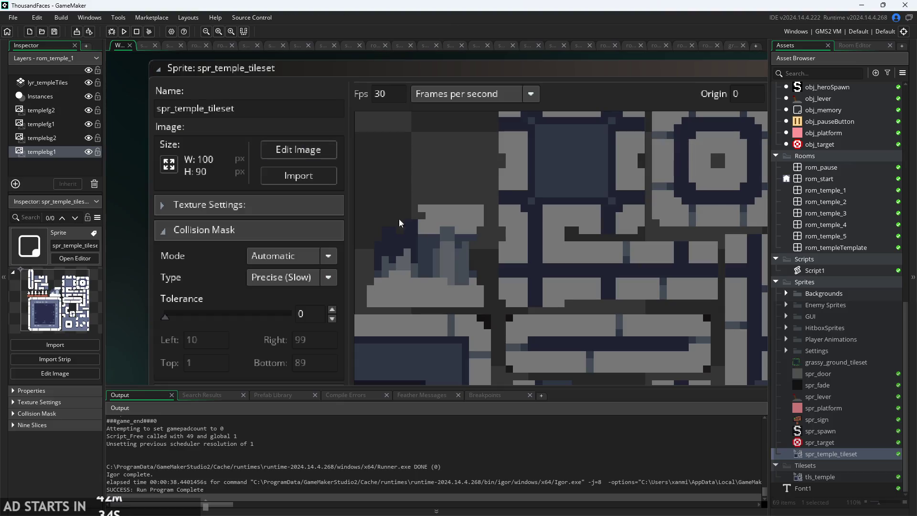
{"action": "scroll", "coordinate": [548, 213], "scroll_direction": "down", "scroll_amount": 4}
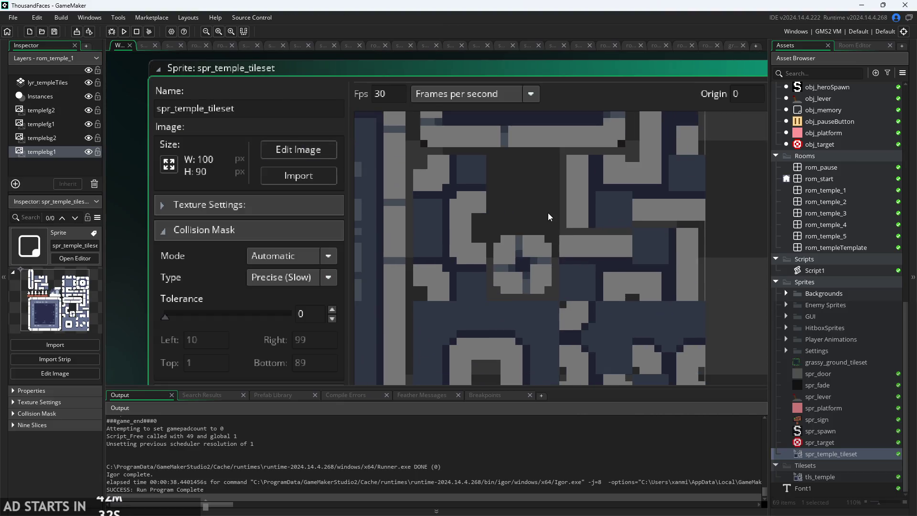
{"action": "scroll", "coordinate": [571, 227], "scroll_direction": "up", "scroll_amount": 4}
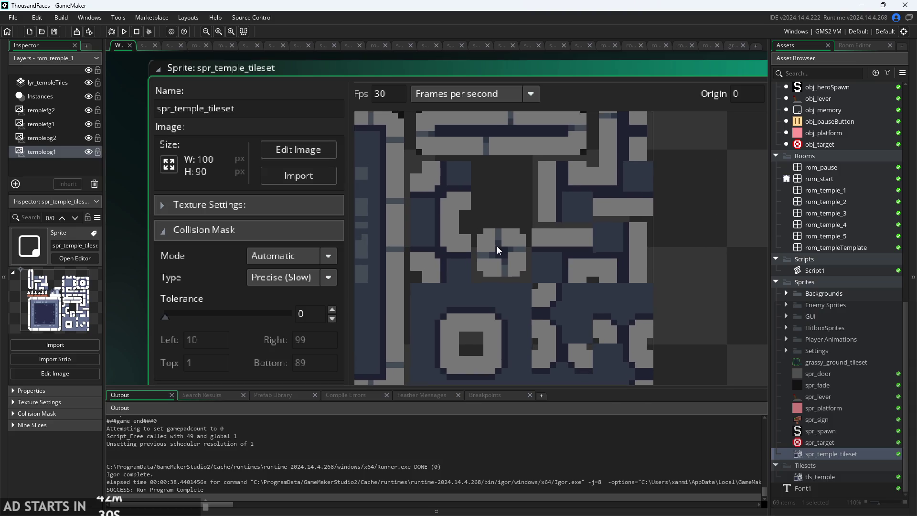
{"action": "scroll", "coordinate": [579, 200], "scroll_direction": "up", "scroll_amount": 3}
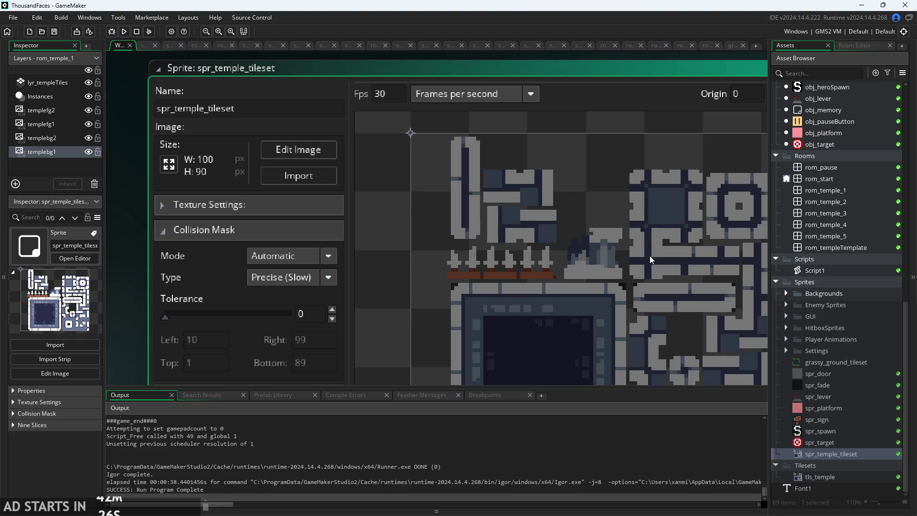
{"action": "left_click", "coordinate": [278, 154]}
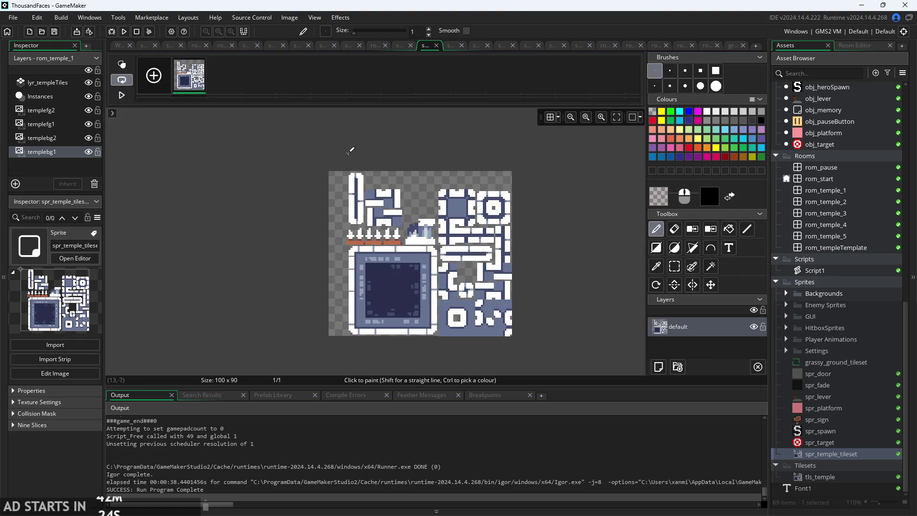
{"action": "scroll", "coordinate": [364, 153], "scroll_direction": "up", "scroll_amount": 3}
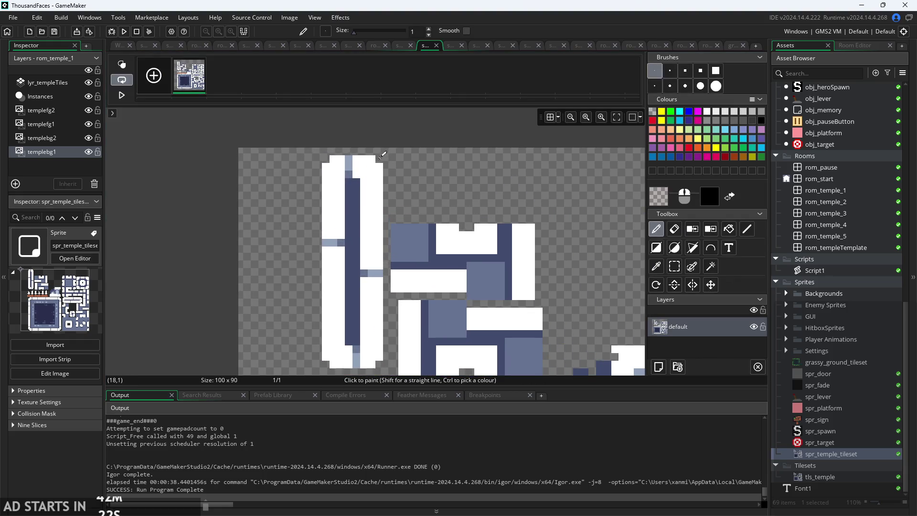
{"action": "left_click", "coordinate": [380, 158]}
{"action": "scroll", "coordinate": [329, 278], "scroll_direction": "down", "scroll_amount": 3}
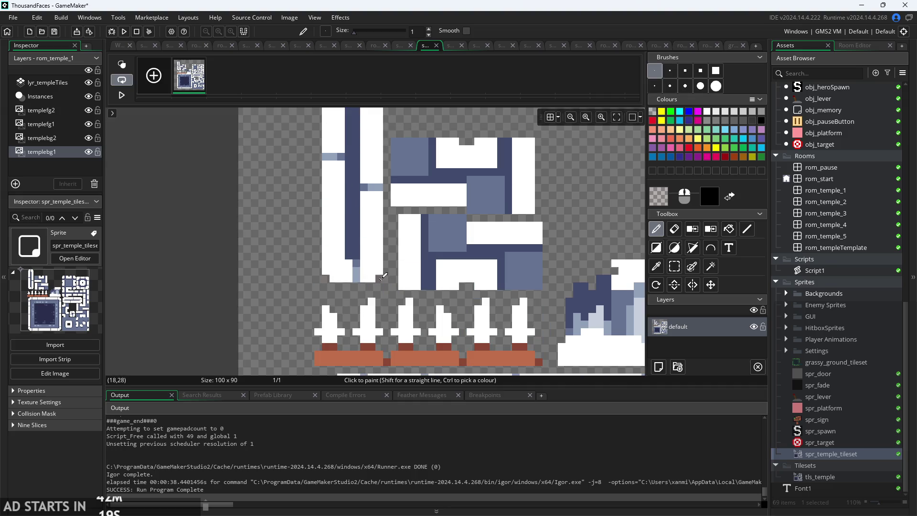
{"action": "scroll", "coordinate": [383, 275], "scroll_direction": "down", "scroll_amount": 5}
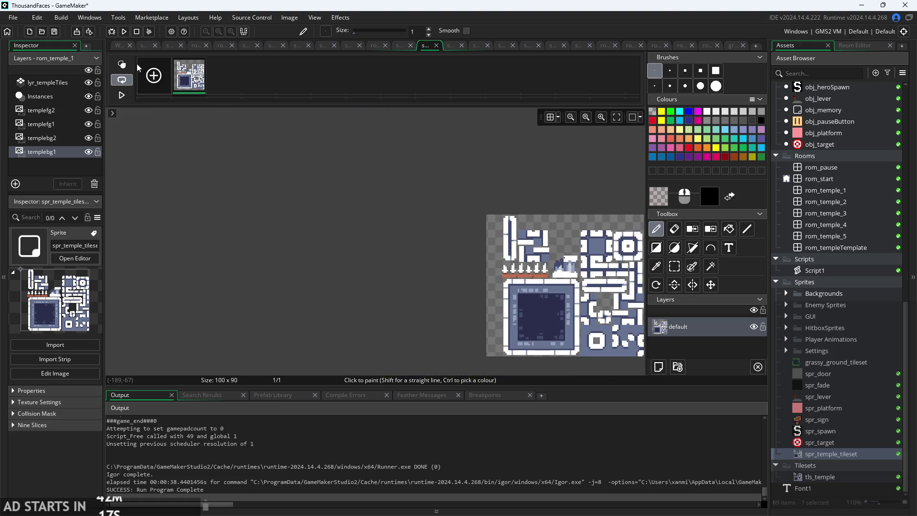
Go back to the workspace sprite window and zoom out.
{"action": "left_click", "coordinate": [118, 44]}
{"action": "scroll", "coordinate": [402, 230], "scroll_direction": "down", "scroll_amount": 3}
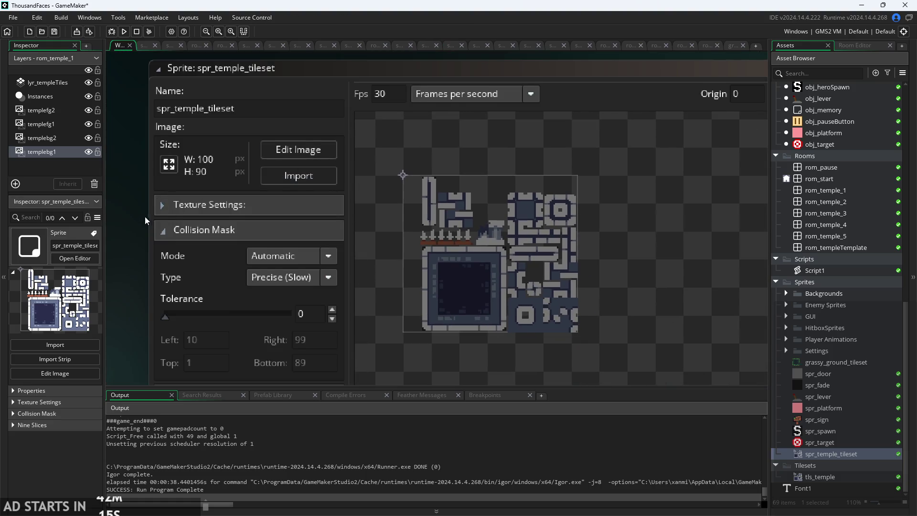
{"action": "scroll", "coordinate": [145, 216], "scroll_direction": "down", "scroll_amount": 2}
{"action": "scroll", "coordinate": [144, 171], "scroll_direction": "down", "scroll_amount": 3}
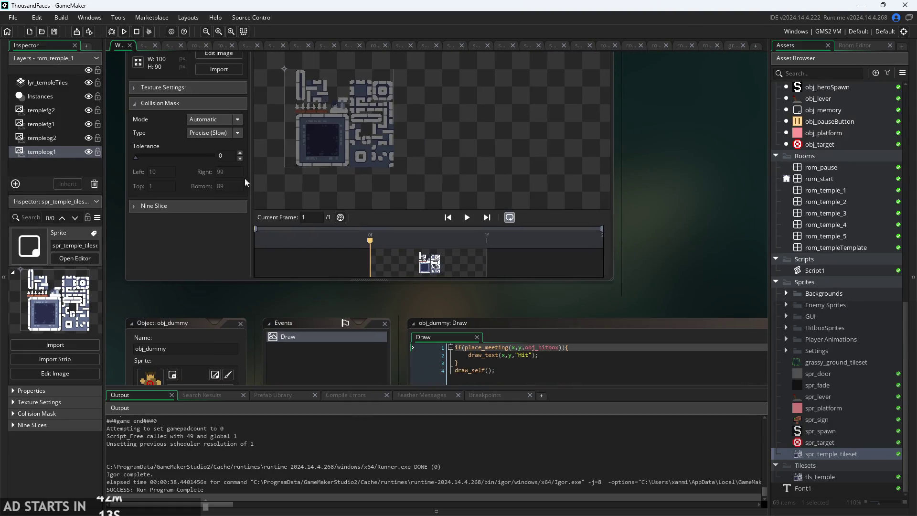
{"action": "scroll", "coordinate": [590, 250], "scroll_direction": "down", "scroll_amount": 4}
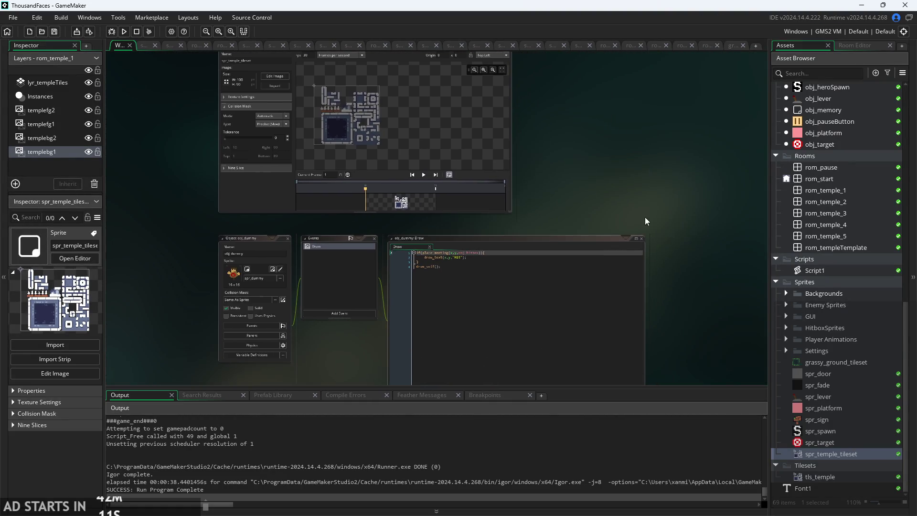
{"action": "scroll", "coordinate": [645, 216], "scroll_direction": "down", "scroll_amount": 1}
Open the grassy_ground_tileset sprite; a stray Timeline1 asset gets created.
{"action": "double_click", "coordinate": [835, 364]}
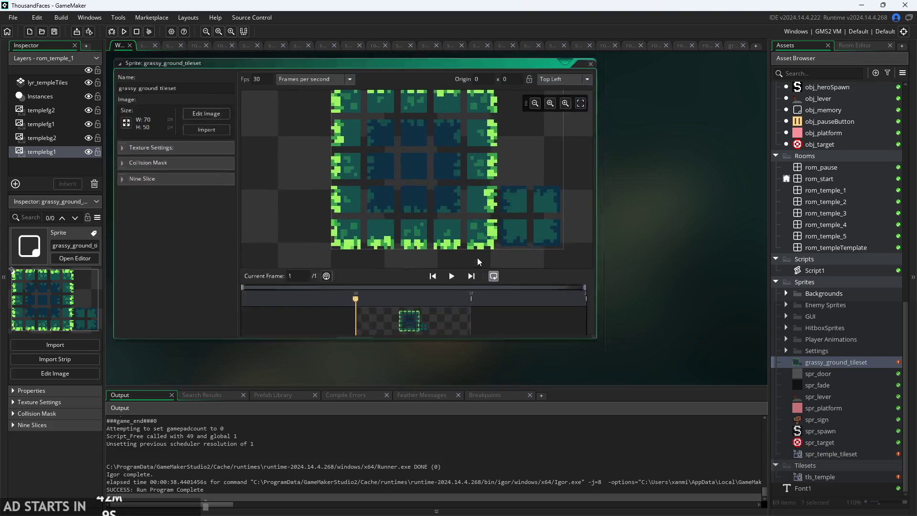
{"action": "right_click", "coordinate": [837, 478]}
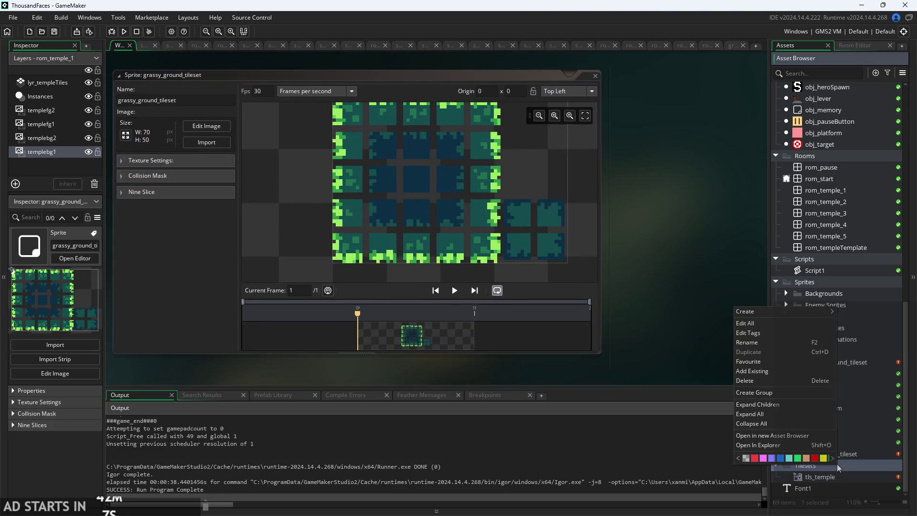
{"action": "mouse_move", "coordinate": [754, 312]}
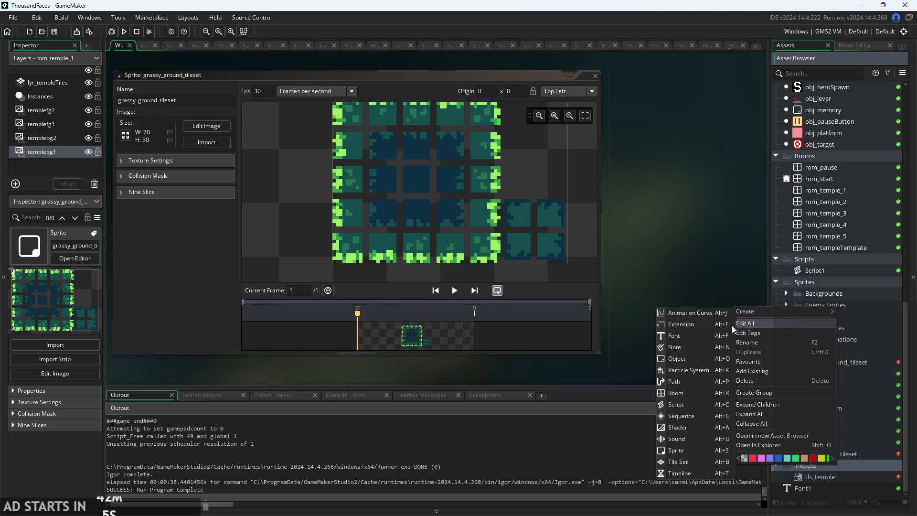
{"action": "left_click", "coordinate": [696, 471]}
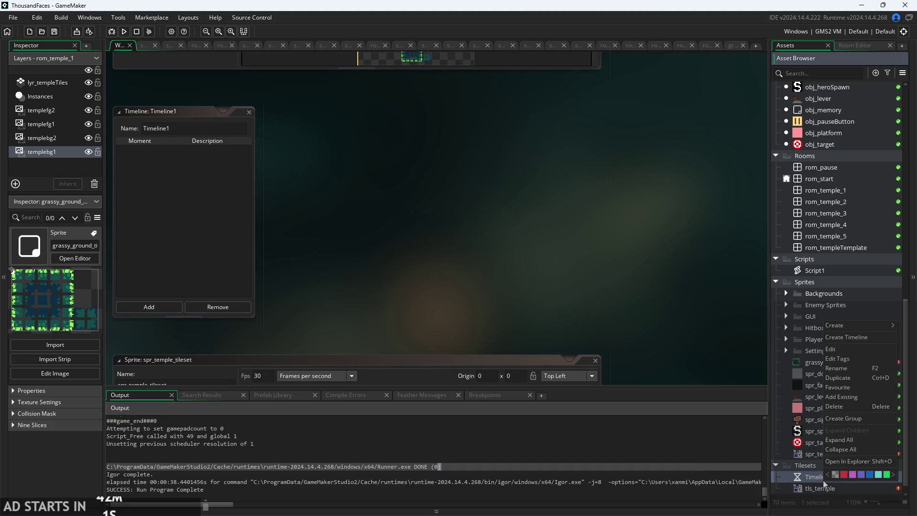
Delete the stray Timeline1 and bring up the Tilesets group's context menu.
{"action": "right_click", "coordinate": [823, 480]}
{"action": "left_click", "coordinate": [851, 405]}
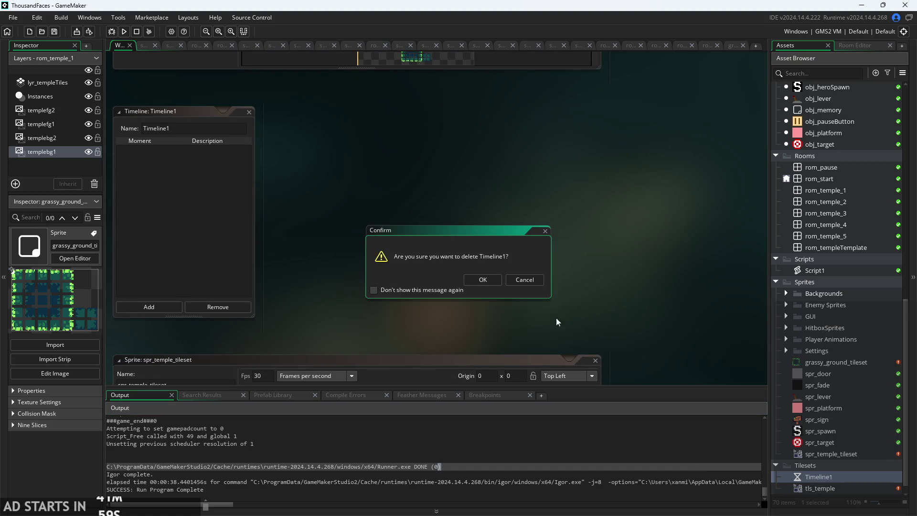
{"action": "left_click", "coordinate": [483, 280]}
{"action": "right_click", "coordinate": [826, 463]}
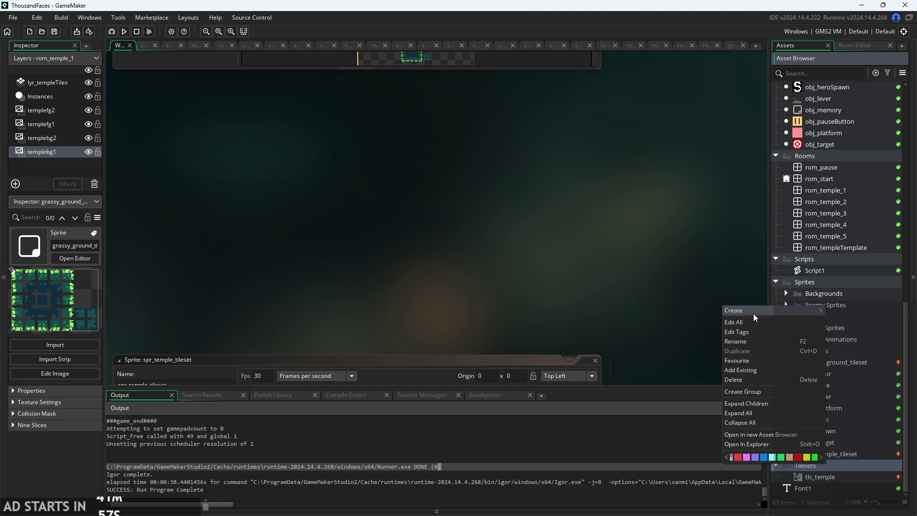
Create a new tile set named tls_grass.
{"action": "mouse_move", "coordinate": [753, 313]}
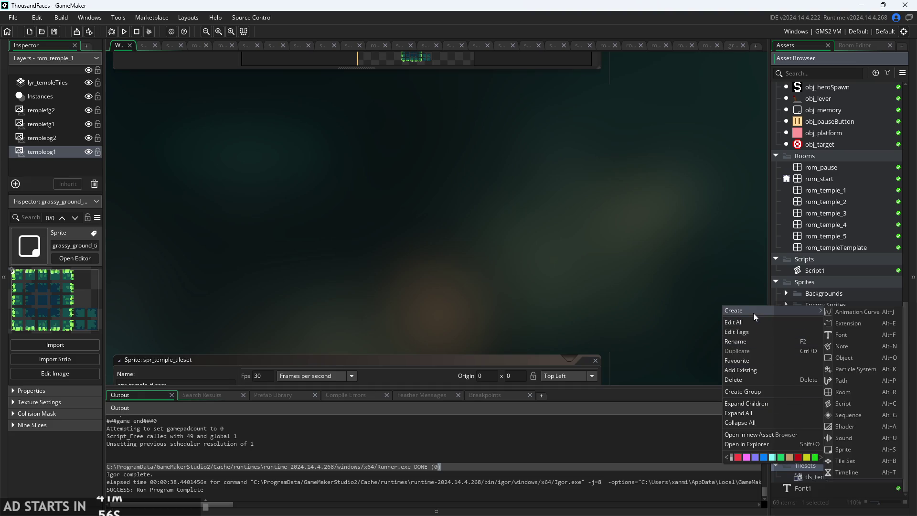
{"action": "left_click", "coordinate": [868, 462]}
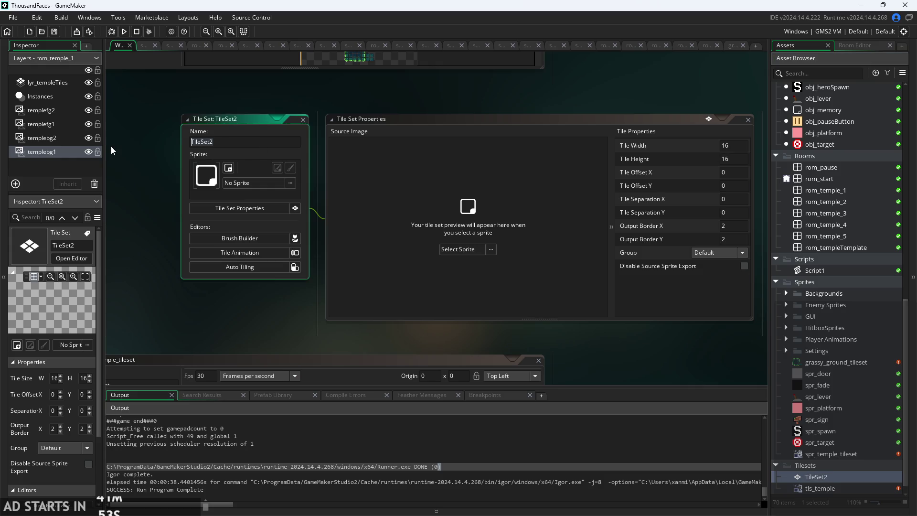
{"action": "type", "text": "tls_"}
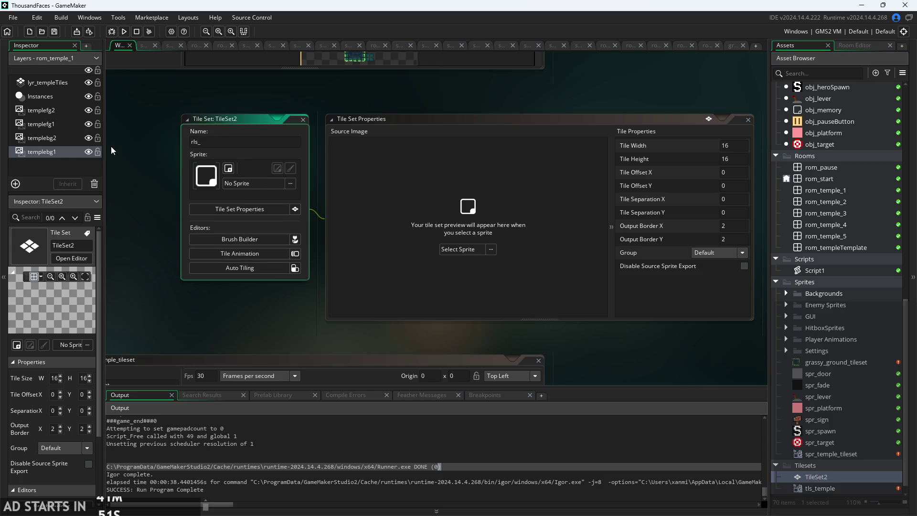
{"action": "key", "text": "BackSpace"}
{"action": "key", "text": "BackSpace"}
{"action": "key", "text": "BackSpace"}
{"action": "type", "text": "tls_grass"}
{"action": "key", "text": "Return"}
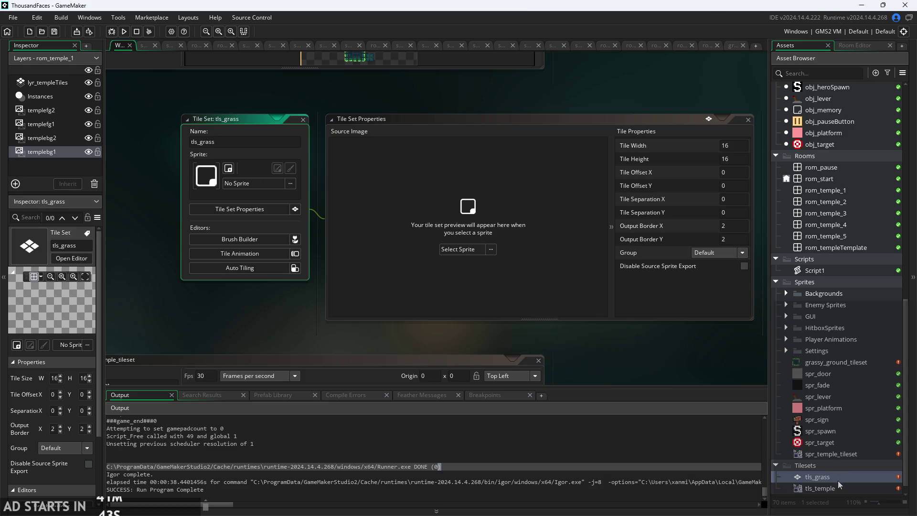
Assign the grassy_ground_tileset sprite as its source image and zoom the preview.
{"action": "left_click", "coordinate": [467, 247]}
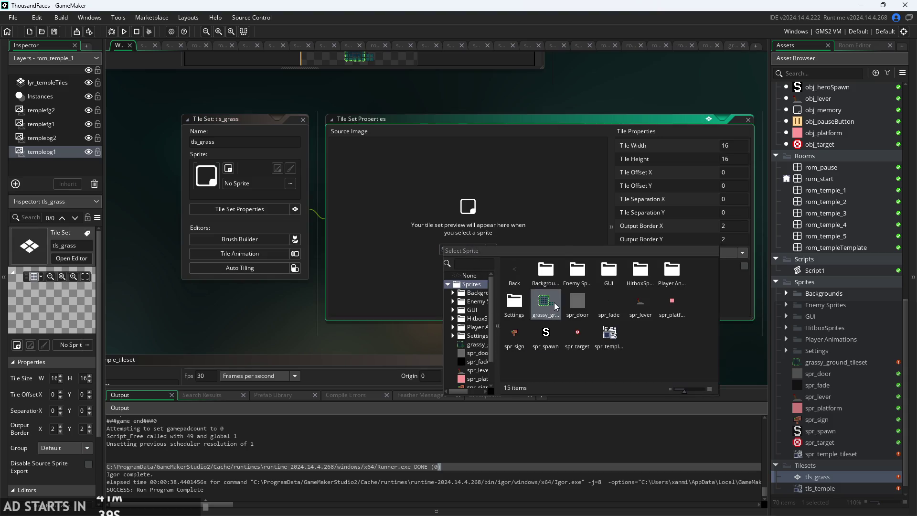
{"action": "left_click", "coordinate": [554, 303]}
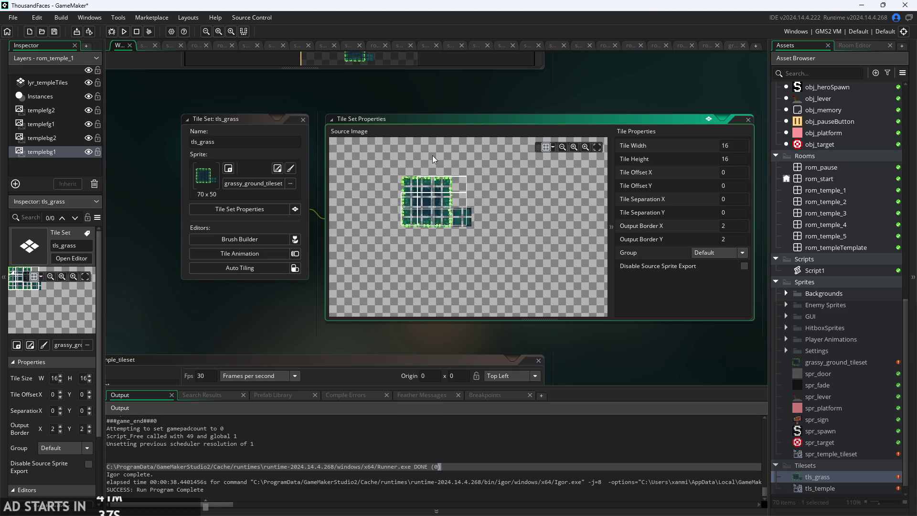
{"action": "scroll", "coordinate": [429, 212], "scroll_direction": "up", "scroll_amount": 5}
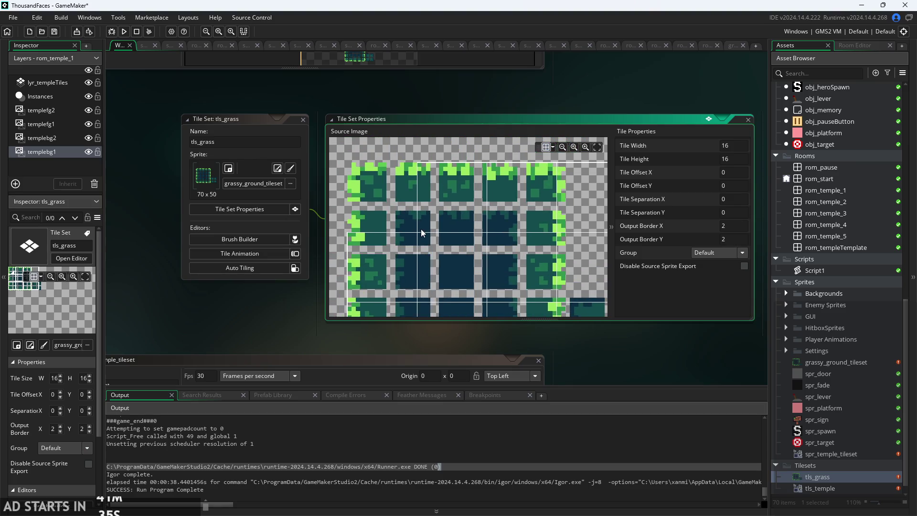
{"action": "scroll", "coordinate": [356, 166], "scroll_direction": "up", "scroll_amount": 3}
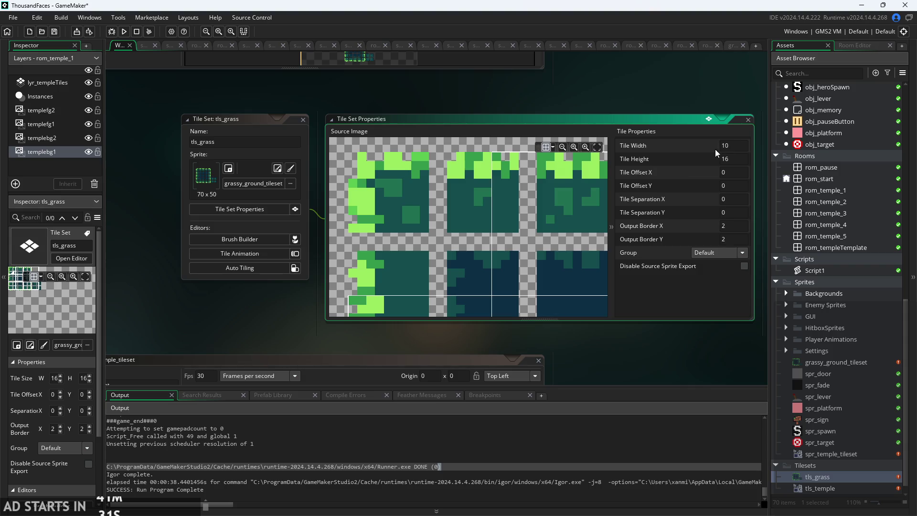
Enter 8 for the tile width and commit a tile height of 8.
{"action": "left_click", "coordinate": [685, 132]}
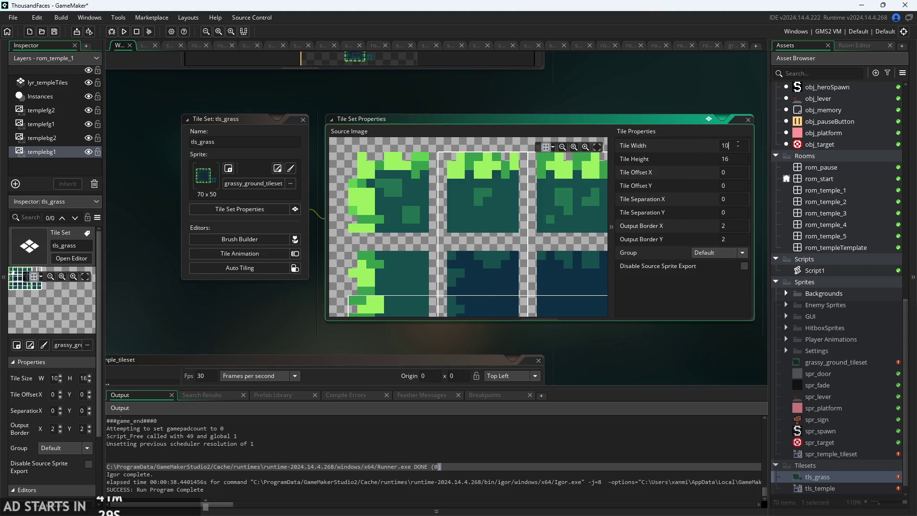
{"action": "type", "text": "8"}
{"action": "key", "text": "Tab"}
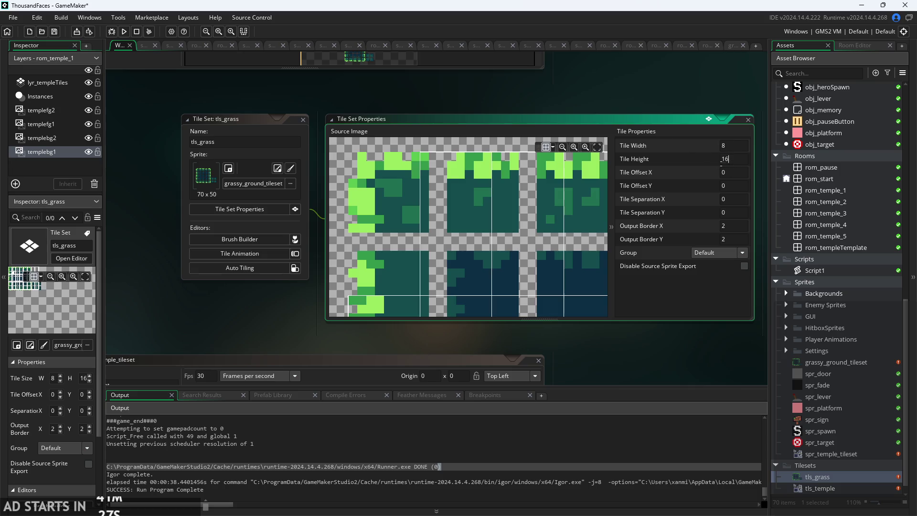
{"action": "type", "text": "8"}
{"action": "left_click", "coordinate": [697, 164]}
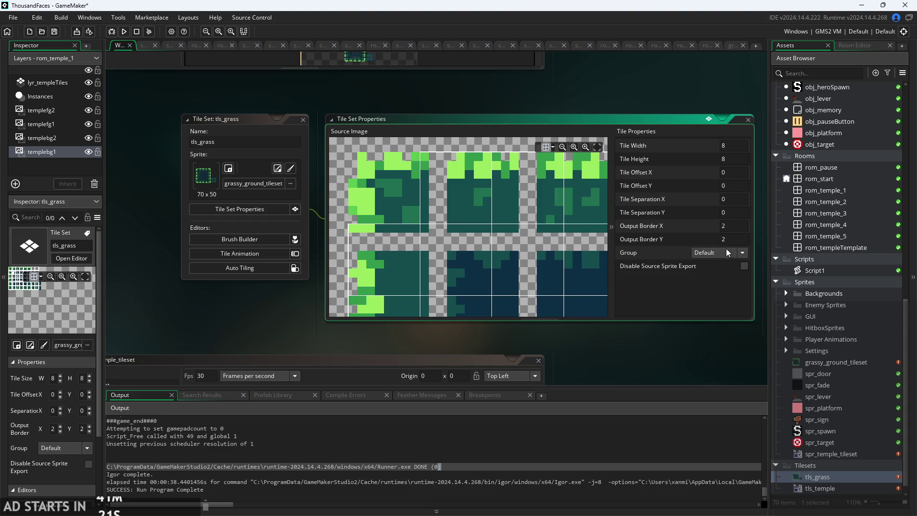
Set tile separation to 2 across and 3 down, and output border X to 3.
{"action": "left_click", "coordinate": [730, 213]}
{"action": "left_click", "coordinate": [674, 233]}
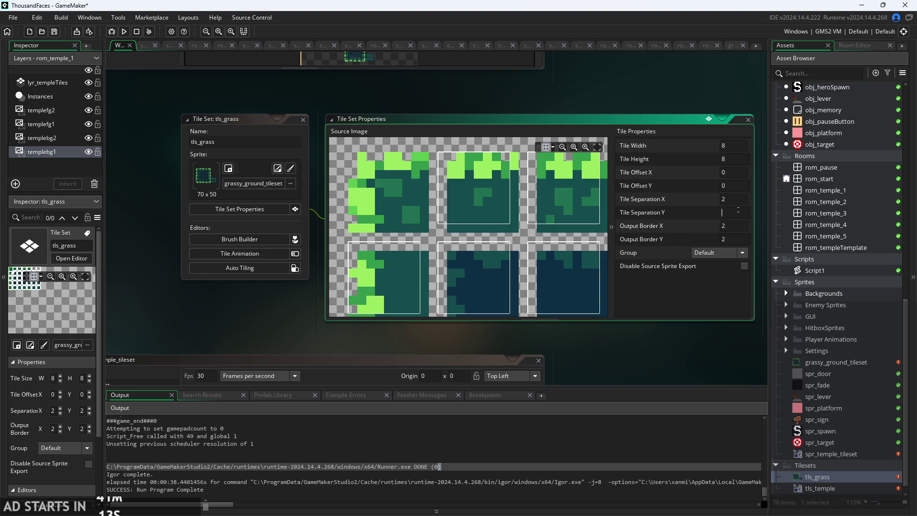
{"action": "type", "text": "3"}
{"action": "left_click", "coordinate": [680, 206]}
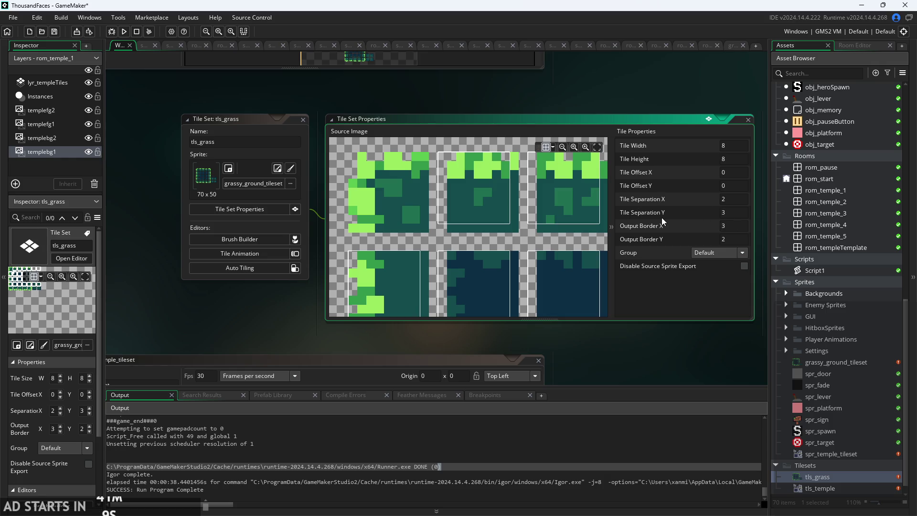
{"action": "left_click", "coordinate": [734, 227]}
{"action": "left_click_drag", "start_coordinate": [536, 235], "coordinate": [503, 236]}
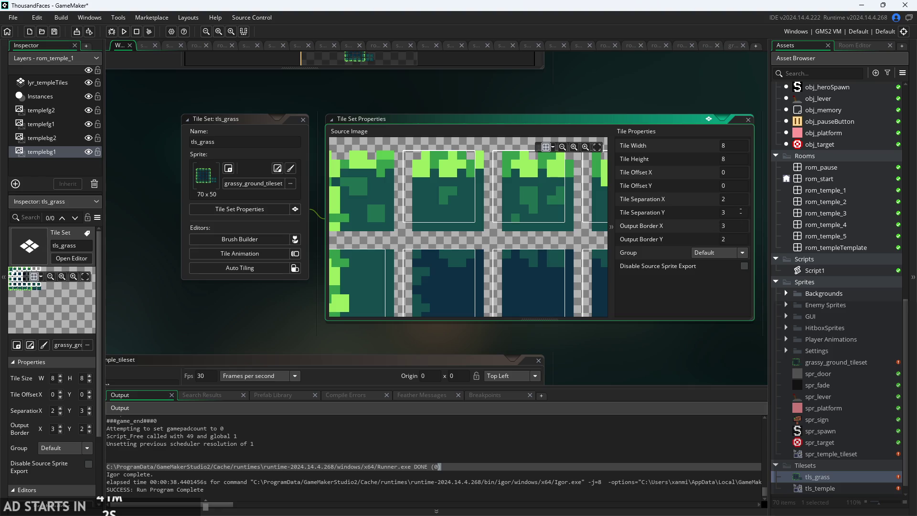
{"action": "key", "text": "BackSpace"}
{"action": "type", "text": "3"}
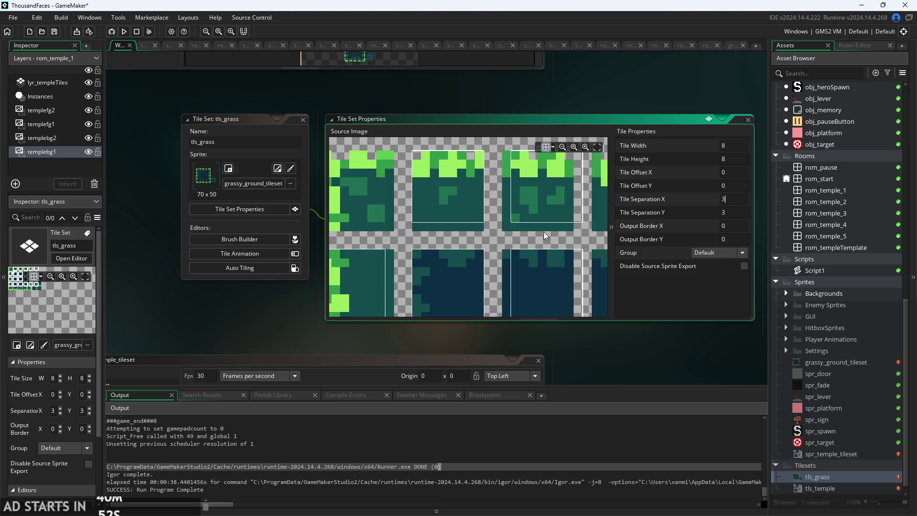
Pan and zoom the source image to check the grid, then commit horizontal separation 2.
{"action": "left_click_drag", "start_coordinate": [539, 248], "coordinate": [544, 253]}
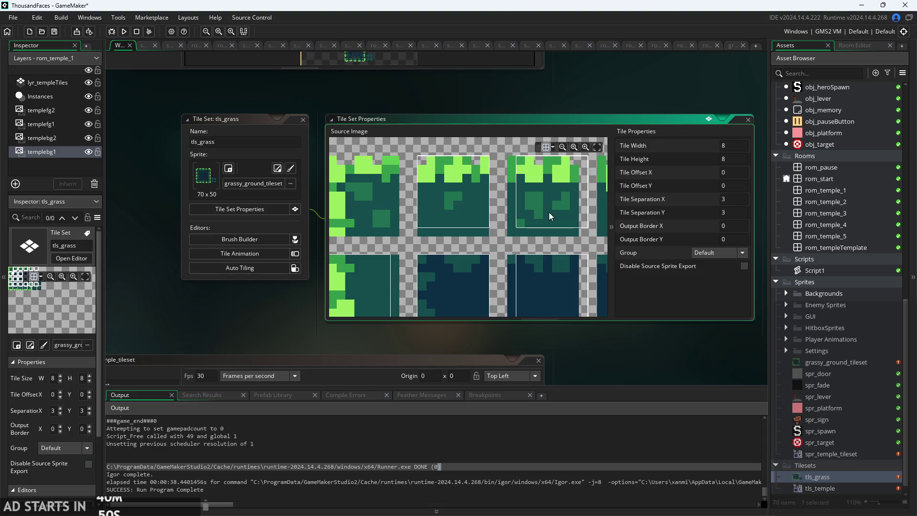
{"action": "mouse_move", "coordinate": [549, 212]}
{"action": "left_mouse_down"}
{"action": "mouse_move", "coordinate": [532, 221]}
{"action": "mouse_move", "coordinate": [563, 212]}
{"action": "mouse_move", "coordinate": [567, 126]}
{"action": "mouse_move", "coordinate": [572, 181]}
{"action": "left_mouse_up"}
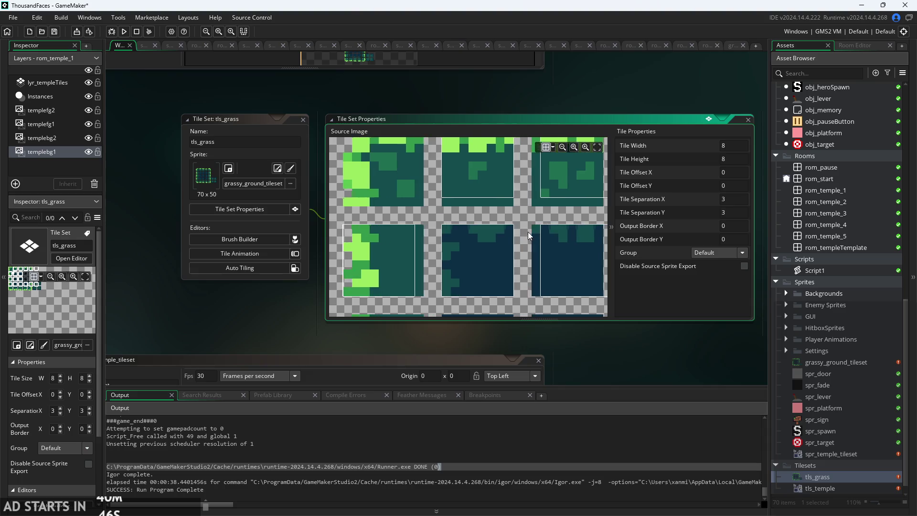
{"action": "left_click_drag", "start_coordinate": [528, 231], "coordinate": [524, 231]}
{"action": "scroll", "coordinate": [555, 246], "scroll_direction": "down", "scroll_amount": 2}
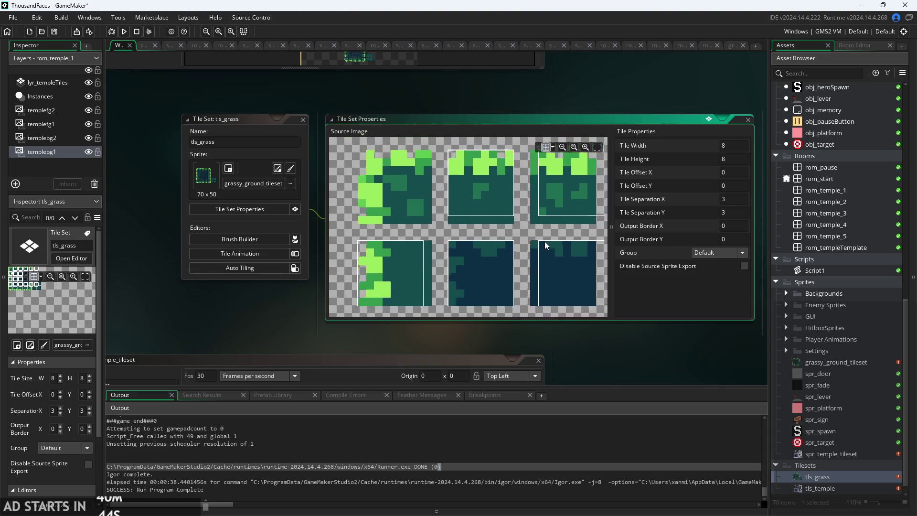
{"action": "left_click_drag", "start_coordinate": [537, 258], "coordinate": [540, 241]}
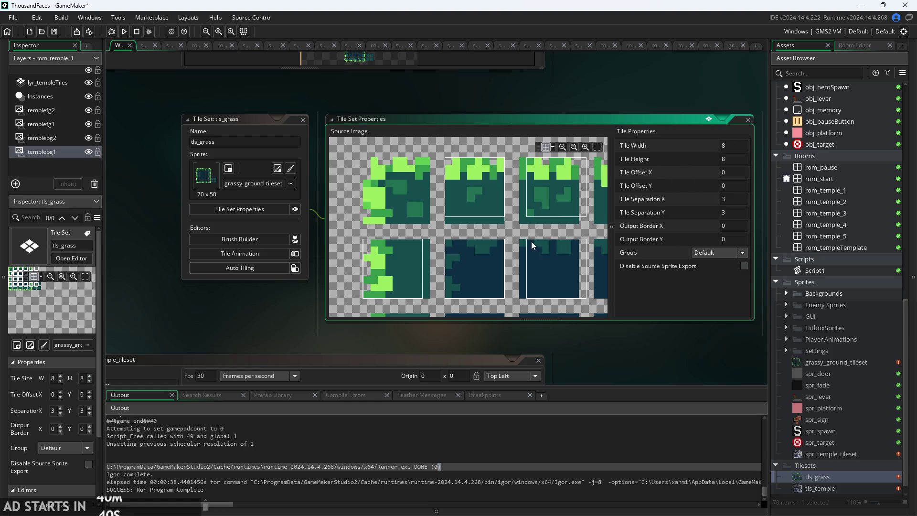
{"action": "scroll", "coordinate": [490, 174], "scroll_direction": "down", "scroll_amount": 2}
{"action": "scroll", "coordinate": [493, 216], "scroll_direction": "up", "scroll_amount": 2}
{"action": "scroll", "coordinate": [493, 216], "scroll_direction": "up", "scroll_amount": 1}
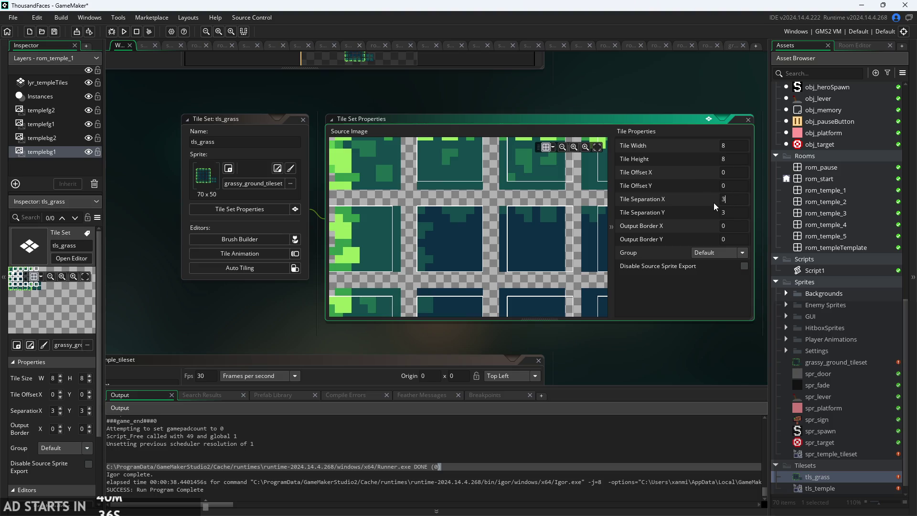
{"action": "left_click", "coordinate": [694, 214]}
{"action": "type", "text": "10"}
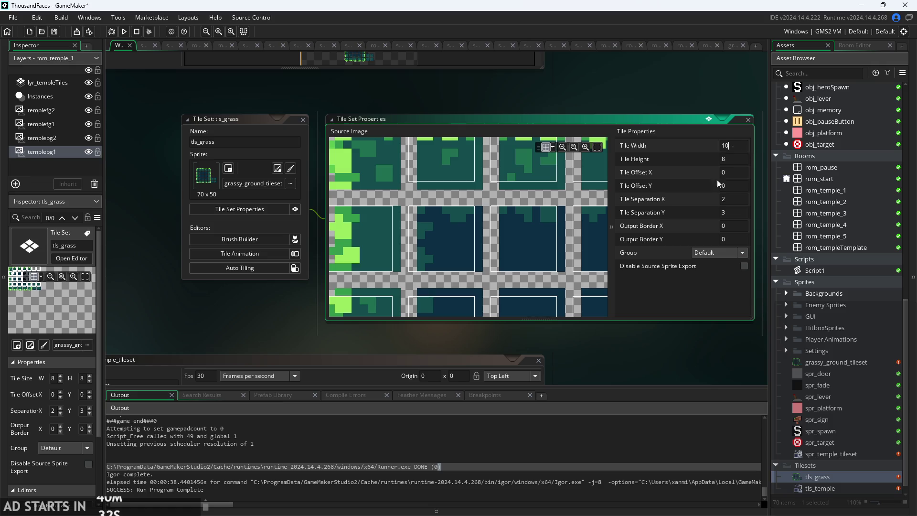
Try a tile height of 10.
{"action": "left_click", "coordinate": [724, 158]}
{"action": "type", "text": "10"}
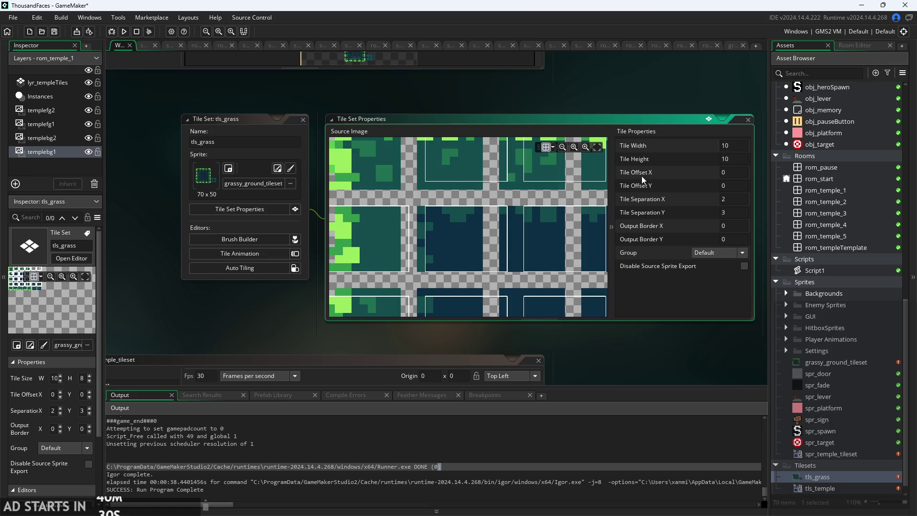
{"action": "left_click", "coordinate": [483, 253]}
{"action": "scroll", "coordinate": [508, 261], "scroll_direction": "up", "scroll_amount": 2}
{"action": "scroll", "coordinate": [508, 260], "scroll_direction": "left", "scroll_amount": 1}
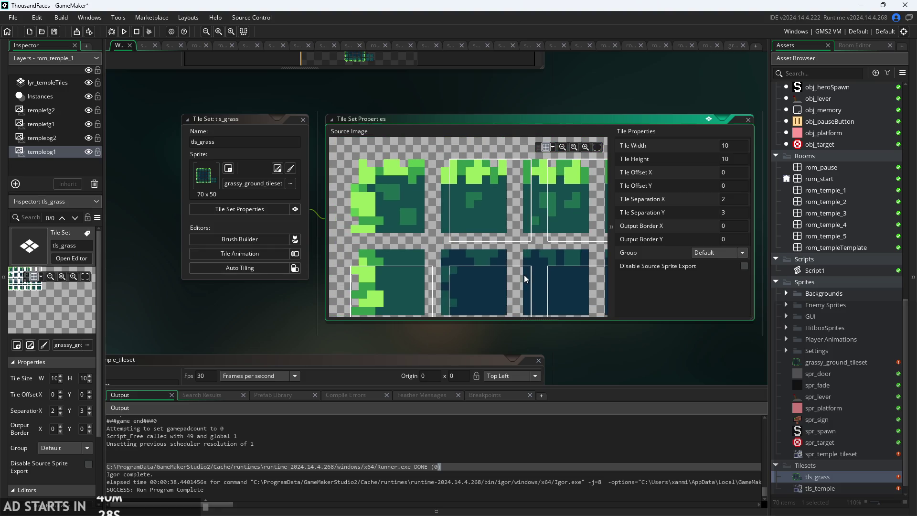
{"action": "scroll", "coordinate": [527, 218], "scroll_direction": "left", "scroll_amount": 2}
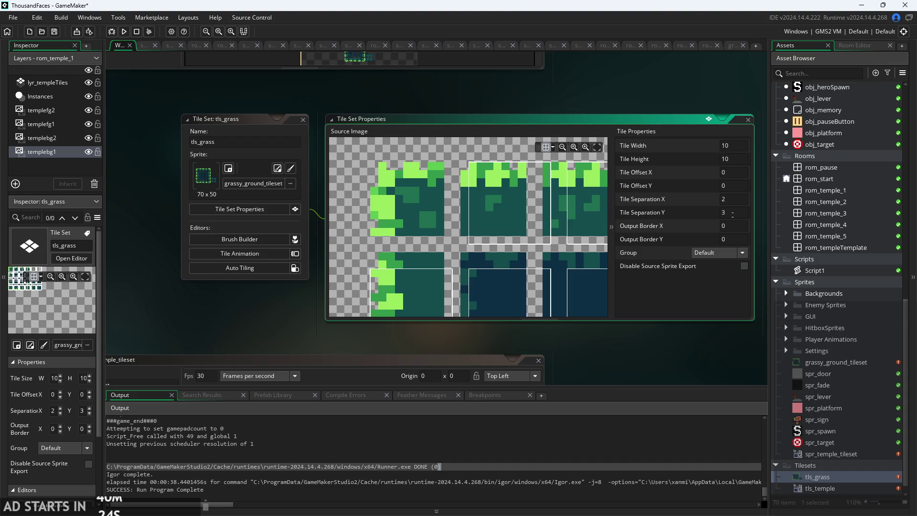
Try tile separations of 1 across and 1 down, checking the grid on the source image.
{"action": "key", "text": "BackSpace"}
{"action": "type", "text": "2"}
{"action": "key", "text": "Return"}
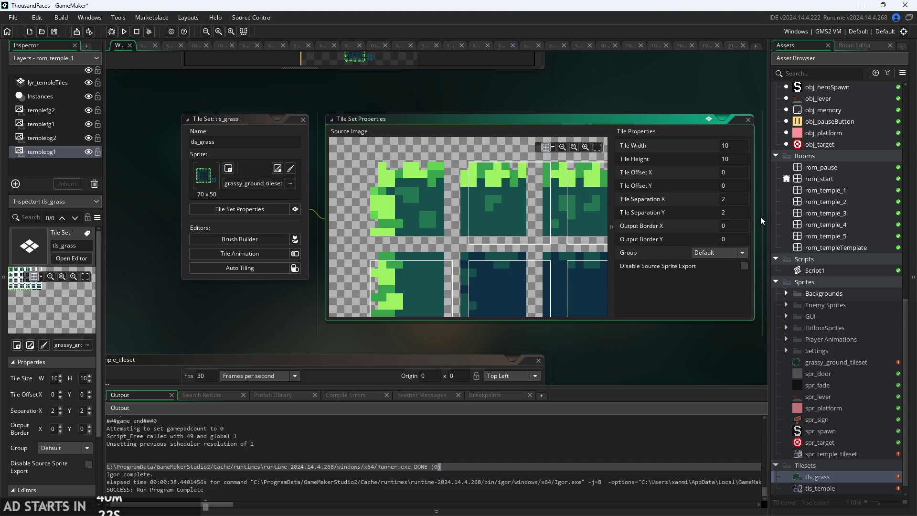
{"action": "key", "text": "BackSpace"}
{"action": "type", "text": "1"}
{"action": "left_click", "coordinate": [741, 214]}
{"action": "key", "text": "BackSpace"}
{"action": "type", "text": "1"}
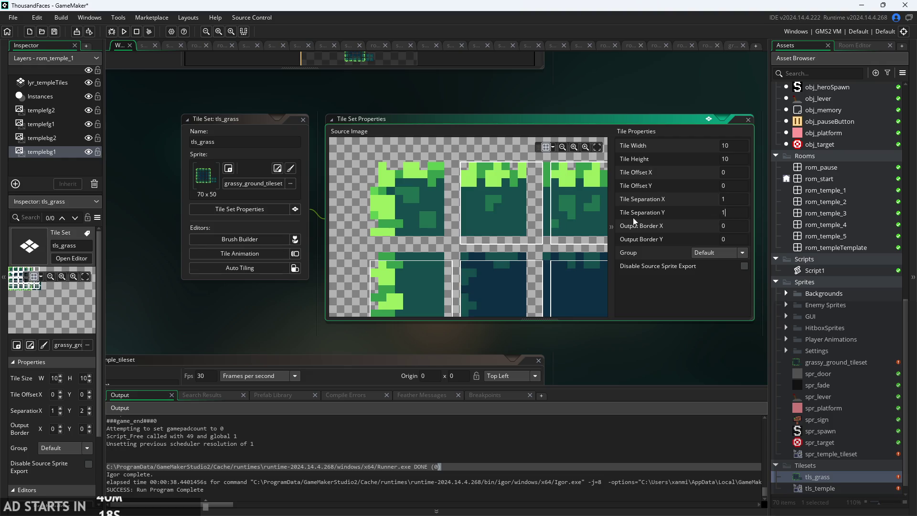
{"action": "key", "text": "Return"}
{"action": "mouse_move", "coordinate": [510, 259]}
{"action": "left_mouse_down"}
{"action": "mouse_move", "coordinate": [494, 191]}
{"action": "mouse_move", "coordinate": [533, 237]}
{"action": "mouse_move", "coordinate": [482, 233]}
{"action": "left_mouse_up"}
{"action": "scroll", "coordinate": [482, 232], "scroll_direction": "up", "scroll_amount": 2}
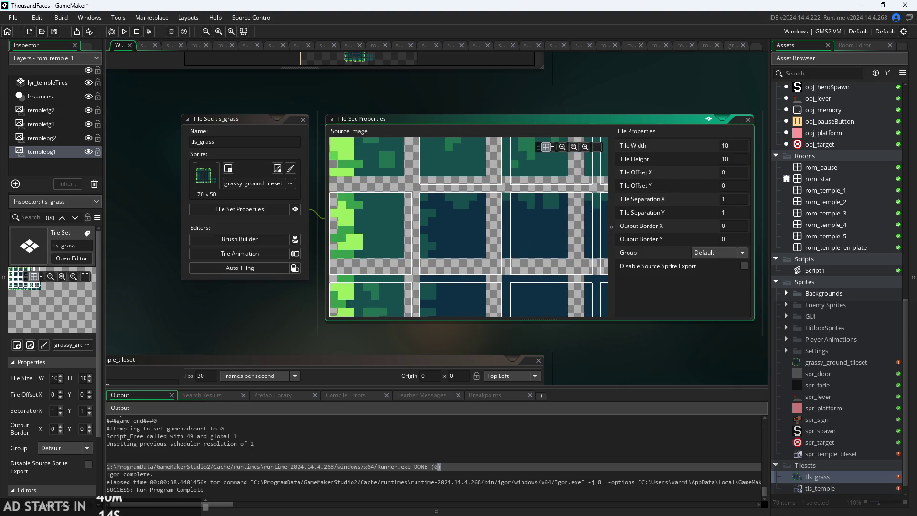
Try 9×9 pixel tiles.
{"action": "left_click", "coordinate": [669, 145]}
{"action": "key", "text": "BackSpace"}
{"action": "type", "text": "9"}
{"action": "left_click", "coordinate": [729, 158]}
{"action": "key", "text": "BackSpace"}
{"action": "key", "text": "BackSpace"}
{"action": "type", "text": "9"}
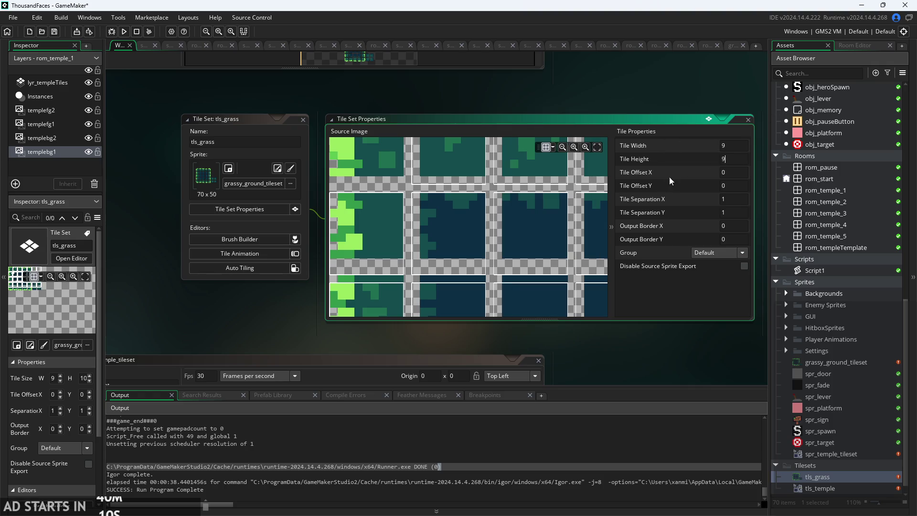
{"action": "key", "text": "Return"}
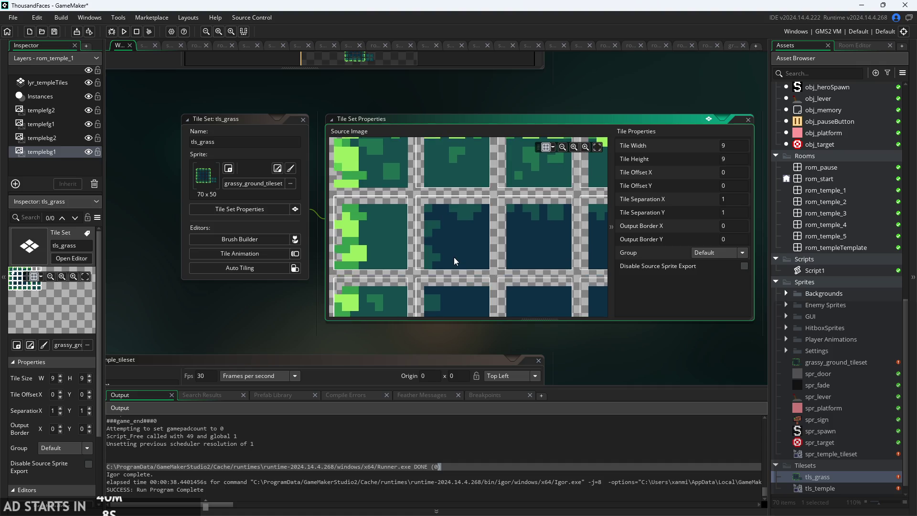
Pan and zoom around the grass source image to check the 9×9 grid alignment.
{"action": "scroll", "coordinate": [455, 261], "scroll_direction": "up", "scroll_amount": 2}
{"action": "mouse_move", "coordinate": [466, 262]}
{"action": "left_mouse_down"}
{"action": "mouse_move", "coordinate": [436, 252]}
{"action": "mouse_move", "coordinate": [418, 268]}
{"action": "mouse_move", "coordinate": [392, 343]}
{"action": "left_mouse_up"}
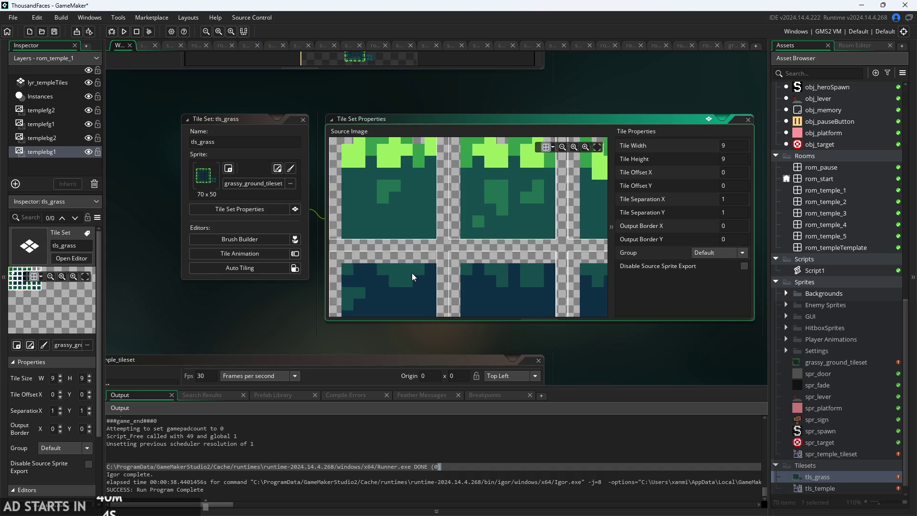
{"action": "left_click_drag", "start_coordinate": [412, 273], "coordinate": [440, 294]}
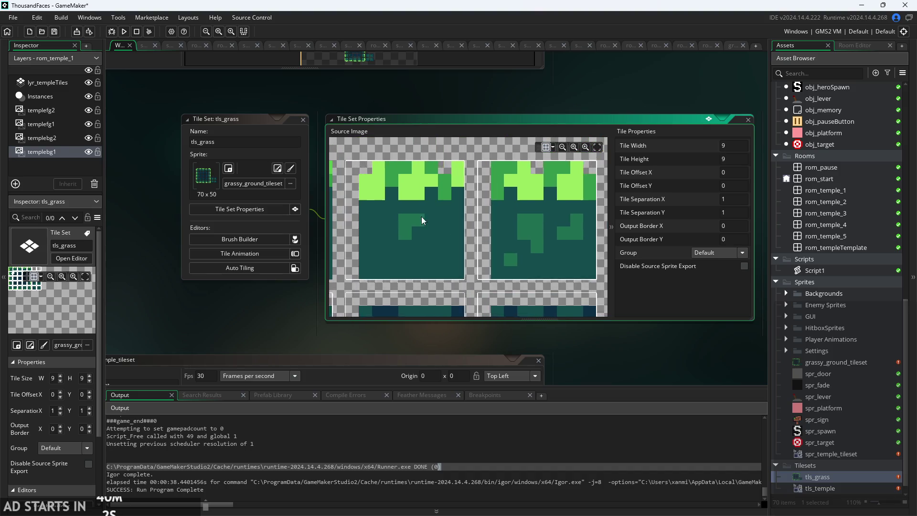
{"action": "scroll", "coordinate": [414, 228], "scroll_direction": "up", "scroll_amount": 1}
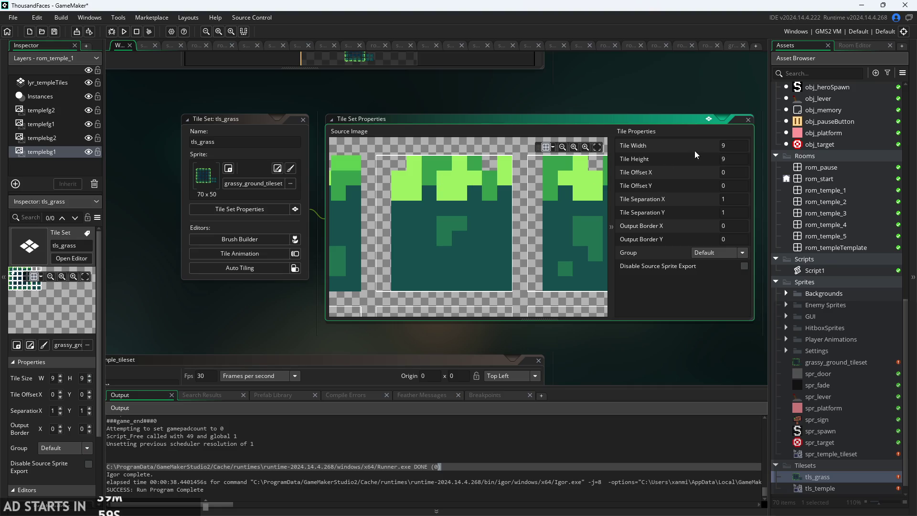
{"action": "scroll", "coordinate": [533, 203], "scroll_direction": "down", "scroll_amount": 1}
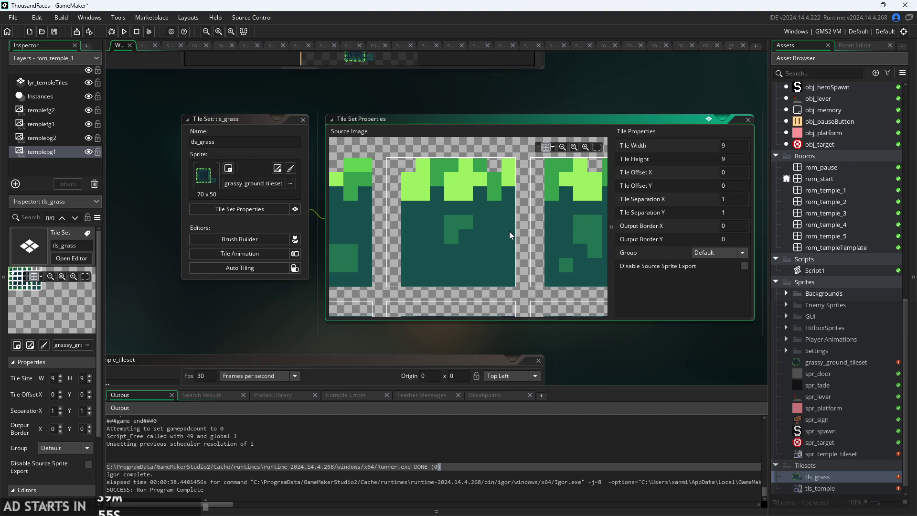
{"action": "left_click_drag", "start_coordinate": [418, 283], "coordinate": [471, 220]}
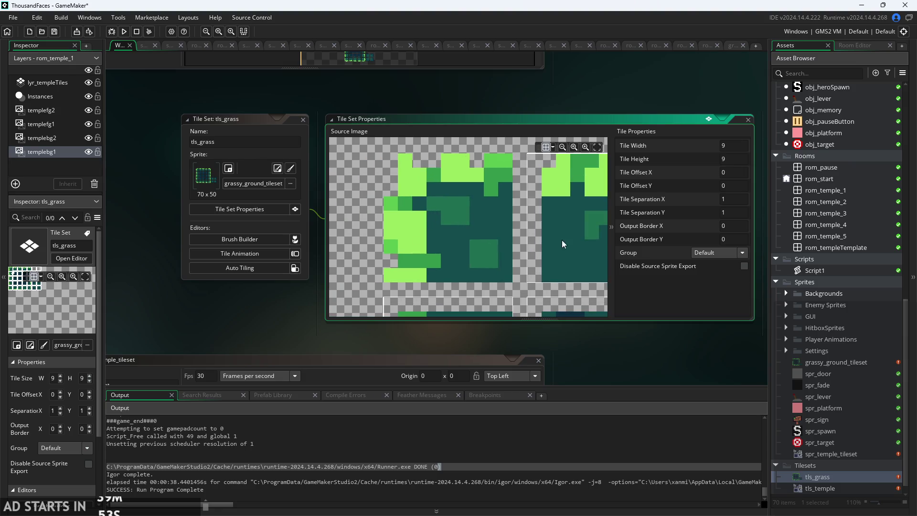
{"action": "scroll", "coordinate": [562, 240], "scroll_direction": "down", "scroll_amount": 2}
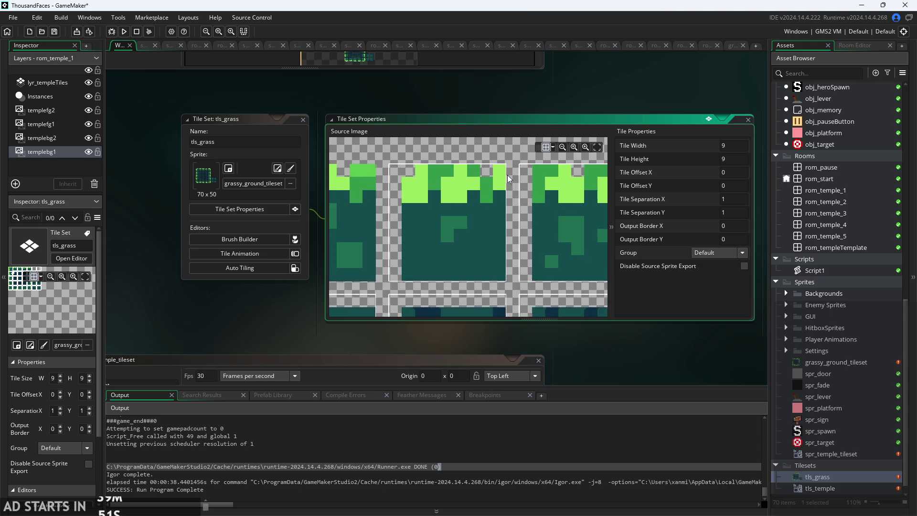
{"action": "scroll", "coordinate": [508, 175], "scroll_direction": "up", "scroll_amount": 1}
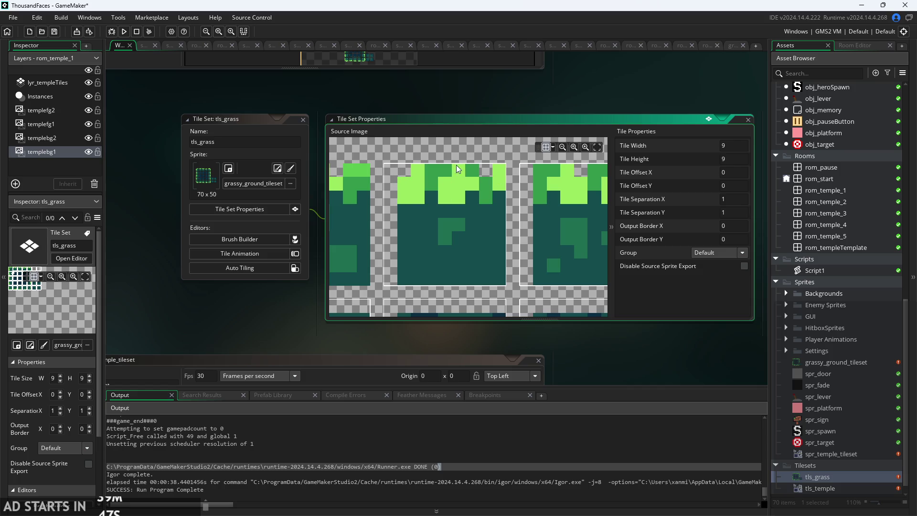
{"action": "scroll", "coordinate": [500, 261], "scroll_direction": "down", "scroll_amount": 2}
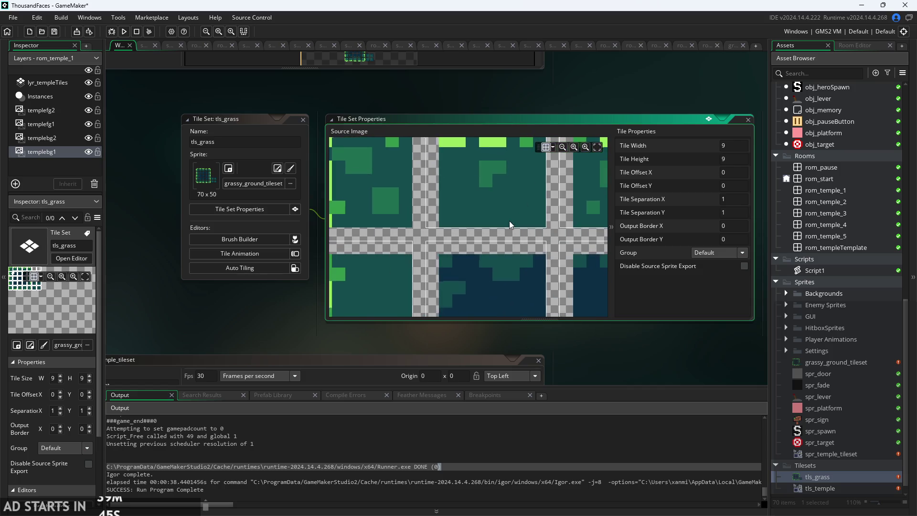
{"action": "scroll", "coordinate": [509, 223], "scroll_direction": "down", "scroll_amount": 2}
{"action": "scroll", "coordinate": [511, 194], "scroll_direction": "up", "scroll_amount": 1}
{"action": "scroll", "coordinate": [500, 240], "scroll_direction": "up", "scroll_amount": 1}
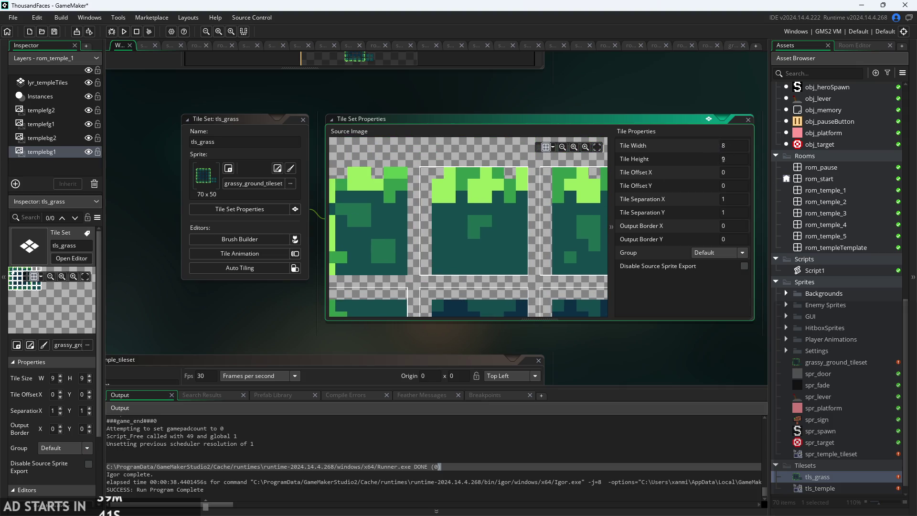
Set the tile size to 8×8.
{"action": "type", "text": "8"}
{"action": "key", "text": "Tab"}
{"action": "type", "text": "8"}
{"action": "key", "text": "Return"}
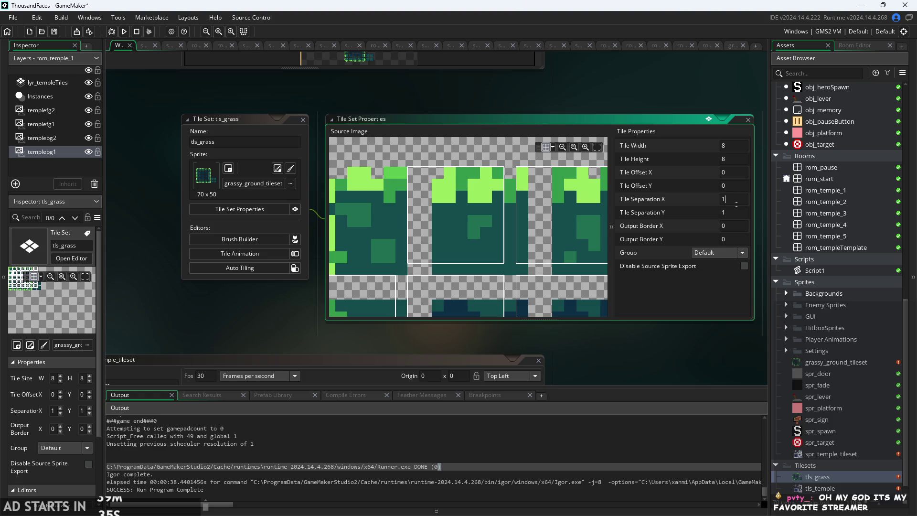
{"action": "type", "text": "2"}
Set tile separation to 3 across and 2 down, realigning the grid.
{"action": "key", "text": "Return"}
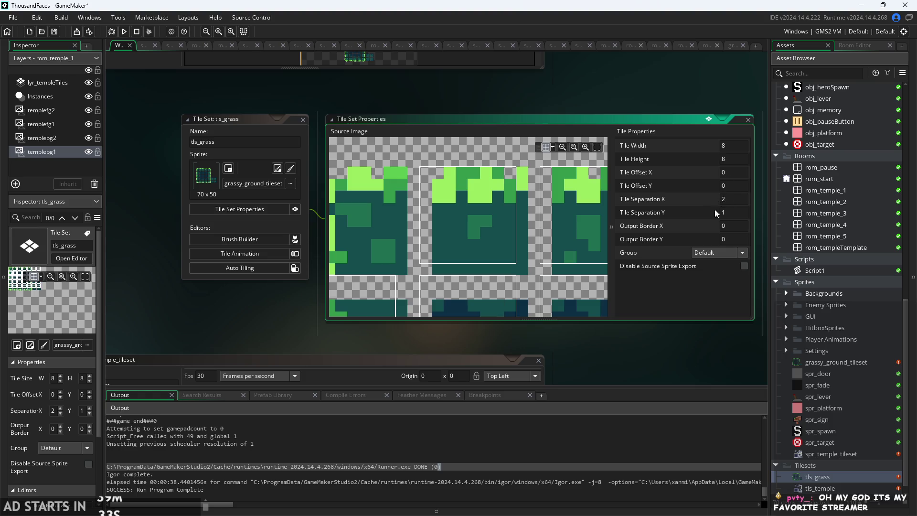
{"action": "key", "text": "BackSpace"}
{"action": "type", "text": "2"}
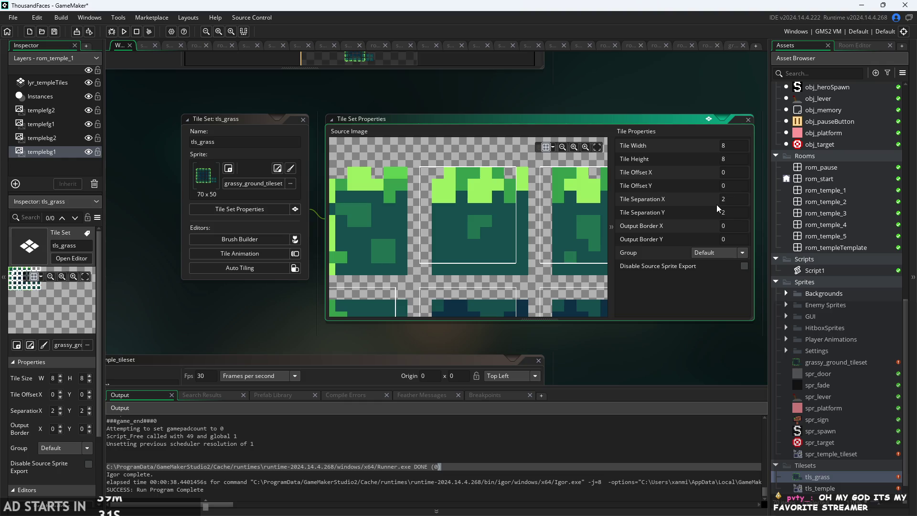
{"action": "mouse_move", "coordinate": [566, 219]}
{"action": "left_mouse_down"}
{"action": "mouse_move", "coordinate": [546, 197]}
{"action": "mouse_move", "coordinate": [539, 206]}
{"action": "left_mouse_up"}
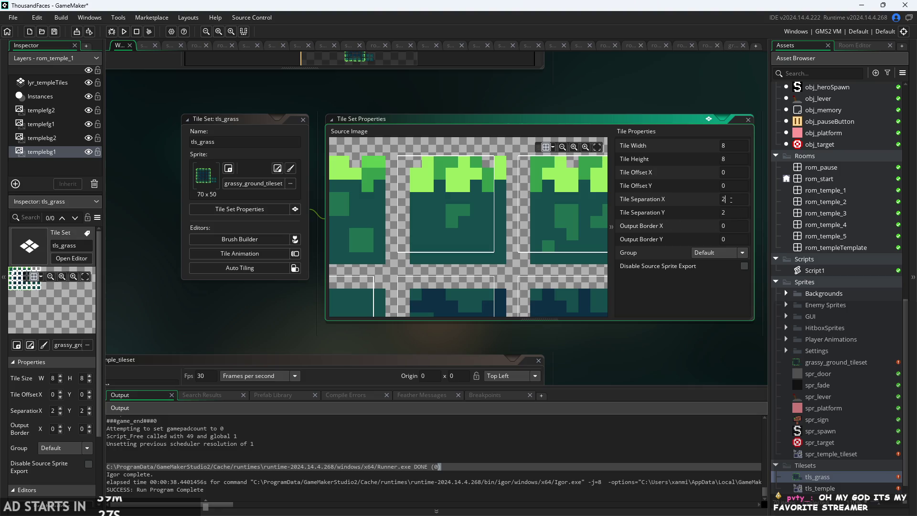
{"action": "type", "text": "3"}
{"action": "key", "text": "Return"}
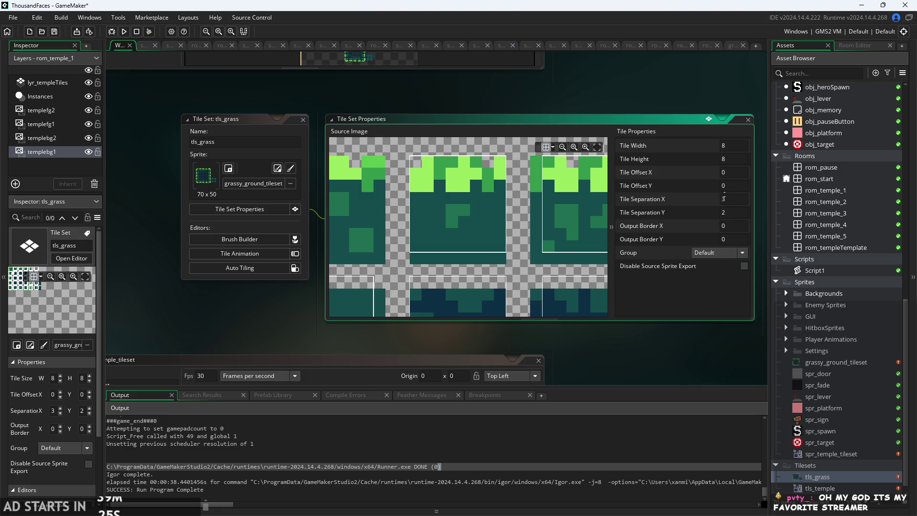
{"action": "mouse_move", "coordinate": [538, 204]}
{"action": "left_mouse_down"}
{"action": "mouse_move", "coordinate": [540, 224]}
{"action": "mouse_move", "coordinate": [547, 197]}
{"action": "left_mouse_up"}
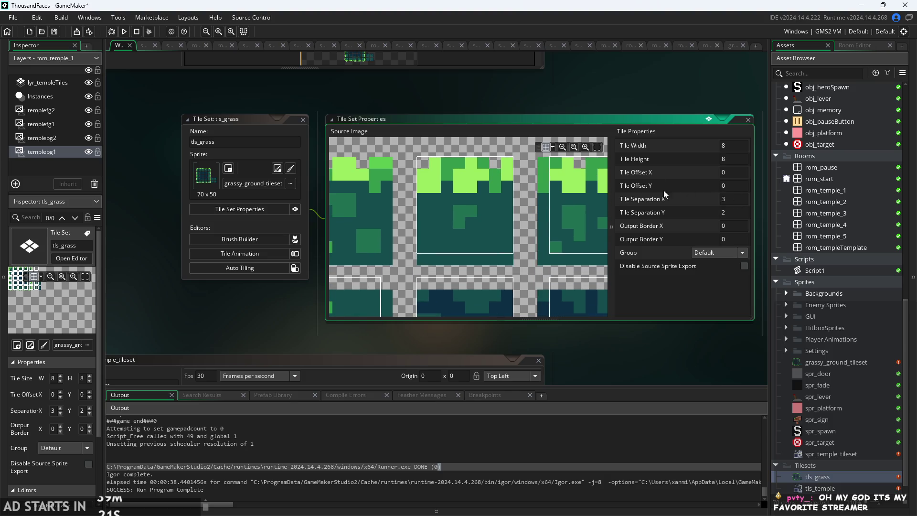
{"action": "scroll", "coordinate": [472, 167], "scroll_direction": "up", "scroll_amount": 1}
{"action": "mouse_move", "coordinate": [486, 194]}
{"action": "left_mouse_down"}
{"action": "mouse_move", "coordinate": [495, 141]}
{"action": "mouse_move", "coordinate": [501, 214]}
{"action": "mouse_move", "coordinate": [542, 252]}
{"action": "mouse_move", "coordinate": [565, 321]}
{"action": "left_mouse_up"}
{"action": "scroll", "coordinate": [502, 217], "scroll_direction": "down", "scroll_amount": 1}
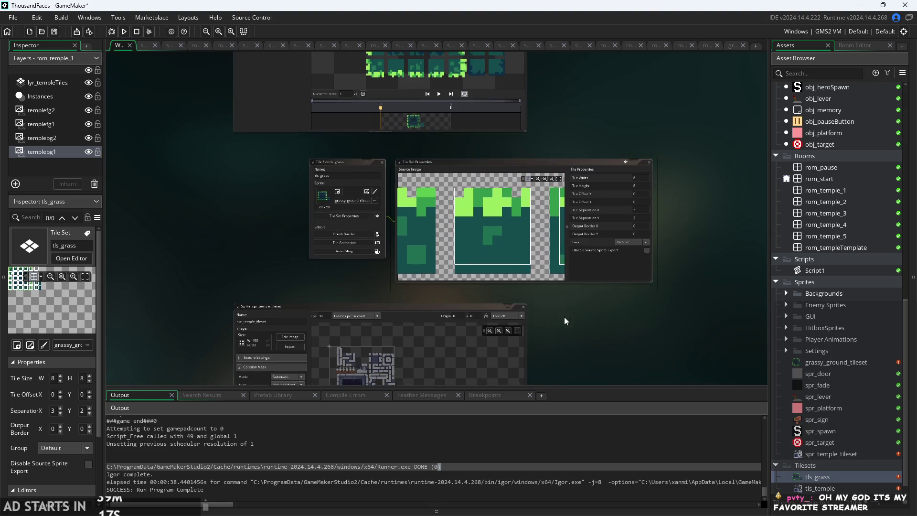
{"action": "scroll", "coordinate": [575, 343], "scroll_direction": "up", "scroll_amount": 3}
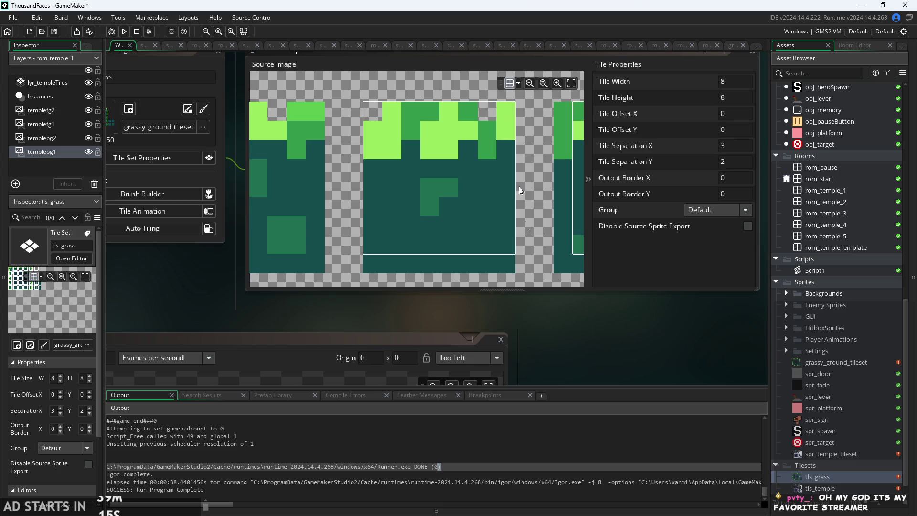
{"action": "scroll", "coordinate": [535, 173], "scroll_direction": "down", "scroll_amount": 1}
{"action": "left_click_drag", "start_coordinate": [567, 359], "coordinate": [573, 371]}
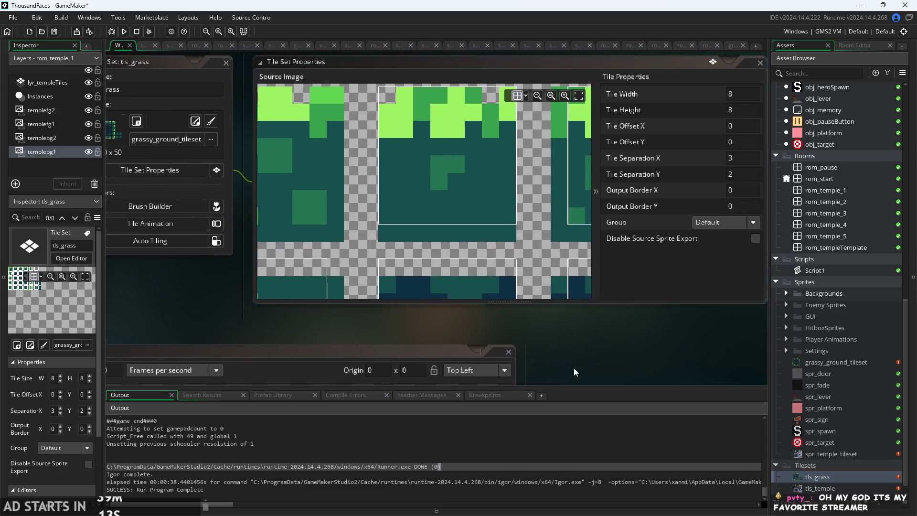
{"action": "scroll", "coordinate": [503, 272], "scroll_direction": "down", "scroll_amount": 2}
{"action": "scroll", "coordinate": [585, 375], "scroll_direction": "down", "scroll_amount": 1}
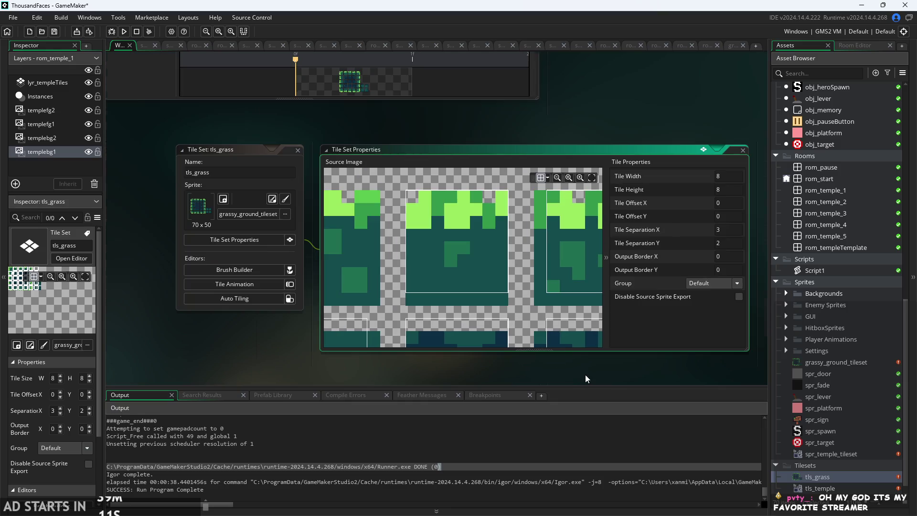
{"action": "left_click_drag", "start_coordinate": [579, 375], "coordinate": [561, 345]}
{"action": "scroll", "coordinate": [426, 198], "scroll_direction": "up", "scroll_amount": 2}
{"action": "scroll", "coordinate": [478, 175], "scroll_direction": "down", "scroll_amount": 1}
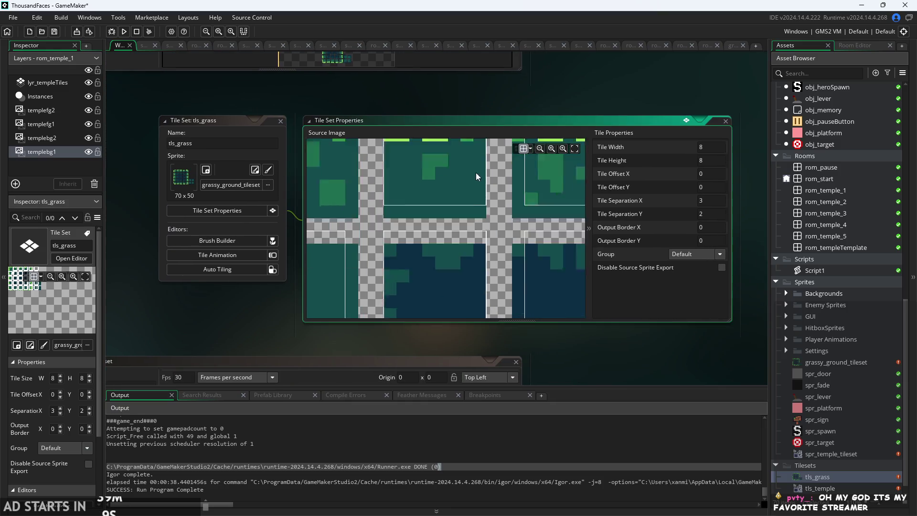
{"action": "scroll", "coordinate": [476, 173], "scroll_direction": "down", "scroll_amount": 3}
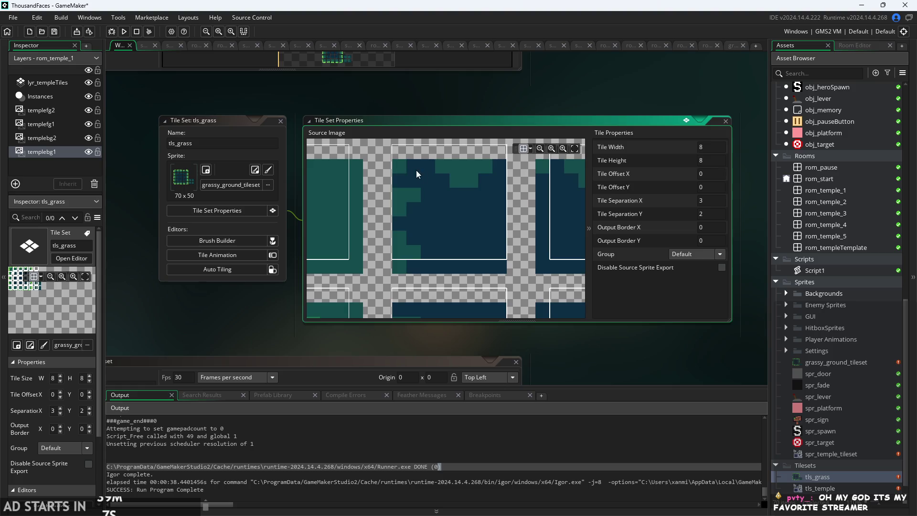
{"action": "scroll", "coordinate": [497, 163], "scroll_direction": "up", "scroll_amount": 2}
{"action": "scroll", "coordinate": [478, 275], "scroll_direction": "up", "scroll_amount": 1}
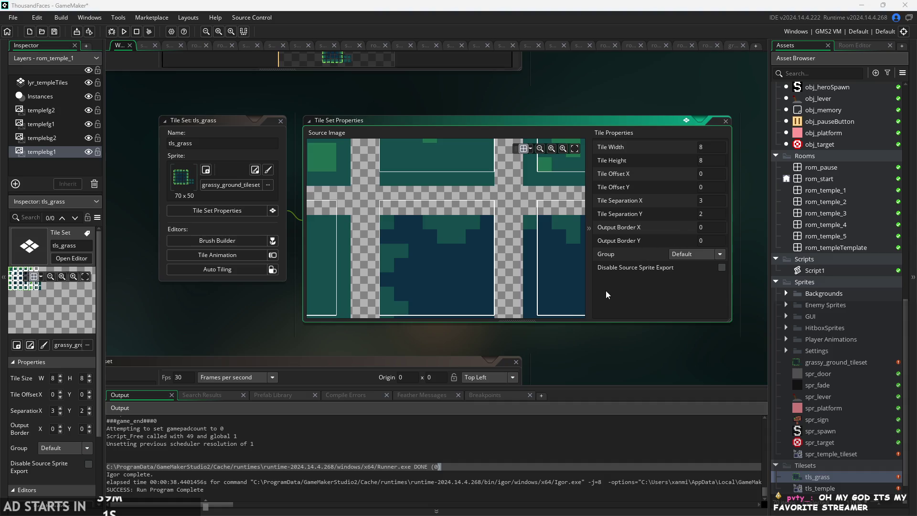
{"action": "scroll", "coordinate": [537, 265], "scroll_direction": "down", "scroll_amount": 2}
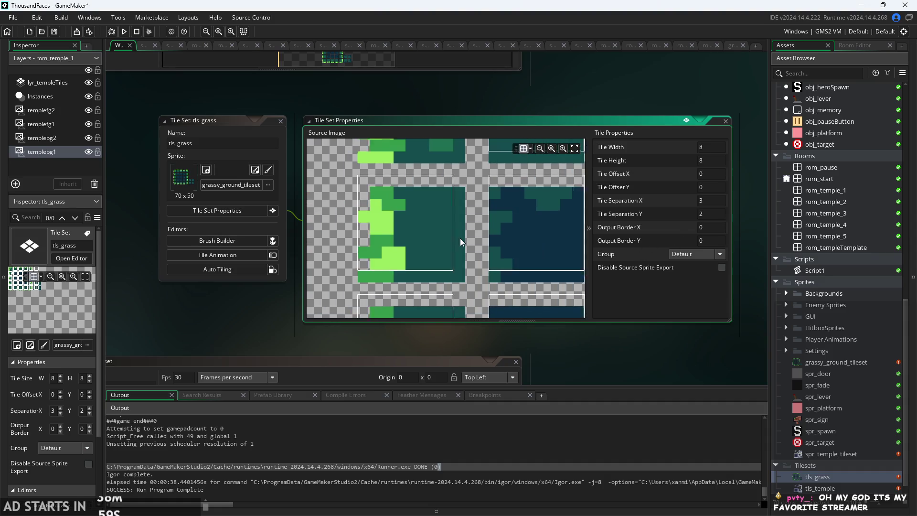
{"action": "scroll", "coordinate": [464, 236], "scroll_direction": "down", "scroll_amount": 3}
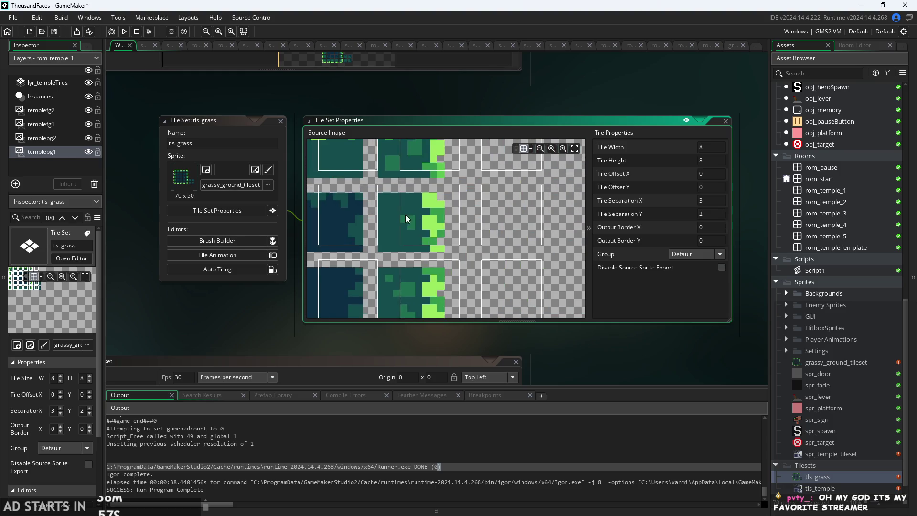
{"action": "scroll", "coordinate": [472, 240], "scroll_direction": "down", "scroll_amount": 2}
{"action": "mouse_move", "coordinate": [473, 241]}
{"action": "left_mouse_down"}
{"action": "mouse_move", "coordinate": [441, 226]}
{"action": "mouse_move", "coordinate": [493, 241]}
{"action": "mouse_move", "coordinate": [473, 224]}
{"action": "left_mouse_up"}
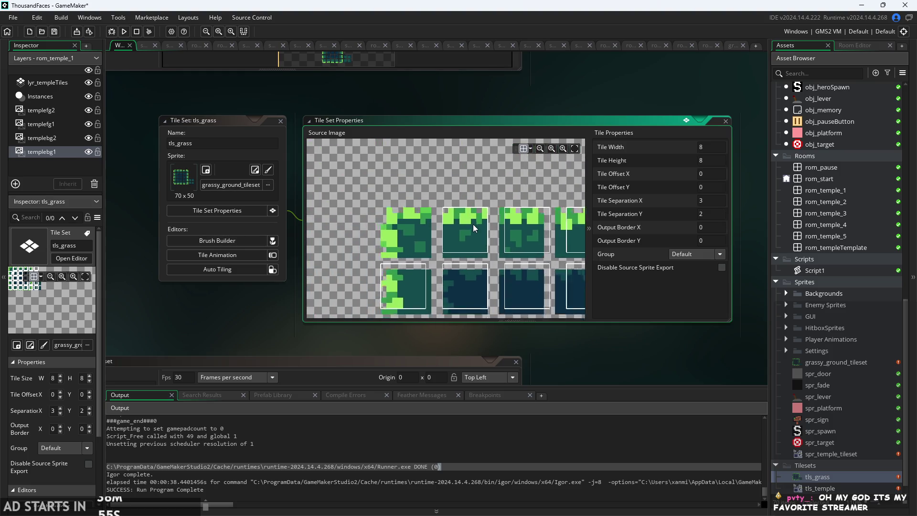
{"action": "scroll", "coordinate": [473, 225], "scroll_direction": "up", "scroll_amount": 2}
{"action": "scroll", "coordinate": [388, 233], "scroll_direction": "up", "scroll_amount": 2}
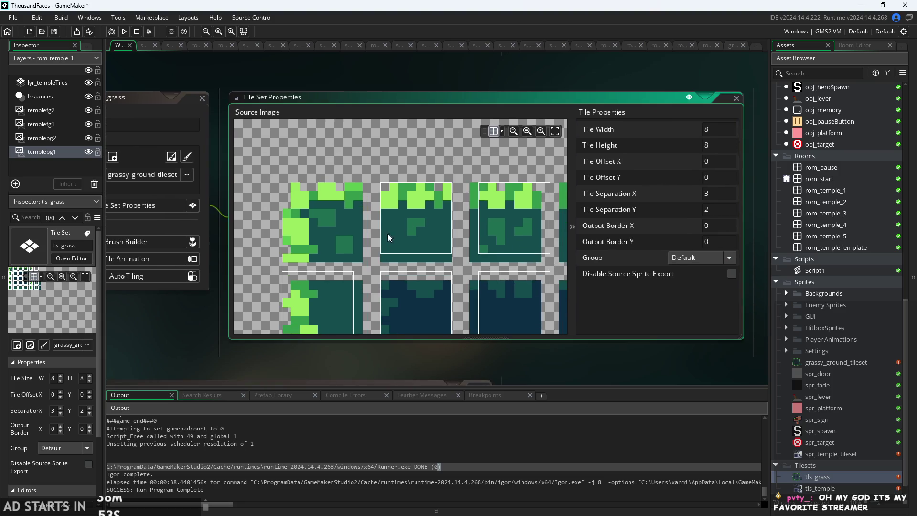
{"action": "mouse_move", "coordinate": [419, 255]}
{"action": "left_mouse_down"}
{"action": "mouse_move", "coordinate": [410, 206]}
{"action": "mouse_move", "coordinate": [404, 212]}
{"action": "left_mouse_up"}
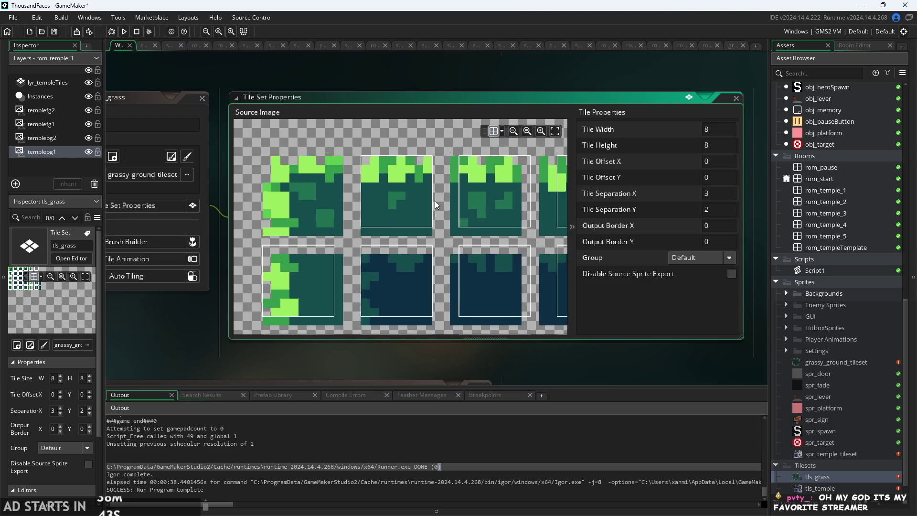
Open the 70x50 grassy_ground_tileset sprite in the Sprite editor and zoom its preview to study the tiles.
{"action": "left_click", "coordinate": [843, 458]}
{"action": "double_click", "coordinate": [842, 458]}
{"action": "double_click", "coordinate": [836, 362]}
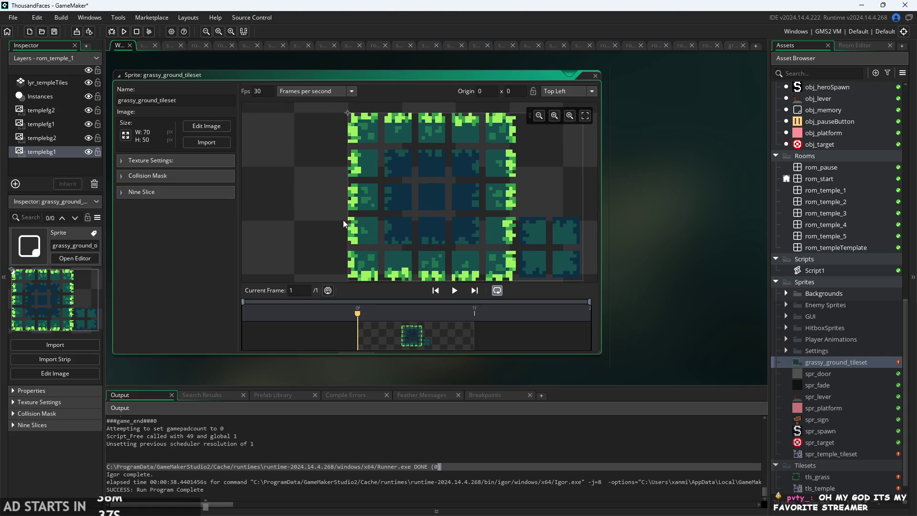
{"action": "scroll", "coordinate": [342, 220], "scroll_direction": "down", "scroll_amount": 2}
{"action": "scroll", "coordinate": [339, 221], "scroll_direction": "up", "scroll_amount": 2}
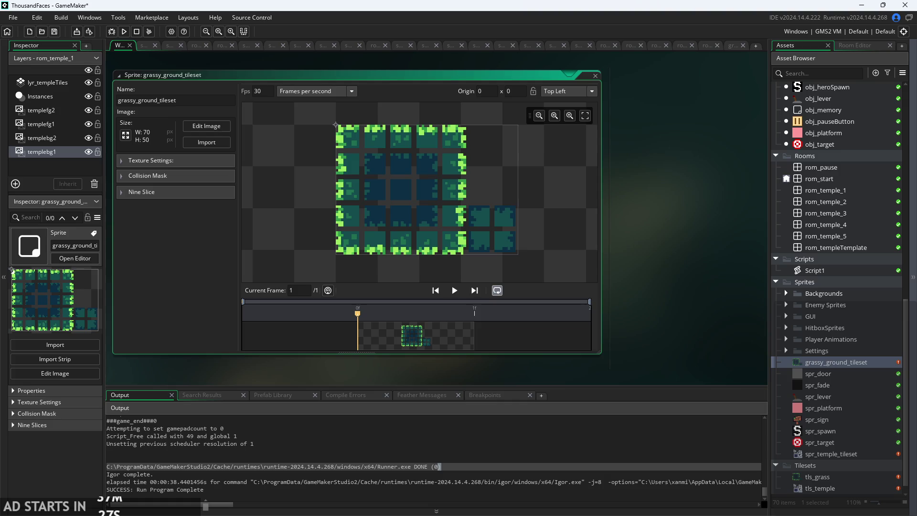
{"action": "scroll", "coordinate": [685, 286], "scroll_direction": "up", "scroll_amount": 2}
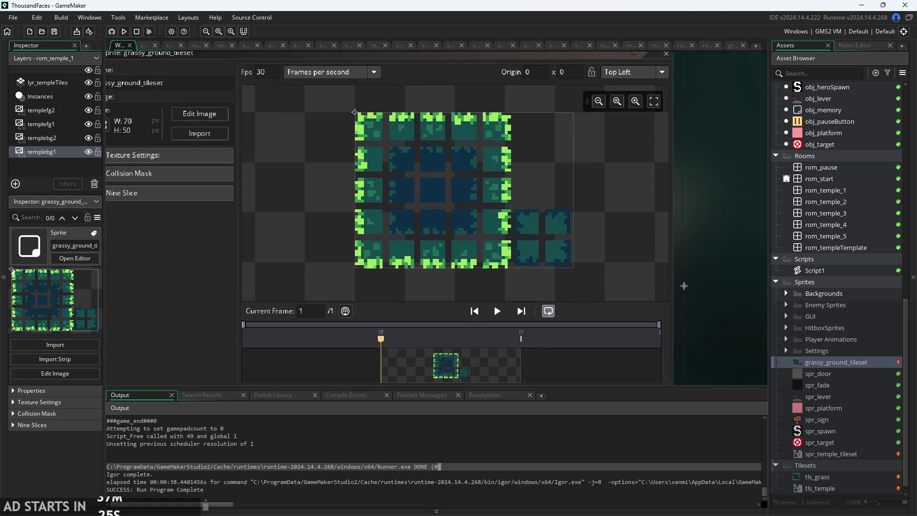
{"action": "scroll", "coordinate": [684, 286], "scroll_direction": "down", "scroll_amount": 3}
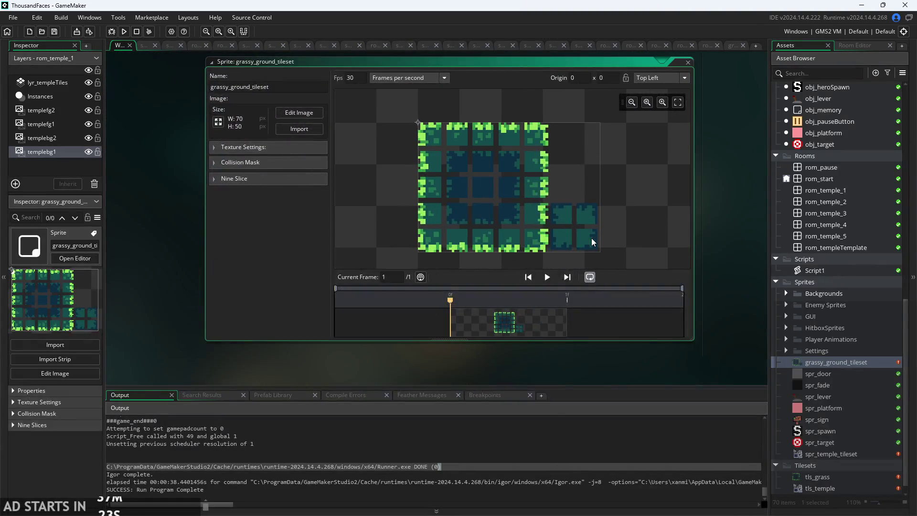
{"action": "scroll", "coordinate": [591, 238], "scroll_direction": "up", "scroll_amount": 4}
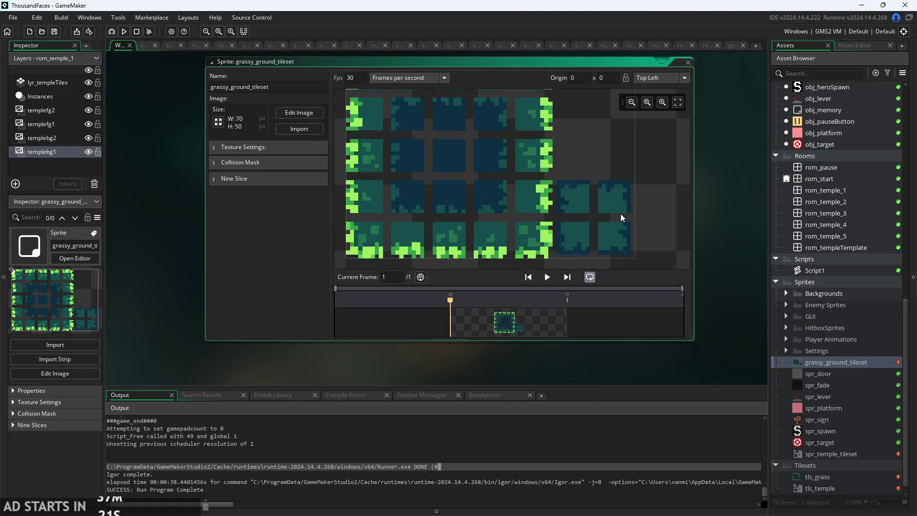
{"action": "scroll", "coordinate": [621, 213], "scroll_direction": "down", "scroll_amount": 3}
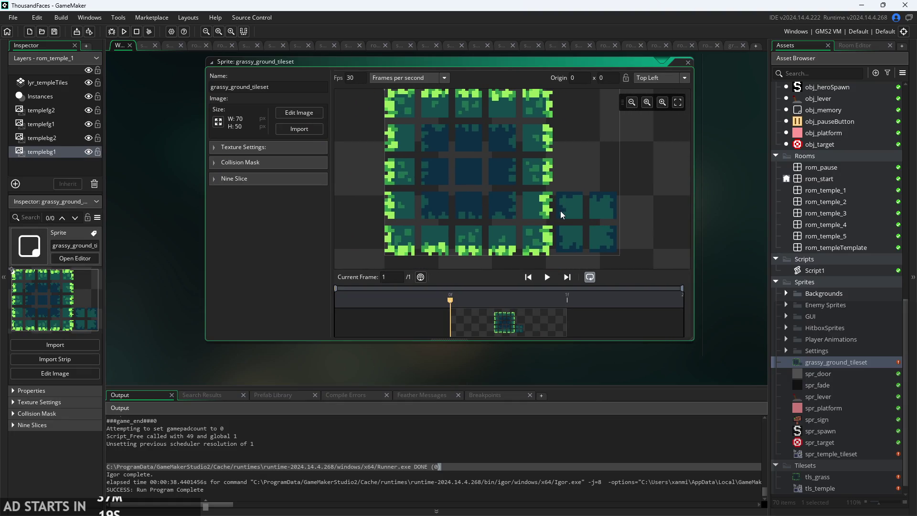
{"action": "scroll", "coordinate": [578, 211], "scroll_direction": "up", "scroll_amount": 1}
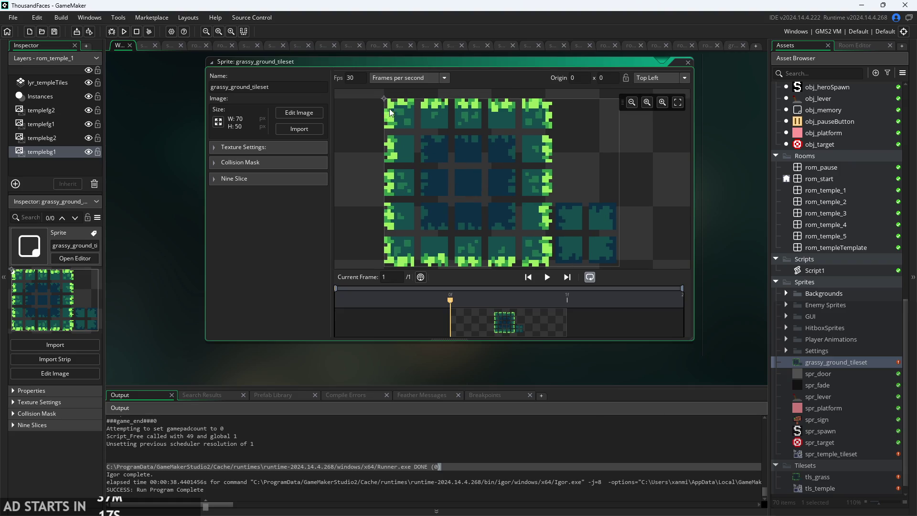
{"action": "scroll", "coordinate": [590, 201], "scroll_direction": "up", "scroll_amount": 2}
{"action": "scroll", "coordinate": [595, 204], "scroll_direction": "down", "scroll_amount": 2}
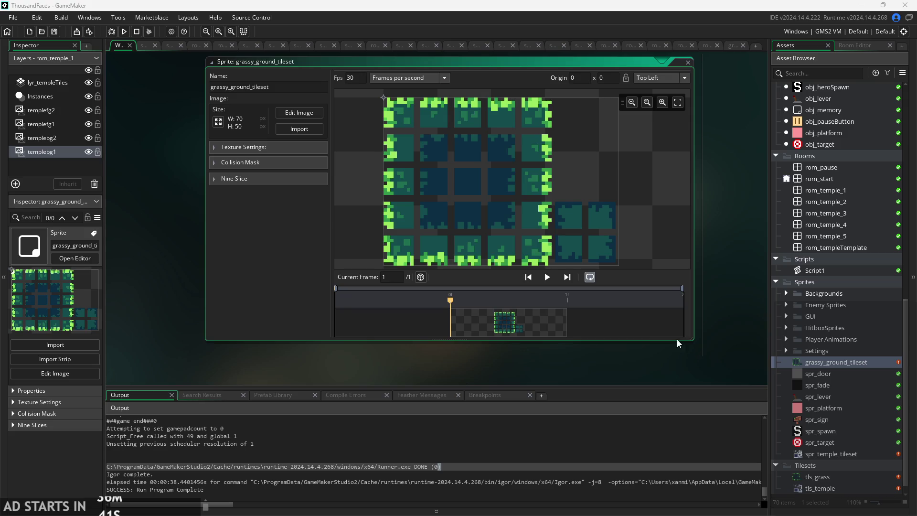
{"action": "left_click_drag", "start_coordinate": [644, 352], "coordinate": [636, 350]}
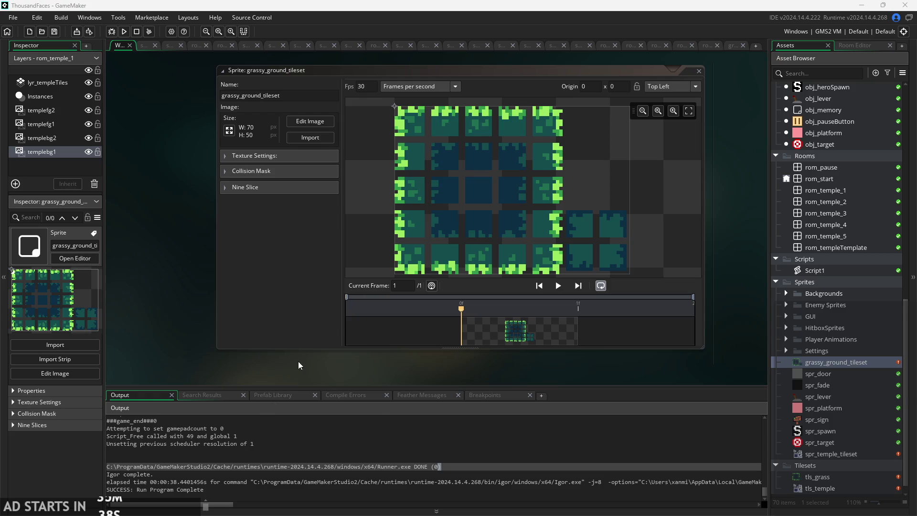
{"action": "scroll", "coordinate": [366, 380], "scroll_direction": "up", "scroll_amount": 2}
{"action": "scroll", "coordinate": [360, 379], "scroll_direction": "down", "scroll_amount": 2}
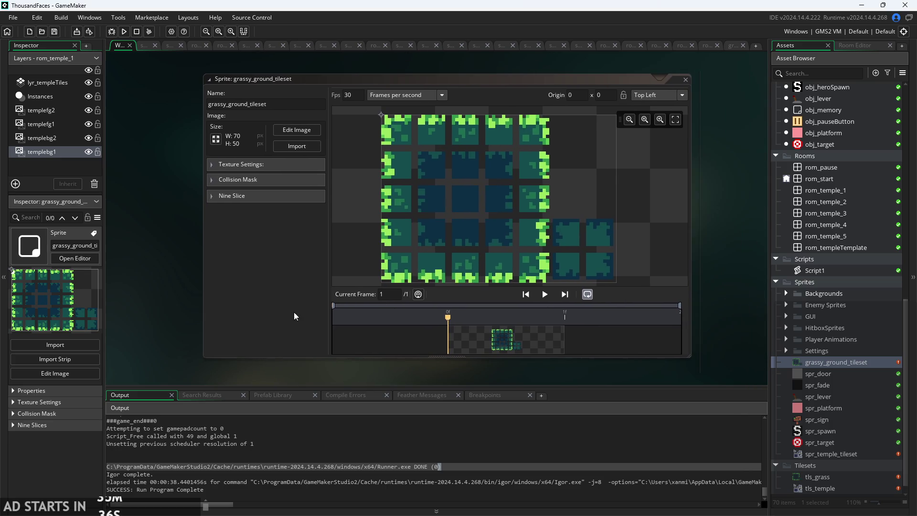
{"action": "scroll", "coordinate": [412, 255], "scroll_direction": "down", "scroll_amount": 3}
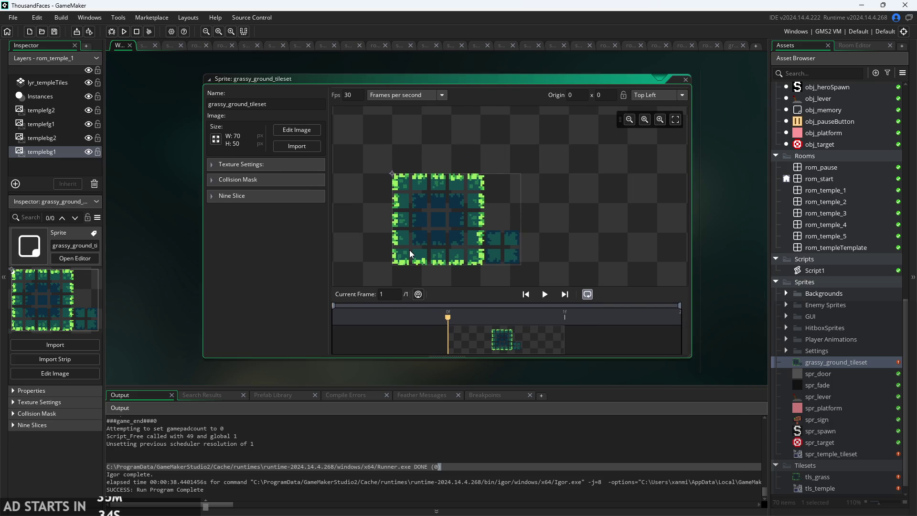
{"action": "scroll", "coordinate": [441, 227], "scroll_direction": "up", "scroll_amount": 4}
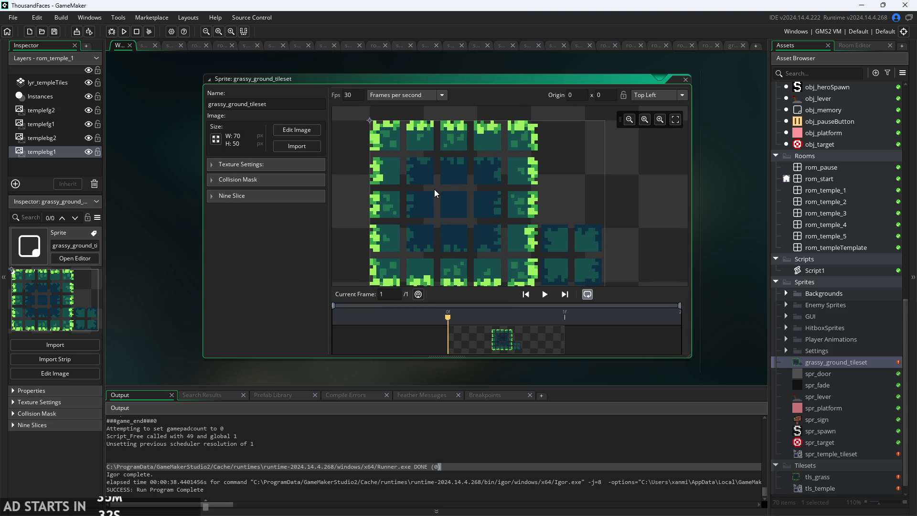
{"action": "scroll", "coordinate": [826, 398], "scroll_direction": "down", "scroll_amount": 1}
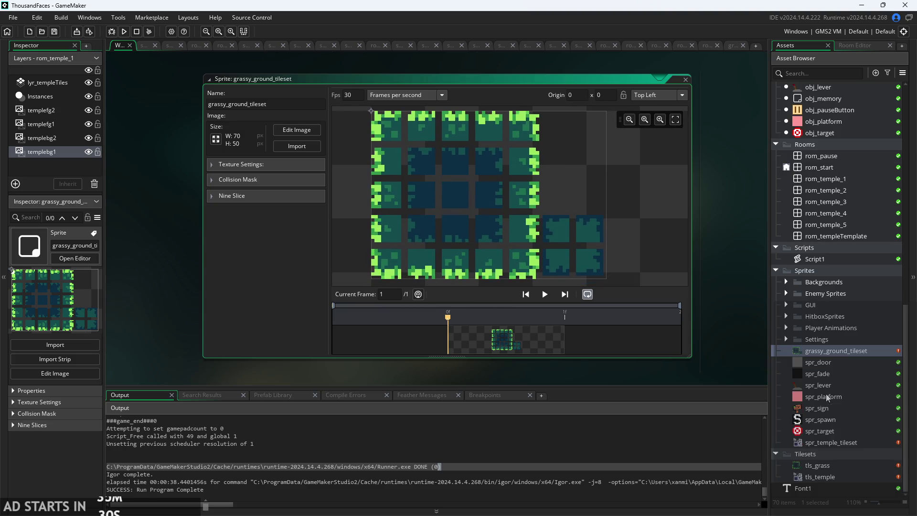
{"action": "double_click", "coordinate": [831, 443]}
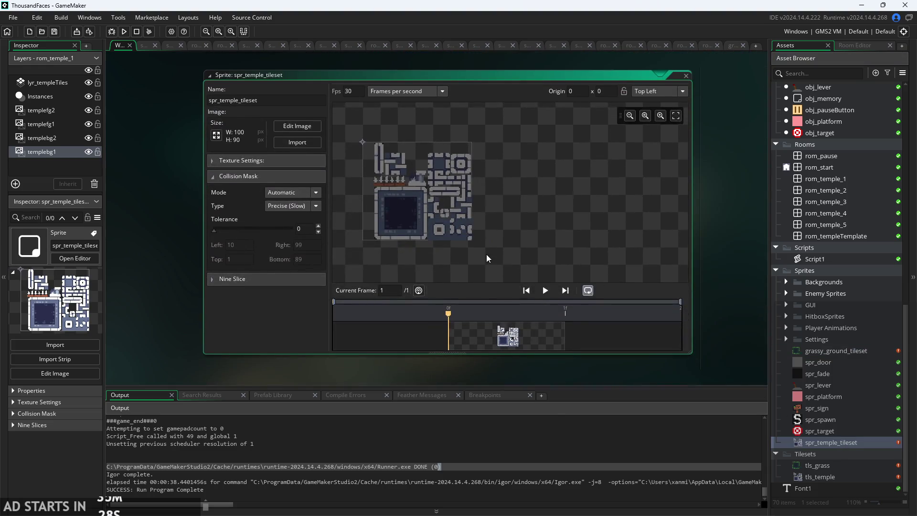
{"action": "scroll", "coordinate": [532, 244], "scroll_direction": "up", "scroll_amount": 3}
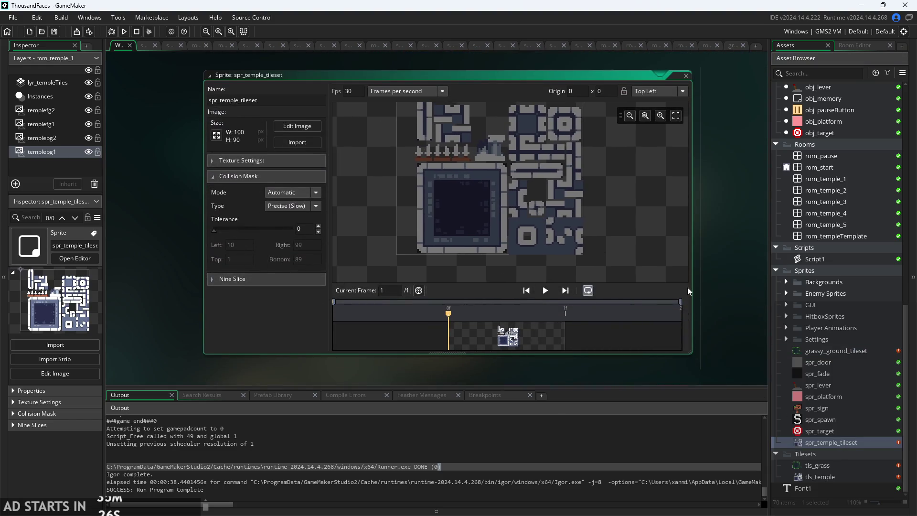
{"action": "double_click", "coordinate": [839, 350]}
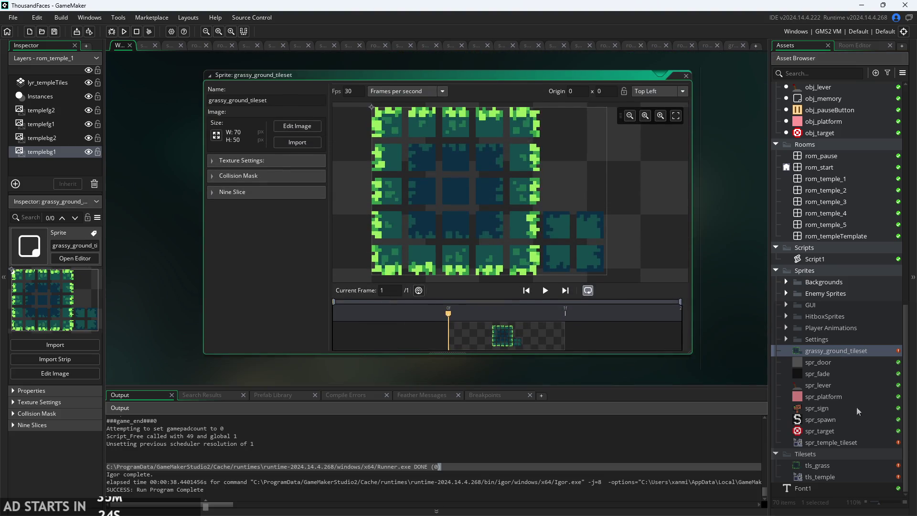
{"action": "double_click", "coordinate": [840, 442]}
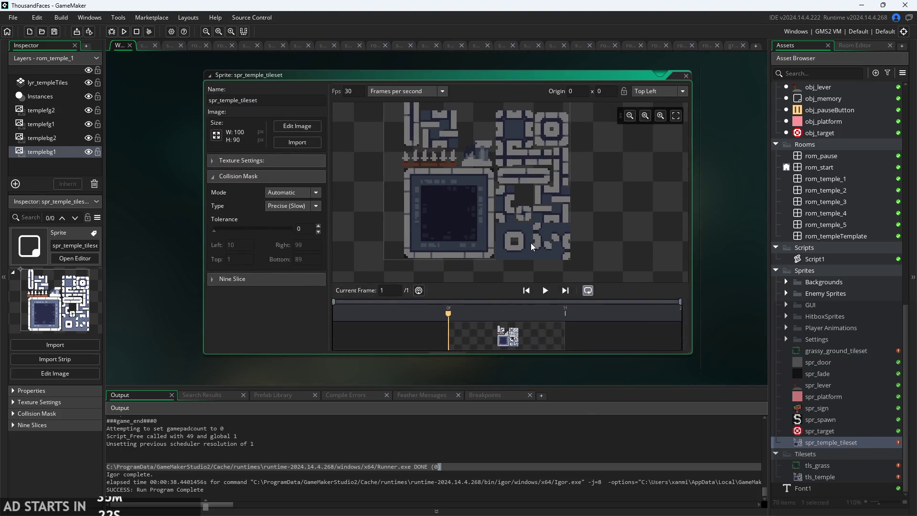
{"action": "scroll", "coordinate": [535, 255], "scroll_direction": "down", "scroll_amount": 1}
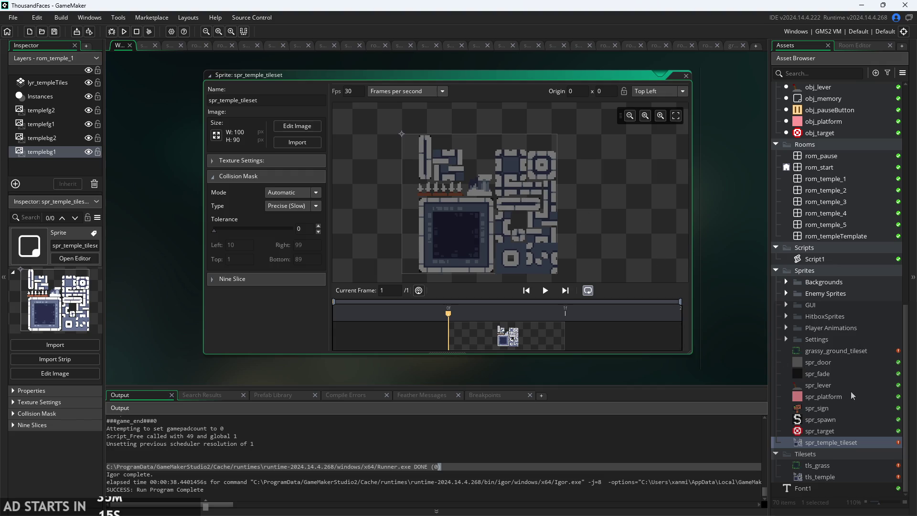
{"action": "double_click", "coordinate": [839, 350]}
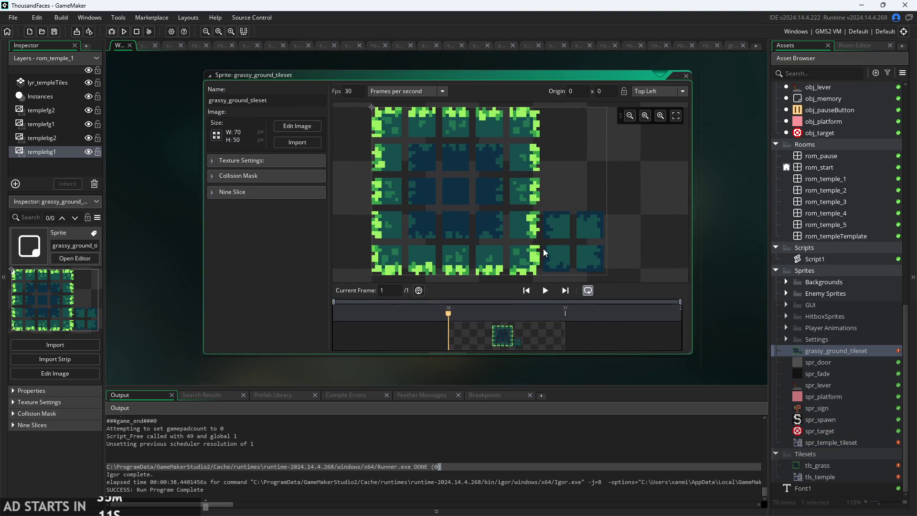
{"action": "scroll", "coordinate": [577, 256], "scroll_direction": "down", "scroll_amount": 2}
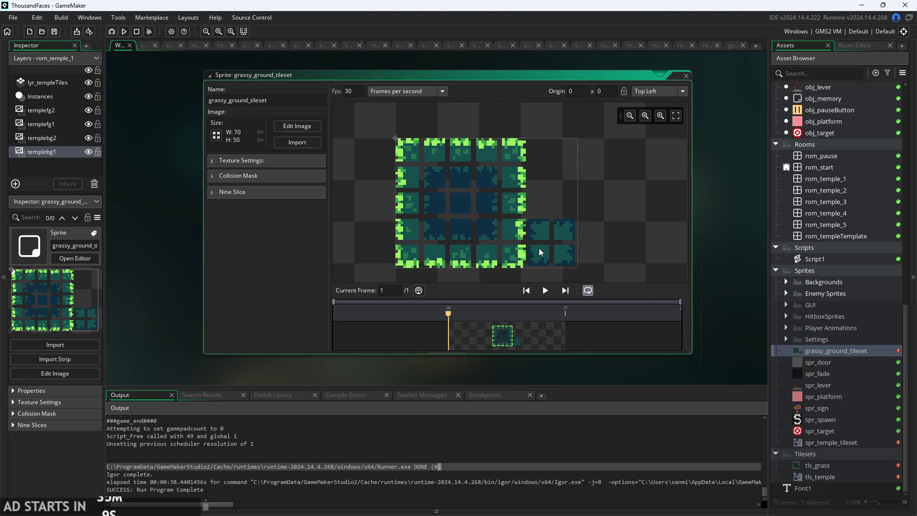
{"action": "scroll", "coordinate": [717, 220], "scroll_direction": "down", "scroll_amount": 3}
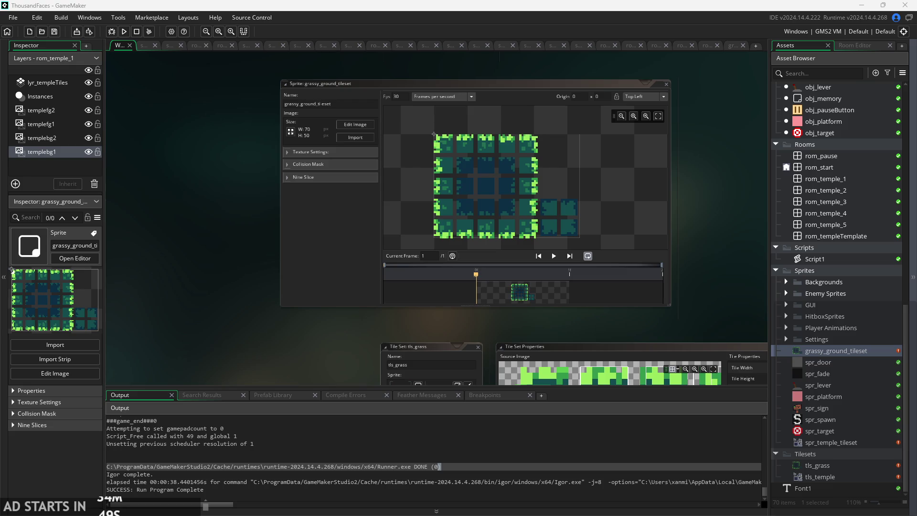
{"action": "left_click", "coordinate": [848, 407]}
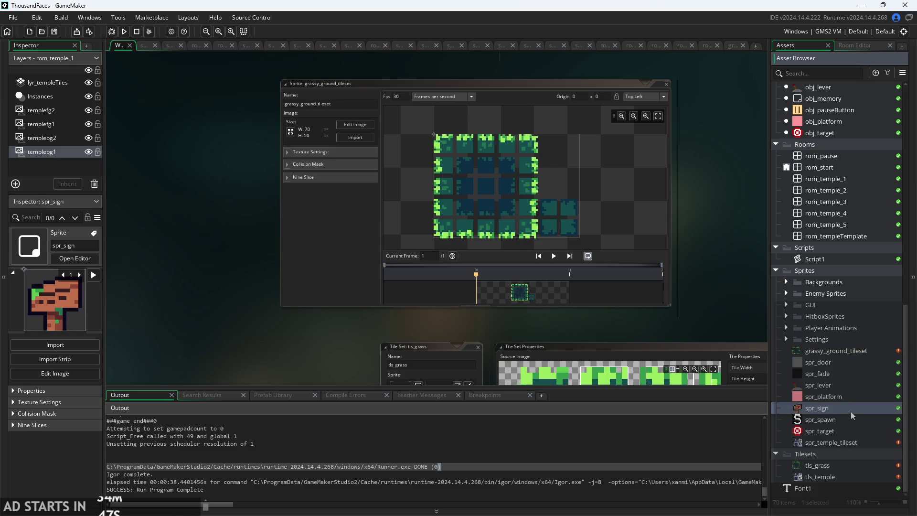
Scroll through the Script1 autotile code, then bring up the grassy_ground_tileset sprite editor.
{"action": "double_click", "coordinate": [799, 260]}
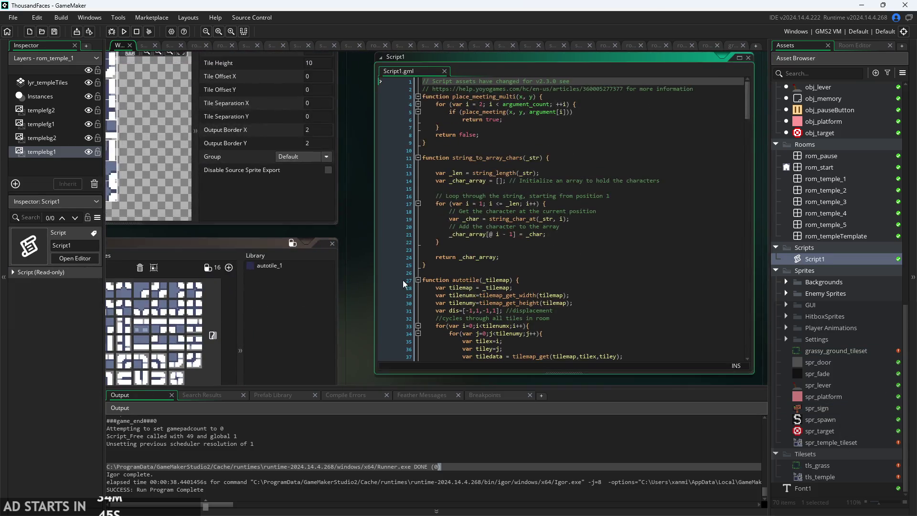
{"action": "scroll", "coordinate": [492, 276], "scroll_direction": "down", "scroll_amount": 19}
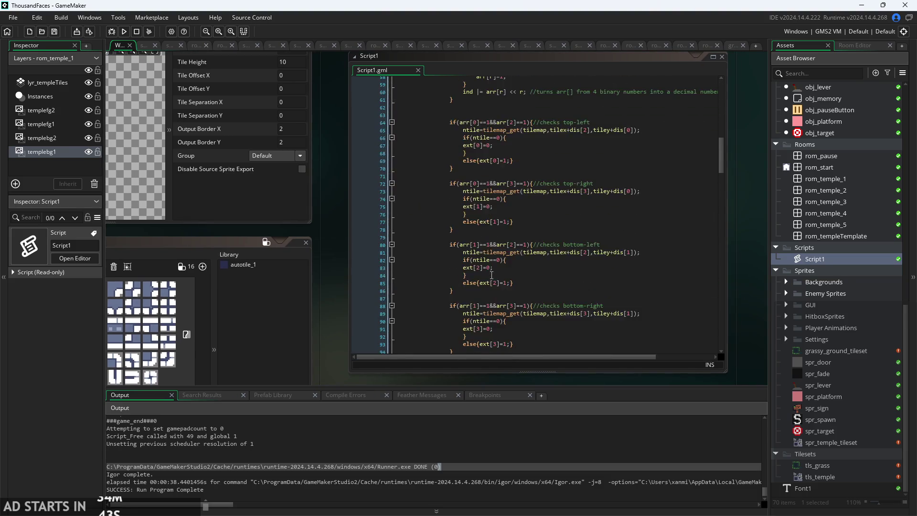
{"action": "scroll", "coordinate": [491, 276], "scroll_direction": "down", "scroll_amount": 6}
{"action": "scroll", "coordinate": [491, 276], "scroll_direction": "up", "scroll_amount": 6}
{"action": "scroll", "coordinate": [492, 276], "scroll_direction": "down", "scroll_amount": 4}
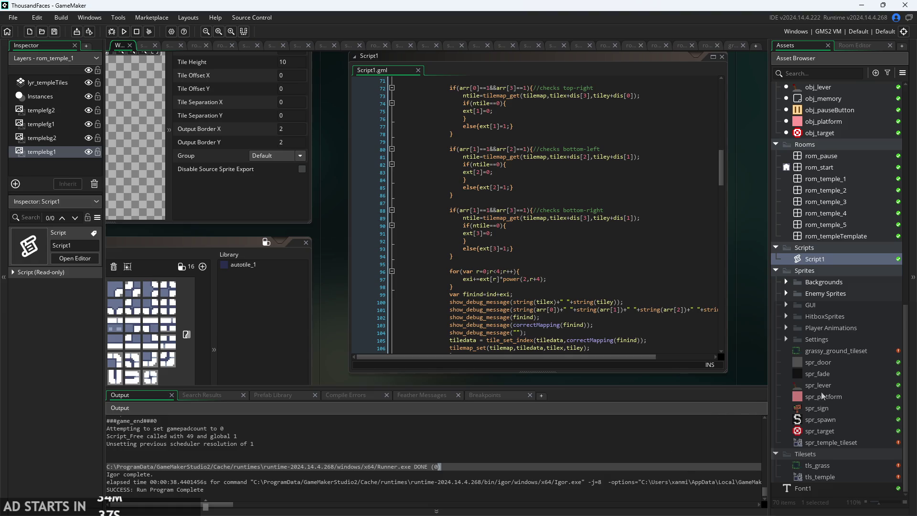
{"action": "double_click", "coordinate": [832, 354]}
Drag the temple tileset image into Sprites to create the 70x70 temple_tileset_5_ sprite.
{"action": "left_click", "coordinate": [824, 441]}
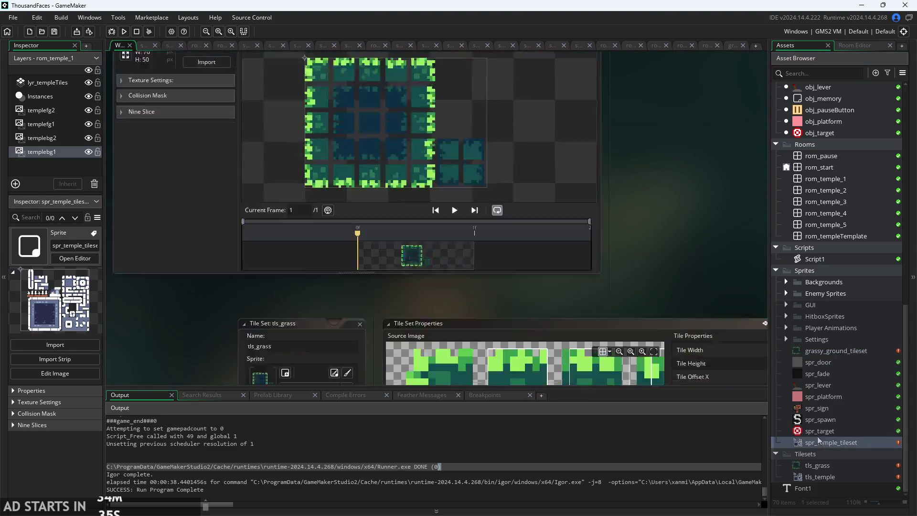
{"action": "double_click", "coordinate": [818, 441]}
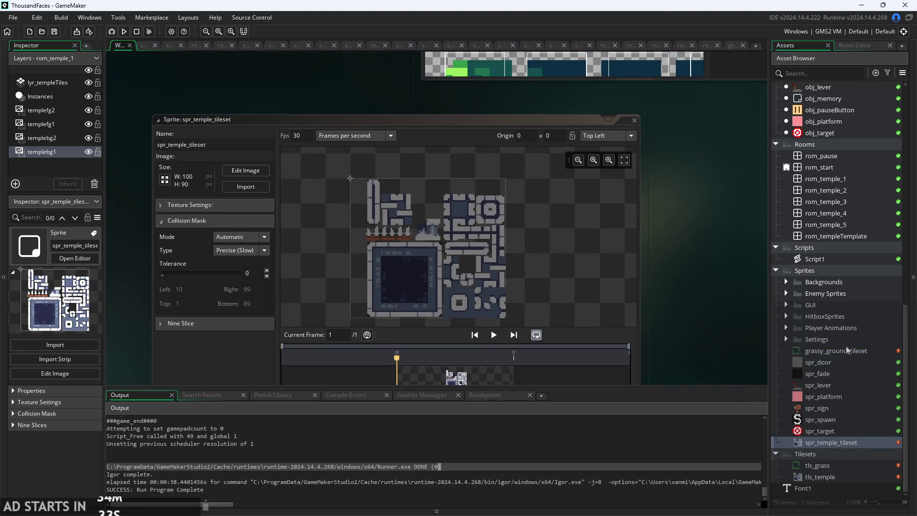
{"action": "left_click", "coordinate": [846, 348]}
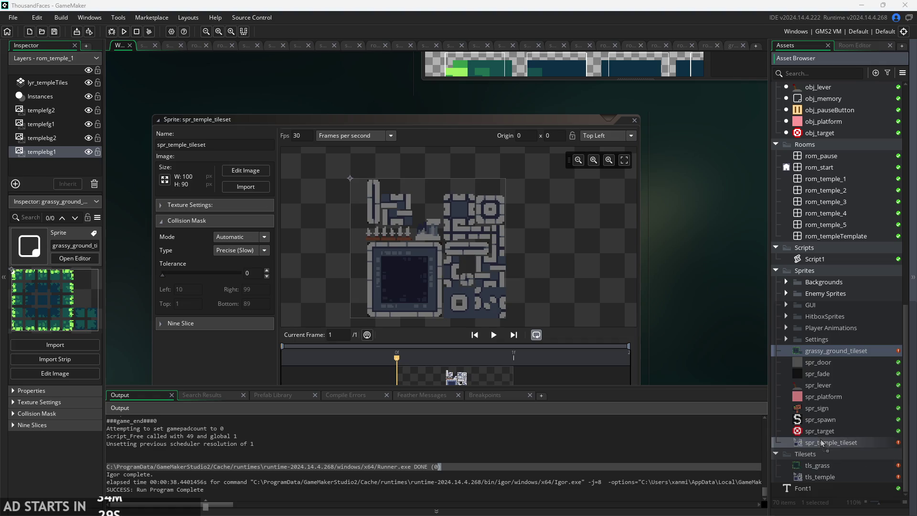
{"action": "left_click_drag", "start_coordinate": [821, 439], "coordinate": [818, 436]}
{"action": "left_click", "coordinate": [526, 371]}
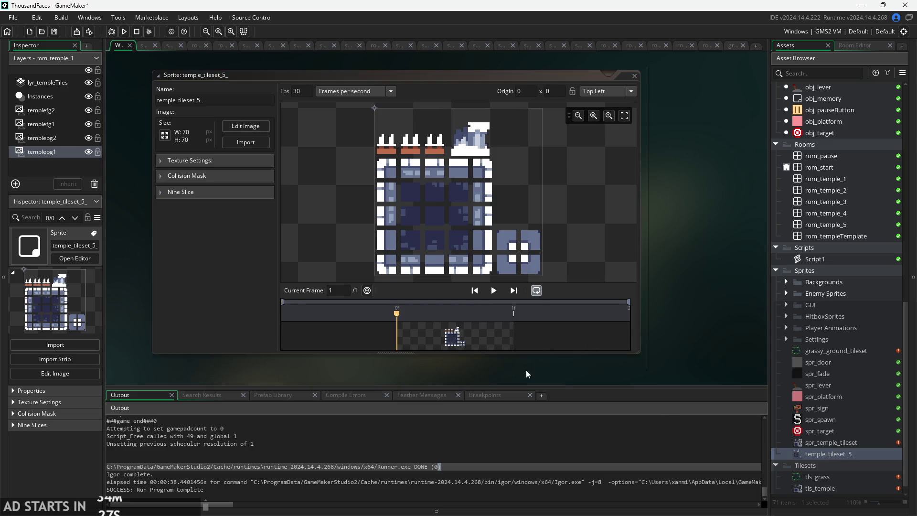
Zoom in and out on the temple_tileset_5_ canvas to inspect its tiles.
{"action": "scroll", "coordinate": [509, 158], "scroll_direction": "up", "scroll_amount": 4}
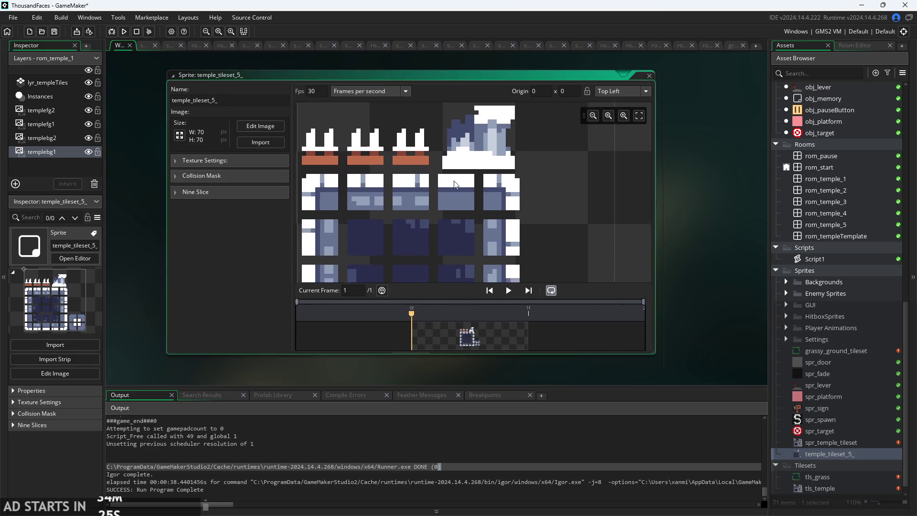
{"action": "scroll", "coordinate": [294, 127], "scroll_direction": "up", "scroll_amount": 2}
{"action": "scroll", "coordinate": [354, 141], "scroll_direction": "down", "scroll_amount": 2}
{"action": "scroll", "coordinate": [393, 198], "scroll_direction": "down", "scroll_amount": 2}
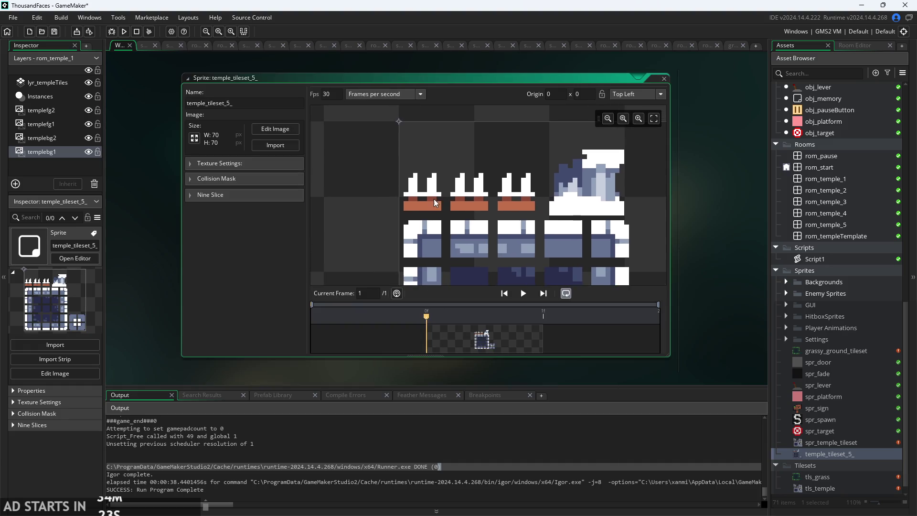
{"action": "scroll", "coordinate": [483, 171], "scroll_direction": "down", "scroll_amount": 2}
{"action": "scroll", "coordinate": [543, 191], "scroll_direction": "down", "scroll_amount": 2}
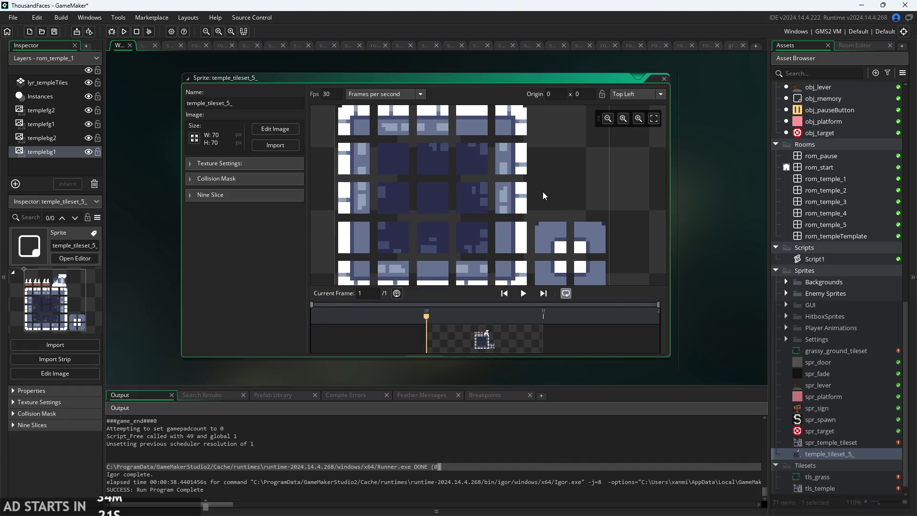
{"action": "scroll", "coordinate": [394, 190], "scroll_direction": "up", "scroll_amount": 2}
{"action": "scroll", "coordinate": [386, 183], "scroll_direction": "up", "scroll_amount": 1}
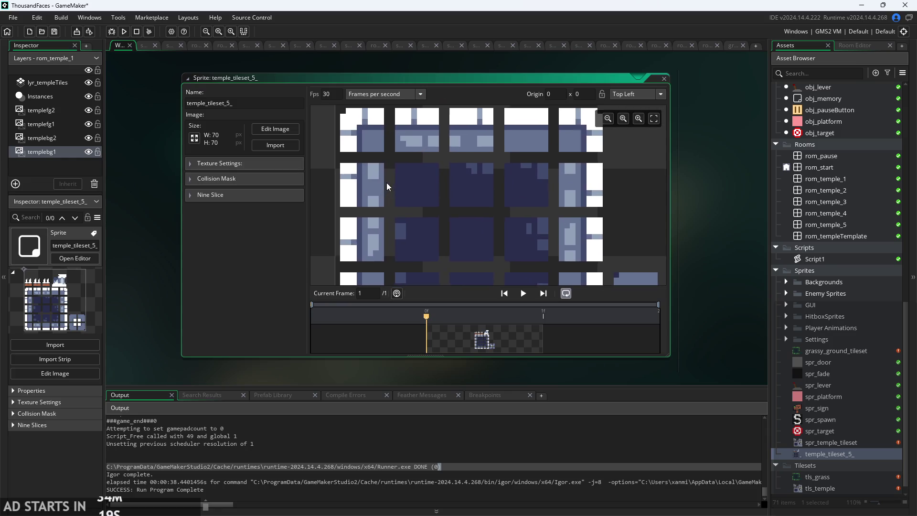
{"action": "scroll", "coordinate": [387, 182], "scroll_direction": "down", "scroll_amount": 3}
{"action": "scroll", "coordinate": [863, 362], "scroll_direction": "down", "scroll_amount": 1}
Dismiss the Tilesets group options without deleting anything, then keep zooming and panning the sprite.
{"action": "right_click", "coordinate": [854, 457]}
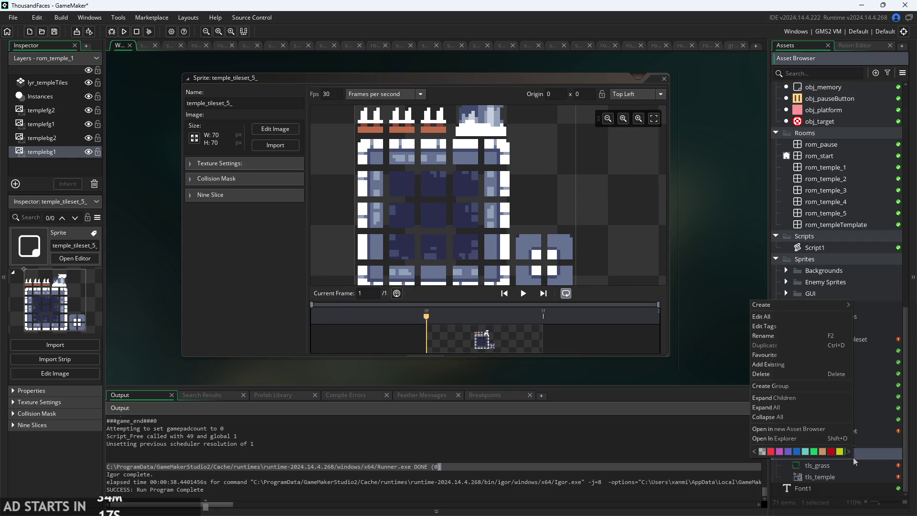
{"action": "left_click", "coordinate": [617, 252]}
{"action": "scroll", "coordinate": [554, 206], "scroll_direction": "up", "scroll_amount": 2}
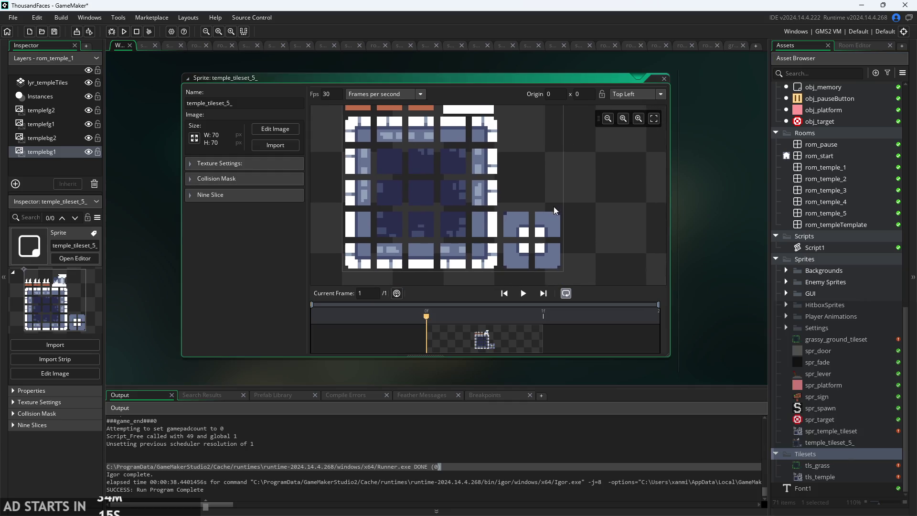
{"action": "scroll", "coordinate": [553, 216], "scroll_direction": "down", "scroll_amount": 3}
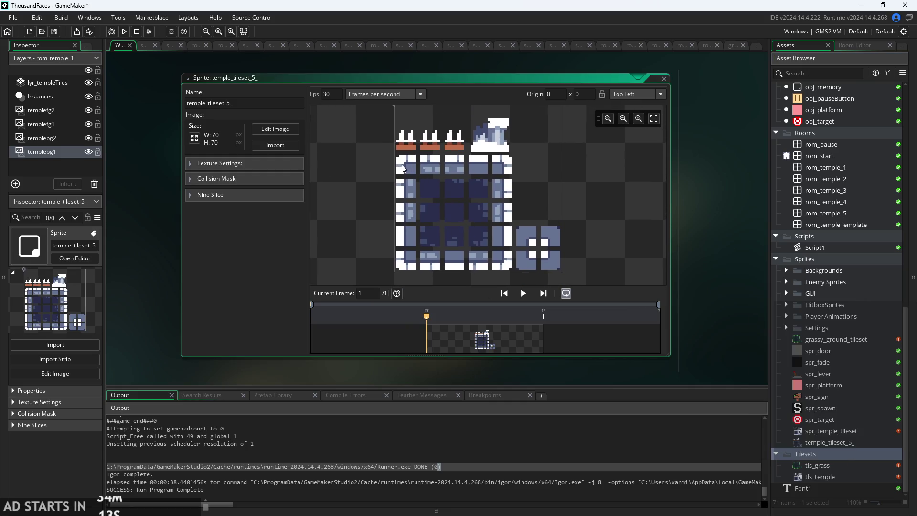
{"action": "scroll", "coordinate": [429, 170], "scroll_direction": "up", "scroll_amount": 3}
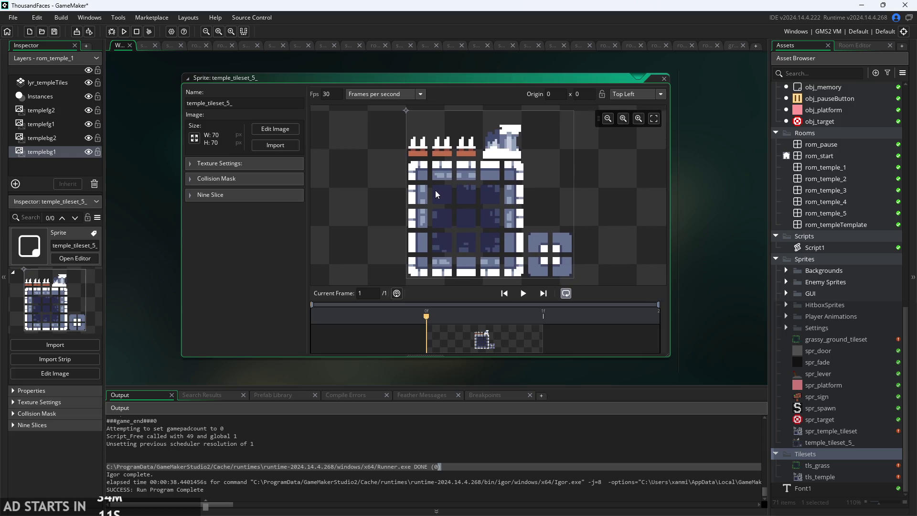
{"action": "scroll", "coordinate": [423, 200], "scroll_direction": "down", "scroll_amount": 2}
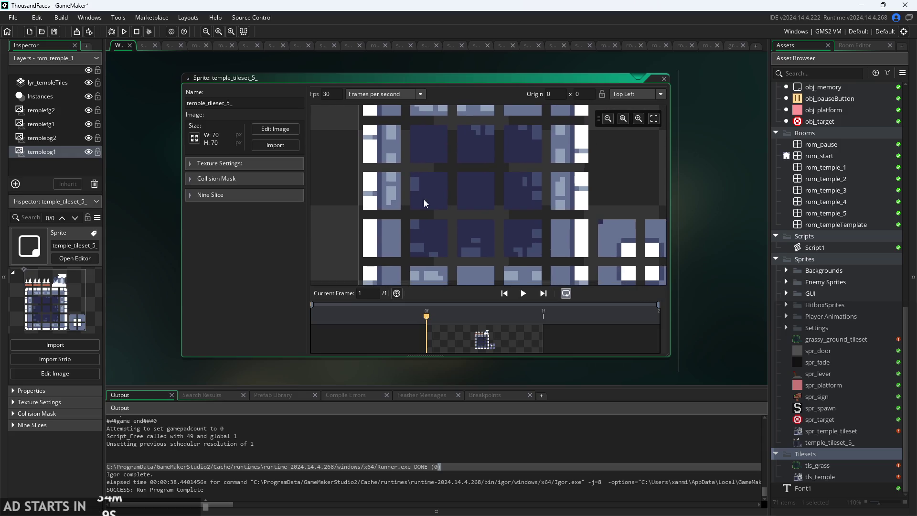
{"action": "scroll", "coordinate": [614, 206], "scroll_direction": "down", "scroll_amount": 2}
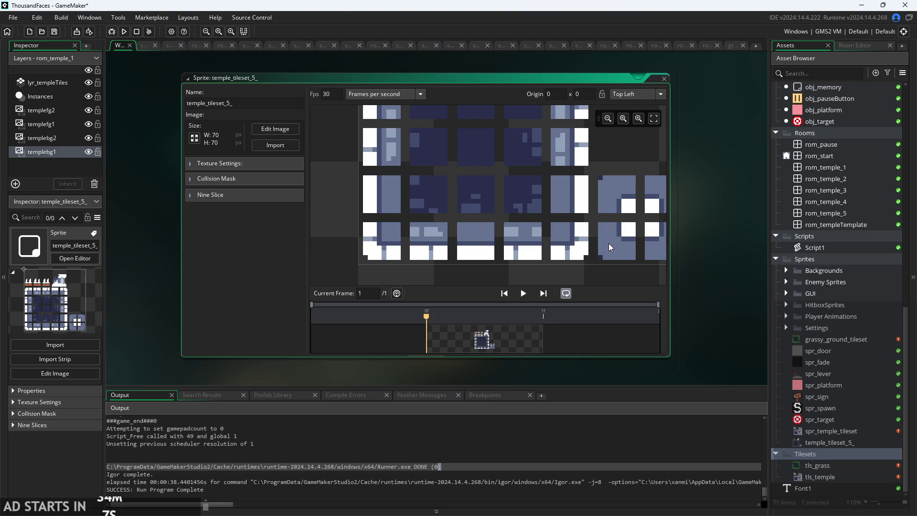
{"action": "scroll", "coordinate": [609, 243], "scroll_direction": "right", "scroll_amount": 4}
{"action": "scroll", "coordinate": [492, 237], "scroll_direction": "down", "scroll_amount": 2}
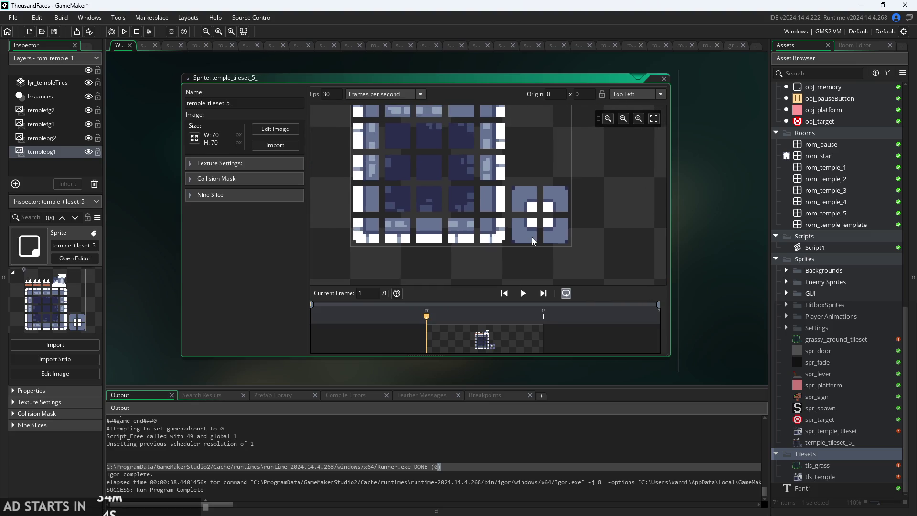
{"action": "scroll", "coordinate": [532, 220], "scroll_direction": "down", "scroll_amount": 1}
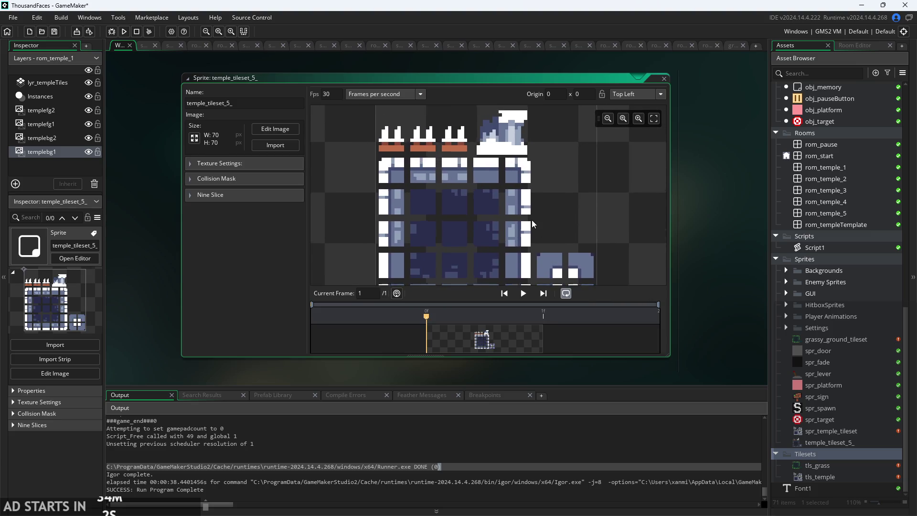
{"action": "scroll", "coordinate": [526, 178], "scroll_direction": "down", "scroll_amount": 1}
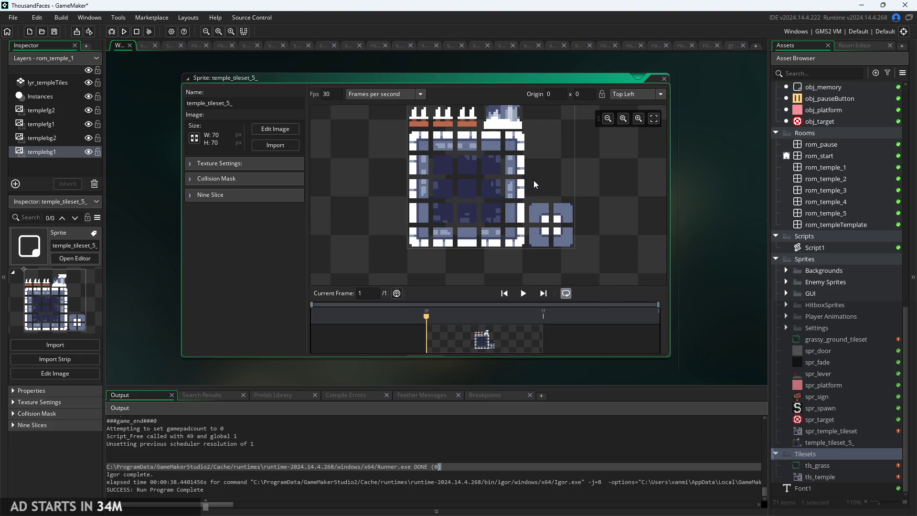
{"action": "scroll", "coordinate": [687, 260], "scroll_direction": "right", "scroll_amount": 3}
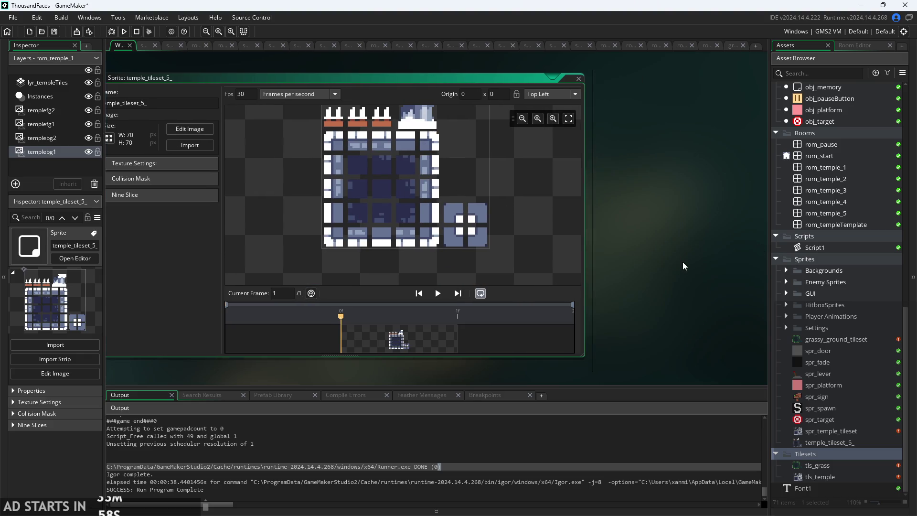
Pan the sprite canvas left, leaving GameMaker for the nonograms.org homepage in the browser.
{"action": "scroll", "coordinate": [678, 265], "scroll_direction": "left", "scroll_amount": 4}
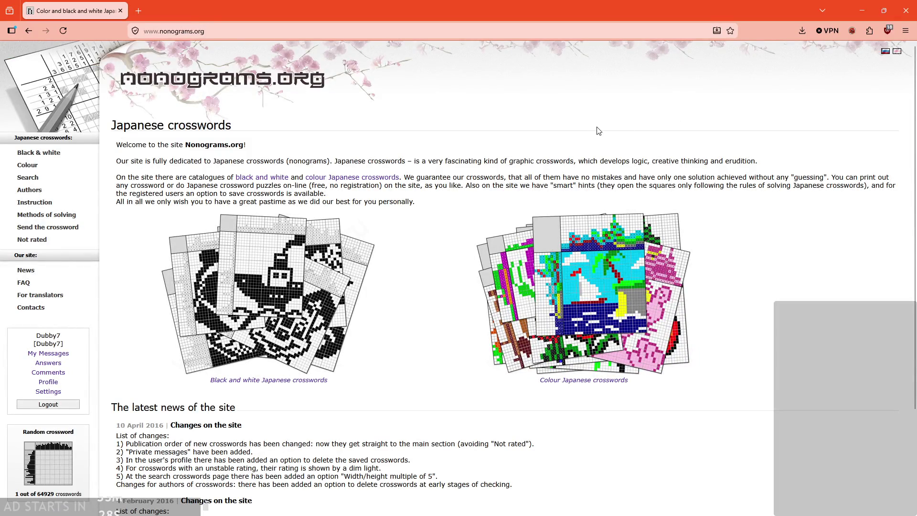
Go fullscreen, open black-and-white crossword #80664 (13x11), and zoom the page in.
{"action": "key", "text": "F11"}
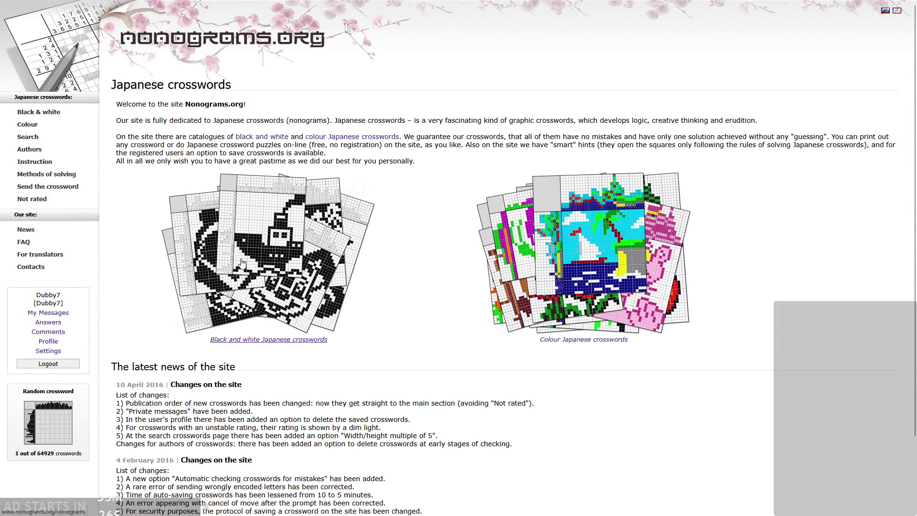
{"action": "scroll", "coordinate": [313, 284], "scroll_direction": "down", "scroll_amount": 4}
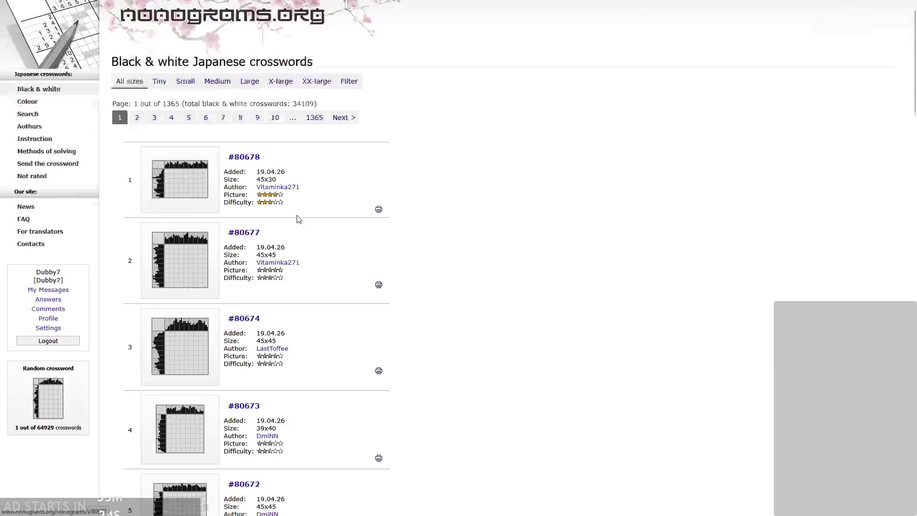
{"action": "scroll", "coordinate": [313, 284], "scroll_direction": "down", "scroll_amount": 4}
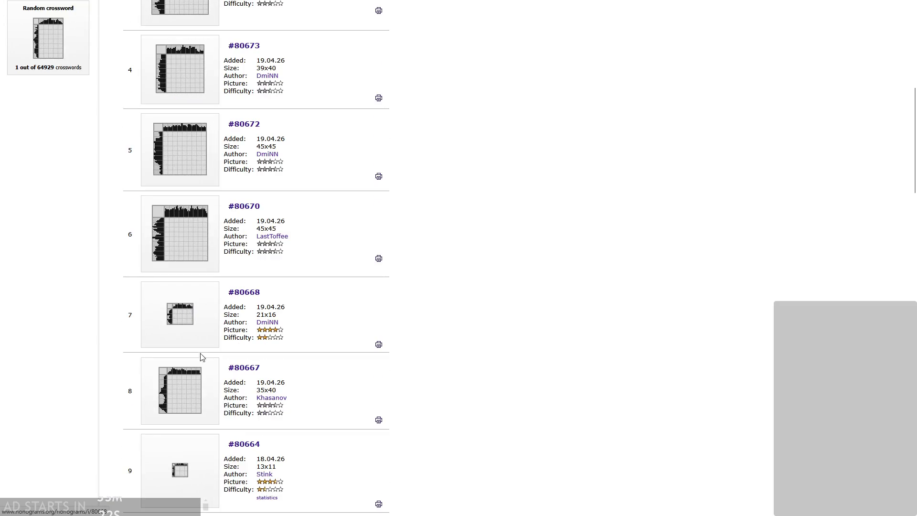
{"action": "scroll", "coordinate": [200, 358], "scroll_direction": "down", "scroll_amount": 2}
{"action": "left_click", "coordinate": [221, 326]}
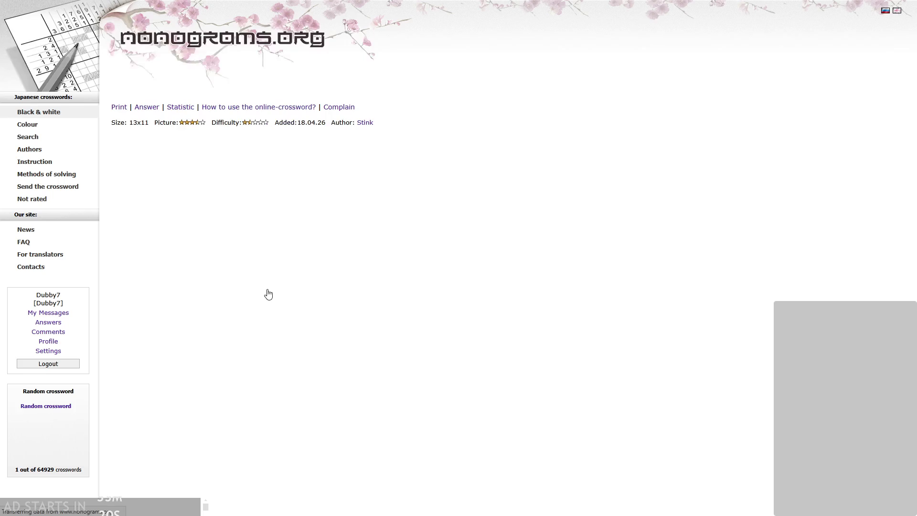
{"action": "key", "text": "ctrl+plus"}
{"action": "key", "text": "ctrl+plus"}
{"action": "key", "text": "ctrl+plus"}
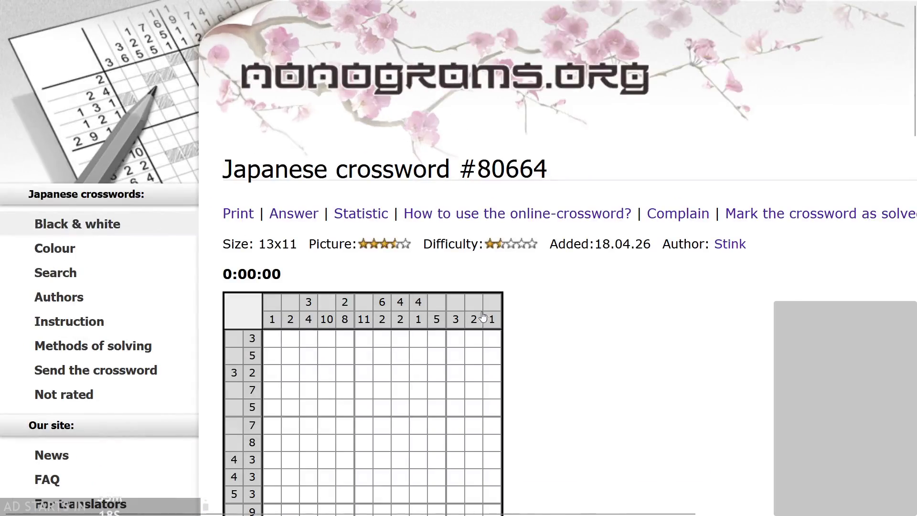
Fill column 11, column 5 and row 4 cells; cross out empties in rows 4–5 and column 12.
{"action": "scroll", "coordinate": [430, 252], "scroll_direction": "down", "scroll_amount": 3}
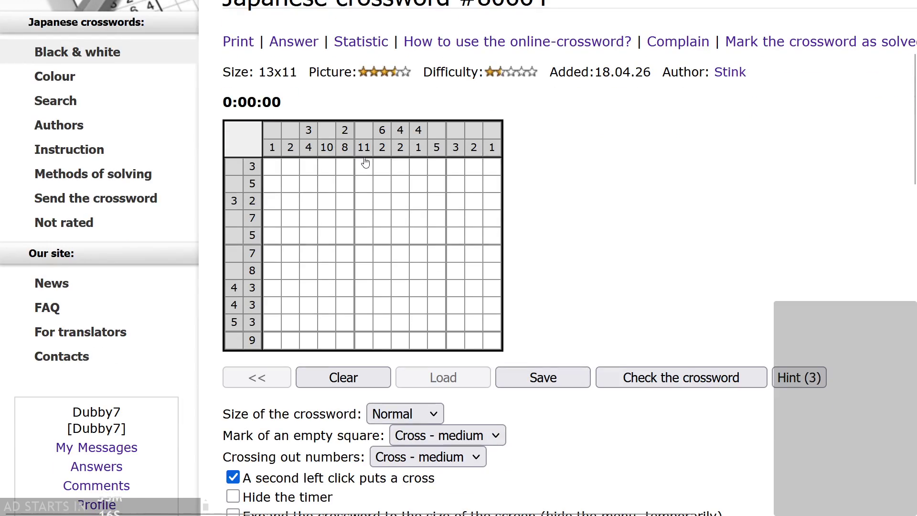
{"action": "mouse_move", "coordinate": [365, 185]}
{"action": "left_mouse_down"}
{"action": "mouse_move", "coordinate": [364, 341]}
{"action": "mouse_move", "coordinate": [418, 340]}
{"action": "mouse_move", "coordinate": [380, 327]}
{"action": "left_mouse_up"}
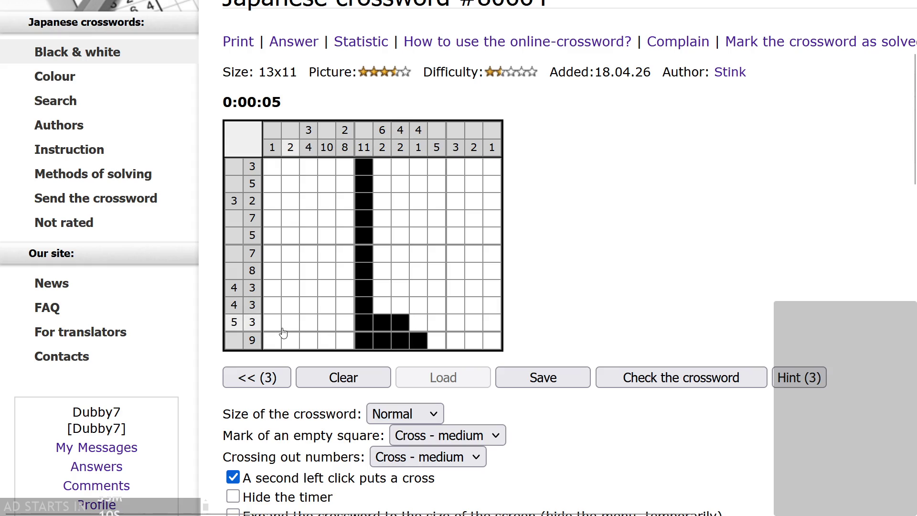
{"action": "left_click_drag", "start_coordinate": [274, 327], "coordinate": [312, 324]}
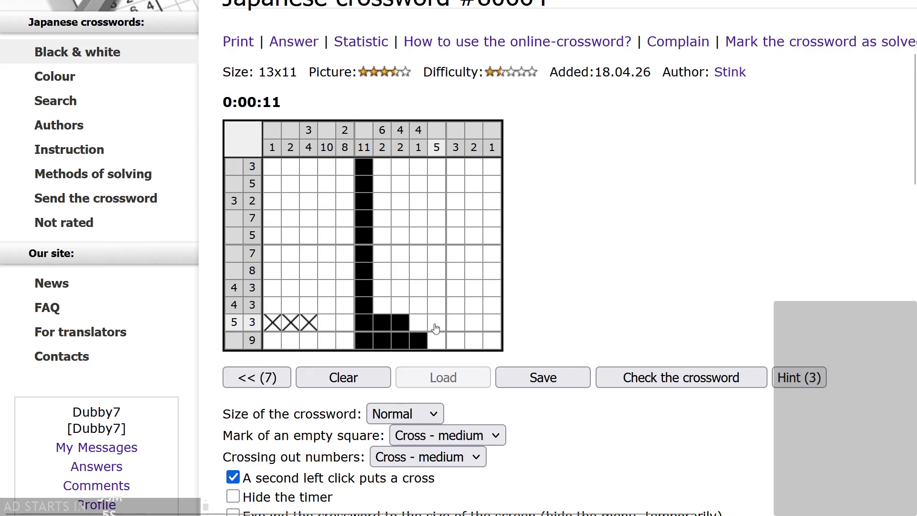
{"action": "left_click_drag", "start_coordinate": [470, 329], "coordinate": [453, 327]}
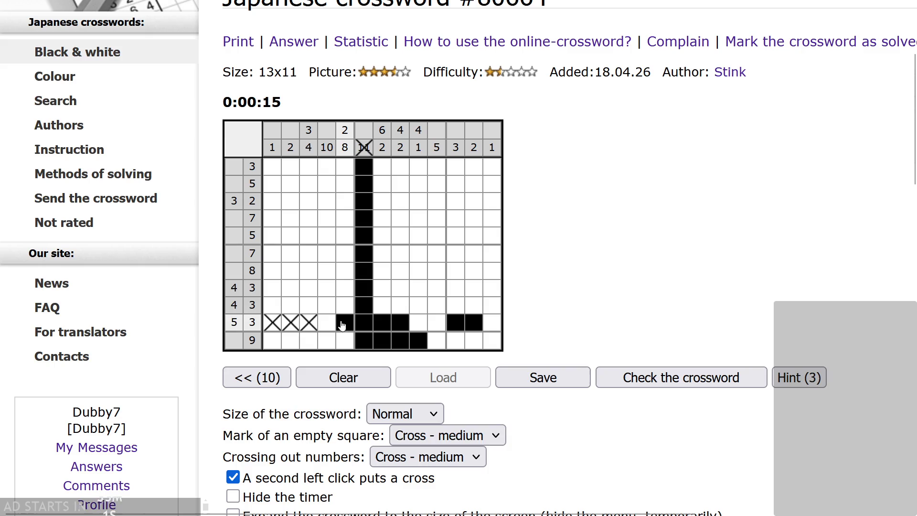
{"action": "left_click_drag", "start_coordinate": [342, 326], "coordinate": [345, 237]}
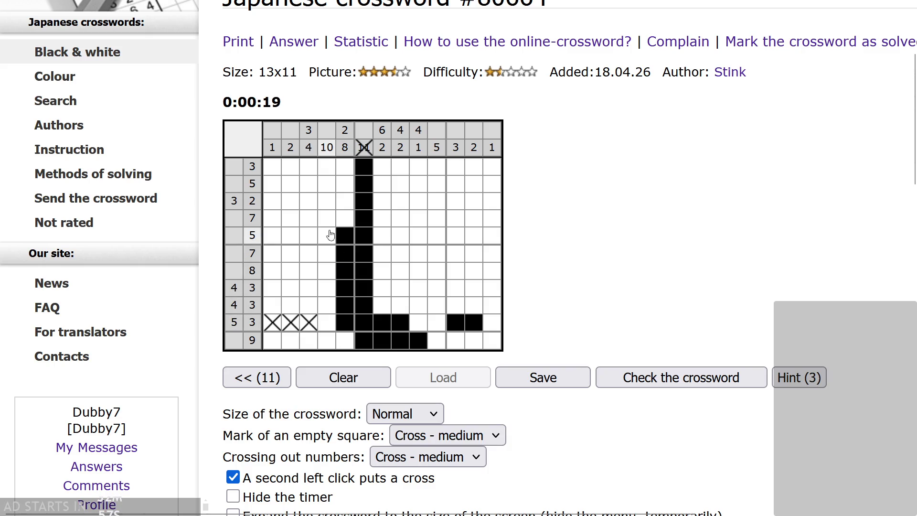
{"action": "left_click", "coordinate": [344, 219]}
{"action": "left_click", "coordinate": [384, 220]}
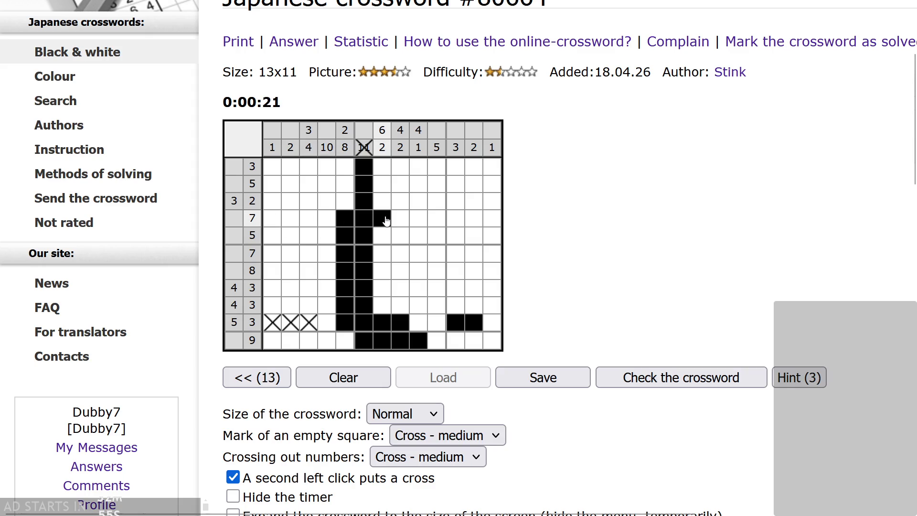
{"action": "right_click", "coordinate": [492, 219]}
{"action": "right_click", "coordinate": [475, 218]}
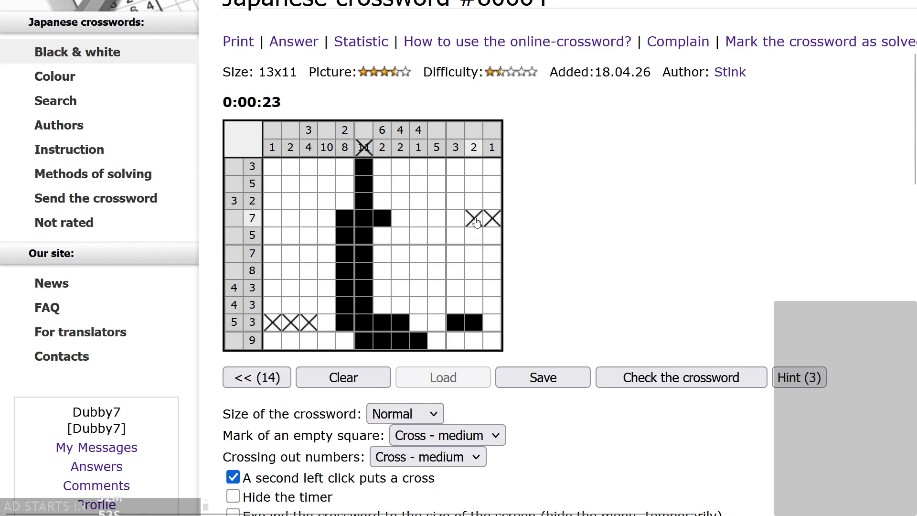
{"action": "right_click", "coordinate": [279, 237]}
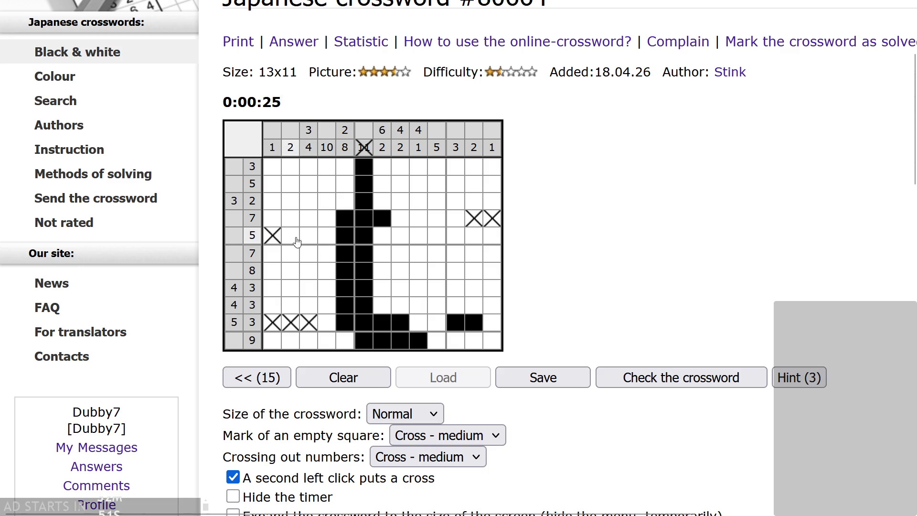
{"action": "left_click_drag", "start_coordinate": [436, 241], "coordinate": [492, 236]}
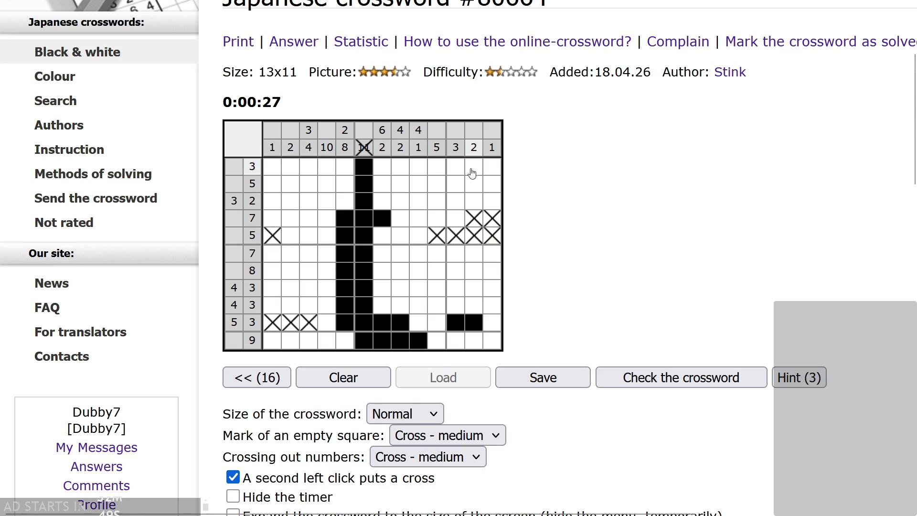
{"action": "left_click_drag", "start_coordinate": [473, 287], "coordinate": [473, 167]}
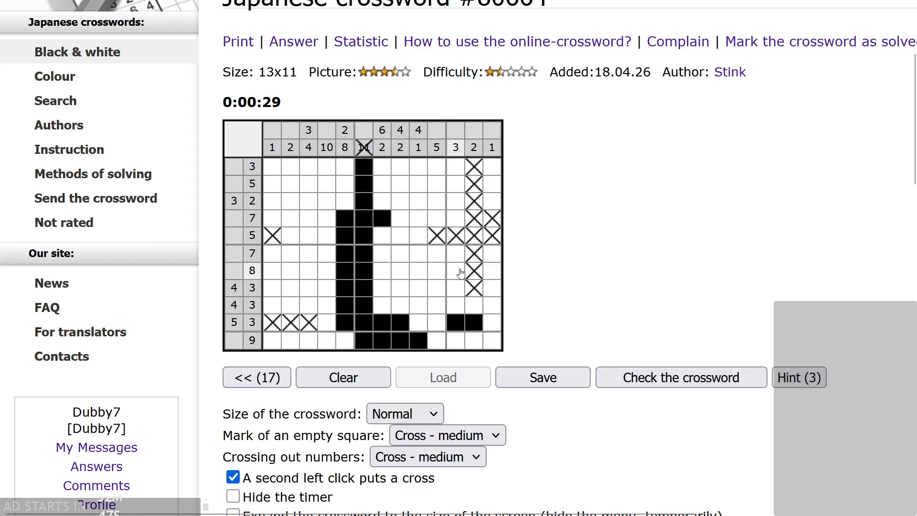
Fill row 9 column 11 and row 8 column 4; cross out empties in columns 1, 2, 11 and 13.
{"action": "left_click", "coordinate": [456, 308]}
{"action": "mouse_move", "coordinate": [457, 270]}
{"action": "left_mouse_down"}
{"action": "mouse_move", "coordinate": [456, 167]}
{"action": "mouse_move", "coordinate": [492, 186]}
{"action": "mouse_move", "coordinate": [493, 201]}
{"action": "left_mouse_up"}
{"action": "right_click", "coordinate": [493, 168]}
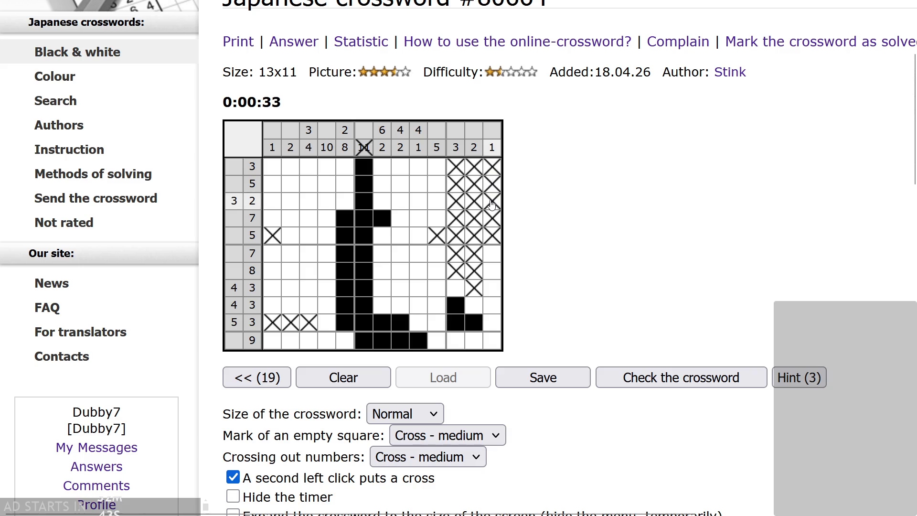
{"action": "left_click_drag", "start_coordinate": [492, 261], "coordinate": [492, 289]}
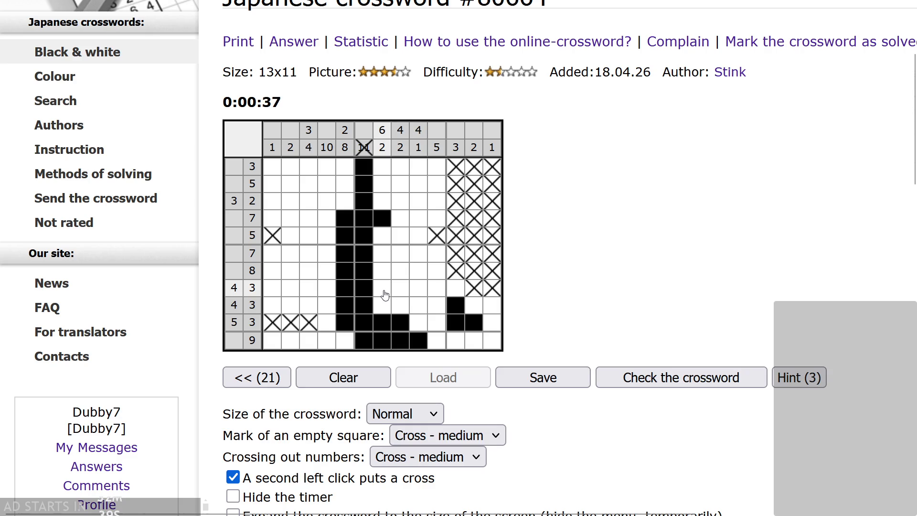
{"action": "left_click", "coordinate": [329, 291]}
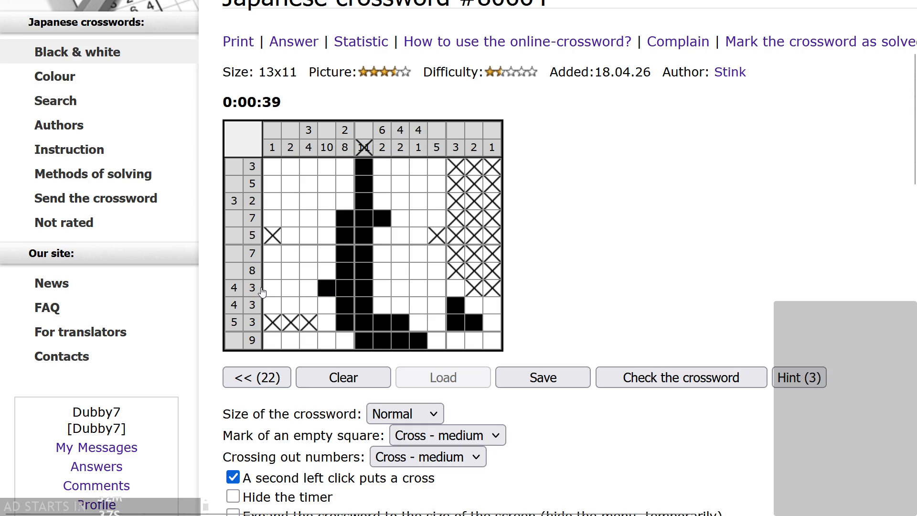
{"action": "left_click_drag", "start_coordinate": [274, 292], "coordinate": [290, 290]}
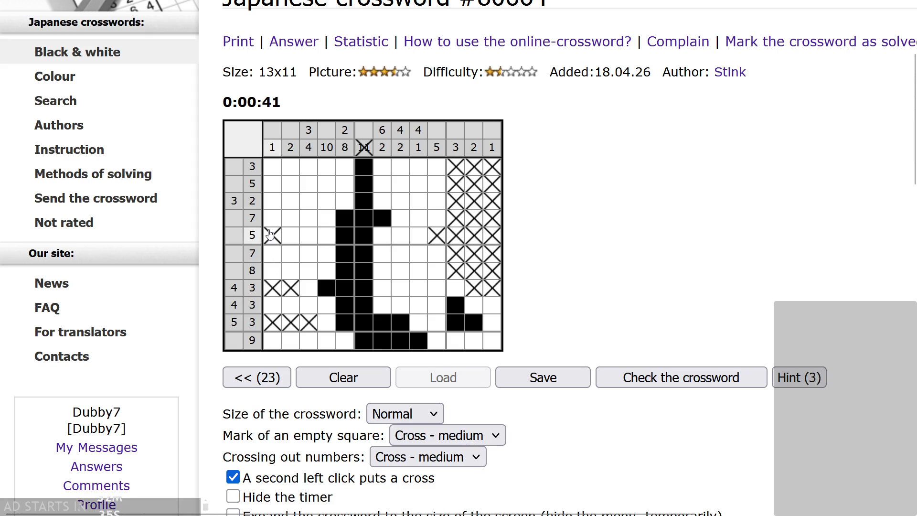
{"action": "left_click", "coordinate": [293, 342]}
{"action": "left_click", "coordinate": [291, 308]}
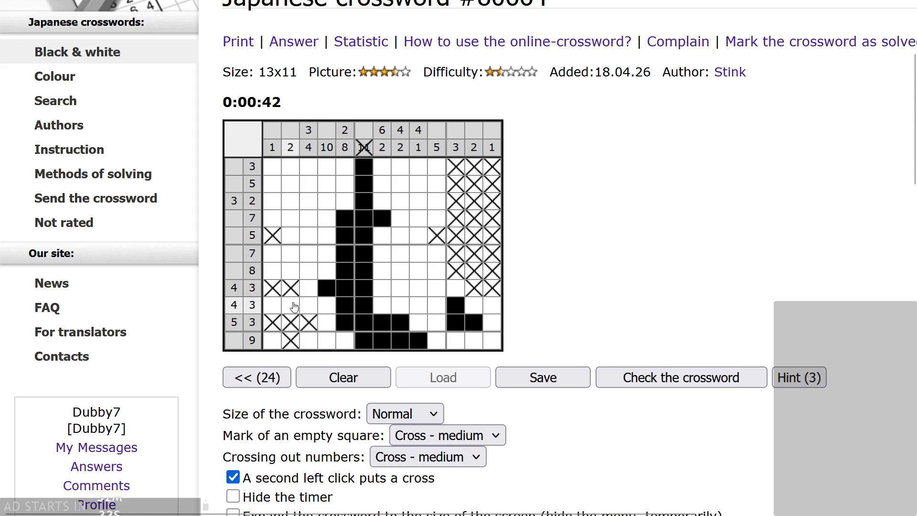
{"action": "left_click", "coordinate": [272, 341]}
{"action": "left_click", "coordinate": [274, 308]}
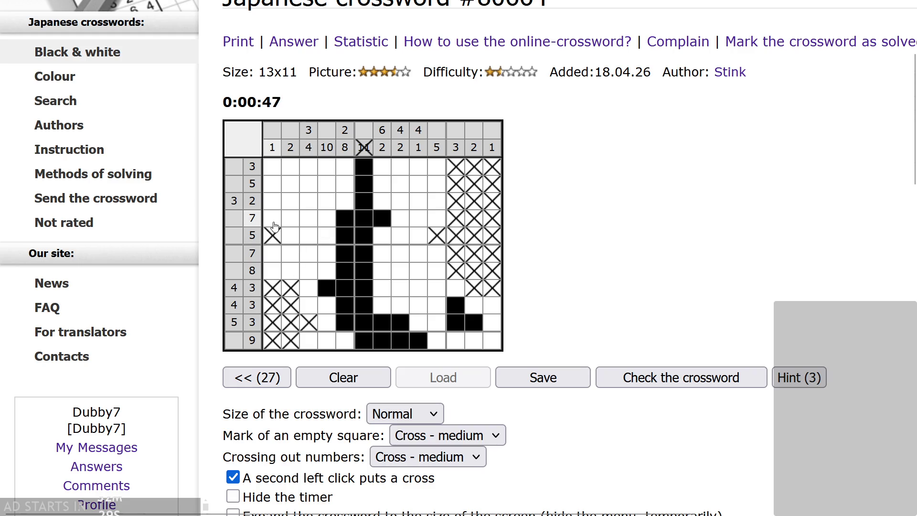
Fill column 4 rows 4–10, column 5 rows 1–2, row 3 columns 2, 3, 7, and column 7 rows 5–6.
{"action": "left_click", "coordinate": [327, 219]}
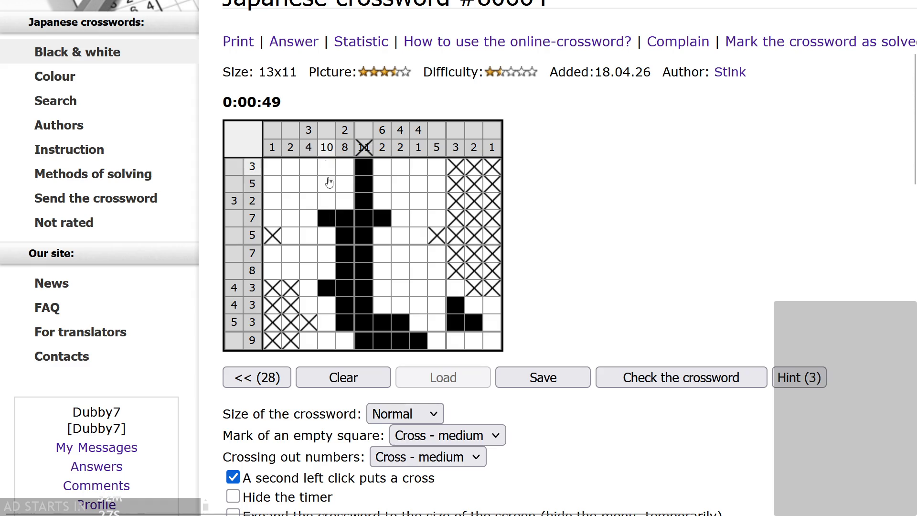
{"action": "left_click_drag", "start_coordinate": [324, 238], "coordinate": [331, 265]}
{"action": "left_click_drag", "start_coordinate": [327, 304], "coordinate": [327, 322]}
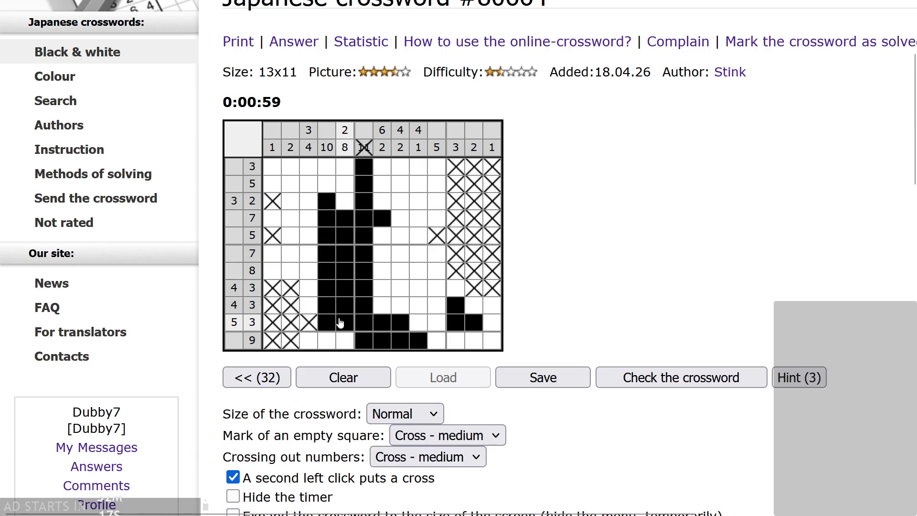
{"action": "left_click_drag", "start_coordinate": [346, 173], "coordinate": [345, 184]}
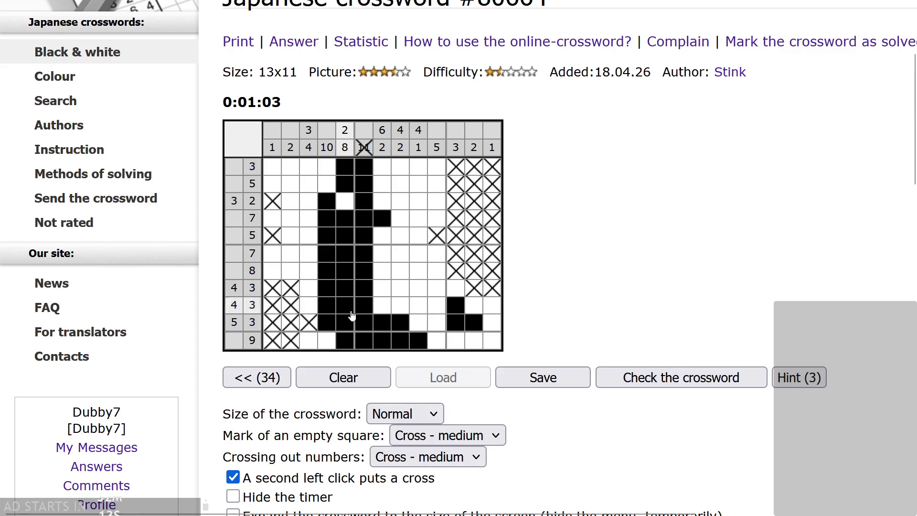
{"action": "left_click_drag", "start_coordinate": [307, 204], "coordinate": [293, 209]}
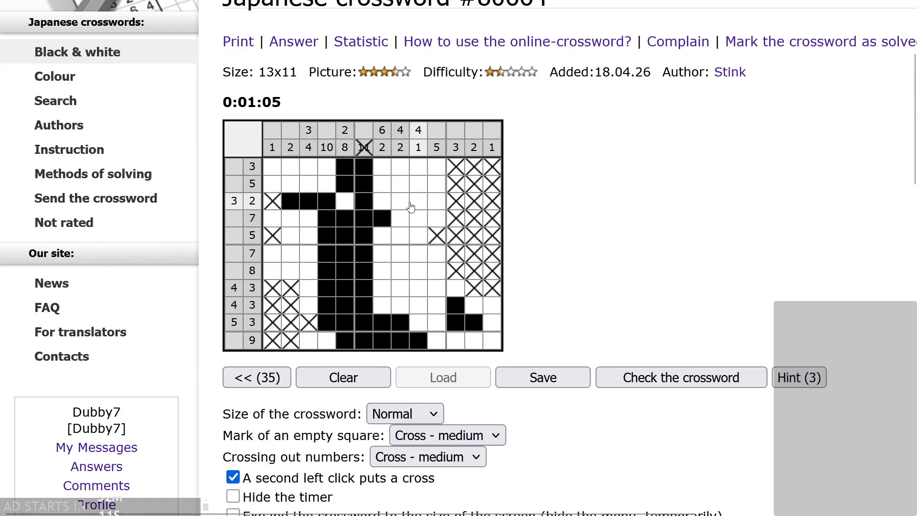
{"action": "left_click", "coordinate": [382, 204]}
{"action": "left_click", "coordinate": [383, 235]}
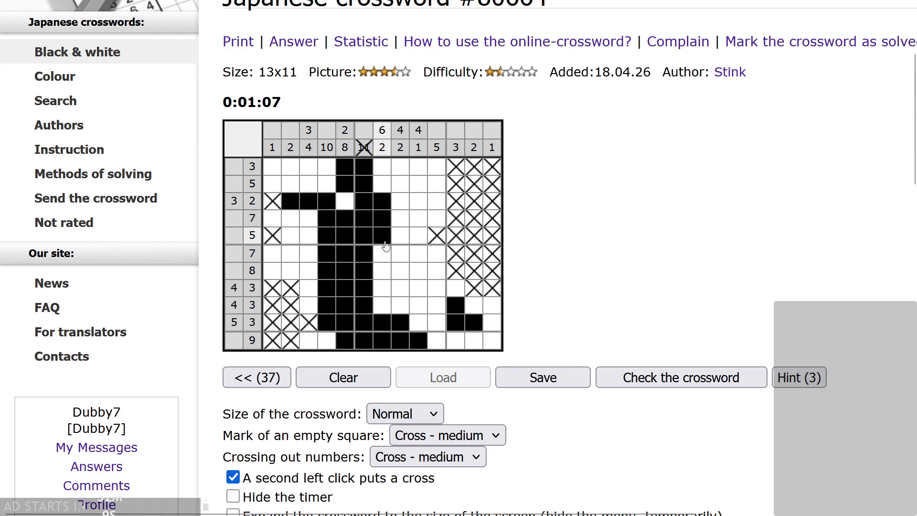
{"action": "left_click", "coordinate": [381, 253]}
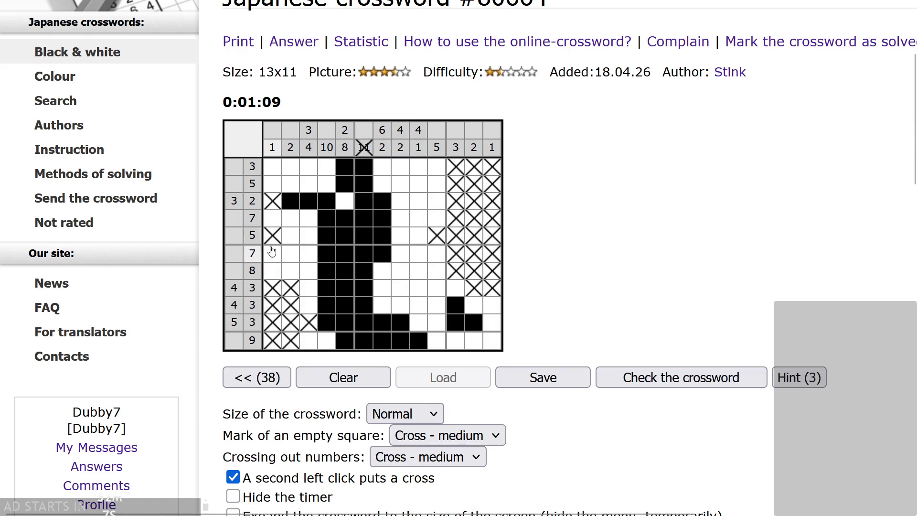
Cross out row 3 column 5 and the empty cells in columns 1 and 2.
{"action": "right_click", "coordinate": [345, 201]}
{"action": "right_click", "coordinate": [290, 167]}
{"action": "right_click", "coordinate": [291, 235]}
{"action": "right_click", "coordinate": [290, 253]}
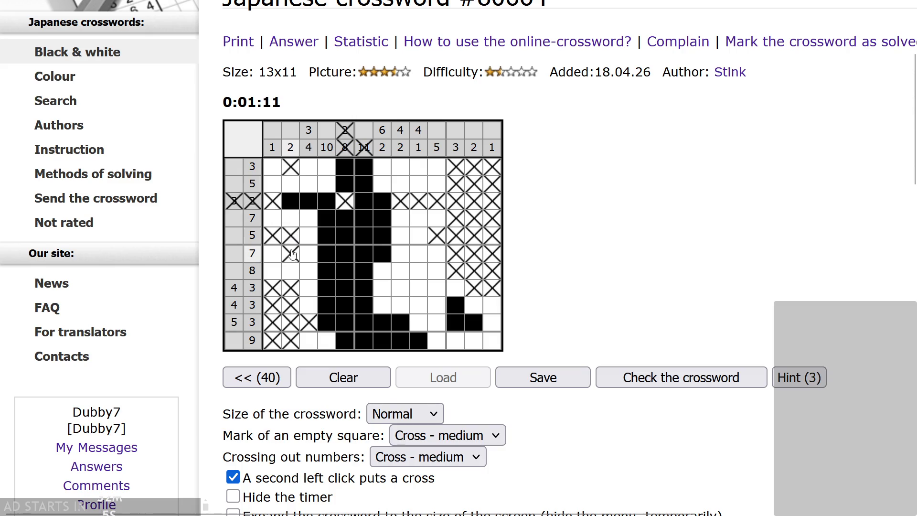
{"action": "right_click", "coordinate": [290, 269]}
{"action": "right_click", "coordinate": [272, 271]}
{"action": "right_click", "coordinate": [273, 253]}
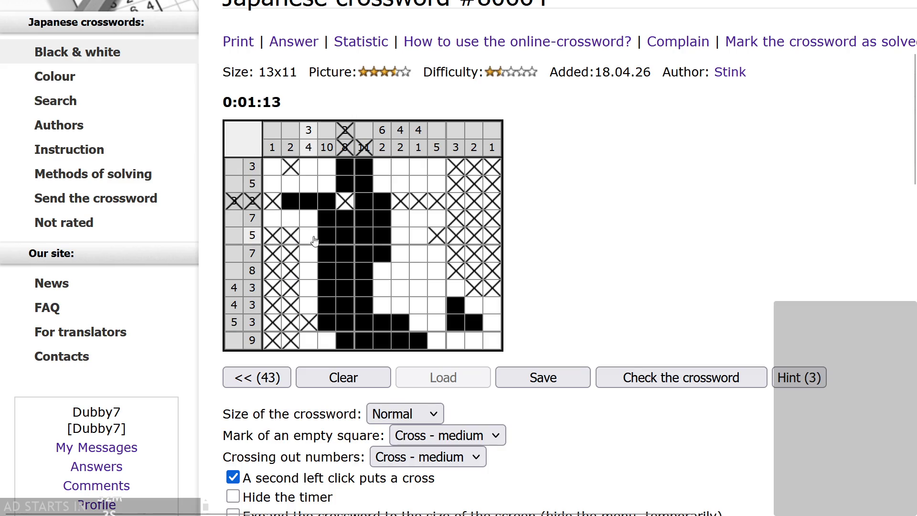
Fill row 6 columns 8–9 and column 3, extend row 7's run, and cross out row 6 column 10.
{"action": "left_click_drag", "start_coordinate": [401, 254], "coordinate": [417, 258]}
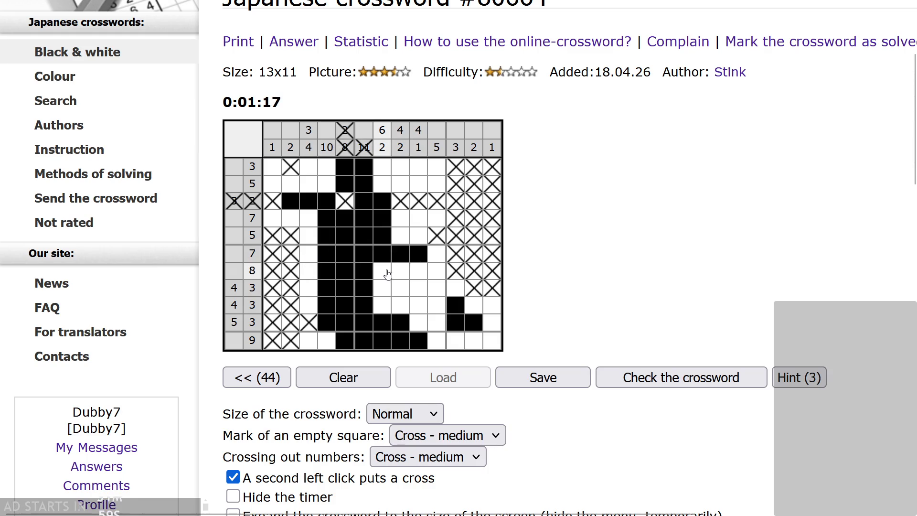
{"action": "left_click_drag", "start_coordinate": [382, 271], "coordinate": [418, 273]}
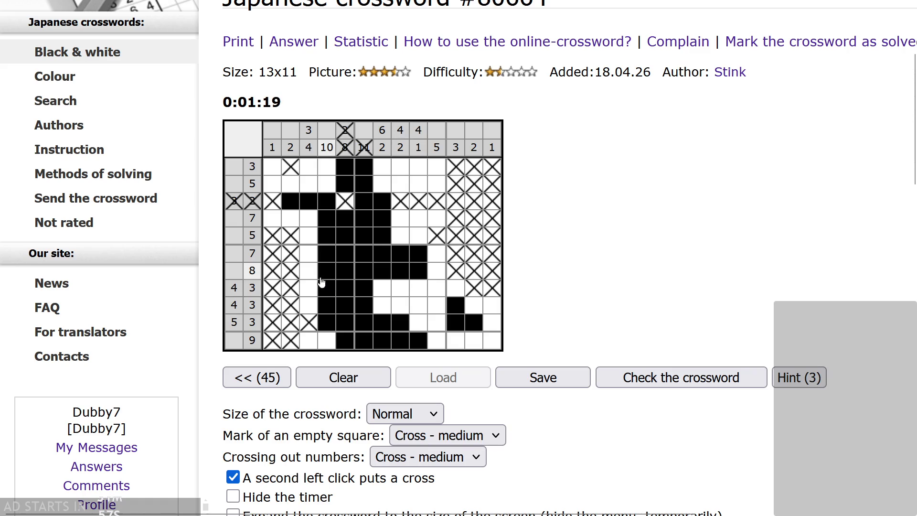
{"action": "left_click", "coordinate": [309, 270]}
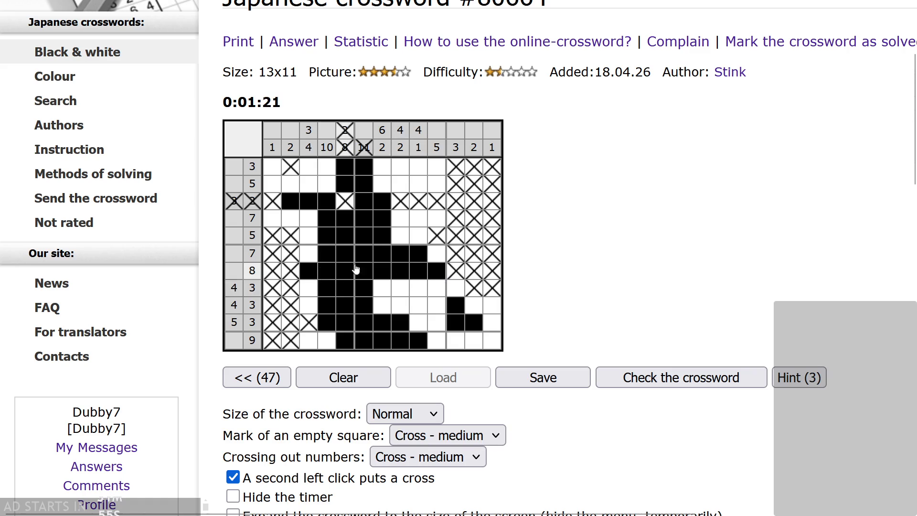
{"action": "left_click", "coordinate": [308, 253]}
{"action": "left_click", "coordinate": [436, 253]}
Fill column 10 rows 8–11 and row 2 column 4; cross out empties in rows 1, 2, 4 and 10.
{"action": "left_click_drag", "start_coordinate": [439, 289], "coordinate": [437, 340]}
{"action": "right_click", "coordinate": [418, 322]}
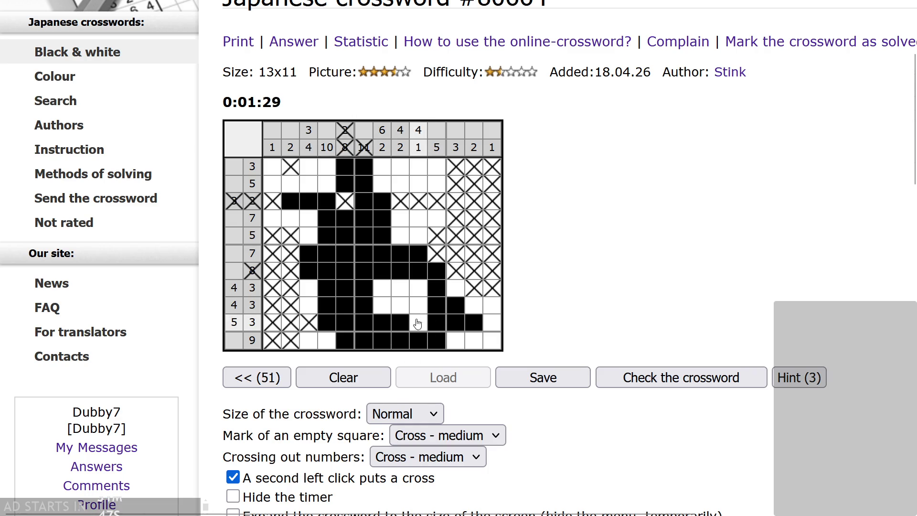
{"action": "right_click", "coordinate": [492, 326]}
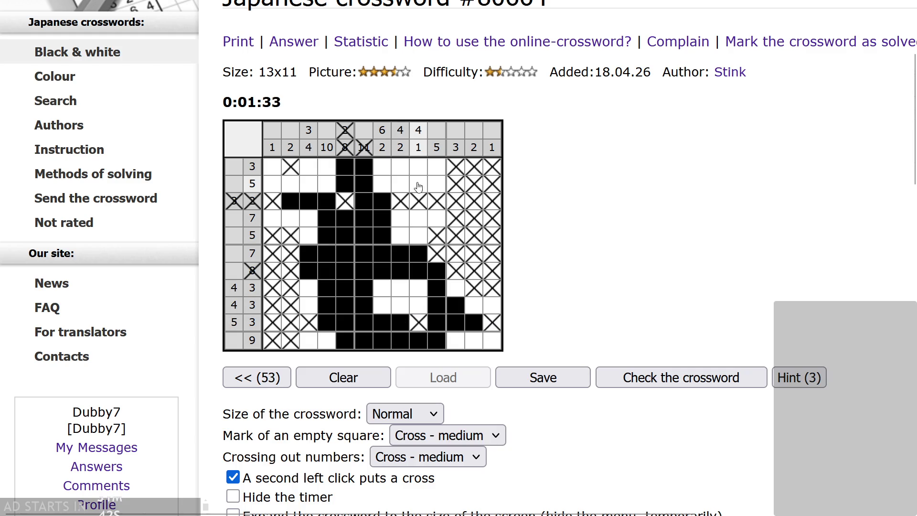
{"action": "left_click_drag", "start_coordinate": [419, 186], "coordinate": [419, 166]}
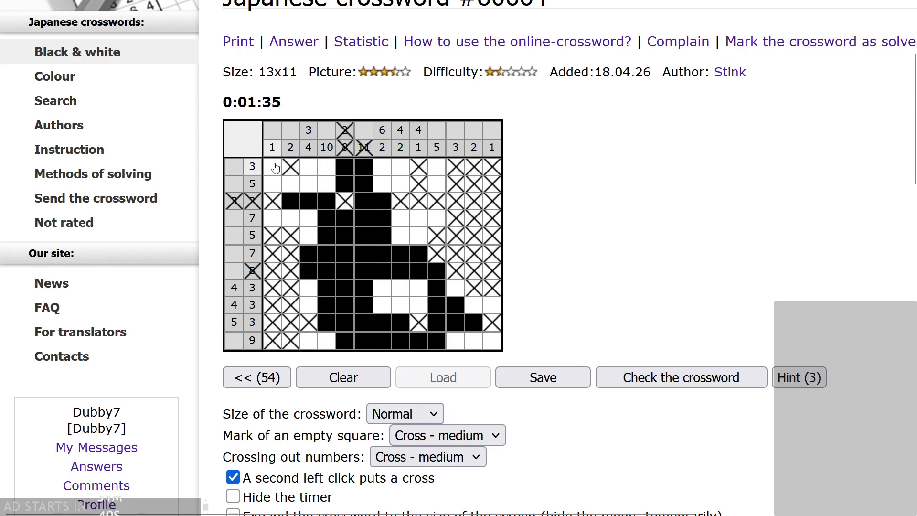
{"action": "right_click", "coordinate": [436, 168]}
{"action": "right_click", "coordinate": [273, 169]}
{"action": "right_click", "coordinate": [272, 185]}
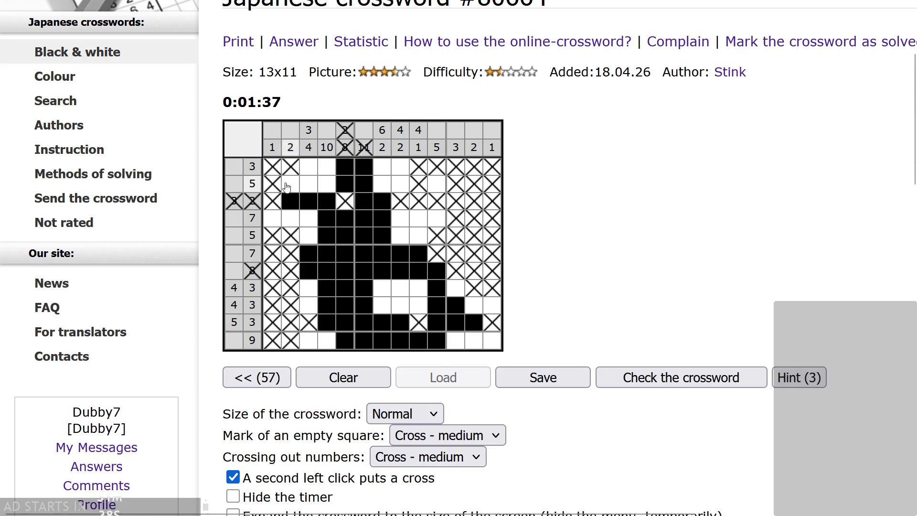
{"action": "left_click", "coordinate": [327, 183]}
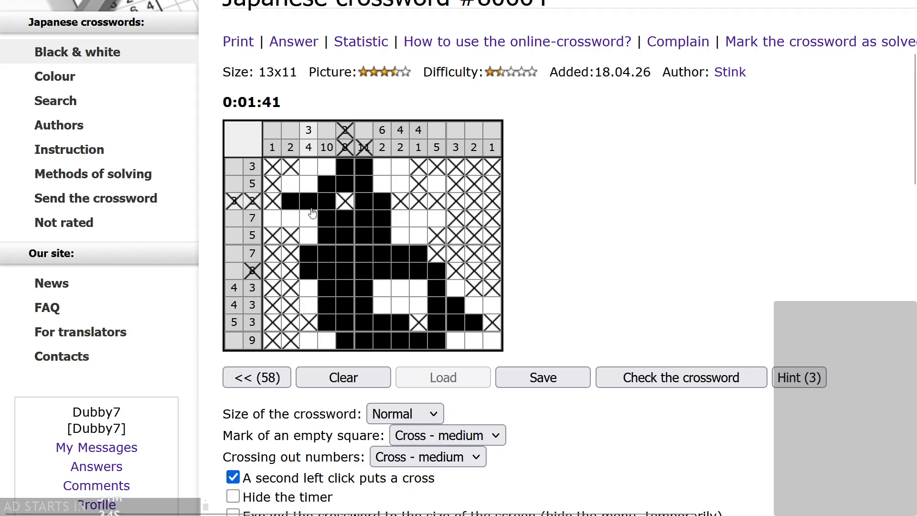
{"action": "right_click", "coordinate": [437, 219]}
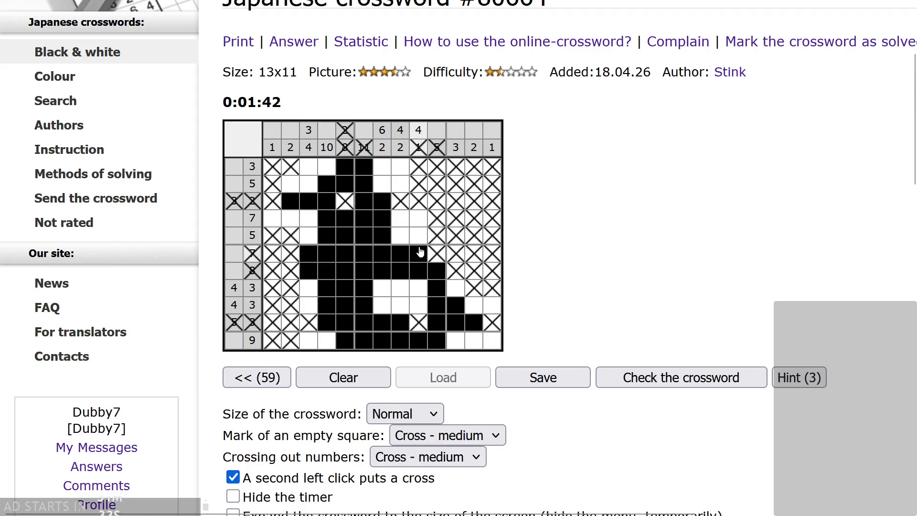
Fill cells in rows 2, 4, 8 and column 3; cross out empties in column 7 and row 9.
{"action": "left_click", "coordinate": [417, 289]}
{"action": "right_click", "coordinate": [418, 217]}
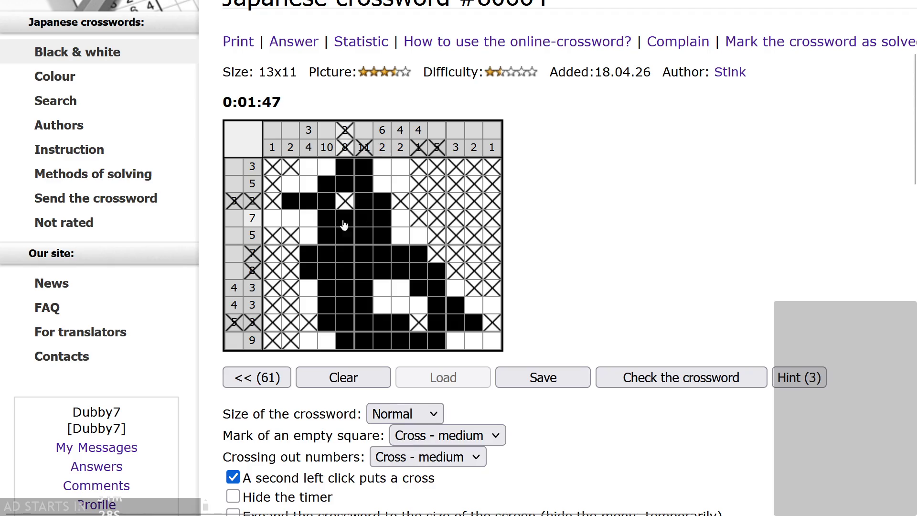
{"action": "left_click", "coordinate": [307, 220]}
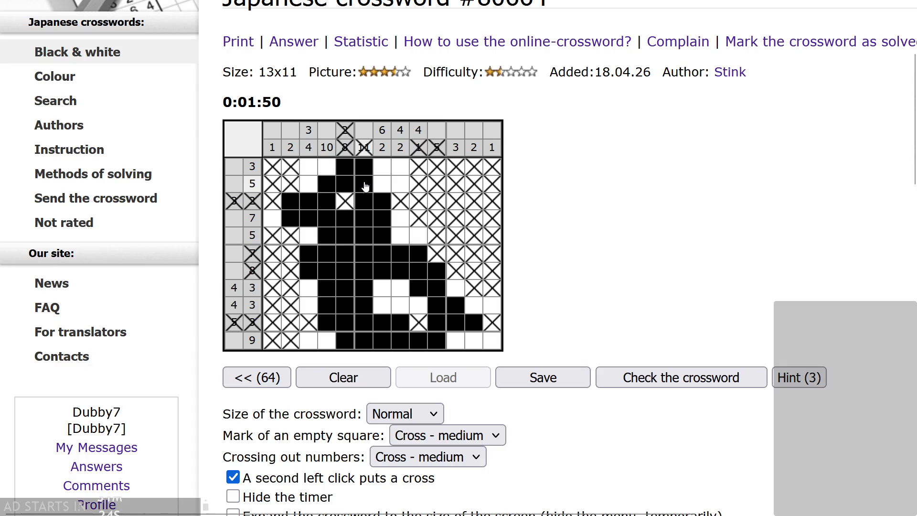
{"action": "left_click", "coordinate": [381, 183]}
{"action": "right_click", "coordinate": [382, 166]}
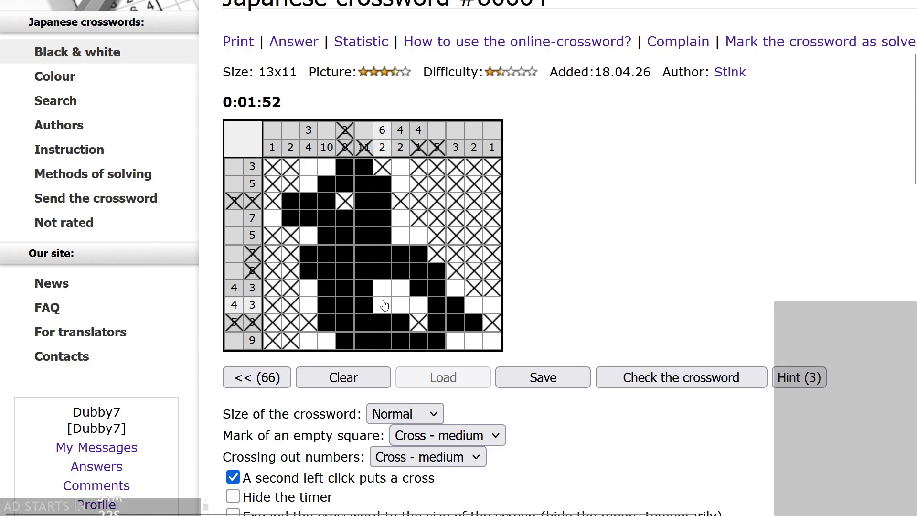
{"action": "right_click", "coordinate": [382, 288]}
{"action": "right_click", "coordinate": [382, 306]}
{"action": "left_click_drag", "start_coordinate": [306, 289], "coordinate": [309, 306]}
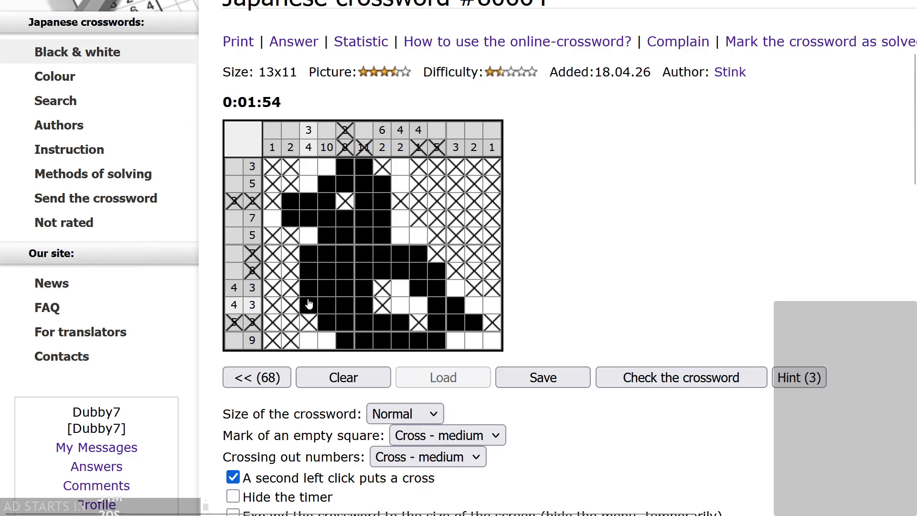
{"action": "right_click", "coordinate": [401, 305]}
{"action": "right_click", "coordinate": [499, 307]}
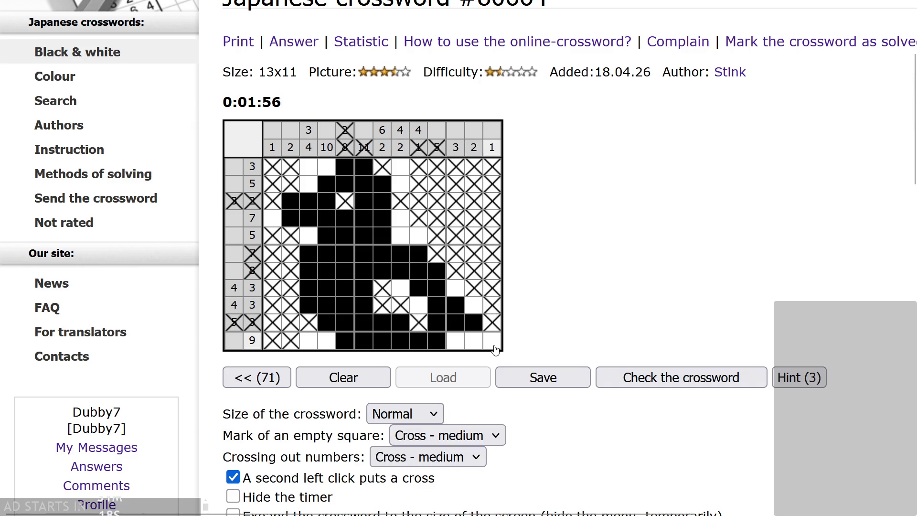
Fill the final bottom-row and scattered cells to complete the puzzle, then dismiss the congratulations message.
{"action": "left_click_drag", "start_coordinate": [466, 344], "coordinate": [455, 344]}
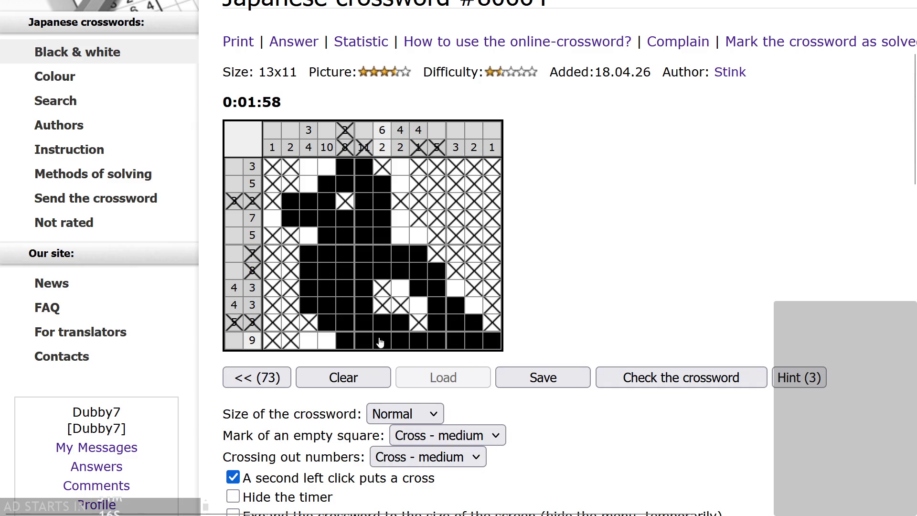
{"action": "left_click", "coordinate": [475, 324]}
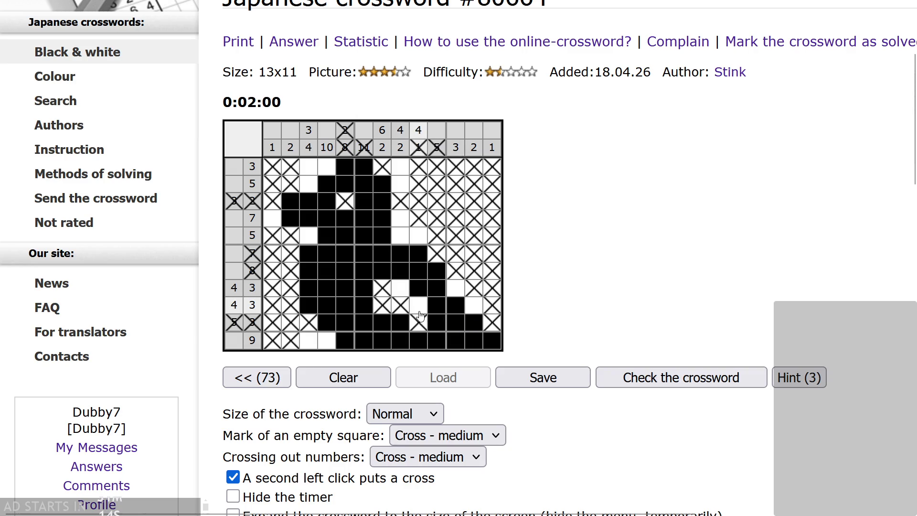
{"action": "left_click_drag", "start_coordinate": [328, 340], "coordinate": [309, 341]}
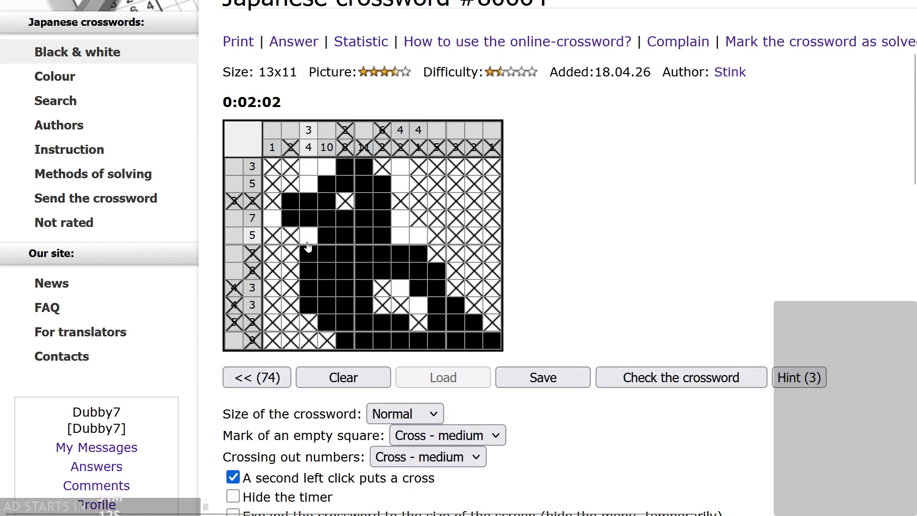
{"action": "left_click", "coordinate": [308, 184]}
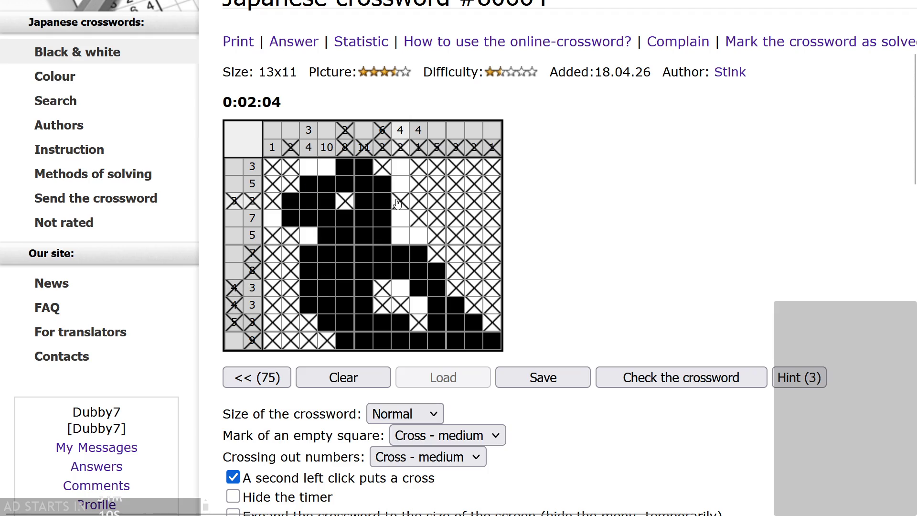
{"action": "left_click", "coordinate": [401, 235]}
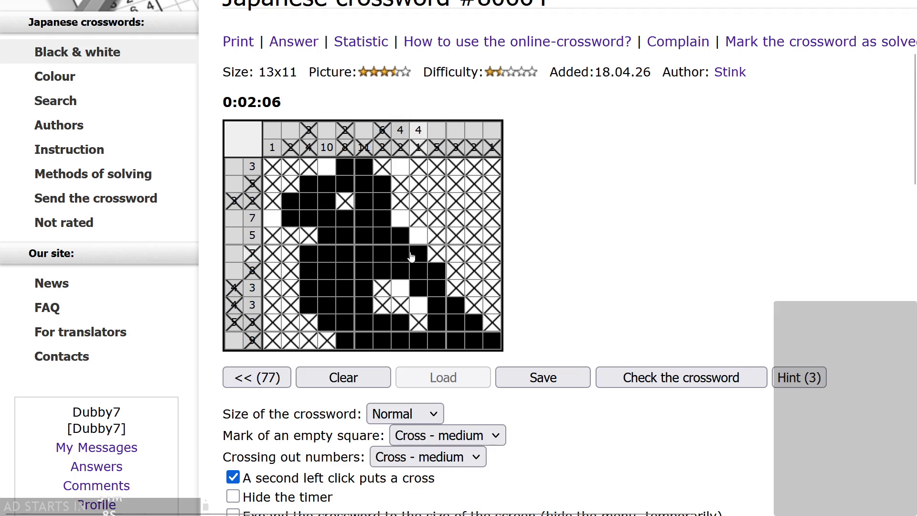
{"action": "right_click", "coordinate": [419, 235]}
{"action": "left_click", "coordinate": [420, 307]}
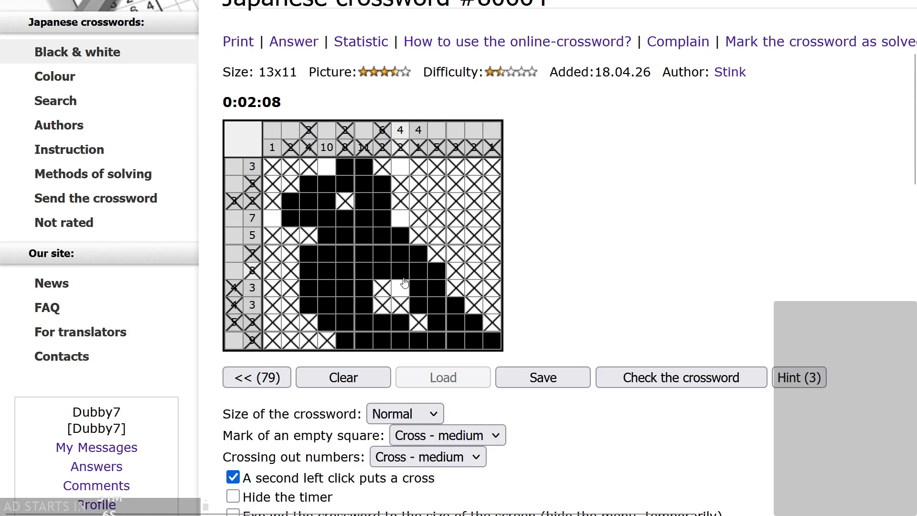
{"action": "left_click", "coordinate": [402, 288]}
{"action": "left_click", "coordinate": [327, 167]}
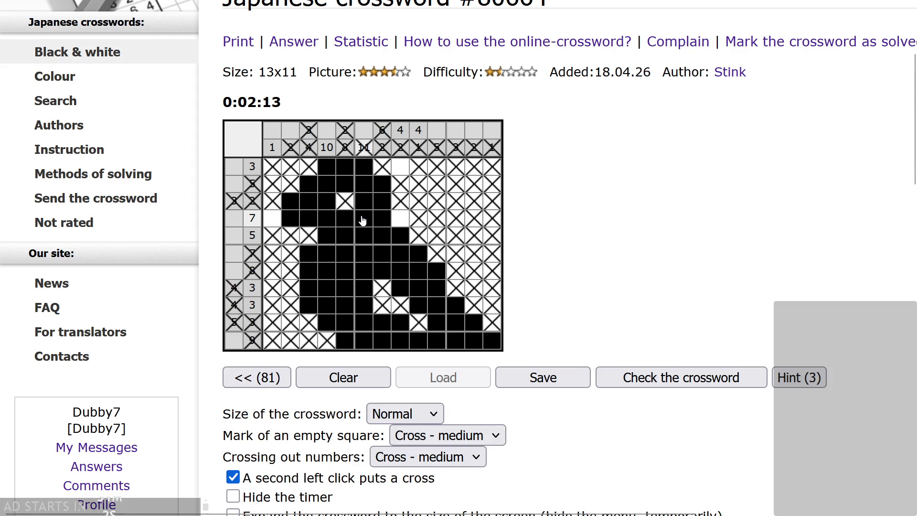
{"action": "left_click", "coordinate": [272, 218]}
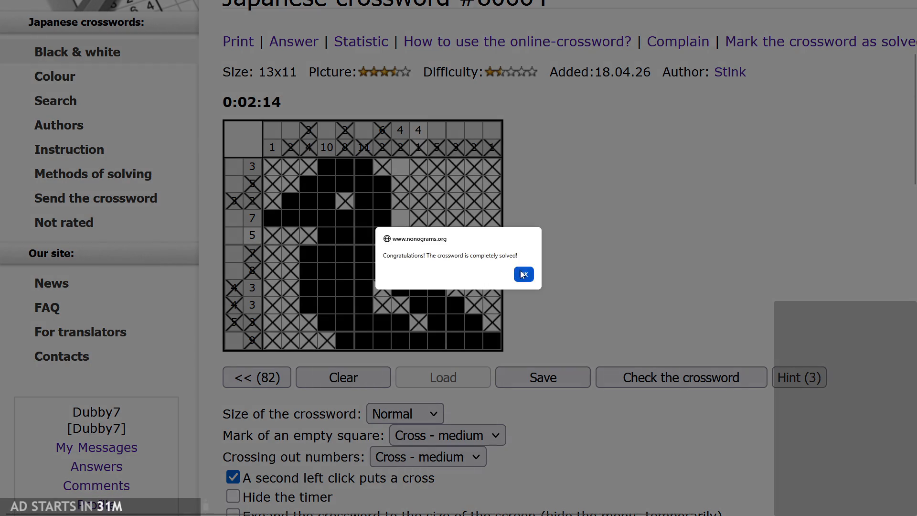
{"action": "left_click", "coordinate": [525, 276]}
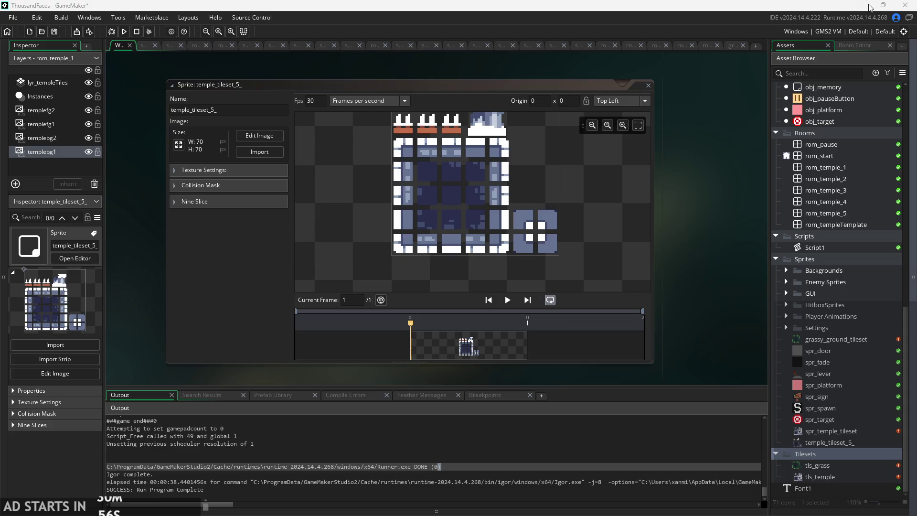
Zoom the workspace onto the temple_tileset_5_ editor and open the Tilesets group's asset actions menu.
{"action": "scroll", "coordinate": [647, 337], "scroll_direction": "down", "scroll_amount": 2}
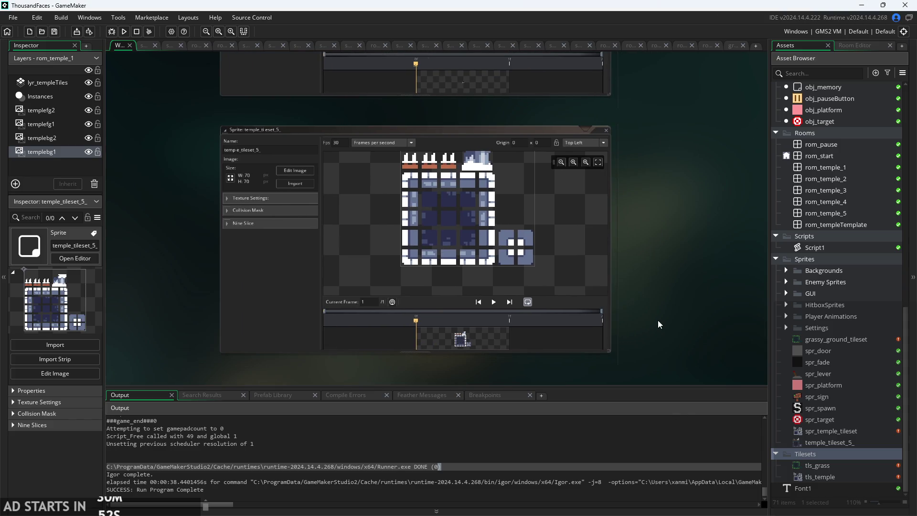
{"action": "scroll", "coordinate": [664, 306], "scroll_direction": "down", "scroll_amount": 1}
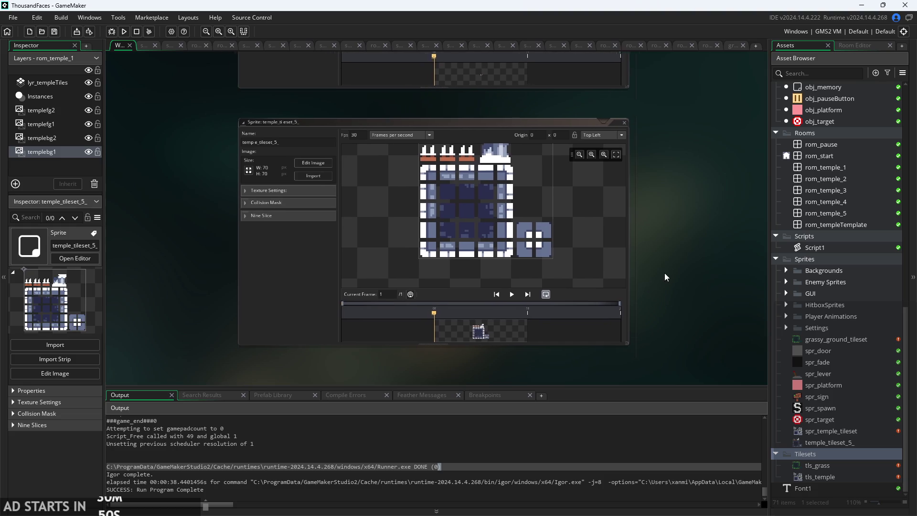
{"action": "scroll", "coordinate": [321, 211], "scroll_direction": "up", "scroll_amount": 2}
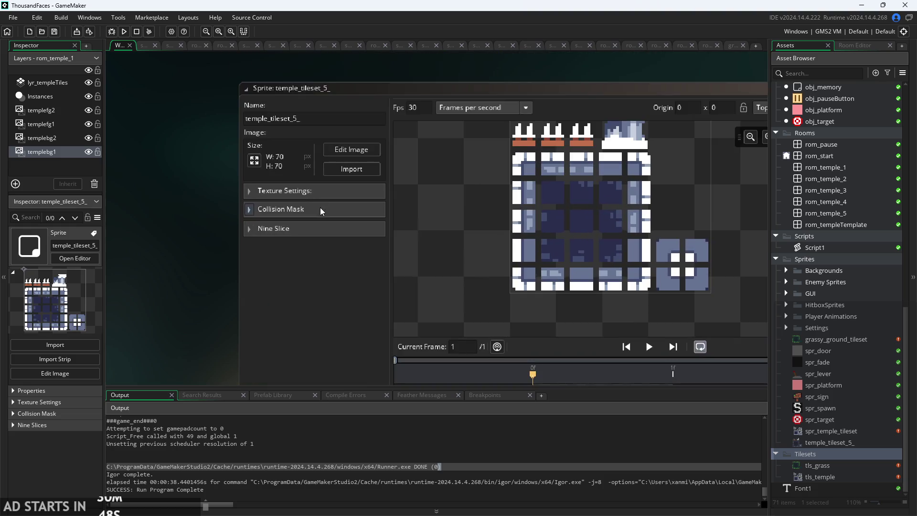
{"action": "left_click", "coordinate": [240, 237]}
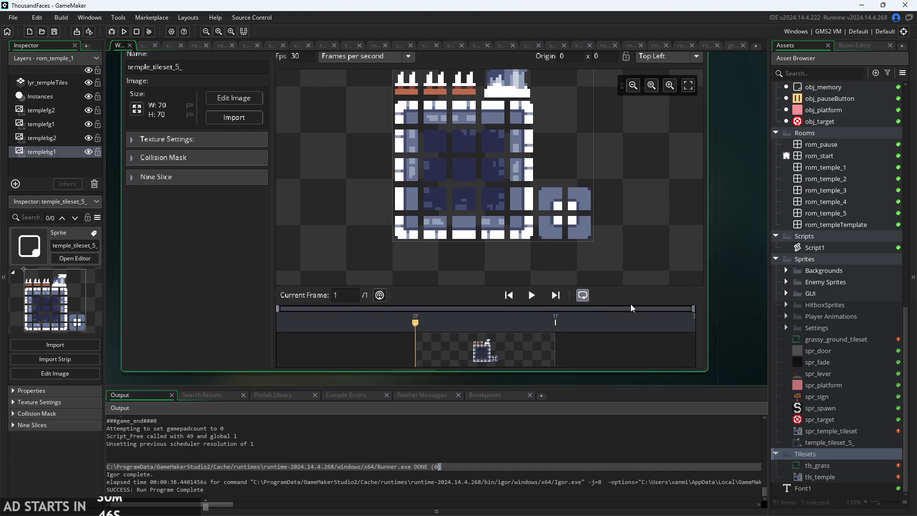
{"action": "right_click", "coordinate": [843, 453]}
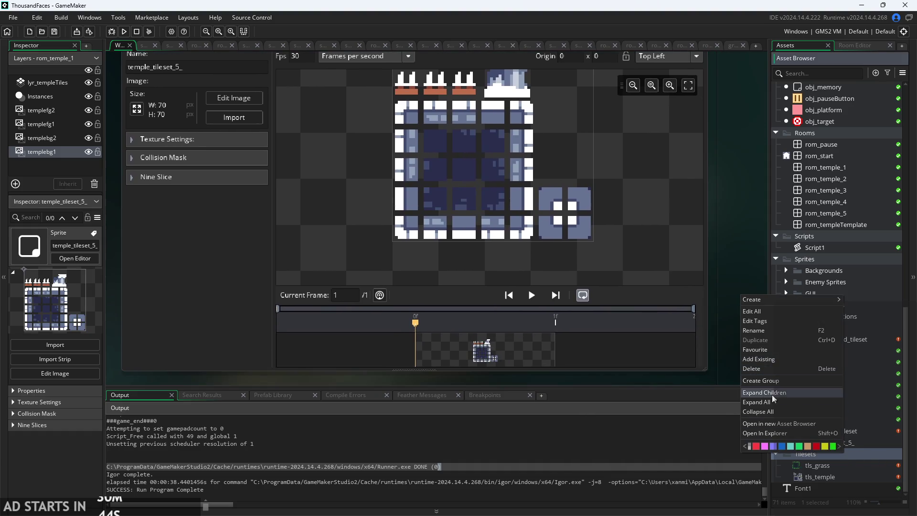
Create TileSet3 and assign the temple_tileset_5_ sprite as its source image.
{"action": "mouse_move", "coordinate": [766, 301]}
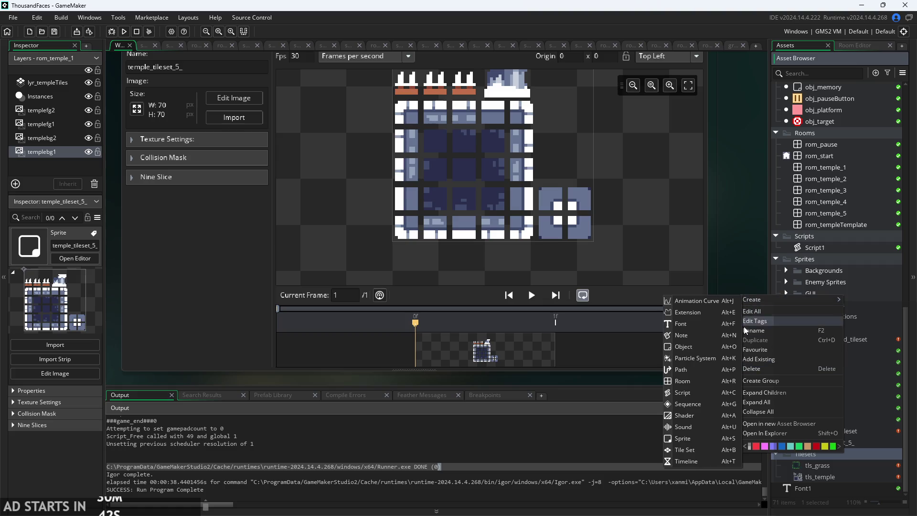
{"action": "left_click", "coordinate": [689, 450]}
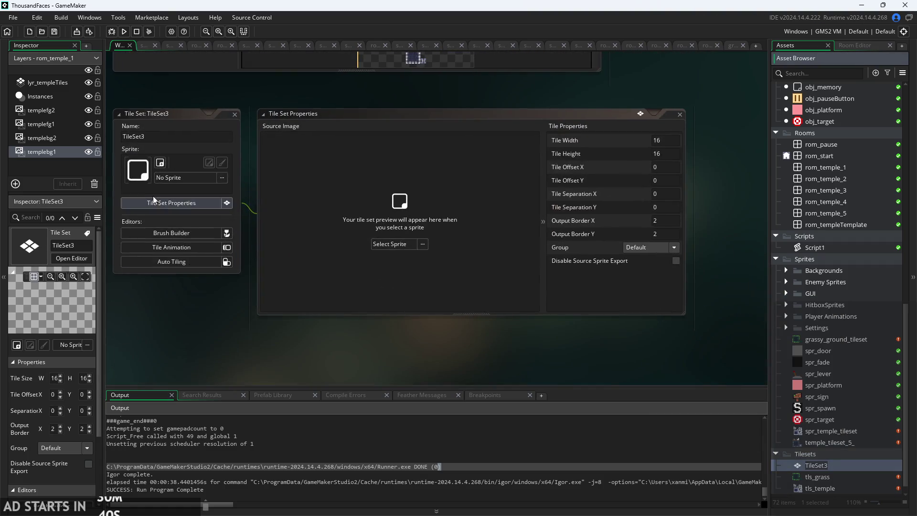
{"action": "left_click", "coordinate": [166, 179]}
{"action": "left_click", "coordinate": [161, 228]}
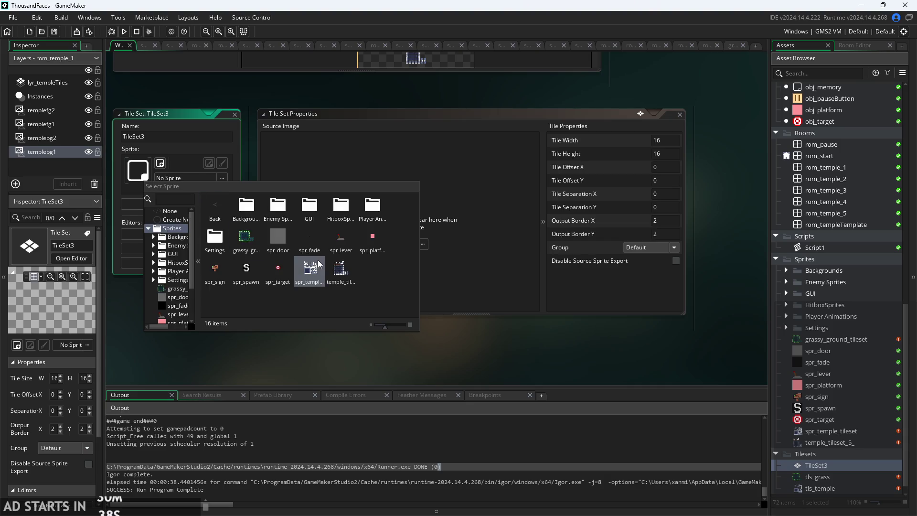
{"action": "double_click", "coordinate": [354, 270]}
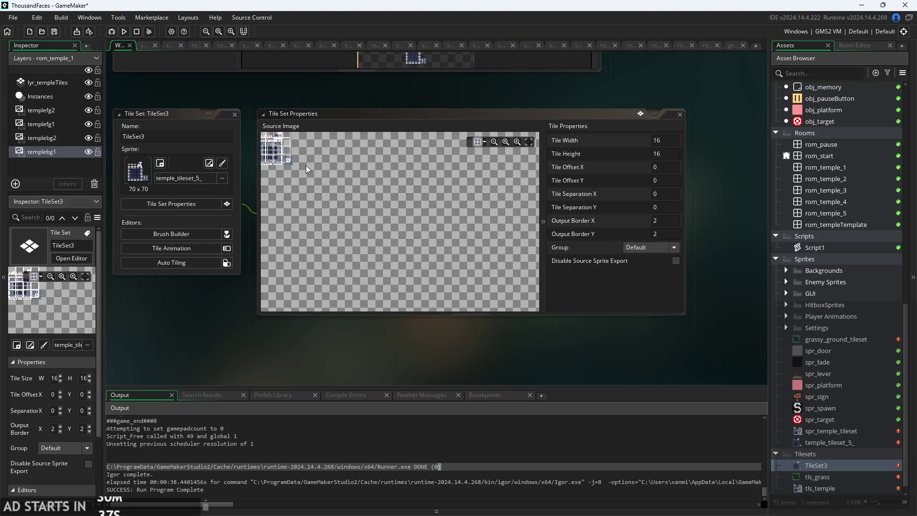
Zoom and pan the tileset image to inspect the temple tiles.
{"action": "scroll", "coordinate": [306, 165], "scroll_direction": "up", "scroll_amount": 3}
{"action": "scroll", "coordinate": [429, 216], "scroll_direction": "up", "scroll_amount": 2}
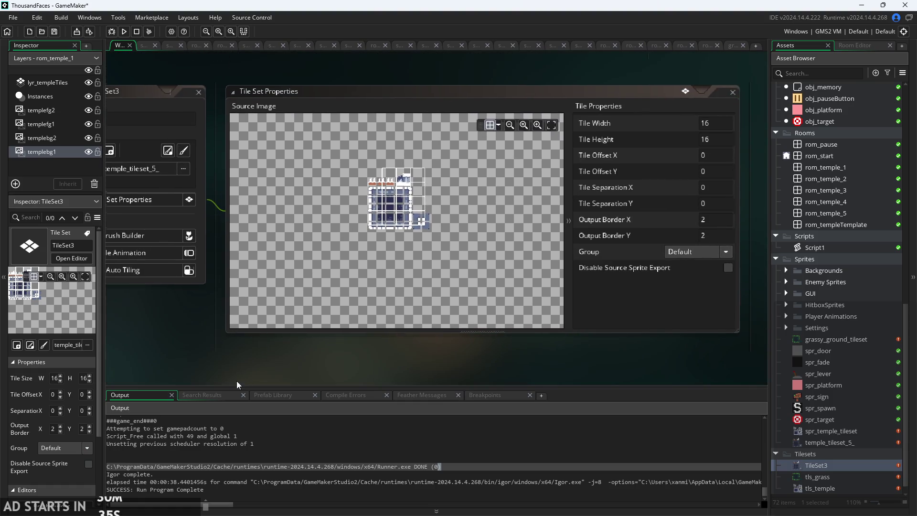
{"action": "scroll", "coordinate": [416, 213], "scroll_direction": "up", "scroll_amount": 5}
{"action": "scroll", "coordinate": [342, 190], "scroll_direction": "down", "scroll_amount": 3}
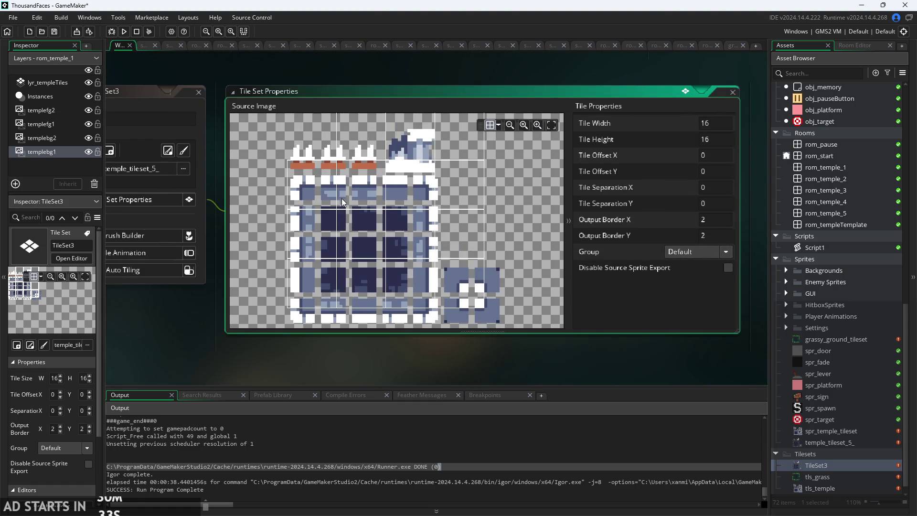
{"action": "scroll", "coordinate": [397, 177], "scroll_direction": "up", "scroll_amount": 2}
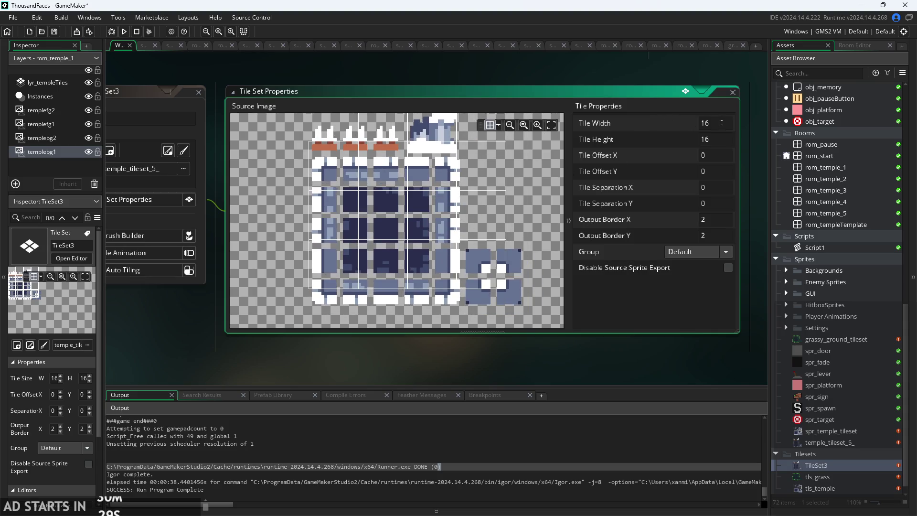
{"action": "scroll", "coordinate": [389, 207], "scroll_direction": "down", "scroll_amount": 4}
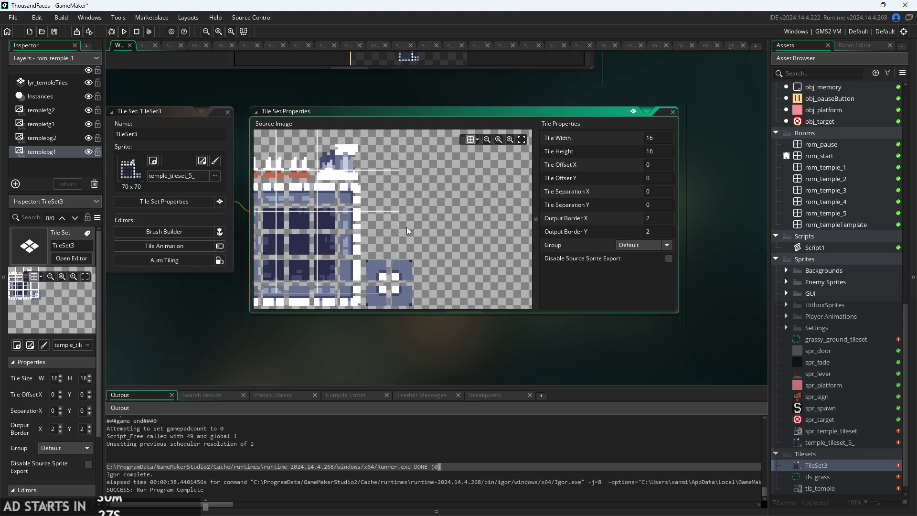
{"action": "left_click_drag", "start_coordinate": [434, 244], "coordinate": [496, 231]}
{"action": "scroll", "coordinate": [472, 213], "scroll_direction": "up", "scroll_amount": 3}
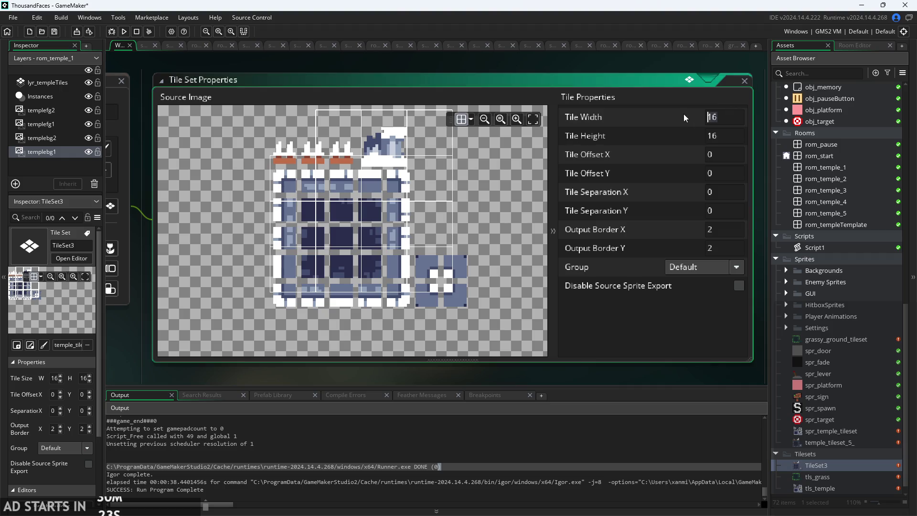
Set Tile Width and Tile Height to 10 pixels and check the grid over the image.
{"action": "type", "text": "8"}
{"action": "left_click", "coordinate": [658, 139]}
{"action": "type", "text": "8"}
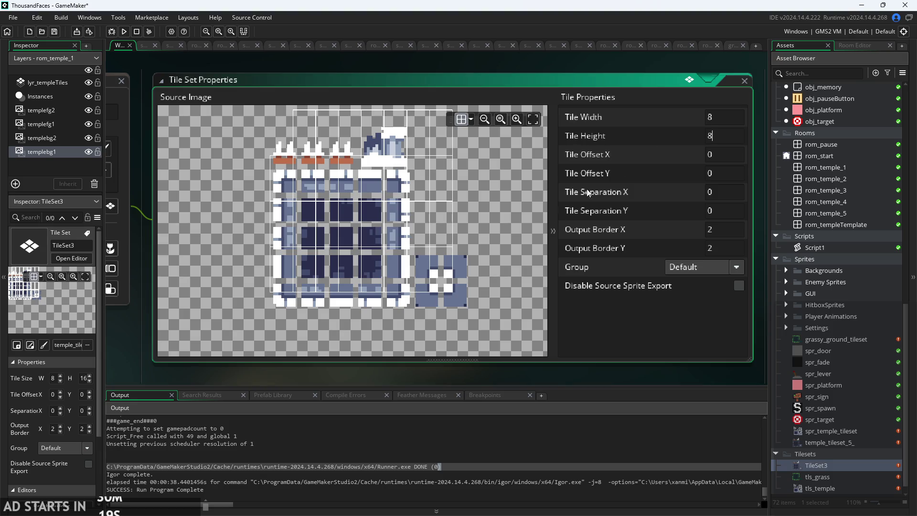
{"action": "key", "text": "Return"}
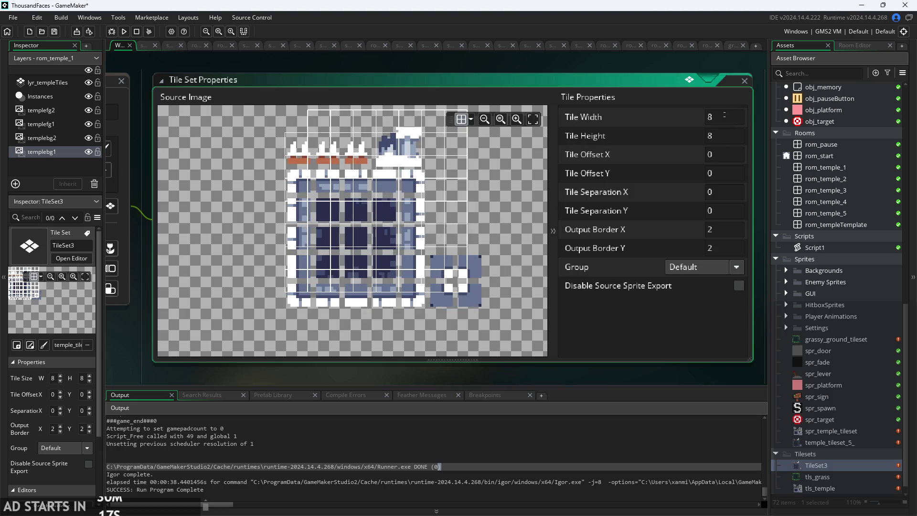
{"action": "left_click", "coordinate": [724, 115]}
{"action": "left_click", "coordinate": [688, 138]}
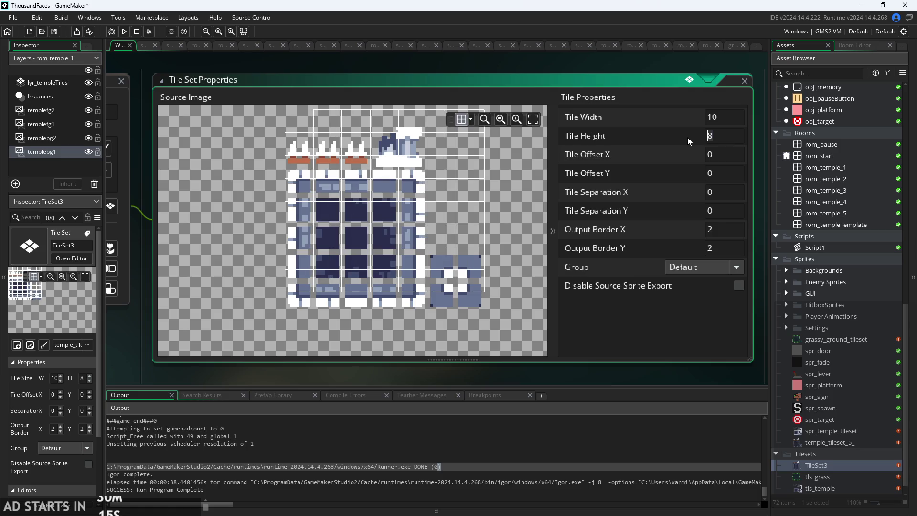
{"action": "type", "text": "10"}
{"action": "left_click", "coordinate": [553, 231]}
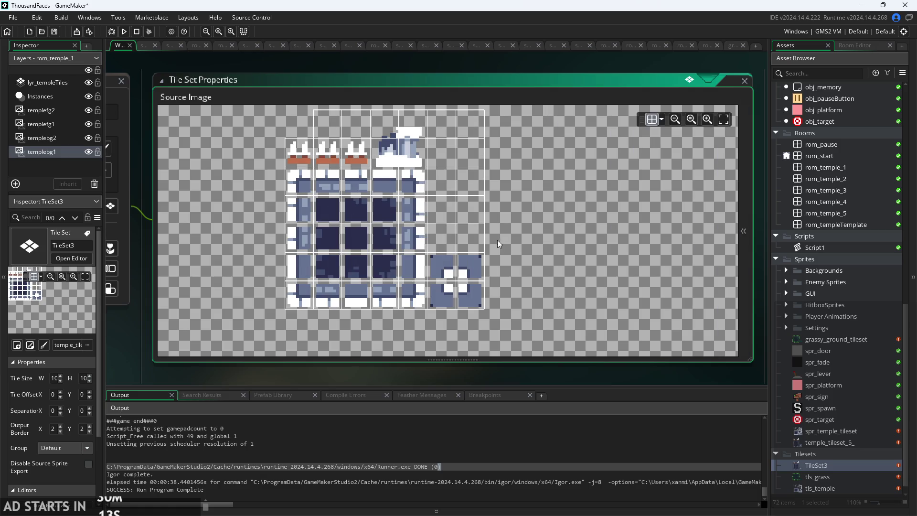
{"action": "left_click", "coordinate": [743, 231]}
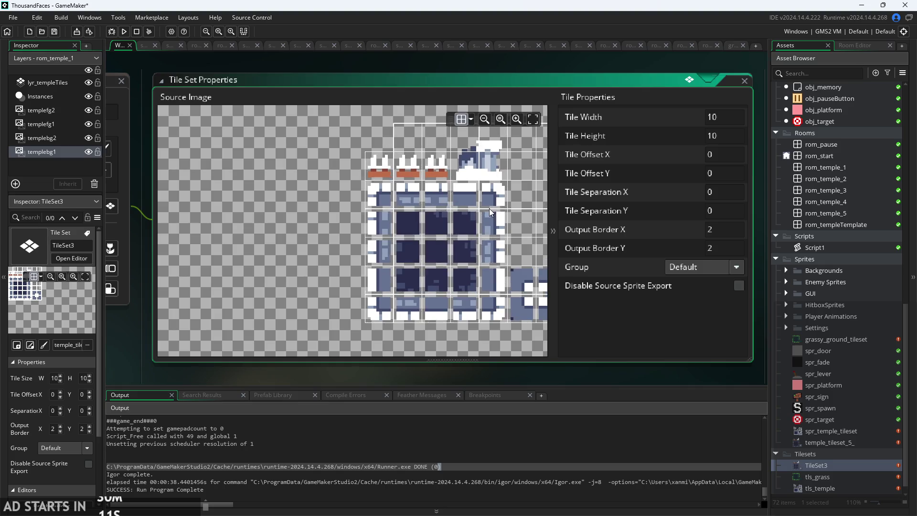
{"action": "scroll", "coordinate": [364, 143], "scroll_direction": "up", "scroll_amount": 3}
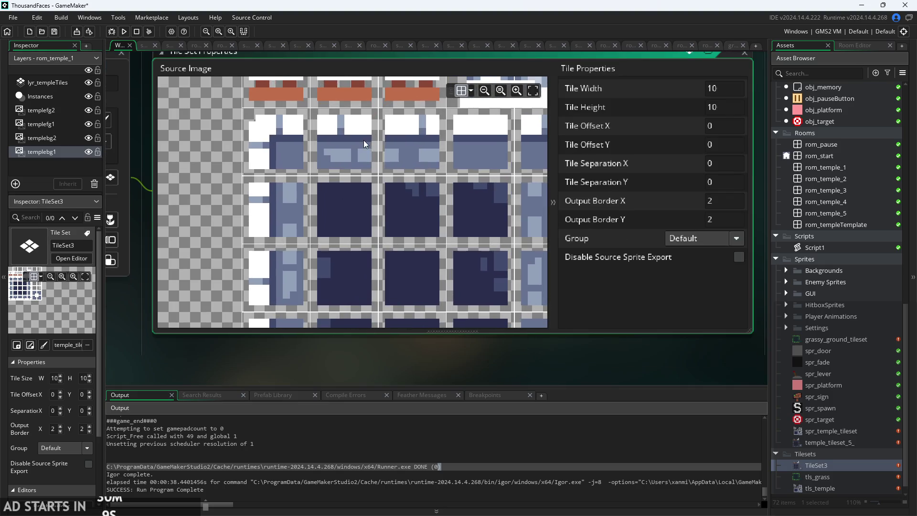
{"action": "mouse_move", "coordinate": [378, 135]}
{"action": "left_mouse_down"}
{"action": "mouse_move", "coordinate": [384, 168]}
{"action": "mouse_move", "coordinate": [371, 226]}
{"action": "mouse_move", "coordinate": [411, 178]}
{"action": "mouse_move", "coordinate": [394, 158]}
{"action": "left_mouse_up"}
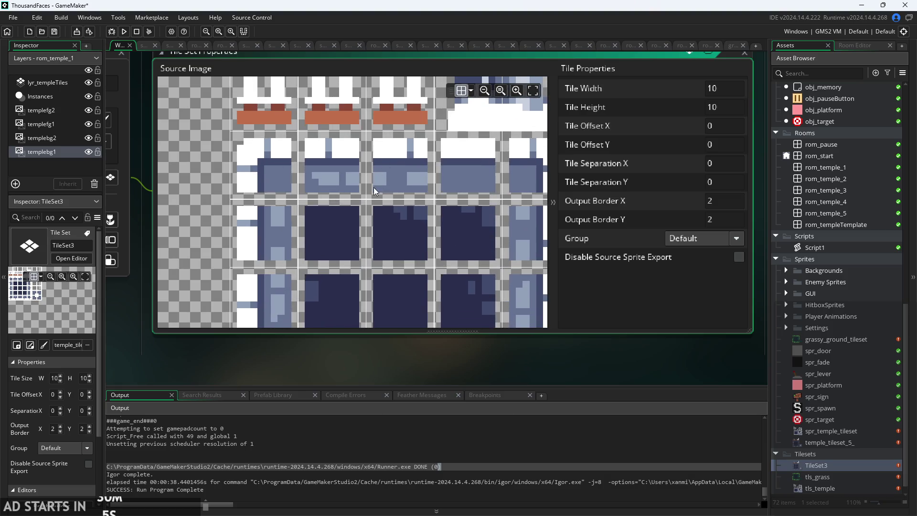
{"action": "mouse_move", "coordinate": [431, 194]}
{"action": "left_mouse_down"}
{"action": "mouse_move", "coordinate": [419, 179]}
{"action": "mouse_move", "coordinate": [407, 195]}
{"action": "mouse_move", "coordinate": [417, 209]}
{"action": "mouse_move", "coordinate": [405, 151]}
{"action": "left_mouse_up"}
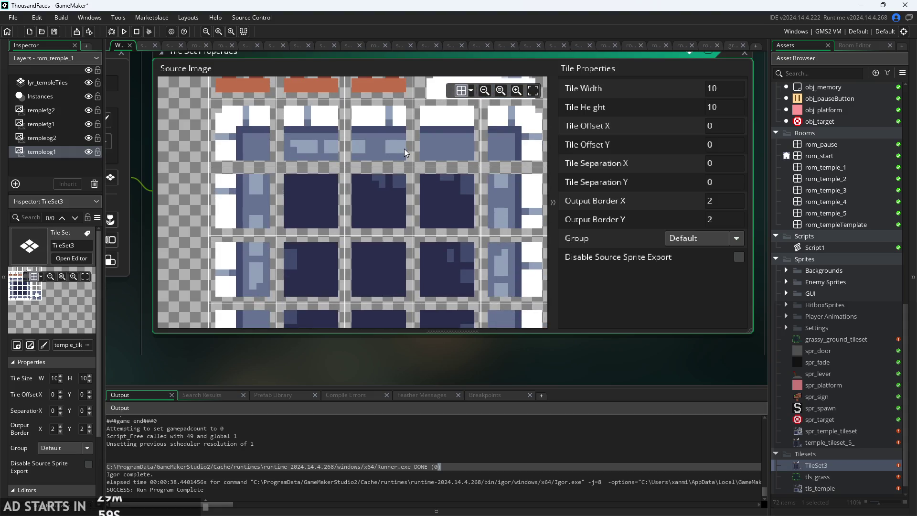
{"action": "scroll", "coordinate": [404, 153], "scroll_direction": "down", "scroll_amount": 1}
{"action": "scroll", "coordinate": [419, 185], "scroll_direction": "left", "scroll_amount": 1}
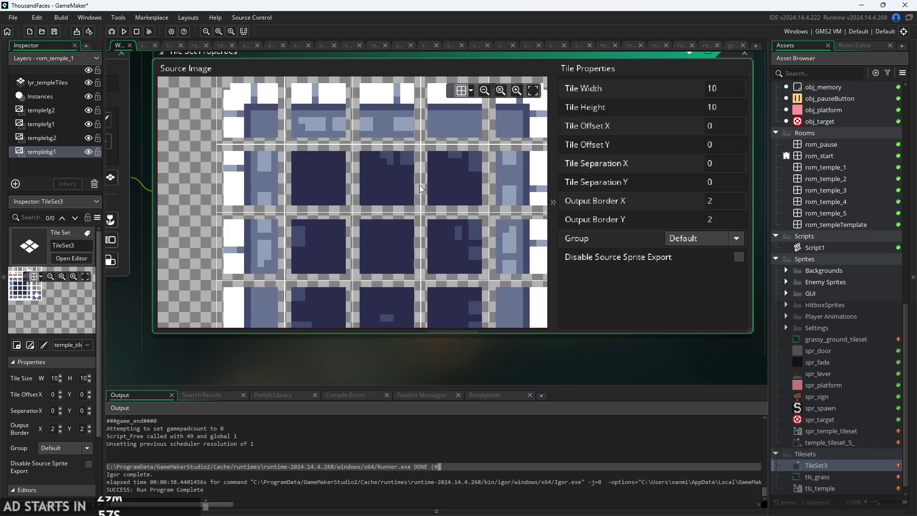
{"action": "scroll", "coordinate": [420, 185], "scroll_direction": "down", "scroll_amount": 2}
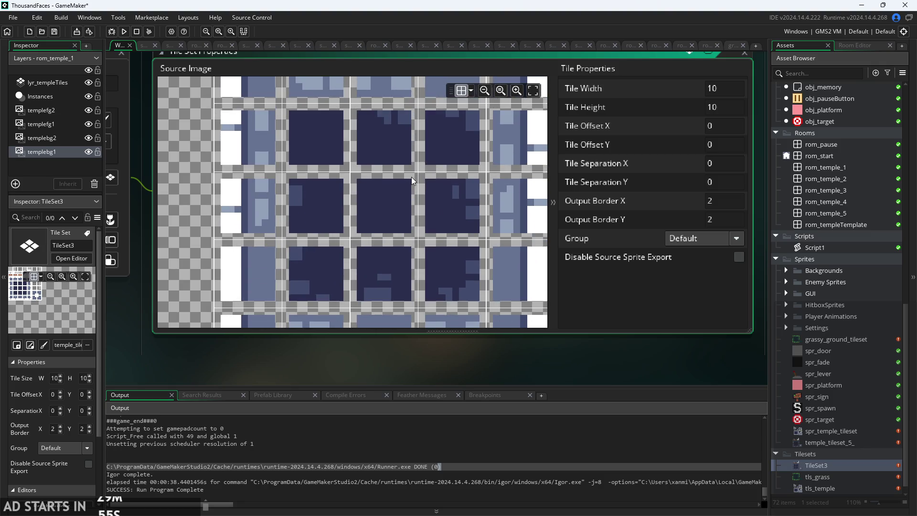
{"action": "scroll", "coordinate": [412, 178], "scroll_direction": "right", "scroll_amount": 2}
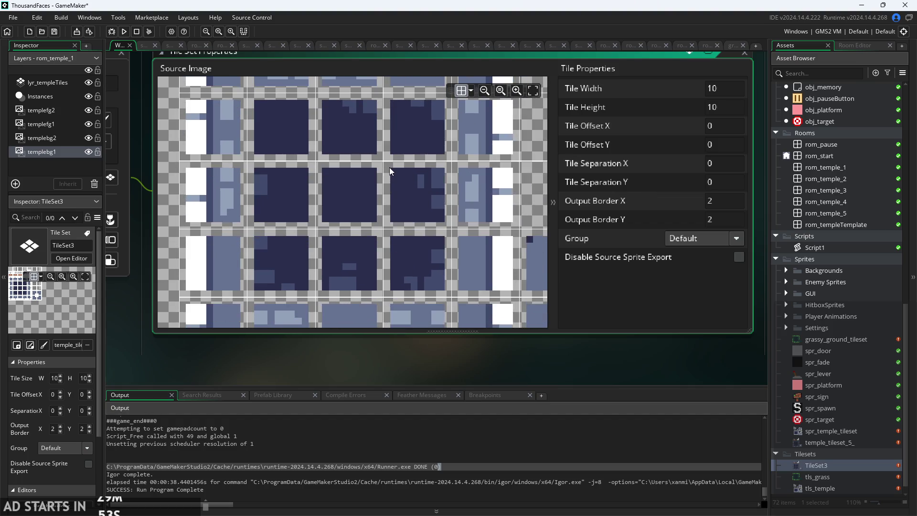
{"action": "scroll", "coordinate": [382, 172], "scroll_direction": "down", "scroll_amount": 1}
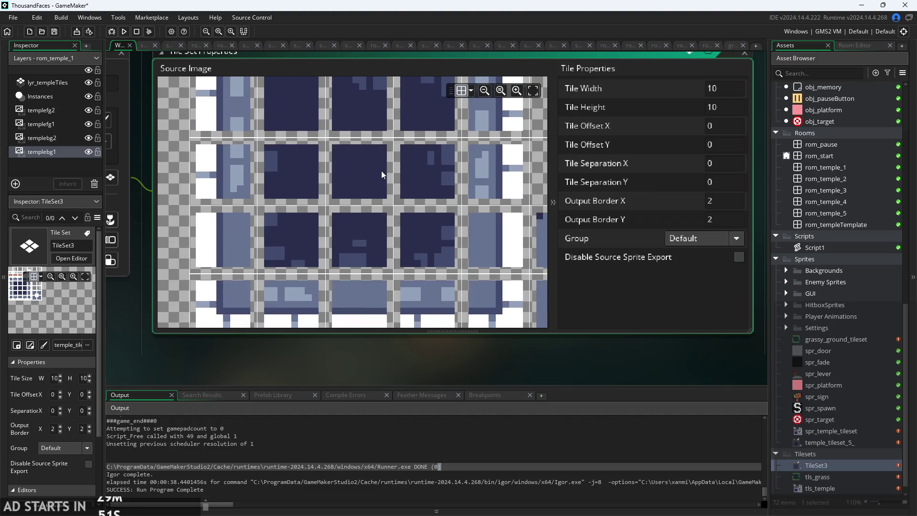
{"action": "scroll", "coordinate": [382, 171], "scroll_direction": "up", "scroll_amount": 3}
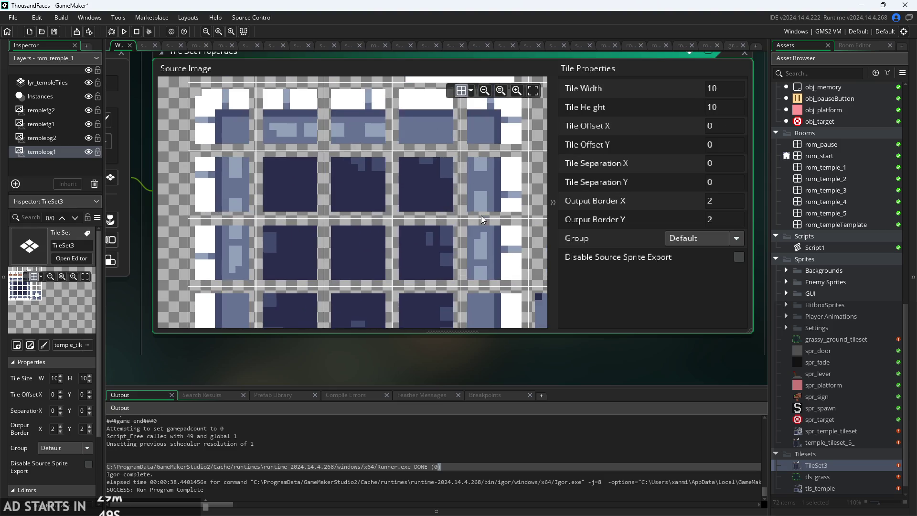
{"action": "scroll", "coordinate": [430, 166], "scroll_direction": "up", "scroll_amount": 2}
{"action": "scroll", "coordinate": [433, 193], "scroll_direction": "up", "scroll_amount": 3}
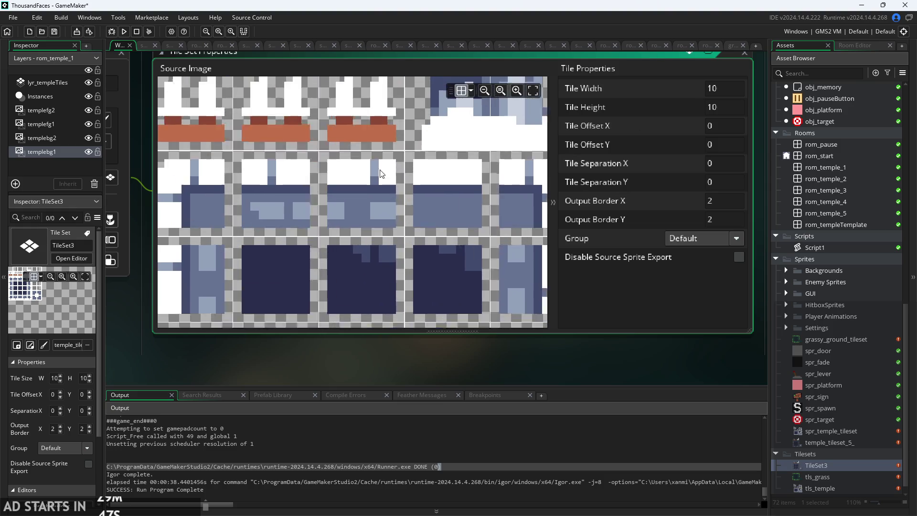
{"action": "scroll", "coordinate": [373, 167], "scroll_direction": "up", "scroll_amount": 1}
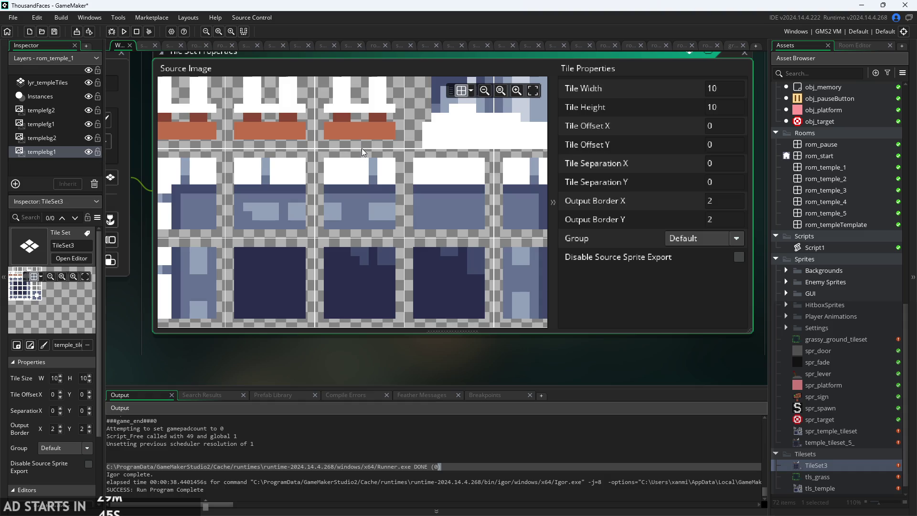
{"action": "scroll", "coordinate": [384, 201], "scroll_direction": "up", "scroll_amount": 1}
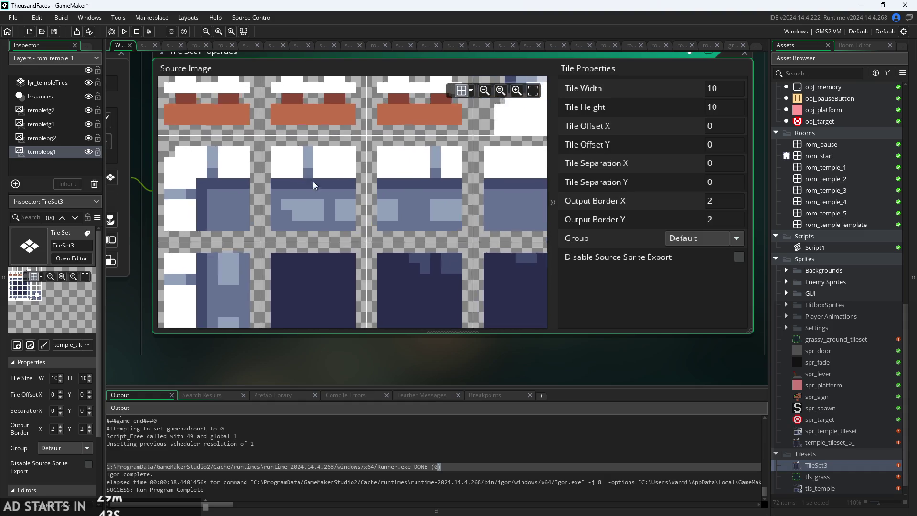
{"action": "scroll", "coordinate": [366, 221], "scroll_direction": "down", "scroll_amount": 2}
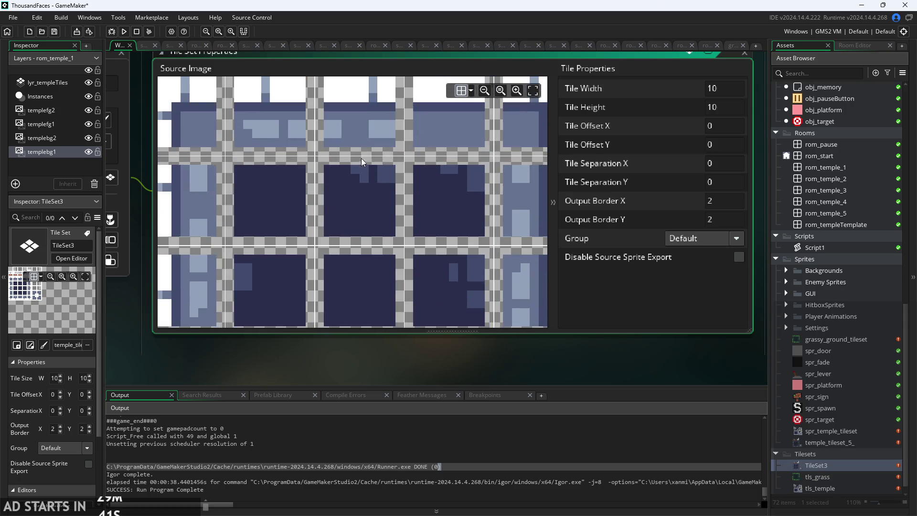
{"action": "scroll", "coordinate": [385, 208], "scroll_direction": "down", "scroll_amount": 1}
{"action": "scroll", "coordinate": [386, 207], "scroll_direction": "down", "scroll_amount": 2}
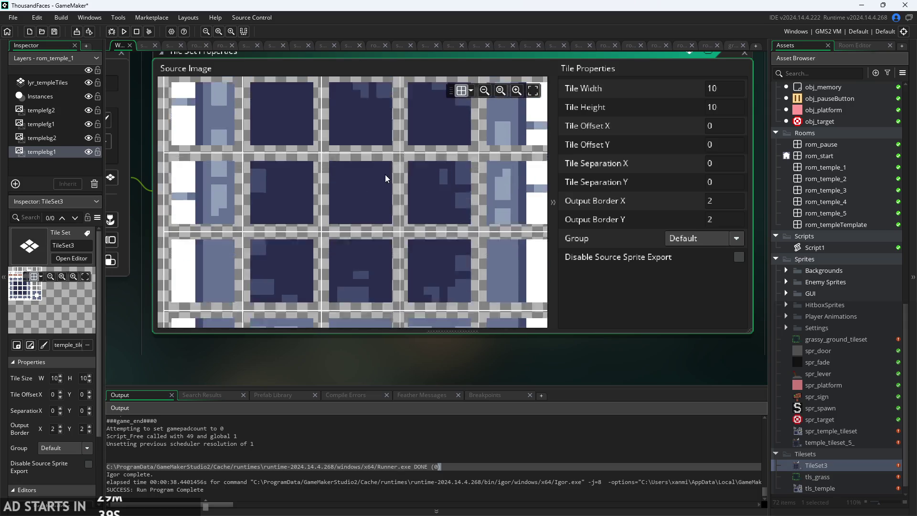
{"action": "scroll", "coordinate": [380, 154], "scroll_direction": "down", "scroll_amount": 3}
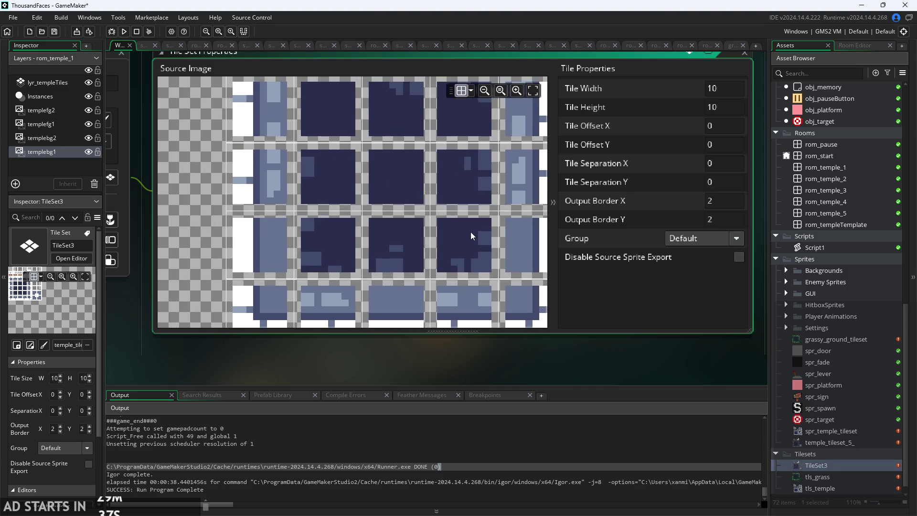
{"action": "scroll", "coordinate": [463, 254], "scroll_direction": "down", "scroll_amount": 3}
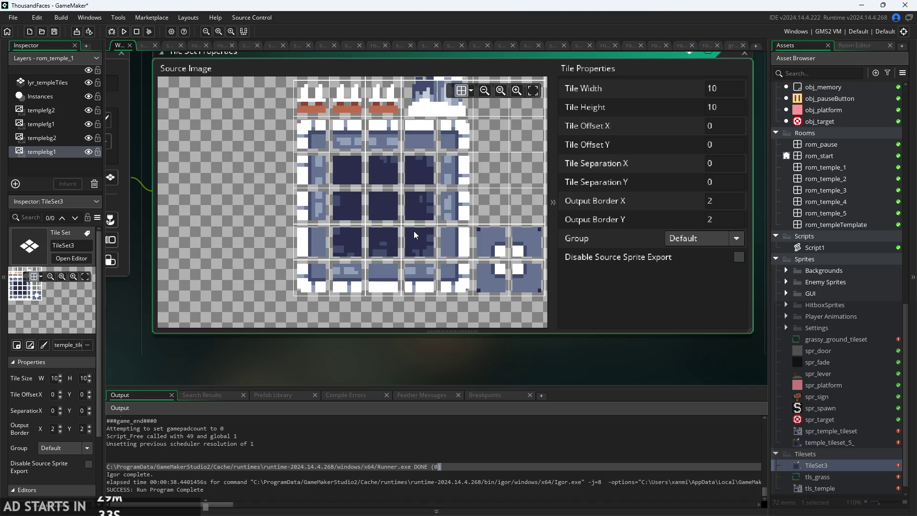
{"action": "scroll", "coordinate": [402, 209], "scroll_direction": "up", "scroll_amount": 2}
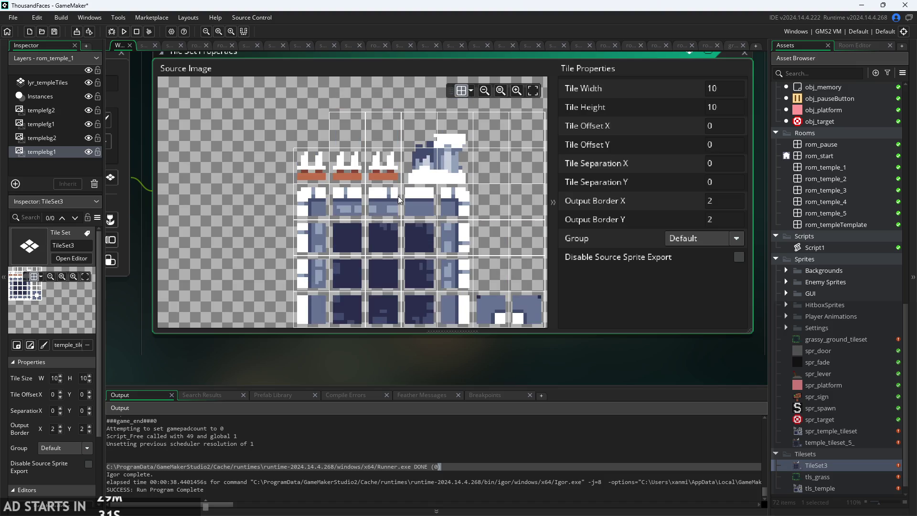
{"action": "scroll", "coordinate": [337, 157], "scroll_direction": "down", "scroll_amount": 2}
{"action": "scroll", "coordinate": [324, 143], "scroll_direction": "up", "scroll_amount": 2}
{"action": "scroll", "coordinate": [345, 136], "scroll_direction": "down", "scroll_amount": 2}
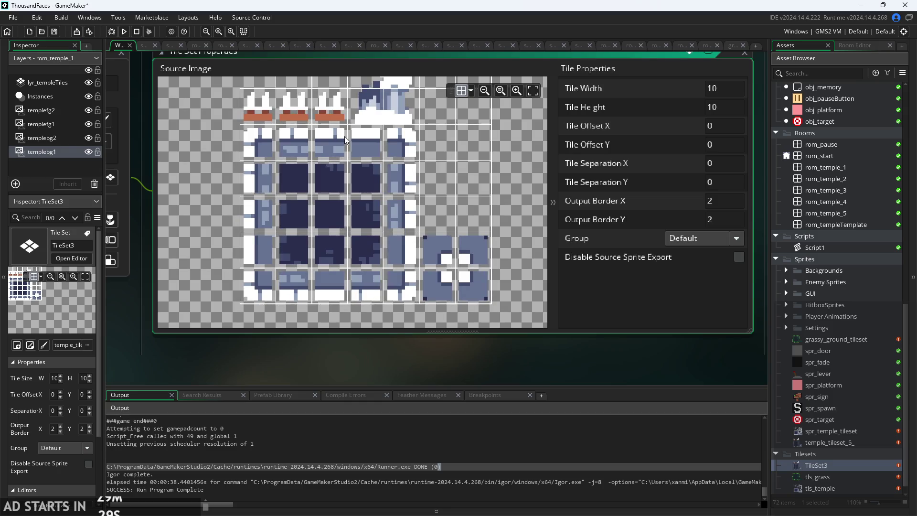
{"action": "scroll", "coordinate": [349, 136], "scroll_direction": "up", "scroll_amount": 2}
{"action": "scroll", "coordinate": [335, 139], "scroll_direction": "down", "scroll_amount": 2}
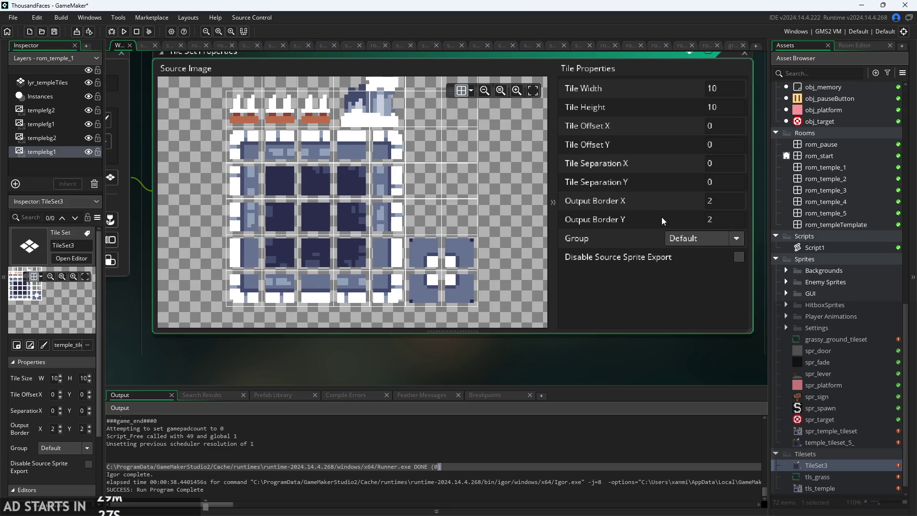
{"action": "scroll", "coordinate": [420, 204], "scroll_direction": "up", "scroll_amount": 2}
{"action": "scroll", "coordinate": [428, 201], "scroll_direction": "down", "scroll_amount": 2}
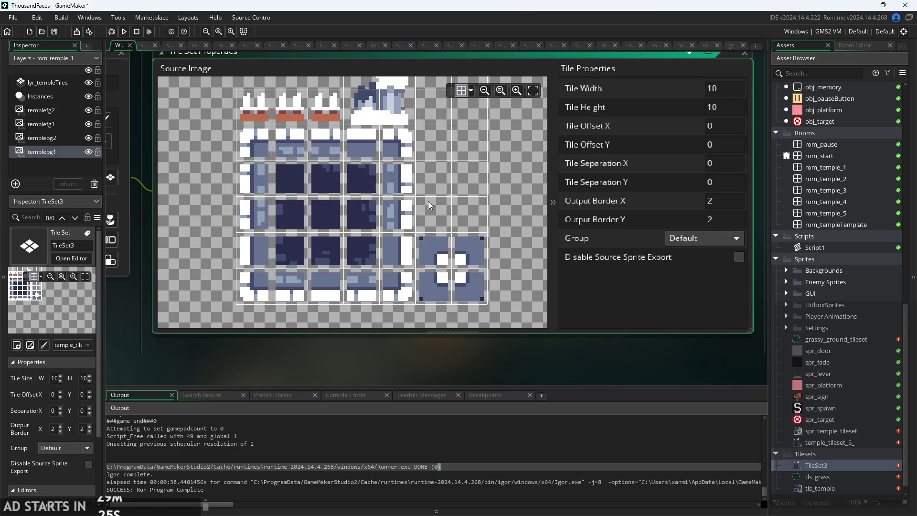
{"action": "scroll", "coordinate": [396, 198], "scroll_direction": "up", "scroll_amount": 1}
{"action": "scroll", "coordinate": [344, 214], "scroll_direction": "down", "scroll_amount": 2}
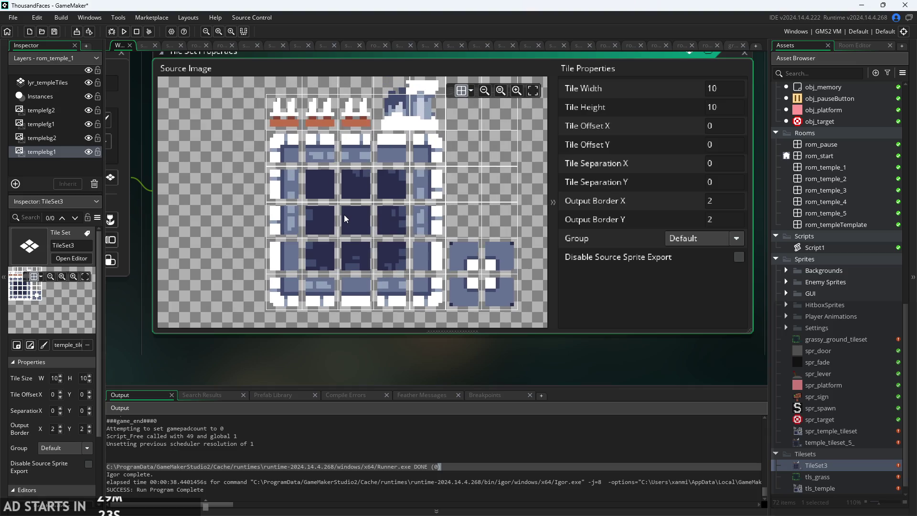
{"action": "scroll", "coordinate": [344, 216], "scroll_direction": "down", "scroll_amount": 1}
{"action": "scroll", "coordinate": [140, 310], "scroll_direction": "down", "scroll_amount": 3}
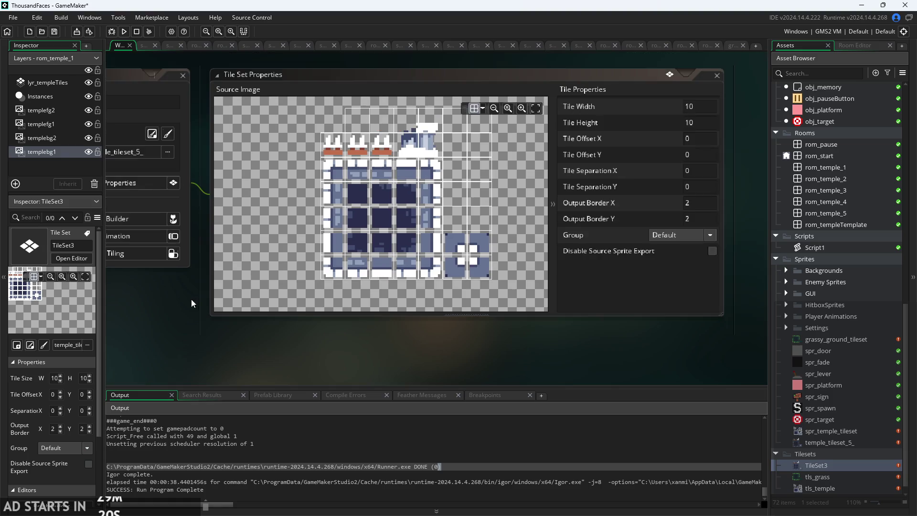
{"action": "scroll", "coordinate": [242, 311], "scroll_direction": "down", "scroll_amount": 2}
{"action": "left_click_drag", "start_coordinate": [255, 321], "coordinate": [231, 321]}
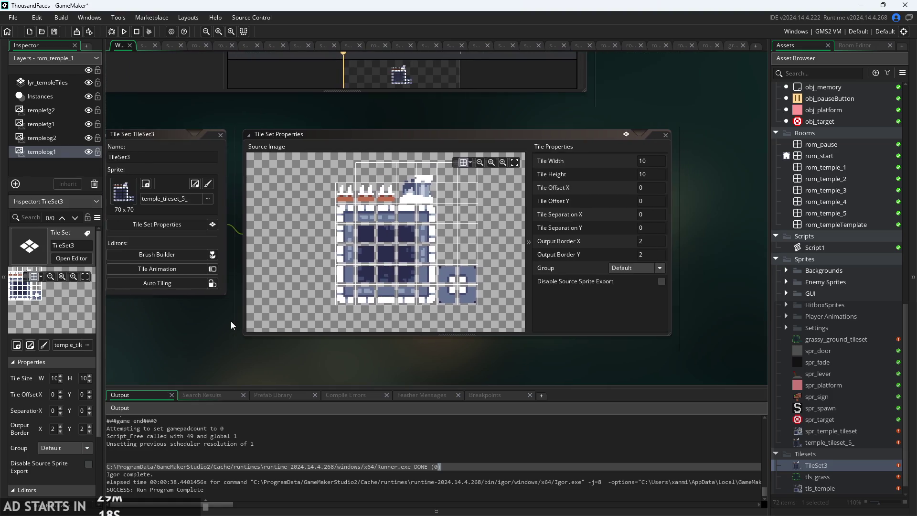
{"action": "scroll", "coordinate": [231, 321], "scroll_direction": "up", "scroll_amount": 1}
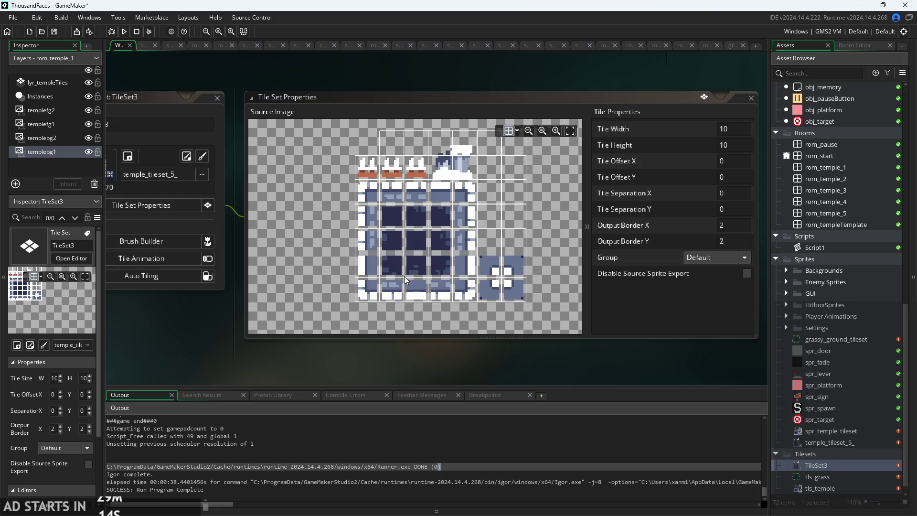
{"action": "scroll", "coordinate": [409, 237], "scroll_direction": "up", "scroll_amount": 1}
{"action": "scroll", "coordinate": [410, 237], "scroll_direction": "up", "scroll_amount": 1}
{"action": "scroll", "coordinate": [409, 238], "scroll_direction": "up", "scroll_amount": 1}
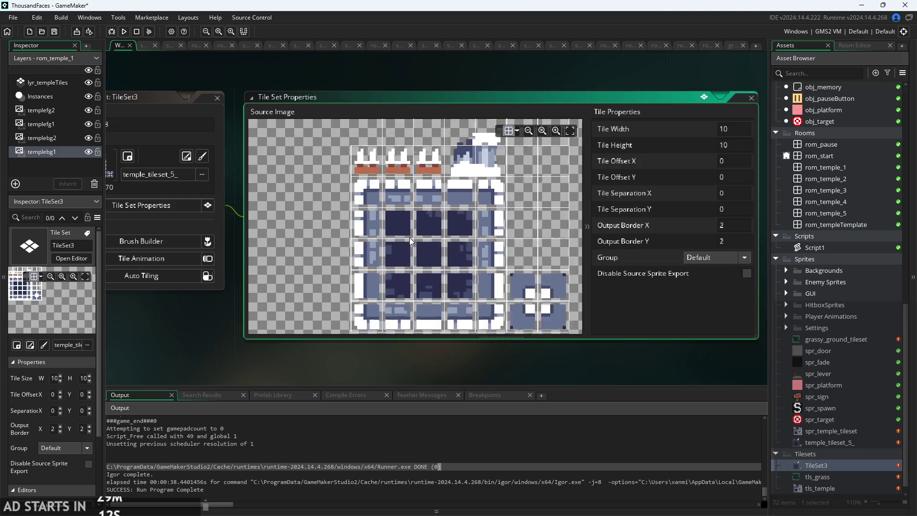
{"action": "scroll", "coordinate": [378, 219], "scroll_direction": "up", "scroll_amount": 2}
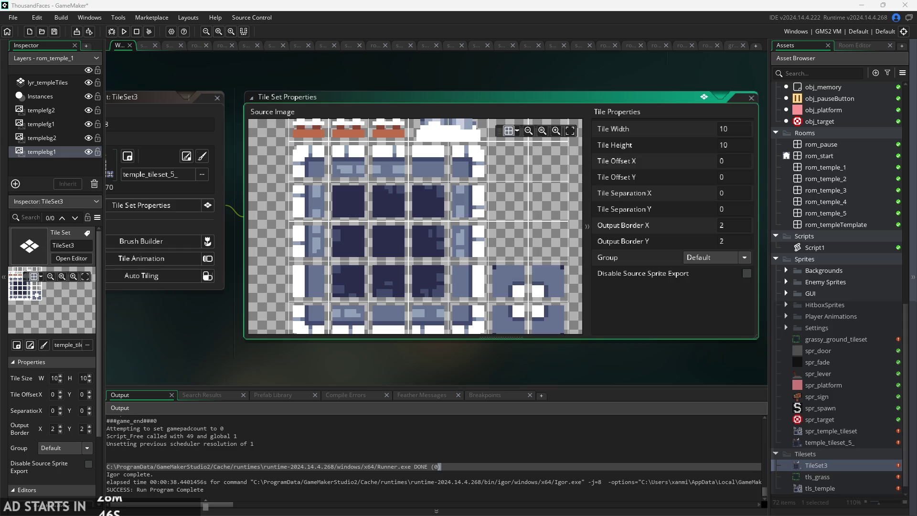
Open spr_temple_tileset in the sprite editor to view its 100×90 single-frame image.
{"action": "left_click", "coordinate": [837, 431]}
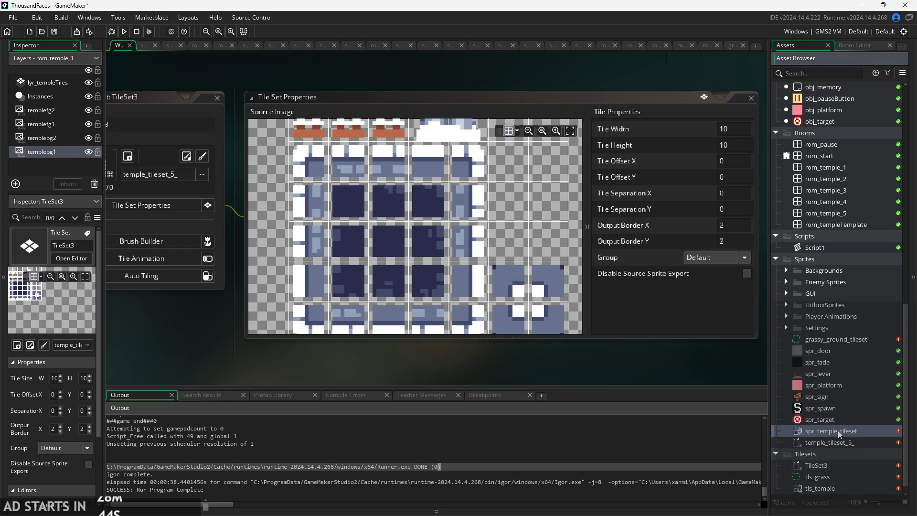
{"action": "right_click", "coordinate": [838, 431]}
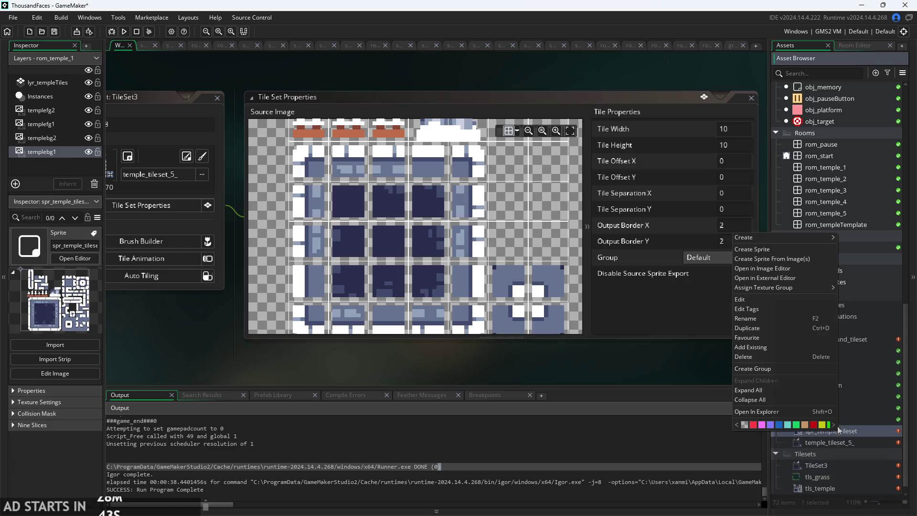
{"action": "left_click", "coordinate": [867, 432]}
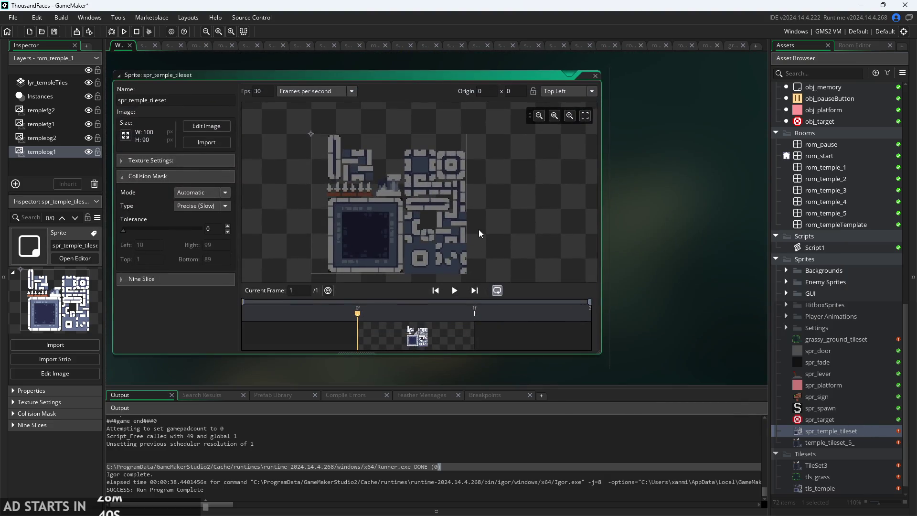
{"action": "left_click", "coordinate": [832, 431]}
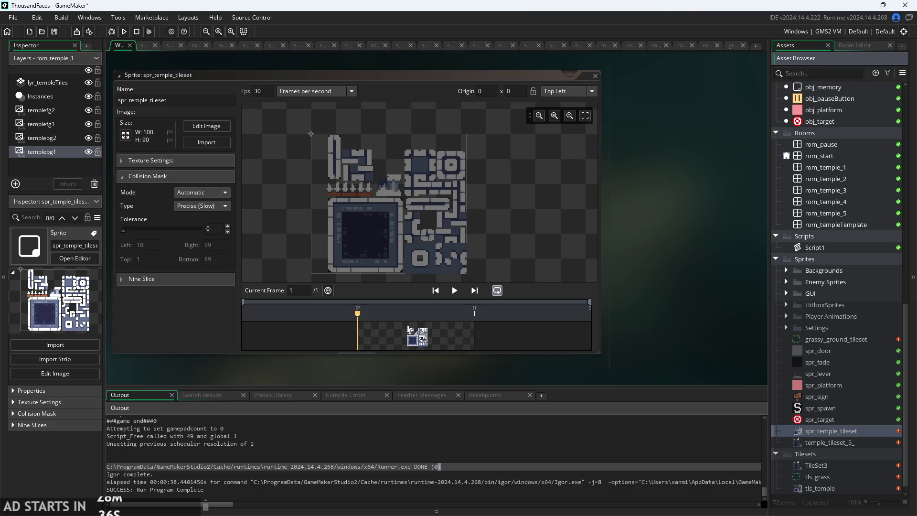
{"action": "right_click", "coordinate": [832, 431]}
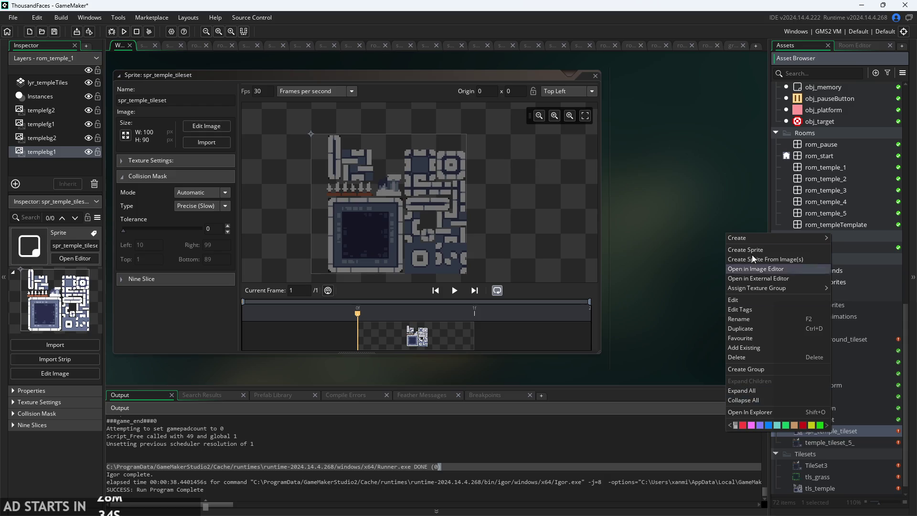
{"action": "left_click", "coordinate": [660, 249]}
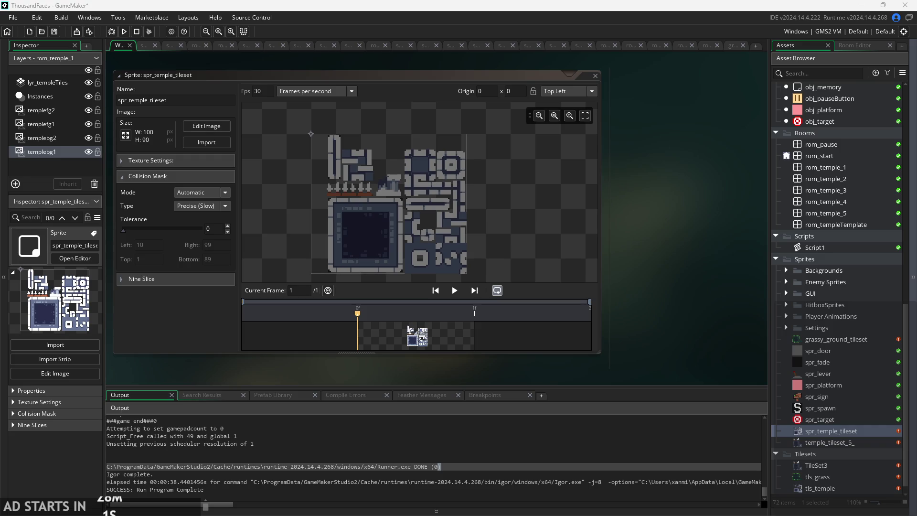
Bring up the spr_temple_tileset sprite's actions twice and dismiss them without choosing anything.
{"action": "right_click", "coordinate": [824, 429]}
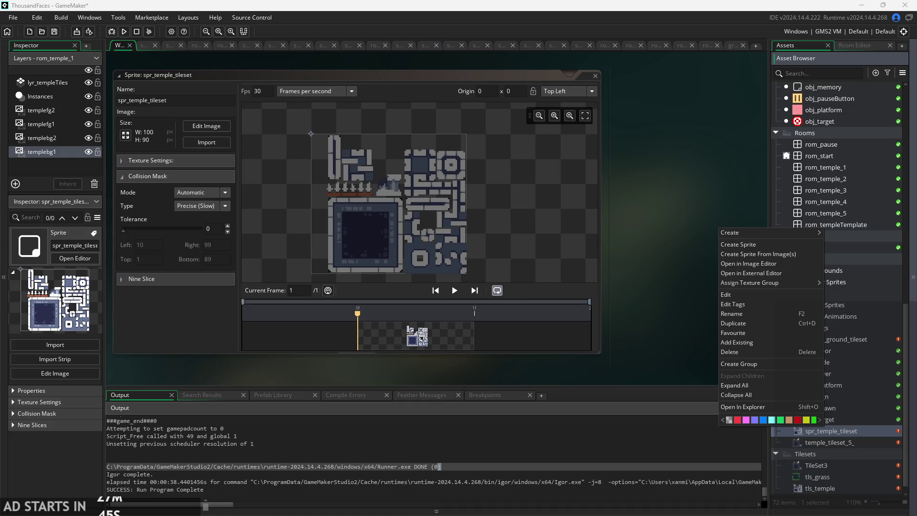
{"action": "left_click", "coordinate": [644, 322]}
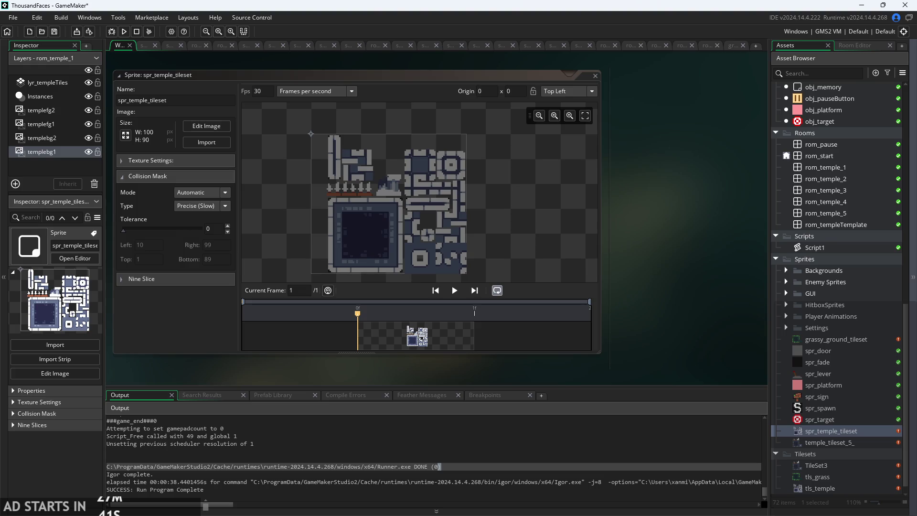
{"action": "right_click", "coordinate": [845, 430]}
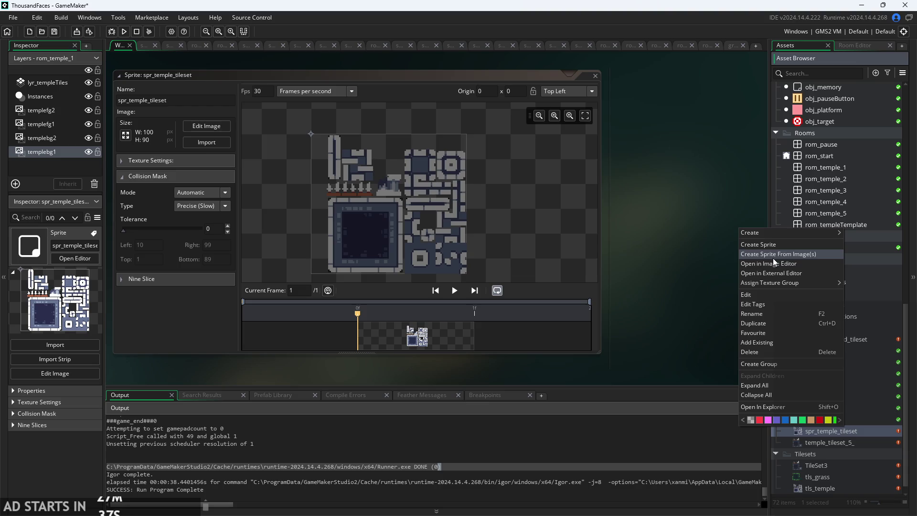
{"action": "left_click", "coordinate": [686, 329]}
{"action": "left_click", "coordinate": [501, 329]}
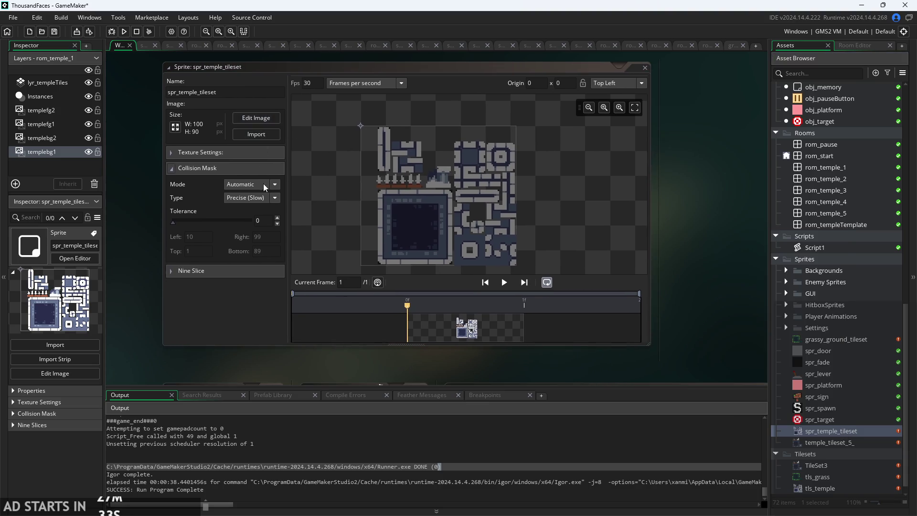
Scroll the workspace and show grassy_ground_tileset in the inspector.
{"action": "scroll", "coordinate": [861, 423], "scroll_direction": "up", "scroll_amount": 3}
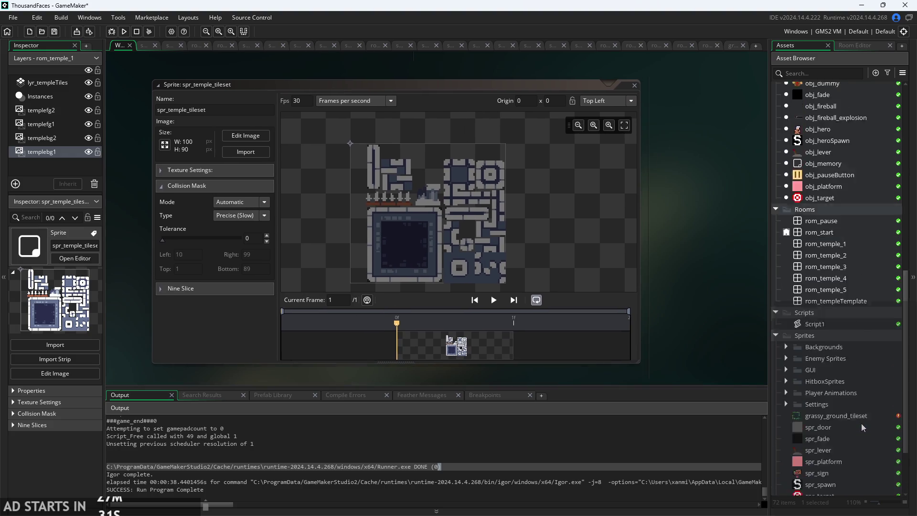
{"action": "scroll", "coordinate": [861, 423], "scroll_direction": "up", "scroll_amount": 10}
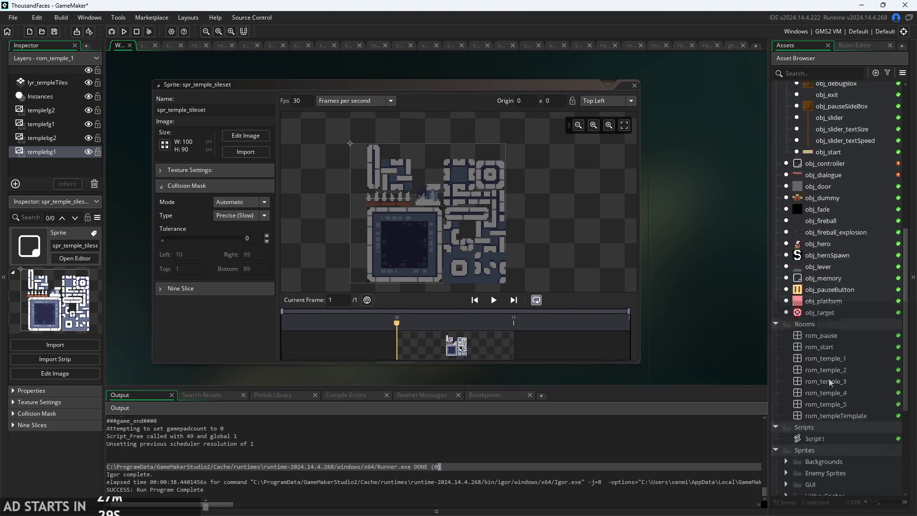
{"action": "scroll", "coordinate": [819, 338], "scroll_direction": "up", "scroll_amount": 5}
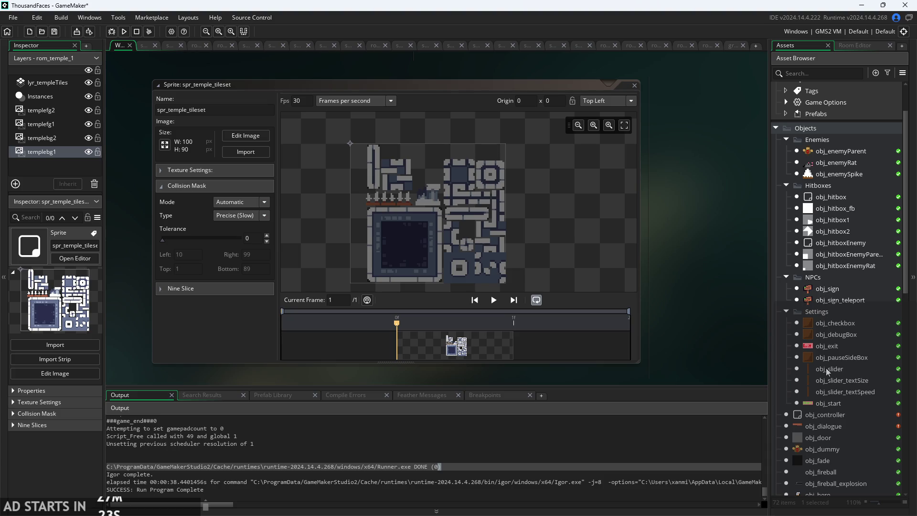
{"action": "scroll", "coordinate": [831, 417], "scroll_direction": "down", "scroll_amount": 2}
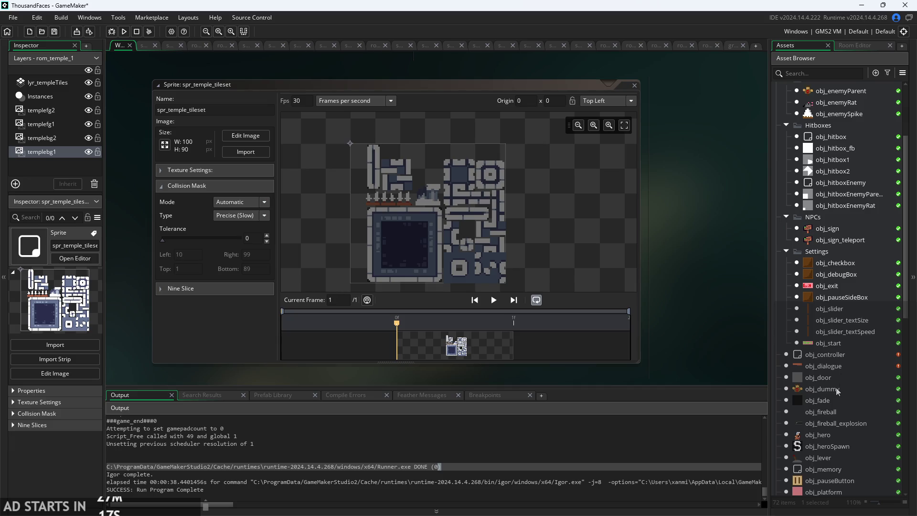
{"action": "scroll", "coordinate": [835, 398], "scroll_direction": "down", "scroll_amount": 3}
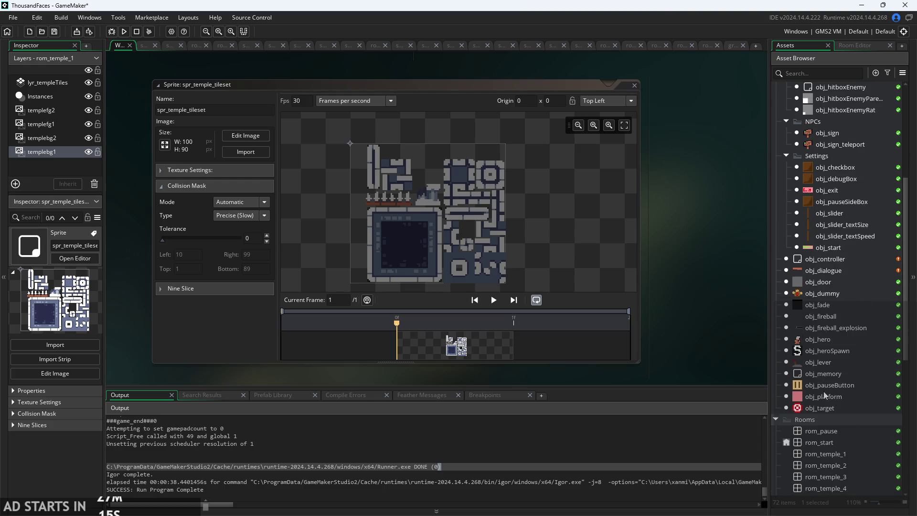
{"action": "scroll", "coordinate": [824, 391], "scroll_direction": "down", "scroll_amount": 7}
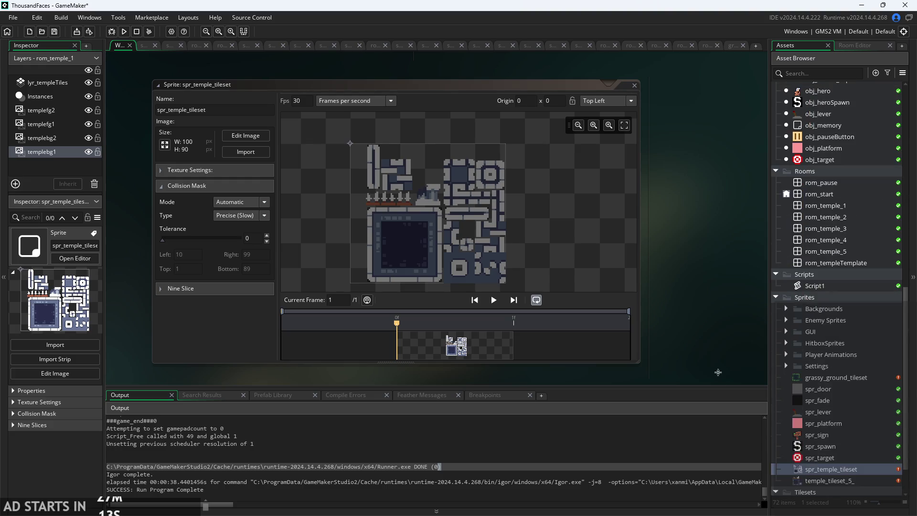
{"action": "left_click", "coordinate": [847, 378]}
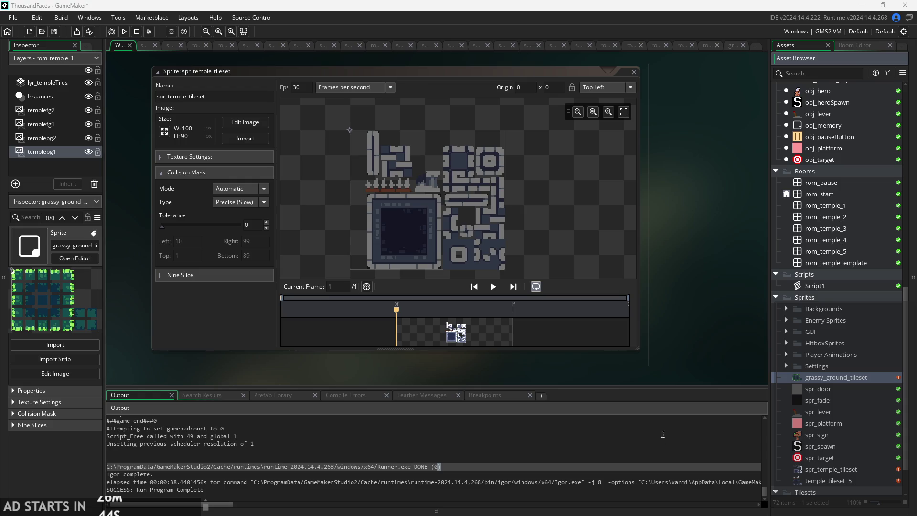
Open tls_temple, then the TileSet3 tile set editor with its 70×70 temple_tileset_5_ source.
{"action": "scroll", "coordinate": [709, 341], "scroll_direction": "down", "scroll_amount": 3, "text": "ctrl"}
{"action": "scroll", "coordinate": [839, 457], "scroll_direction": "down", "scroll_amount": 2}
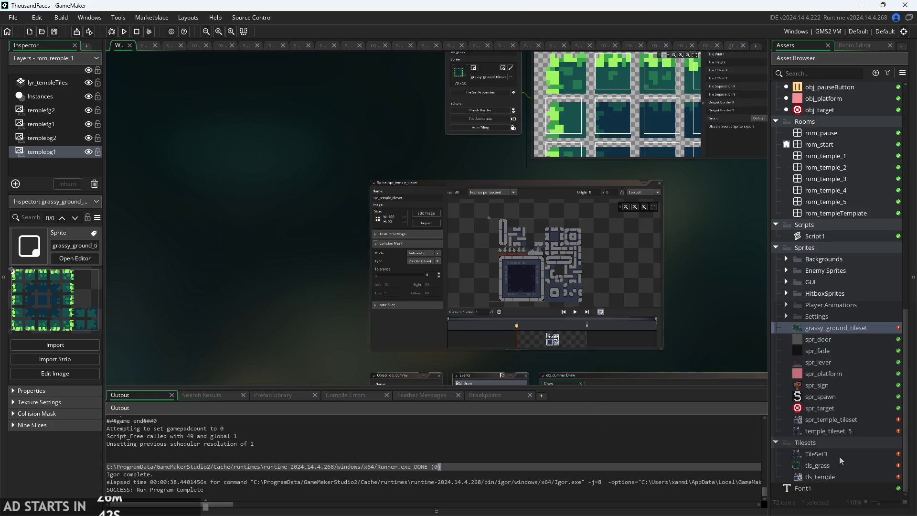
{"action": "double_click", "coordinate": [839, 476]}
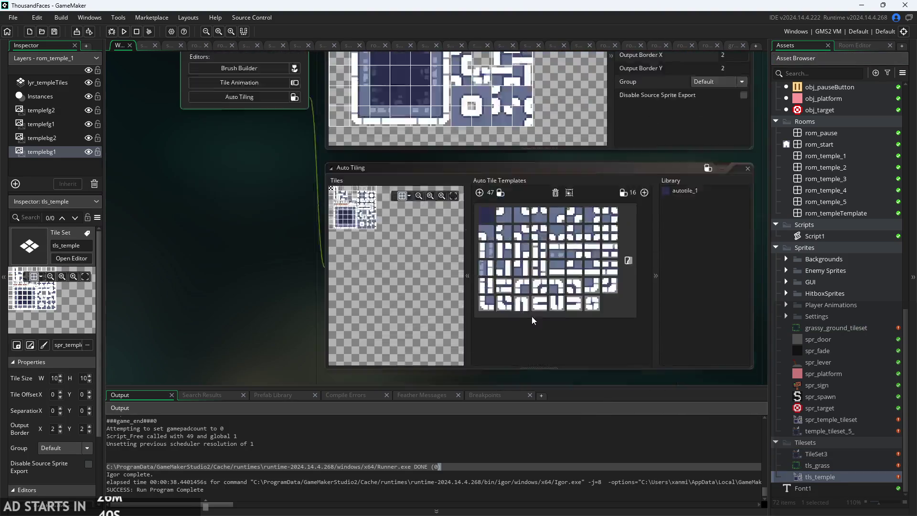
{"action": "left_click_drag", "start_coordinate": [300, 300], "coordinate": [263, 311]}
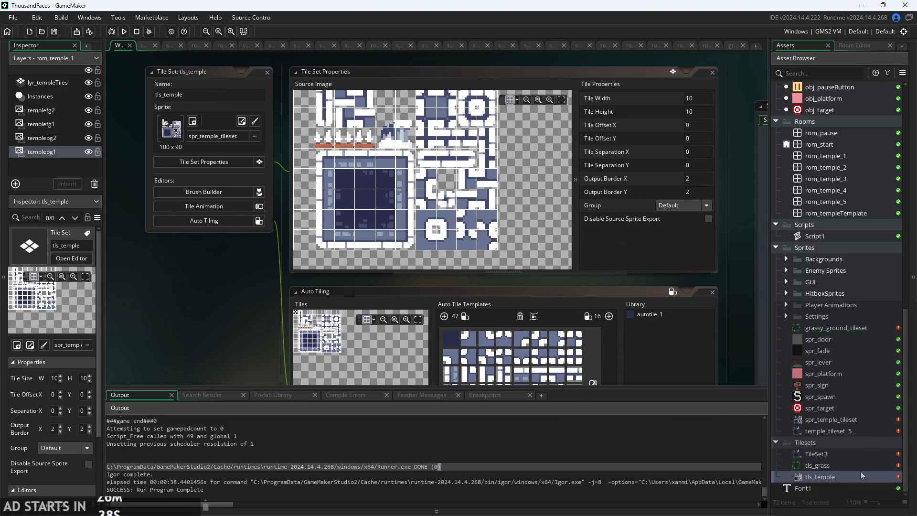
{"action": "left_click", "coordinate": [852, 452]}
{"action": "double_click", "coordinate": [852, 451]}
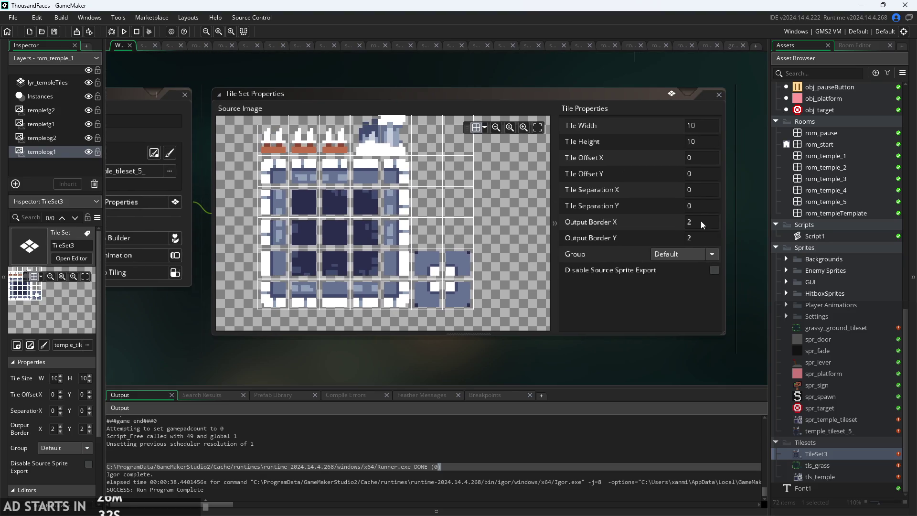
Set TileSet3's tile width and height to 8 pixels.
{"action": "double_click", "coordinate": [691, 125]}
{"action": "type", "text": "8"}
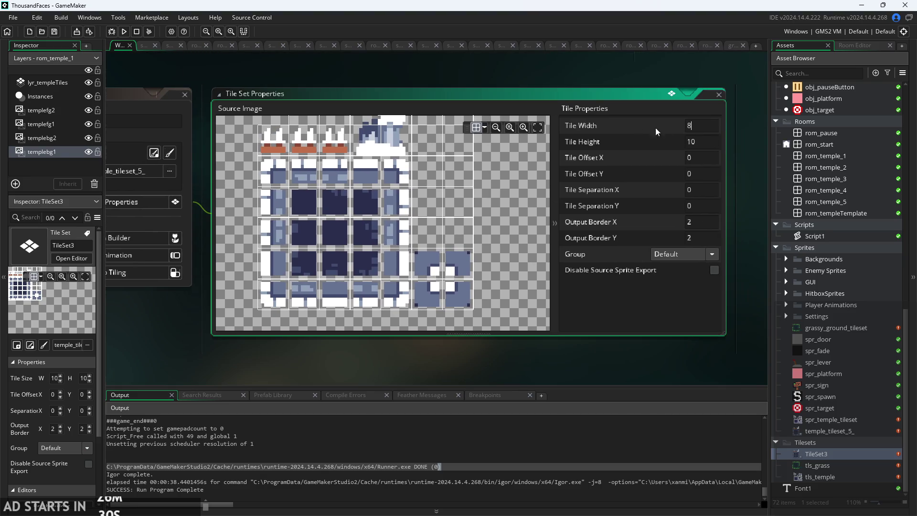
{"action": "left_click", "coordinate": [703, 142]}
{"action": "double_click", "coordinate": [703, 142]}
{"action": "type", "text": "8"}
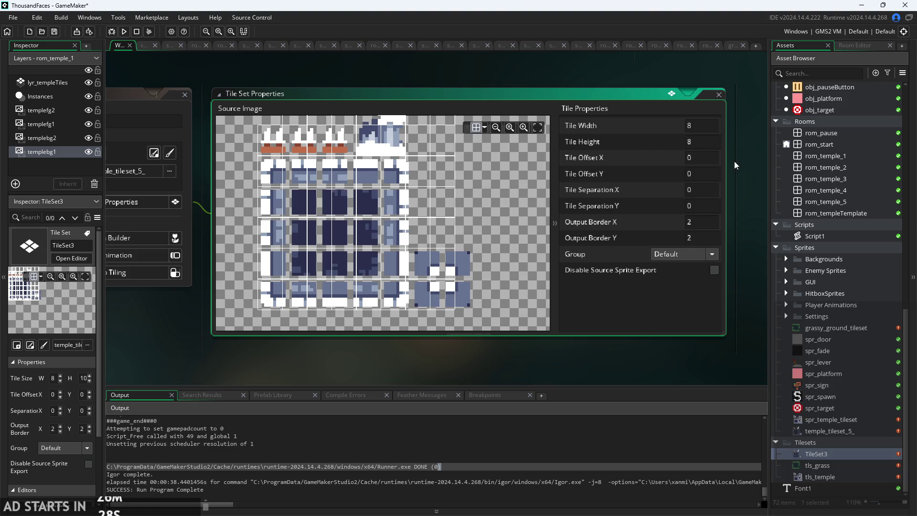
{"action": "key", "text": "Return"}
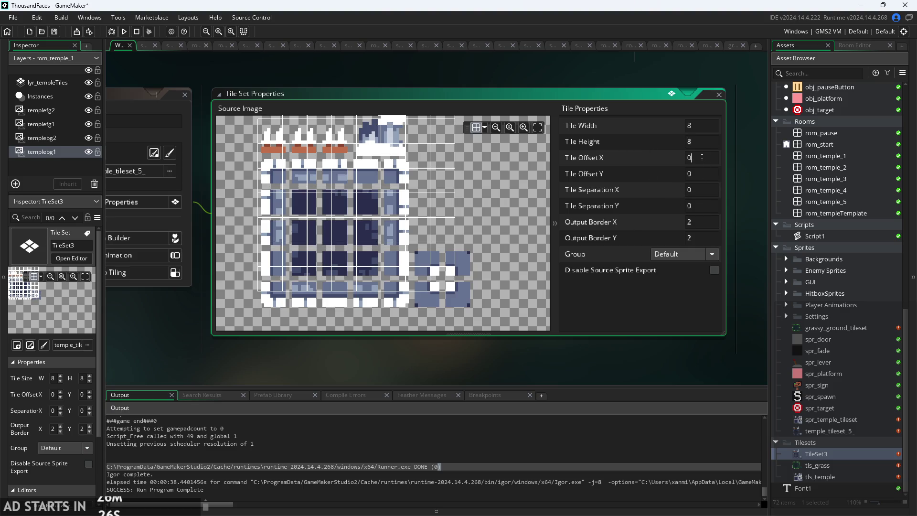
{"action": "left_click_drag", "start_coordinate": [405, 225], "coordinate": [417, 258]}
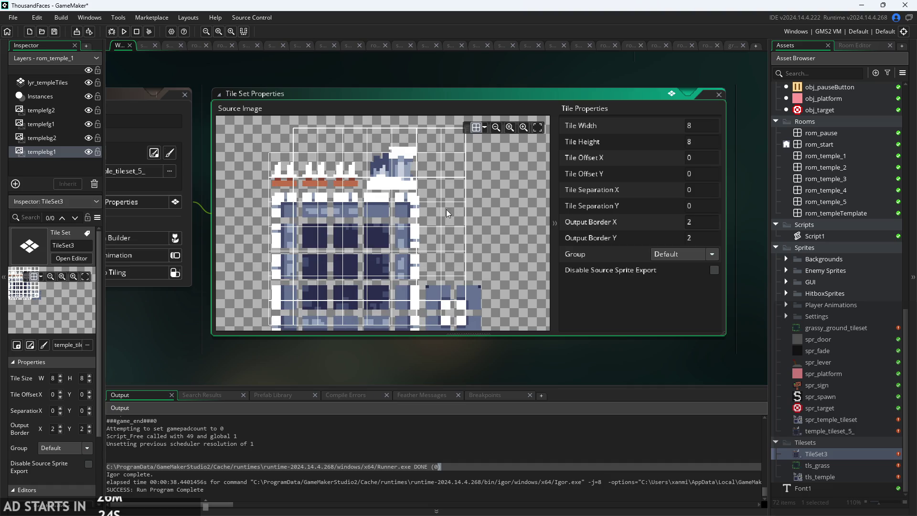
{"action": "scroll", "coordinate": [389, 216], "scroll_direction": "up", "scroll_amount": 2}
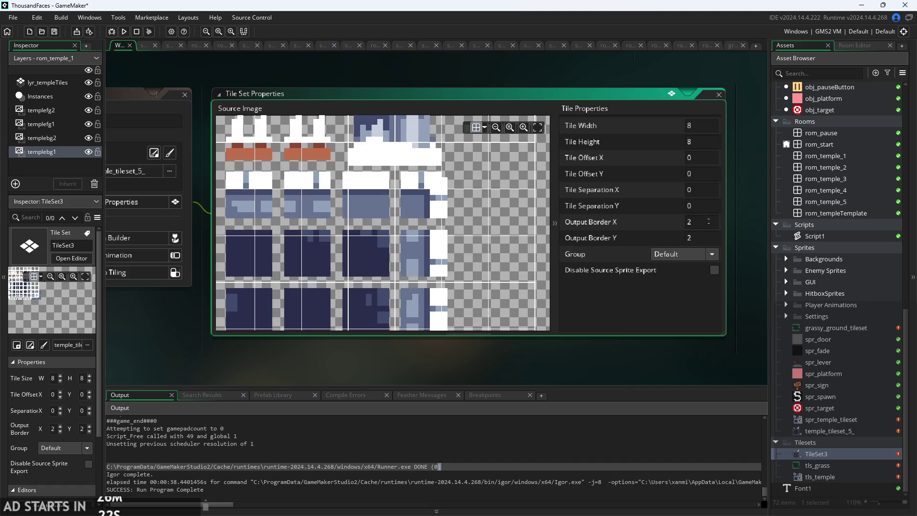
Set tile separation X/Y to 2 and tile offset X/Y to 1, checking the grid alignment.
{"action": "left_click", "coordinate": [702, 189]}
{"action": "type", "text": "2"}
{"action": "key", "text": "Tab"}
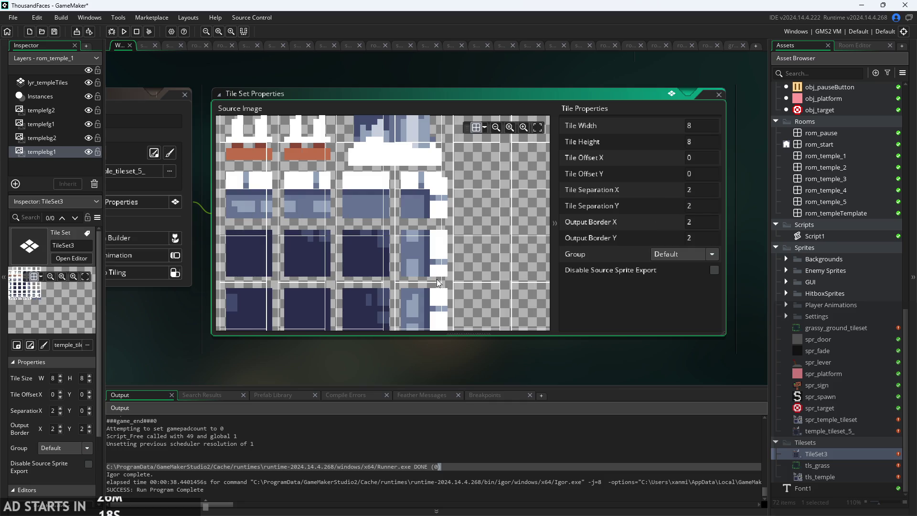
{"action": "left_click", "coordinate": [437, 279]}
{"action": "mouse_move", "coordinate": [429, 227]}
{"action": "left_mouse_down"}
{"action": "mouse_move", "coordinate": [477, 274]}
{"action": "mouse_move", "coordinate": [467, 315]}
{"action": "left_mouse_up"}
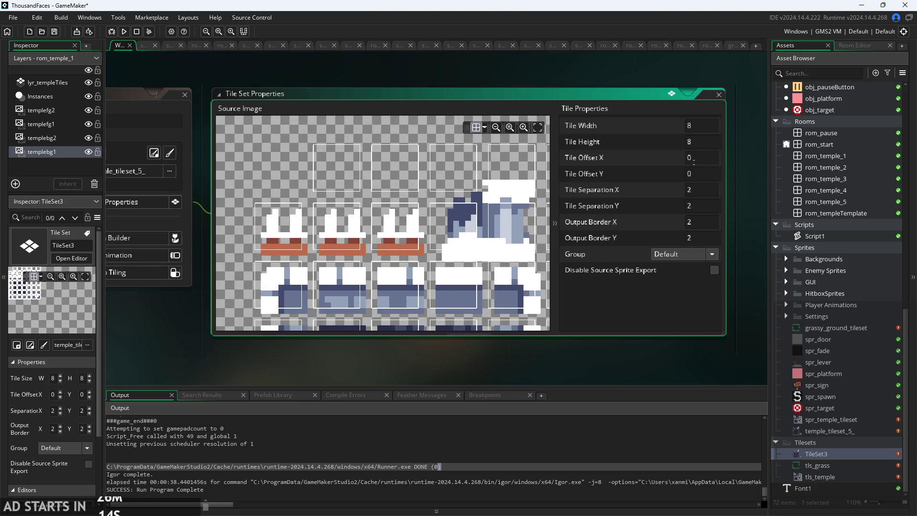
{"action": "type", "text": "1"}
{"action": "left_click", "coordinate": [704, 167]}
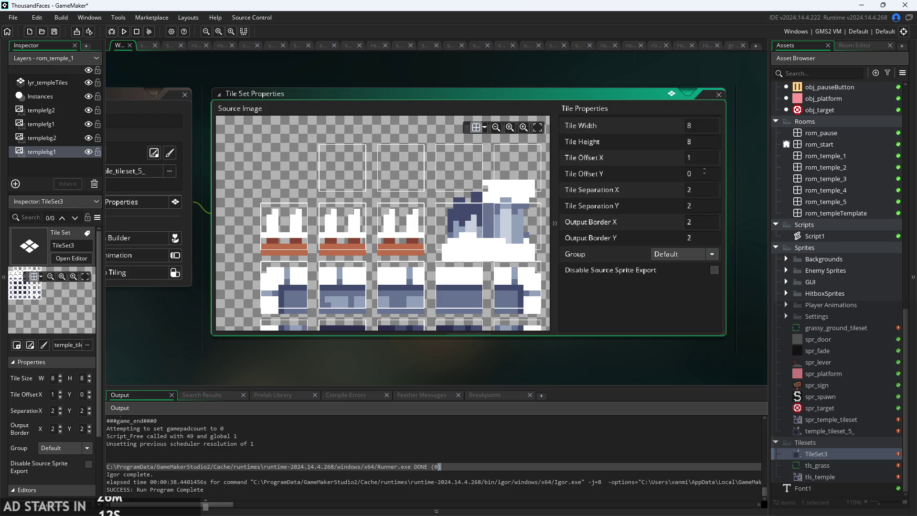
{"action": "type", "text": "1"}
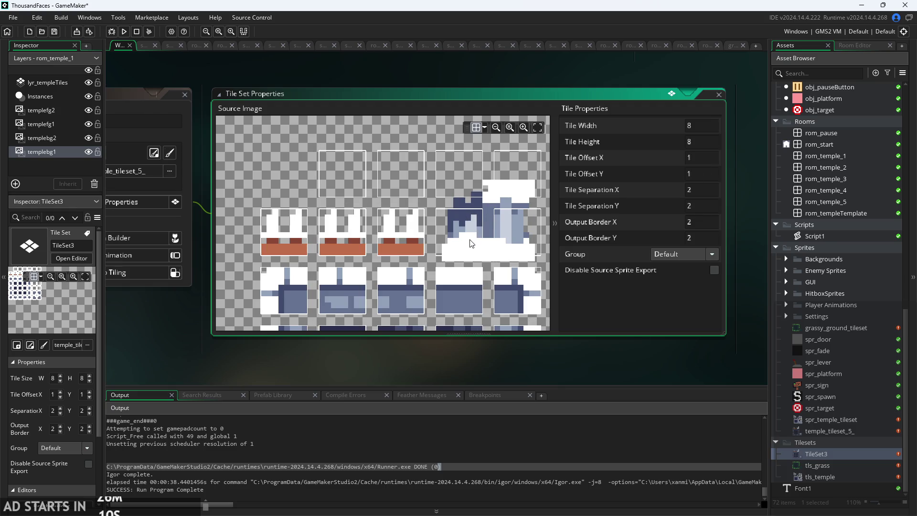
{"action": "left_click_drag", "start_coordinate": [466, 248], "coordinate": [409, 198]}
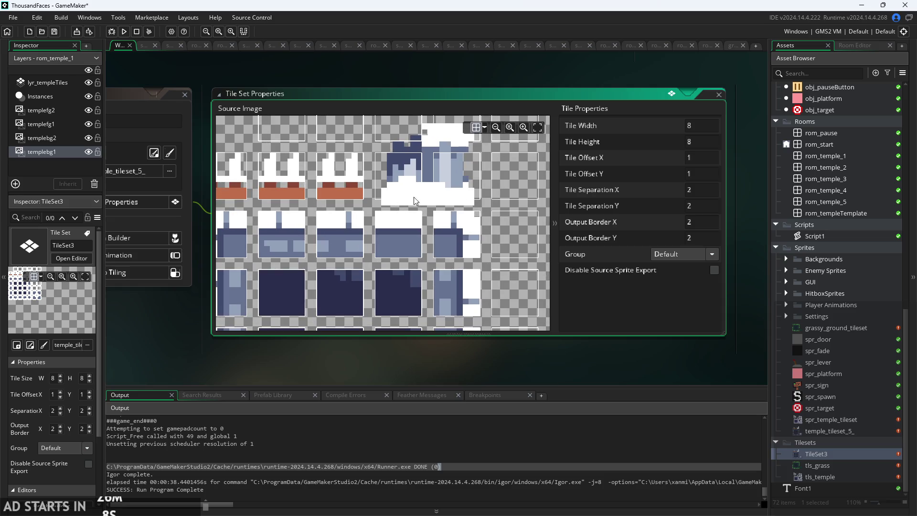
{"action": "scroll", "coordinate": [473, 191], "scroll_direction": "down", "scroll_amount": 3}
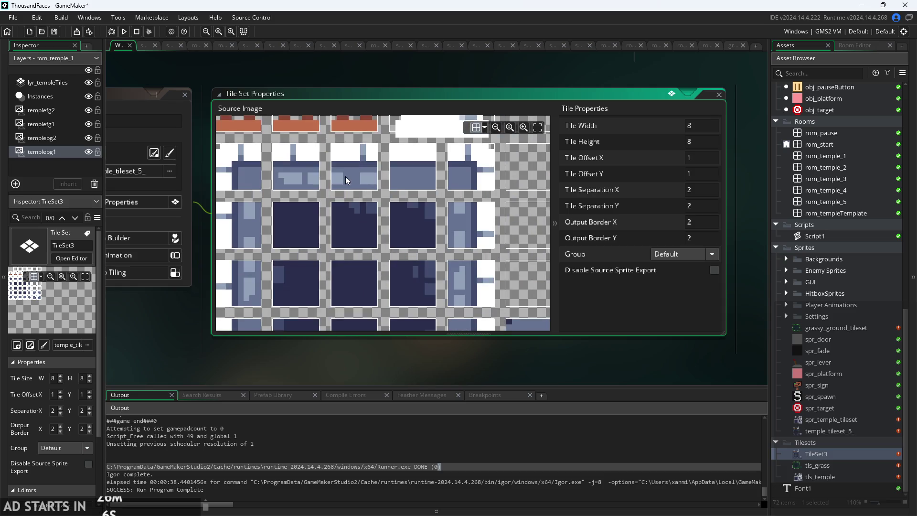
{"action": "scroll", "coordinate": [385, 196], "scroll_direction": "down", "scroll_amount": 3}
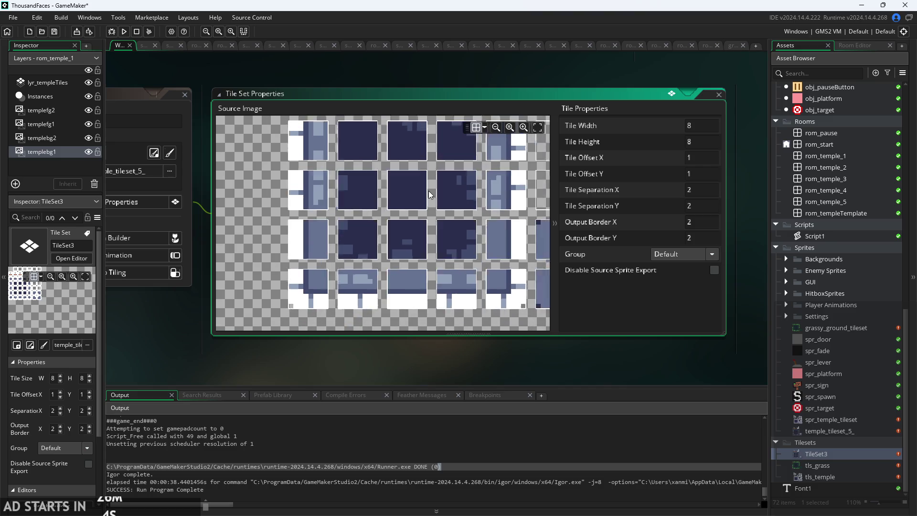
{"action": "scroll", "coordinate": [471, 280], "scroll_direction": "up", "scroll_amount": 3}
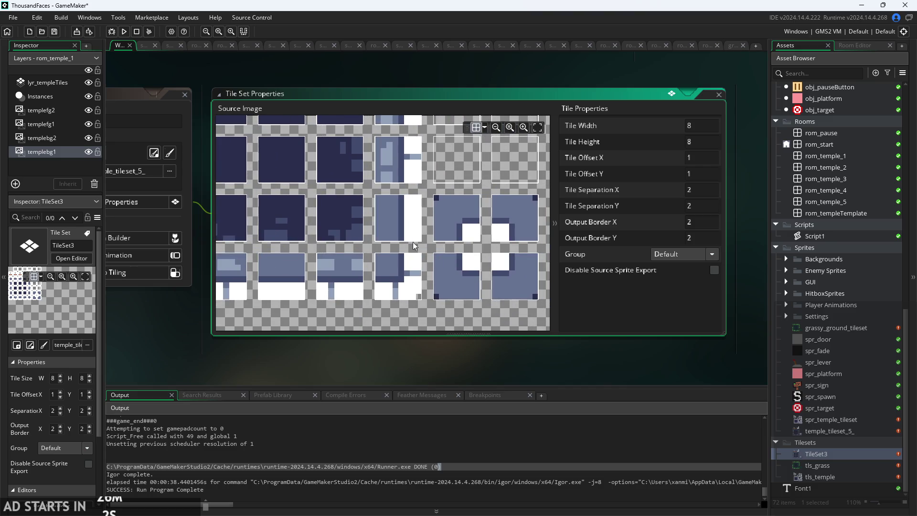
{"action": "scroll", "coordinate": [436, 265], "scroll_direction": "down", "scroll_amount": 3}
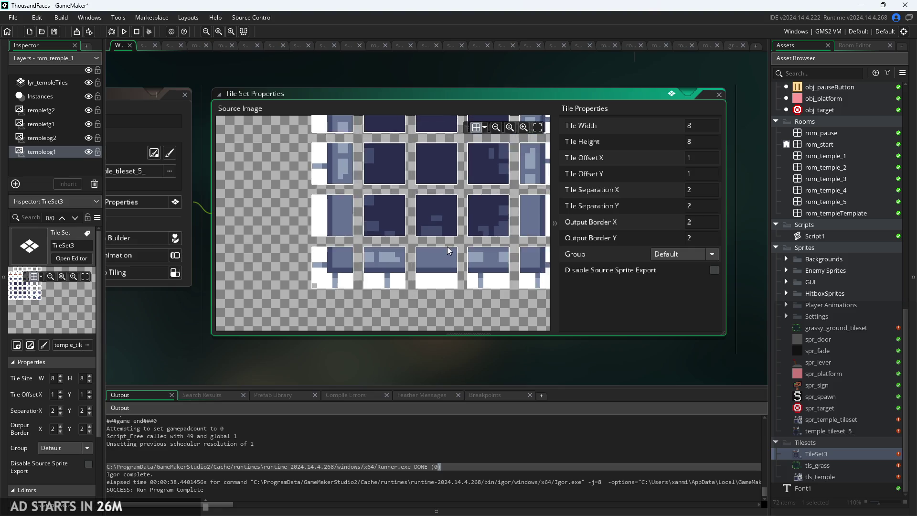
{"action": "scroll", "coordinate": [414, 291], "scroll_direction": "up", "scroll_amount": 2}
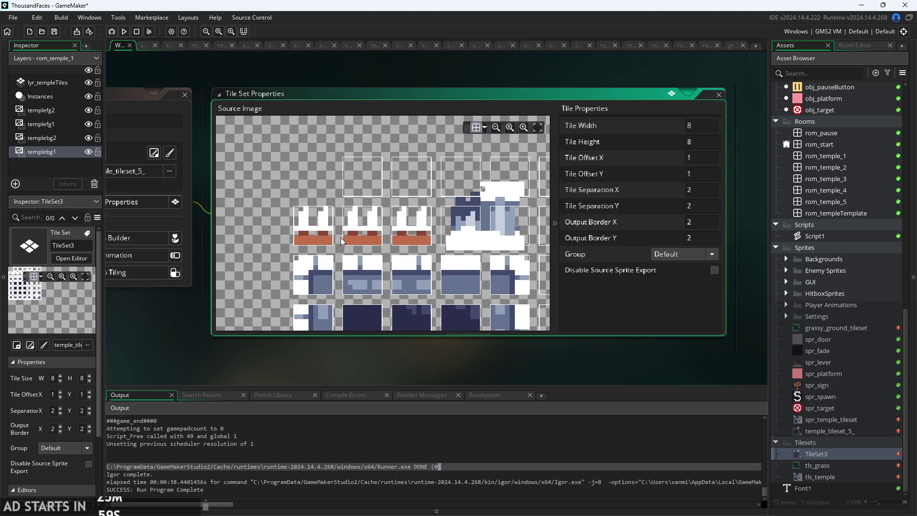
{"action": "scroll", "coordinate": [391, 273], "scroll_direction": "down", "scroll_amount": 2}
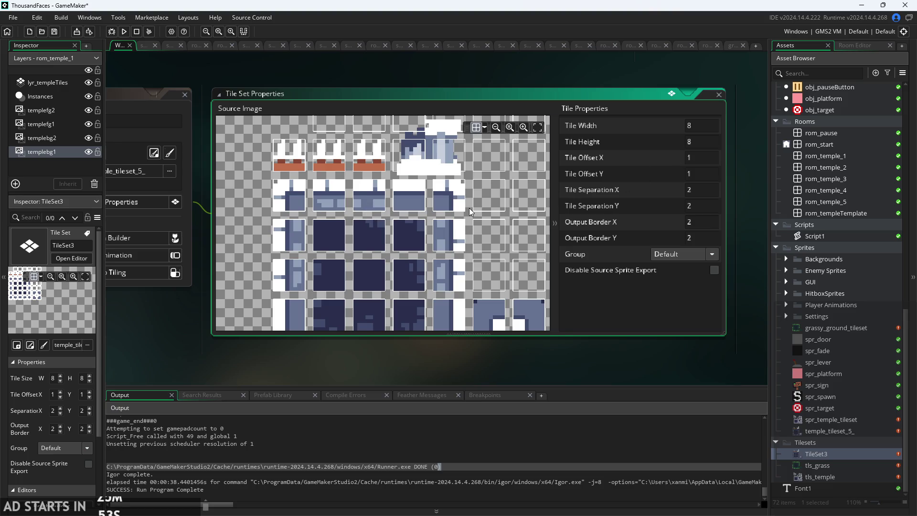
{"action": "left_click_drag", "start_coordinate": [470, 212], "coordinate": [487, 222]}
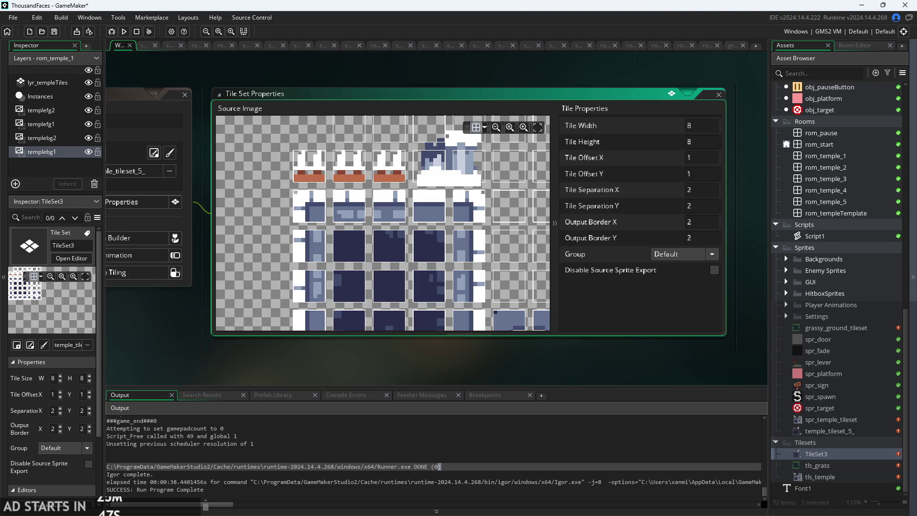
{"action": "scroll", "coordinate": [497, 217], "scroll_direction": "up", "scroll_amount": 1}
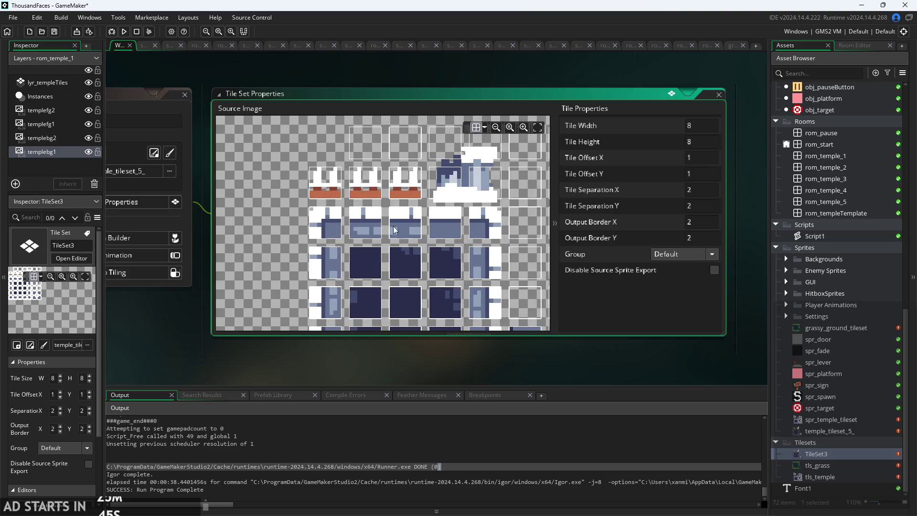
{"action": "mouse_move", "coordinate": [317, 202]}
{"action": "left_mouse_down"}
{"action": "mouse_move", "coordinate": [334, 204]}
{"action": "mouse_move", "coordinate": [328, 242]}
{"action": "mouse_move", "coordinate": [337, 231]}
{"action": "left_mouse_up"}
{"action": "scroll", "coordinate": [349, 218], "scroll_direction": "up", "scroll_amount": 2}
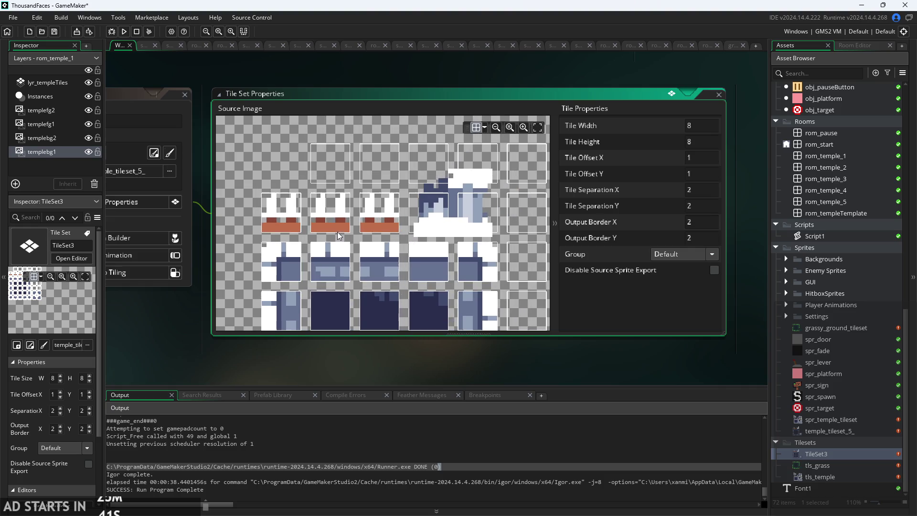
{"action": "scroll", "coordinate": [296, 214], "scroll_direction": "up", "scroll_amount": 2}
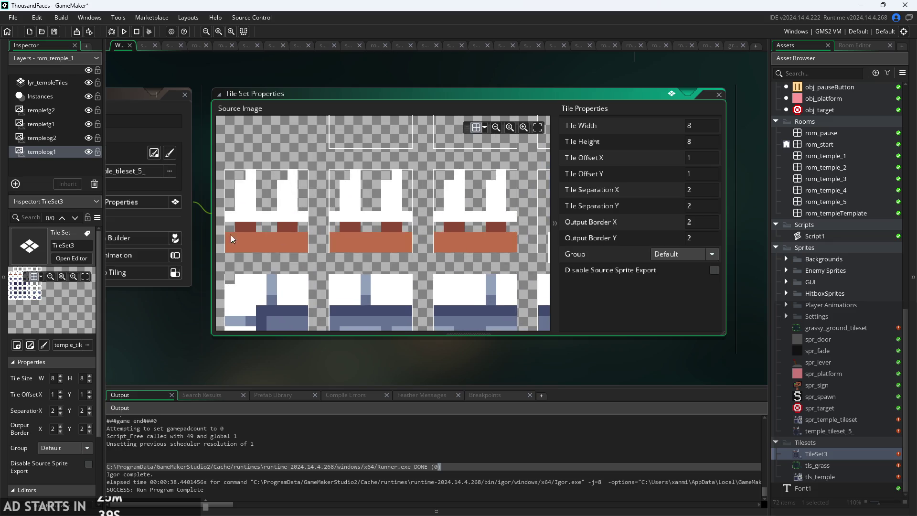
{"action": "scroll", "coordinate": [452, 236], "scroll_direction": "down", "scroll_amount": 4}
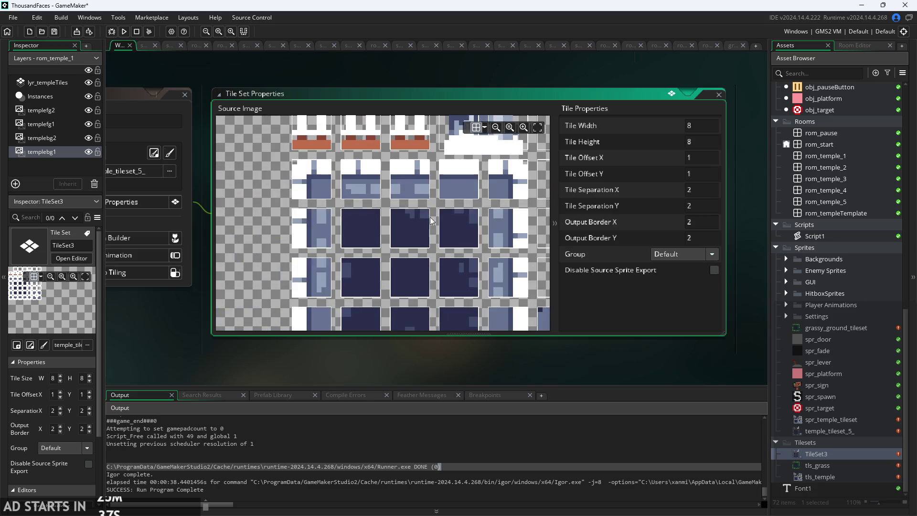
{"action": "scroll", "coordinate": [415, 230], "scroll_direction": "down", "scroll_amount": 1}
{"action": "scroll", "coordinate": [413, 230], "scroll_direction": "up", "scroll_amount": 1}
{"action": "scroll", "coordinate": [412, 291], "scroll_direction": "down", "scroll_amount": 2}
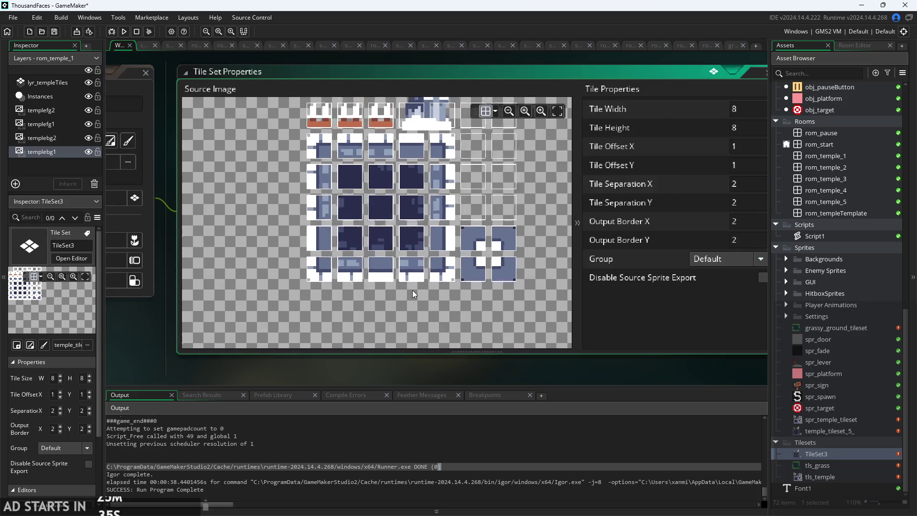
{"action": "scroll", "coordinate": [460, 366], "scroll_direction": "down", "scroll_amount": 2}
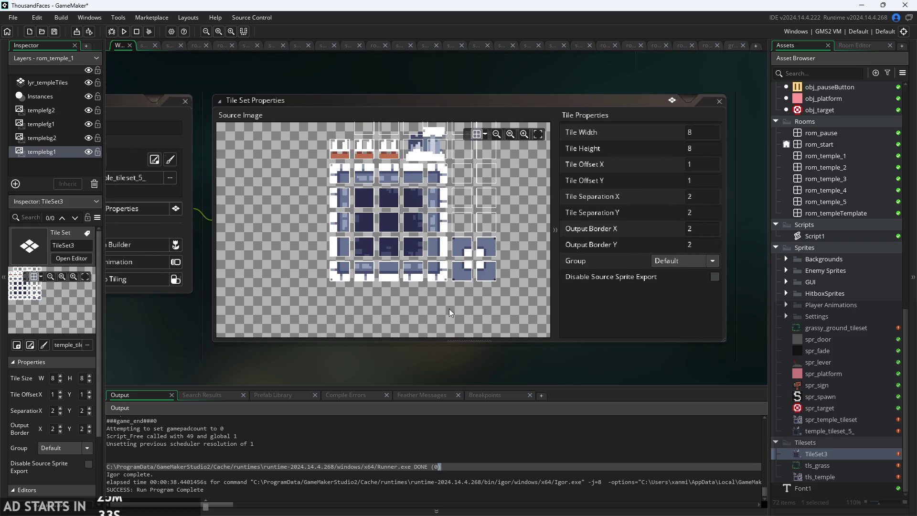
{"action": "scroll", "coordinate": [445, 272], "scroll_direction": "up", "scroll_amount": 2}
{"action": "scroll", "coordinate": [383, 284], "scroll_direction": "down", "scroll_amount": 3}
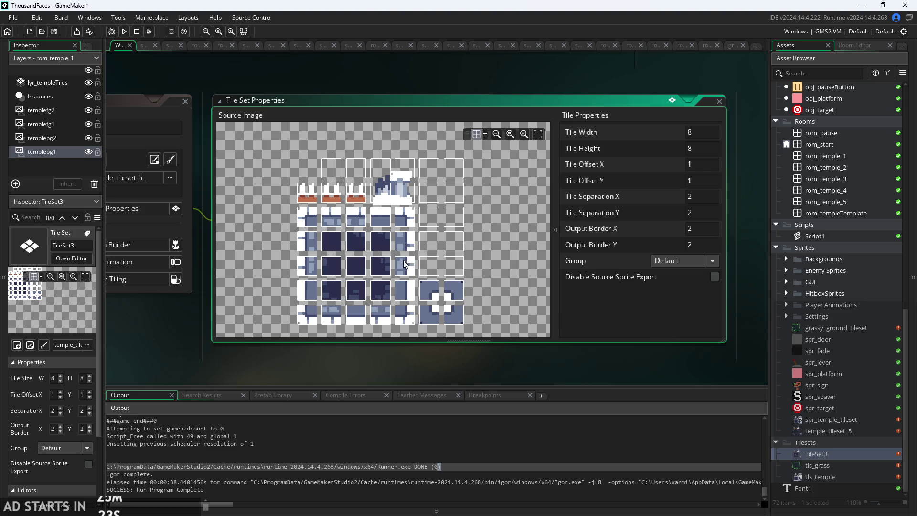
{"action": "left_click_drag", "start_coordinate": [417, 258], "coordinate": [469, 233]}
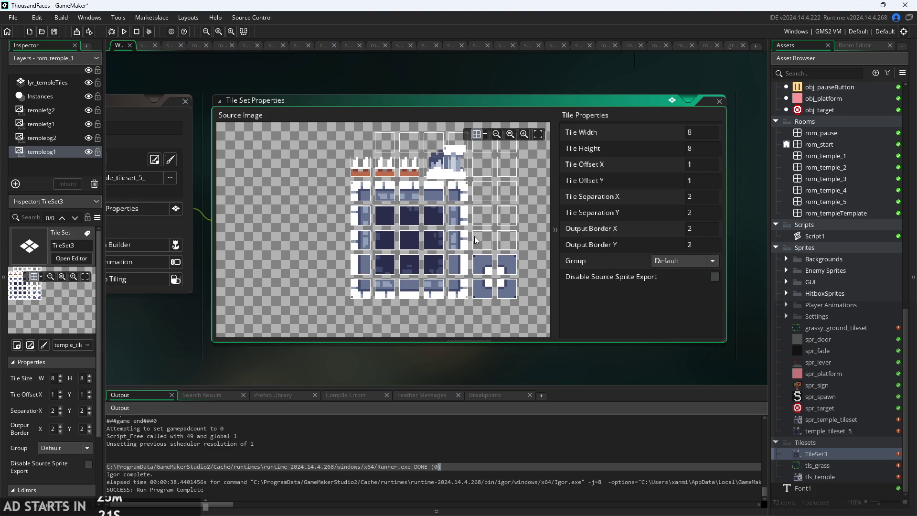
{"action": "scroll", "coordinate": [456, 239], "scroll_direction": "up", "scroll_amount": 2}
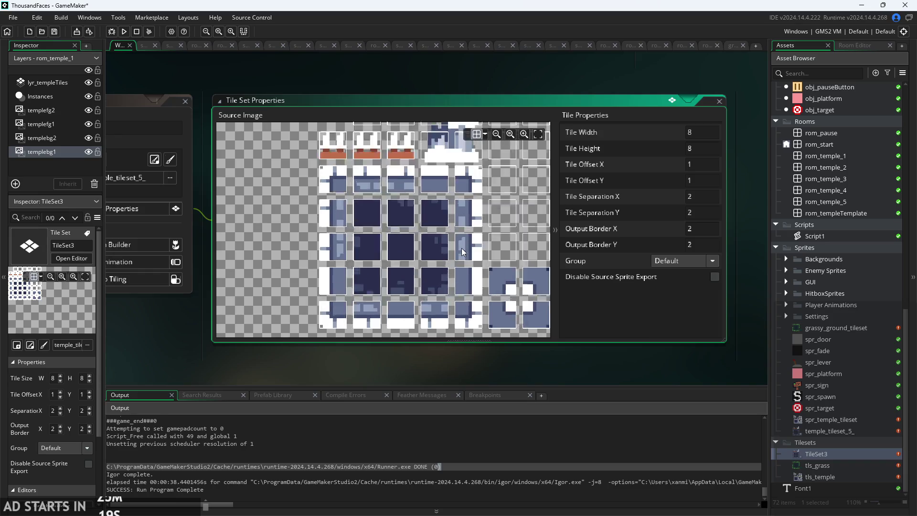
{"action": "scroll", "coordinate": [448, 222], "scroll_direction": "up", "scroll_amount": 2}
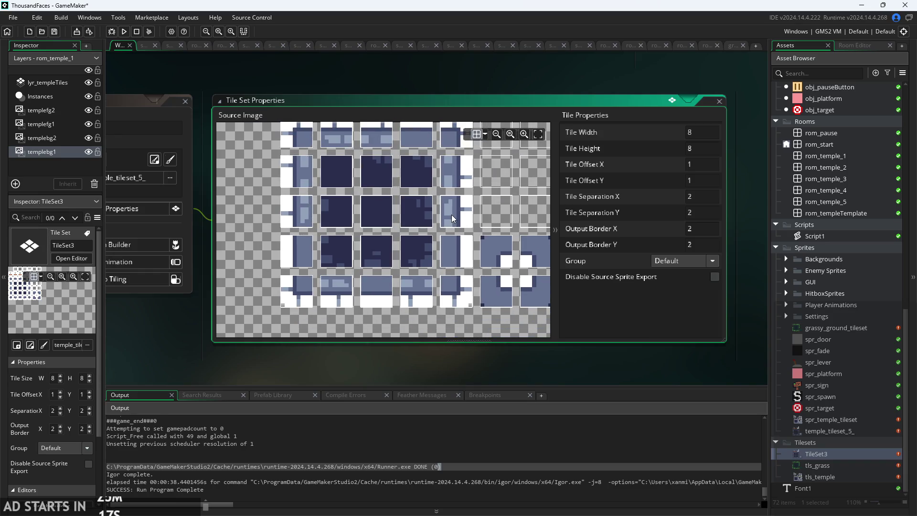
{"action": "scroll", "coordinate": [451, 217], "scroll_direction": "up", "scroll_amount": 3}
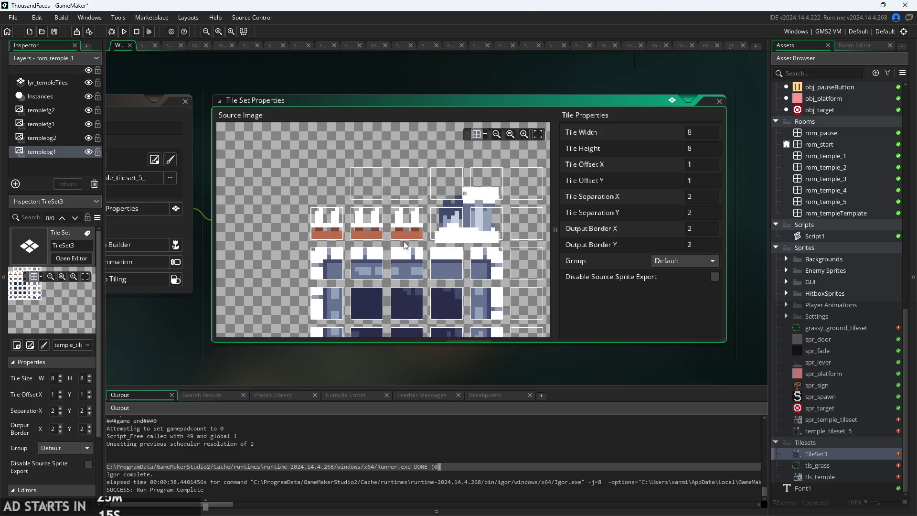
{"action": "scroll", "coordinate": [414, 229], "scroll_direction": "down", "scroll_amount": 3}
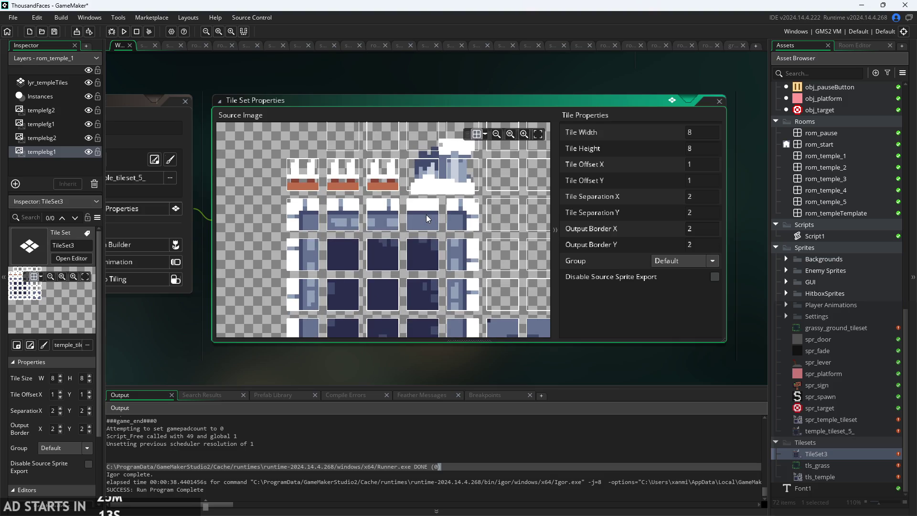
{"action": "left_click_drag", "start_coordinate": [426, 214], "coordinate": [421, 202]}
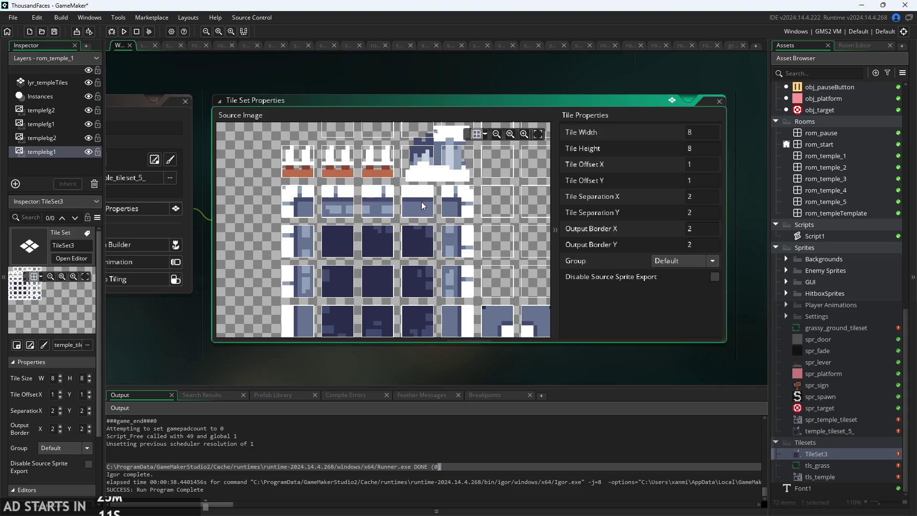
{"action": "scroll", "coordinate": [421, 201], "scroll_direction": "down", "scroll_amount": 2}
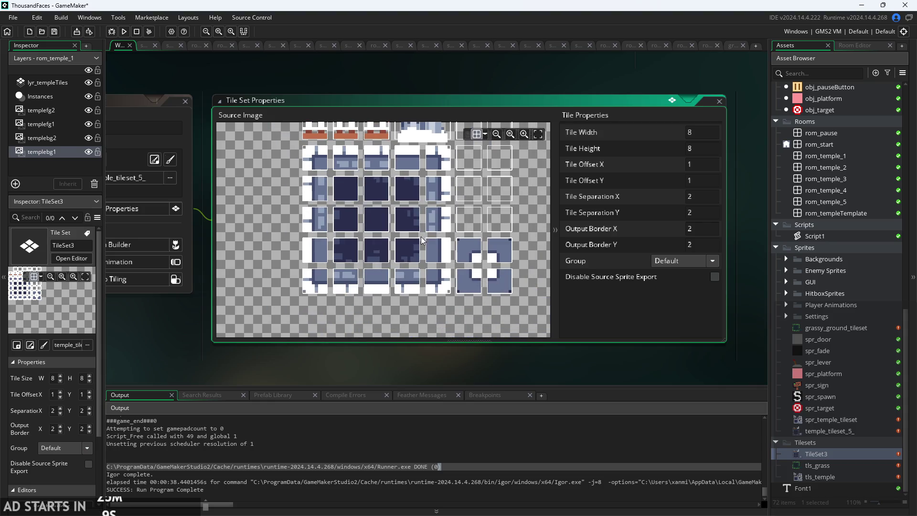
{"action": "scroll", "coordinate": [400, 265], "scroll_direction": "up", "scroll_amount": 3}
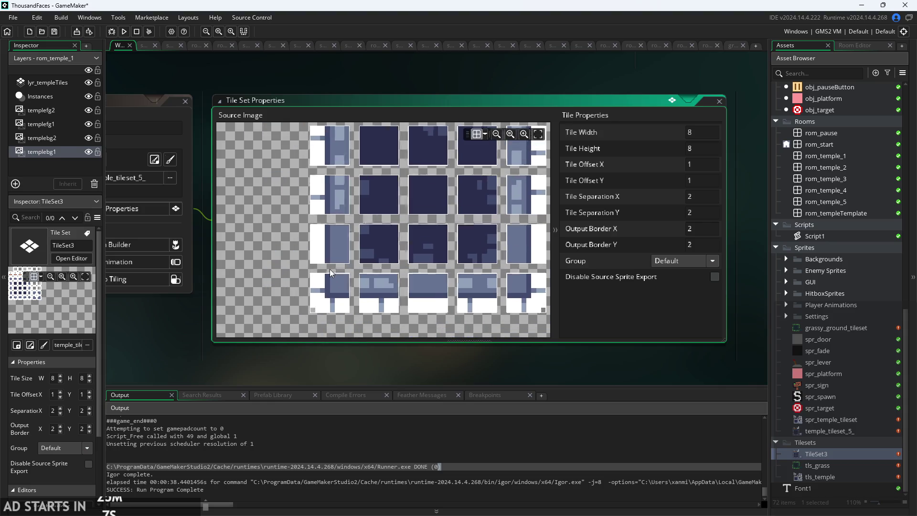
{"action": "scroll", "coordinate": [329, 269], "scroll_direction": "down", "scroll_amount": 3}
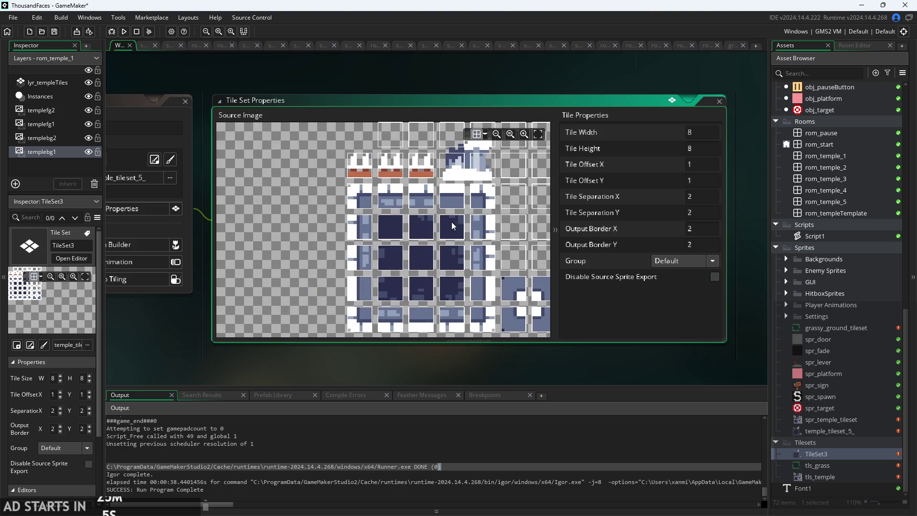
{"action": "scroll", "coordinate": [451, 221], "scroll_direction": "up", "scroll_amount": 2}
{"action": "scroll", "coordinate": [423, 222], "scroll_direction": "down", "scroll_amount": 2}
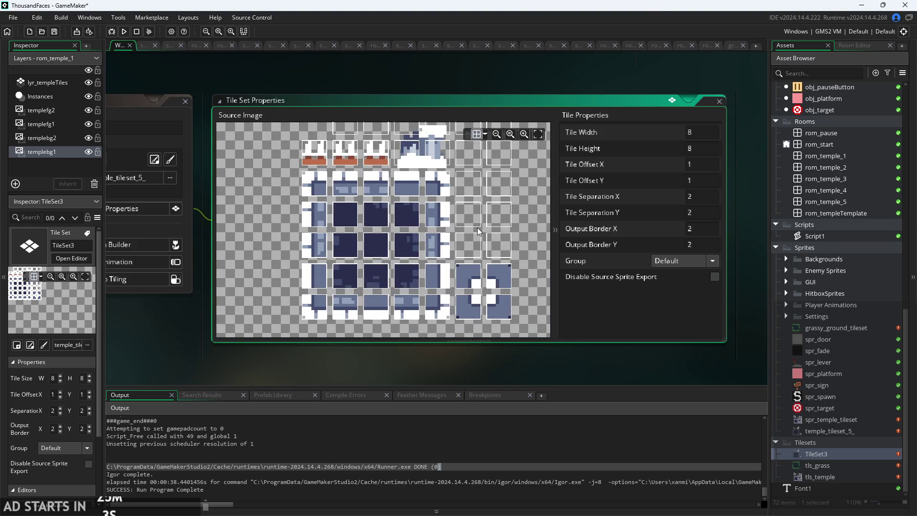
{"action": "scroll", "coordinate": [454, 226], "scroll_direction": "up", "scroll_amount": 2}
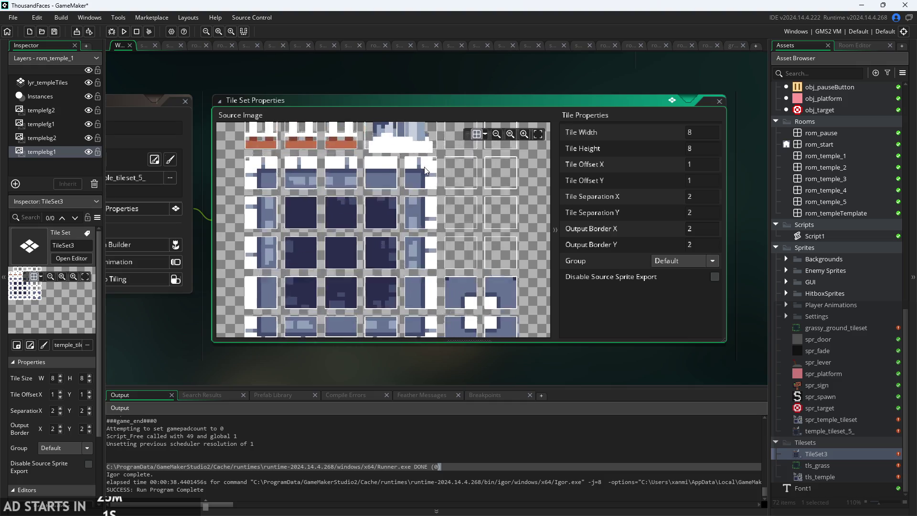
{"action": "scroll", "coordinate": [471, 231], "scroll_direction": "up", "scroll_amount": 2}
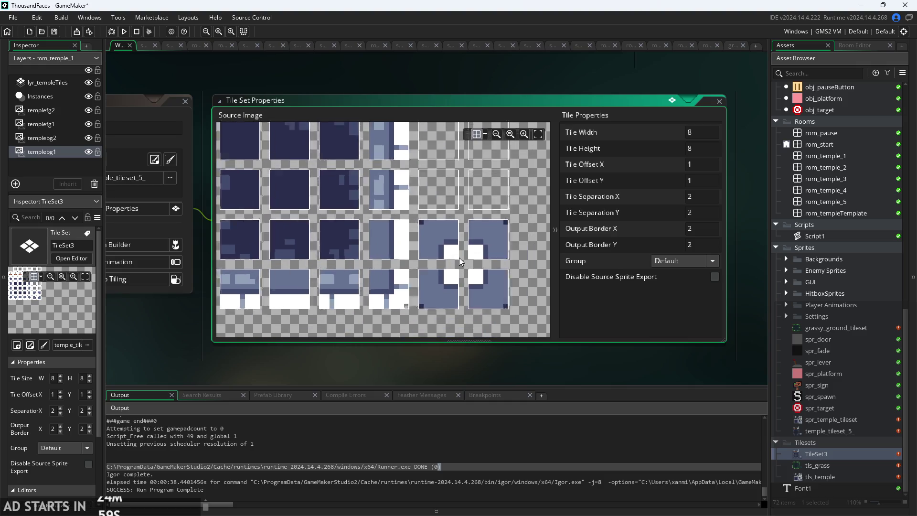
{"action": "scroll", "coordinate": [460, 257], "scroll_direction": "up", "scroll_amount": 1}
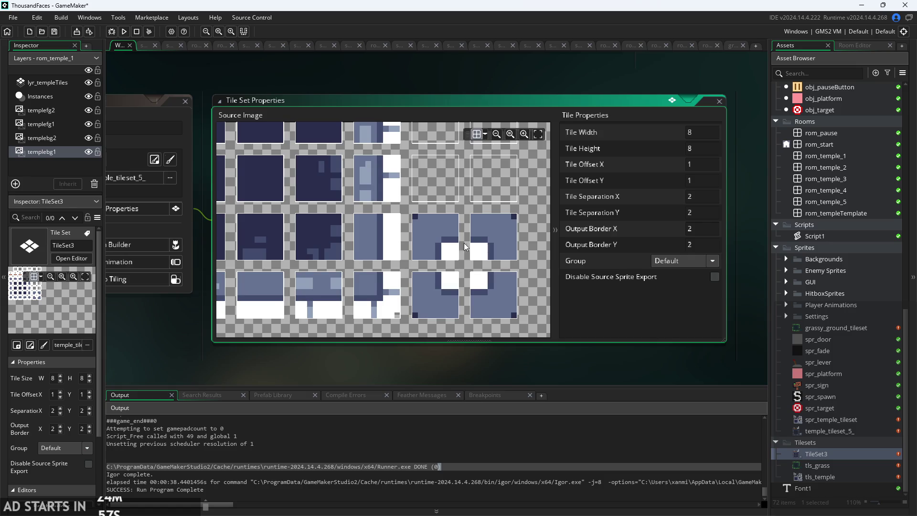
{"action": "scroll", "coordinate": [464, 243], "scroll_direction": "left", "scroll_amount": 1}
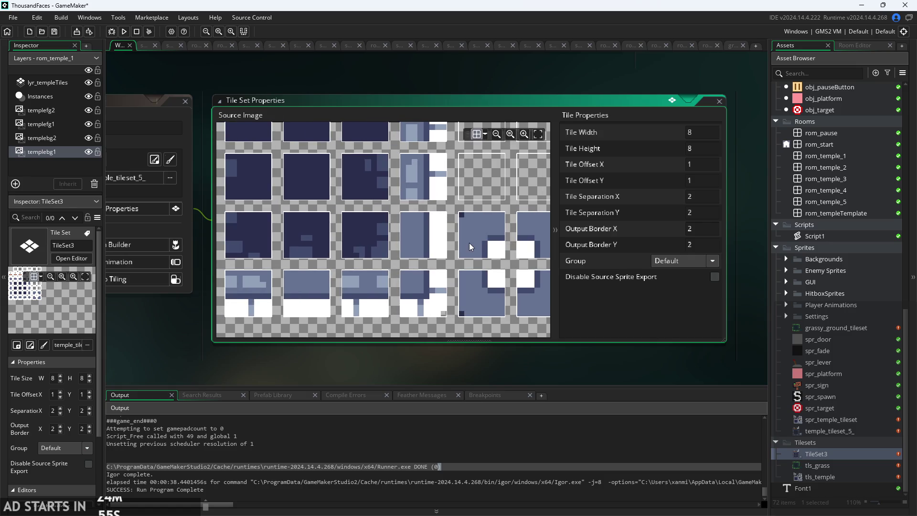
{"action": "scroll", "coordinate": [454, 258], "scroll_direction": "down", "scroll_amount": 2}
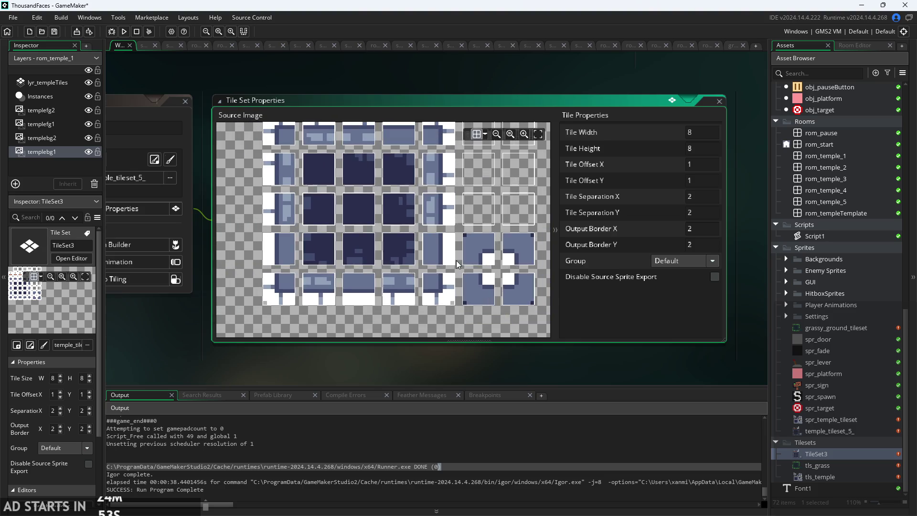
{"action": "scroll", "coordinate": [457, 259], "scroll_direction": "down", "scroll_amount": 3}
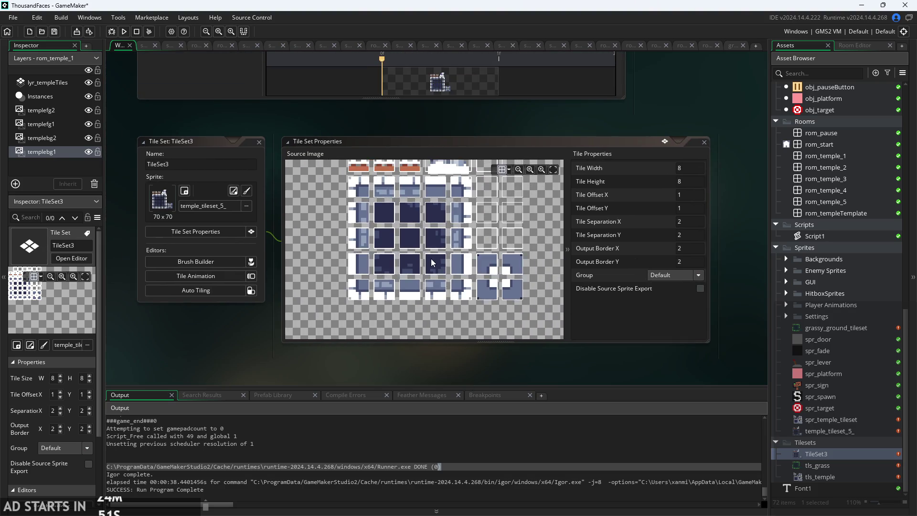
{"action": "scroll", "coordinate": [431, 259], "scroll_direction": "down", "scroll_amount": 3}
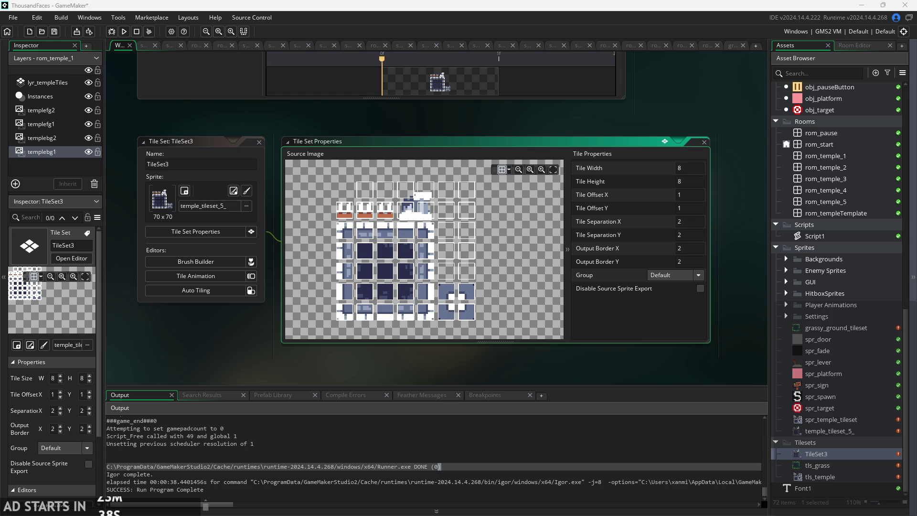
{"action": "scroll", "coordinate": [511, 355], "scroll_direction": "left", "scroll_amount": 1}
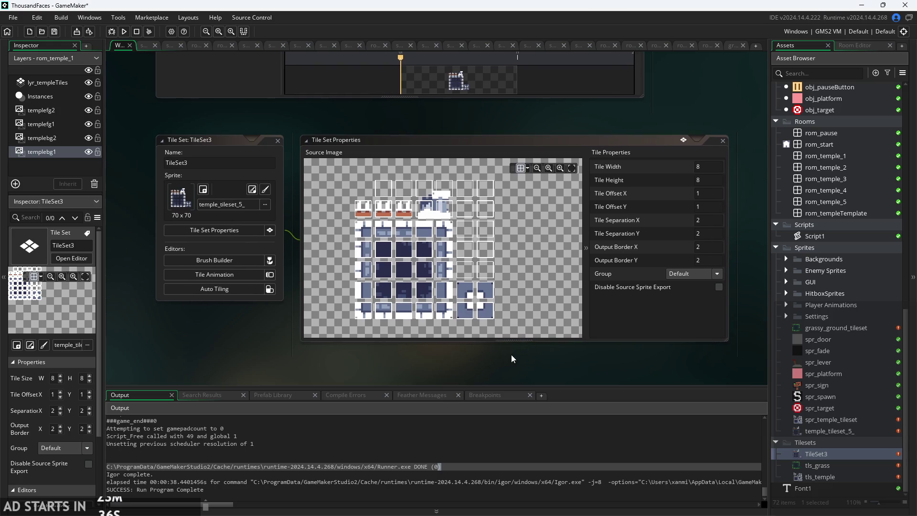
{"action": "scroll", "coordinate": [517, 355], "scroll_direction": "up", "scroll_amount": 2}
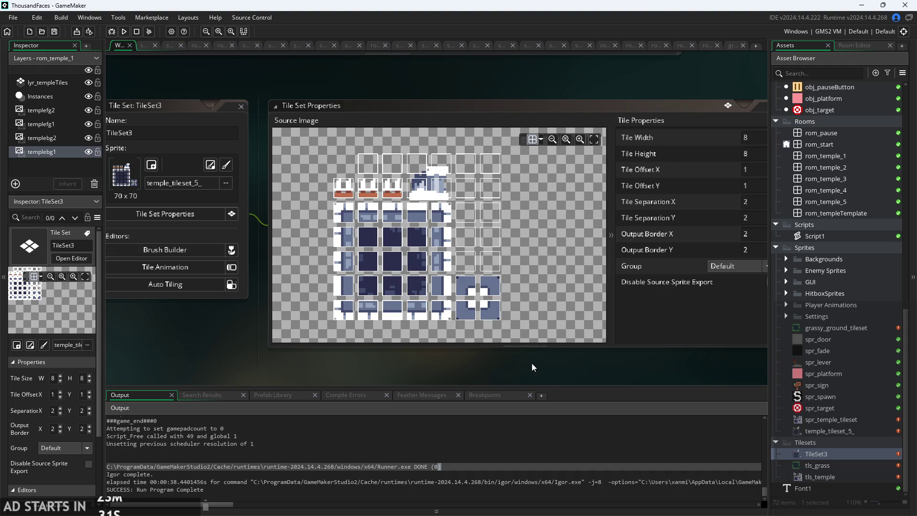
{"action": "scroll", "coordinate": [525, 366], "scroll_direction": "down", "scroll_amount": 3}
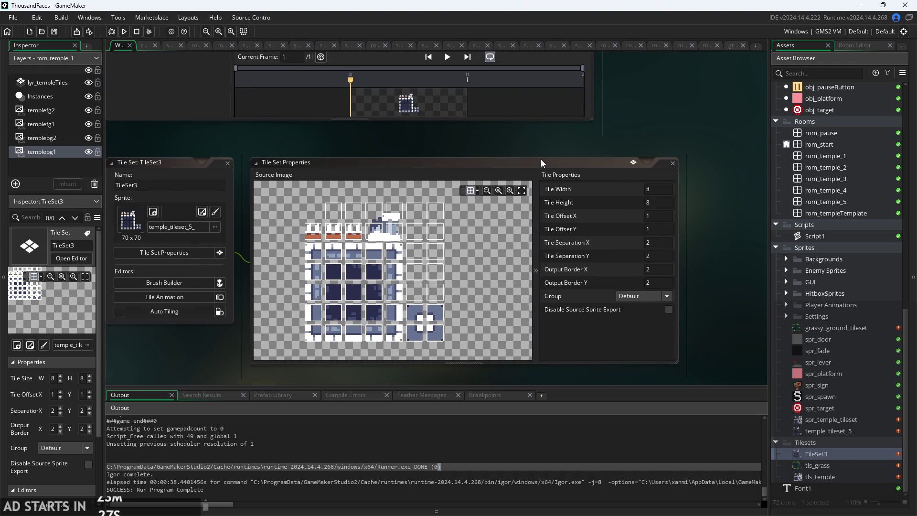
Scroll past the spr_rat sprite editor down to the 70×70 temple_tileset_5_ sprite editor.
{"action": "scroll", "coordinate": [589, 209], "scroll_direction": "down", "scroll_amount": 2}
{"action": "scroll", "coordinate": [589, 211], "scroll_direction": "up", "scroll_amount": 8}
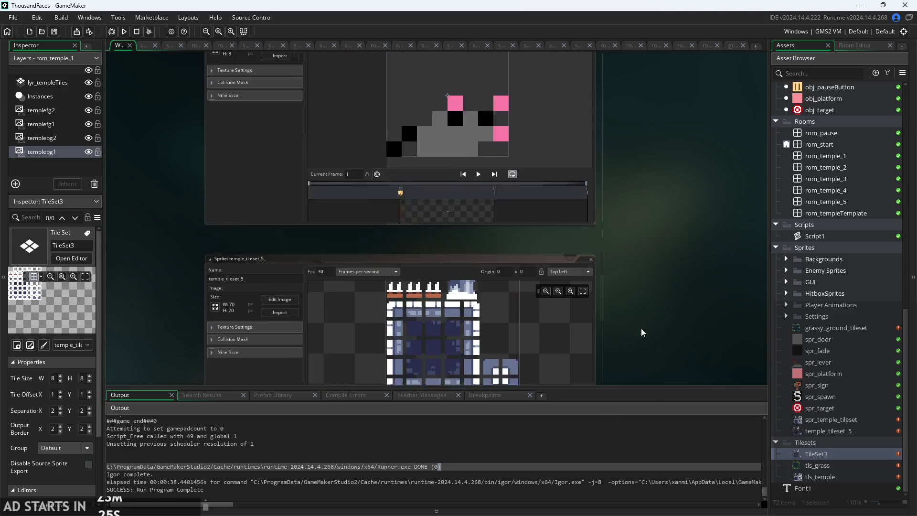
{"action": "scroll", "coordinate": [631, 215], "scroll_direction": "down", "scroll_amount": 3}
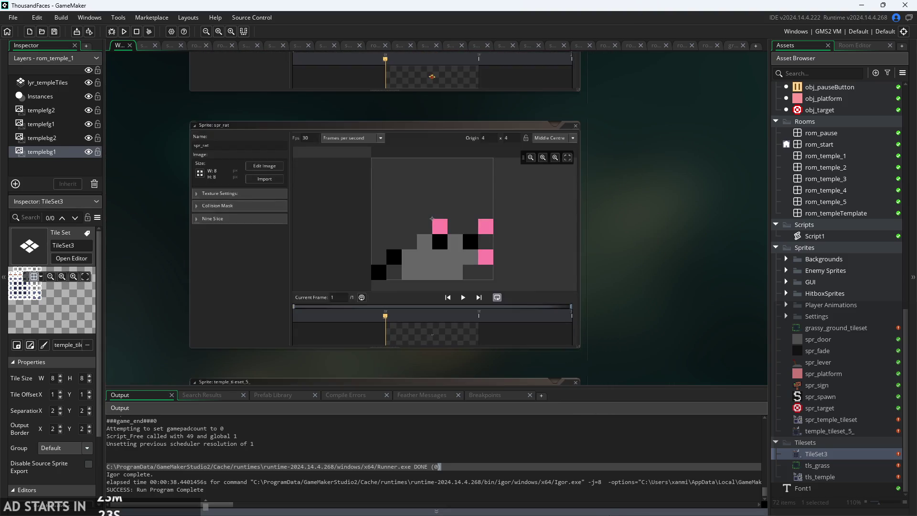
{"action": "scroll", "coordinate": [632, 316], "scroll_direction": "down", "scroll_amount": 1}
{"action": "scroll", "coordinate": [632, 315], "scroll_direction": "up", "scroll_amount": 2}
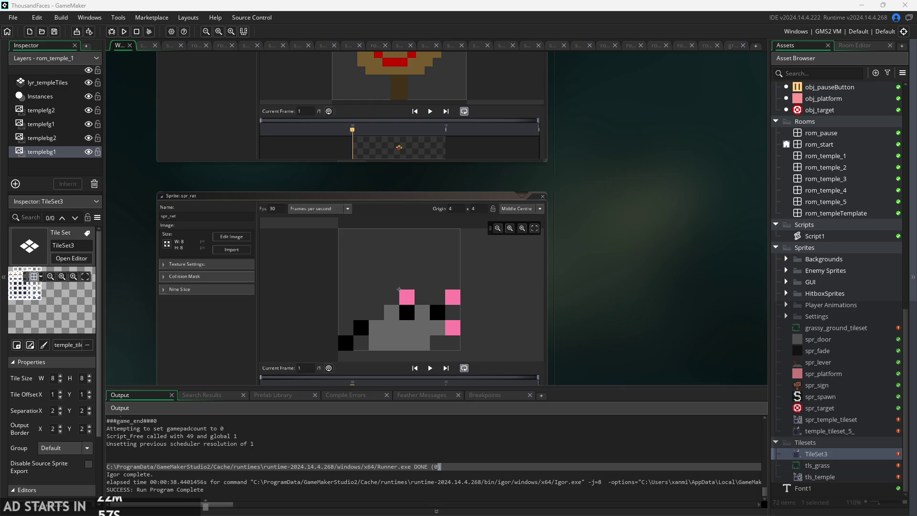
{"action": "scroll", "coordinate": [648, 364], "scroll_direction": "down", "scroll_amount": 3}
{"action": "scroll", "coordinate": [641, 257], "scroll_direction": "down", "scroll_amount": 3}
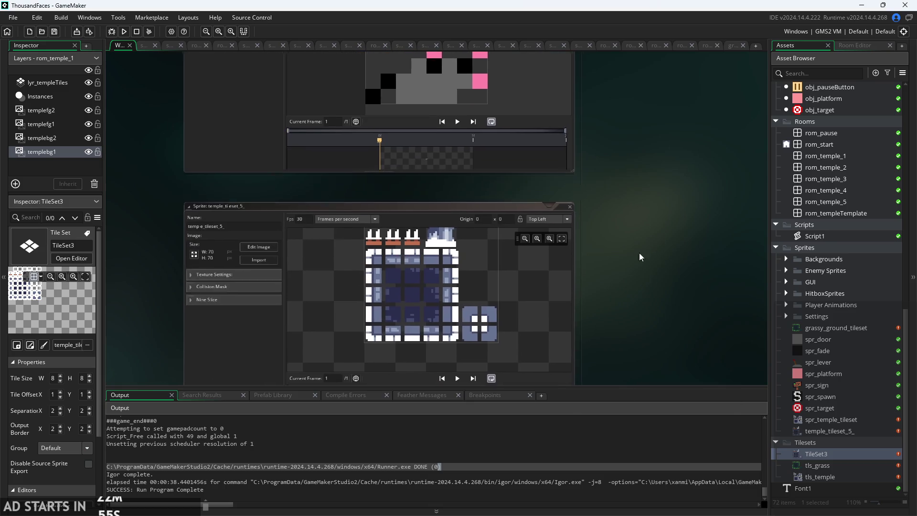
{"action": "scroll", "coordinate": [641, 257], "scroll_direction": "down", "scroll_amount": 2}
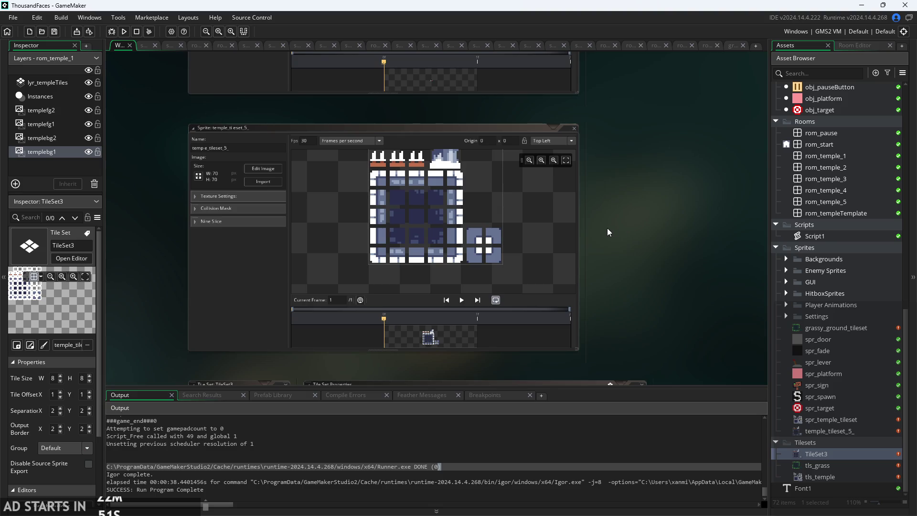
{"action": "scroll", "coordinate": [600, 242], "scroll_direction": "up", "scroll_amount": 1}
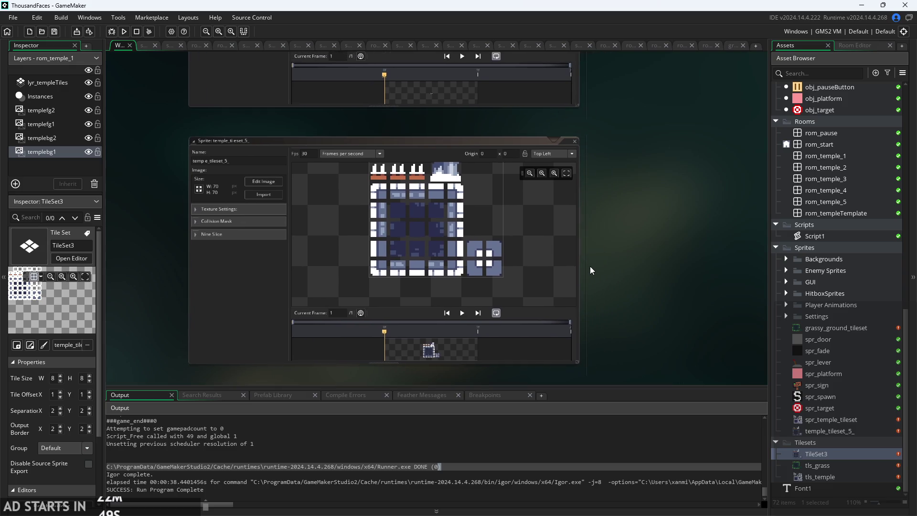
{"action": "scroll", "coordinate": [623, 247], "scroll_direction": "down", "scroll_amount": 1}
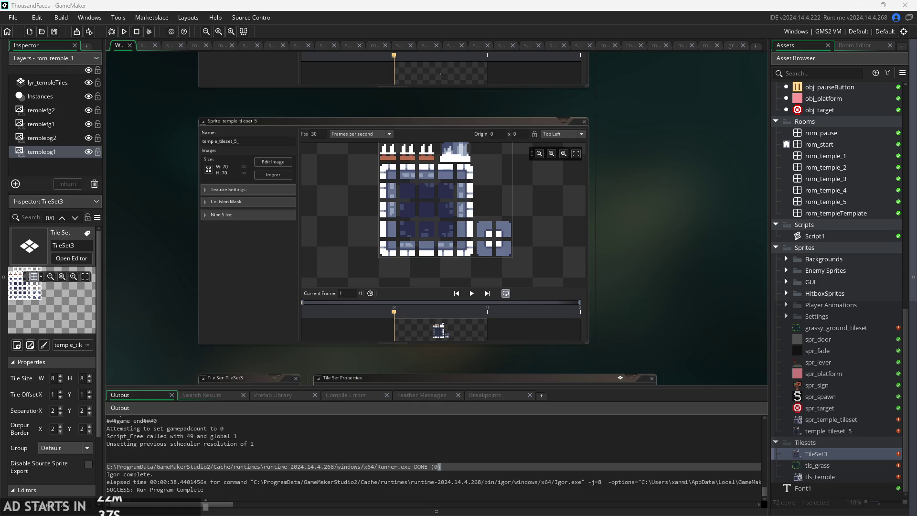
{"action": "scroll", "coordinate": [667, 331], "scroll_direction": "up", "scroll_amount": 2}
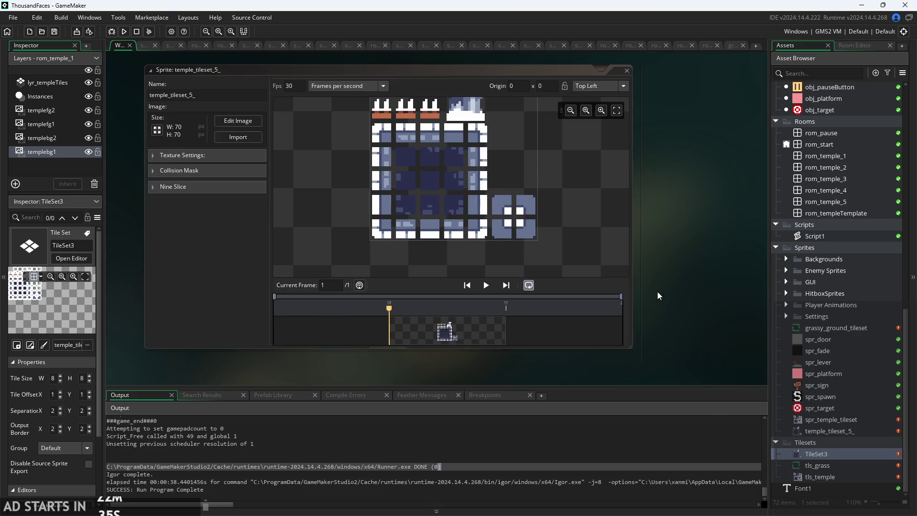
{"action": "left_click_drag", "start_coordinate": [657, 291], "coordinate": [727, 311]}
{"action": "scroll", "coordinate": [514, 280], "scroll_direction": "down", "scroll_amount": 2}
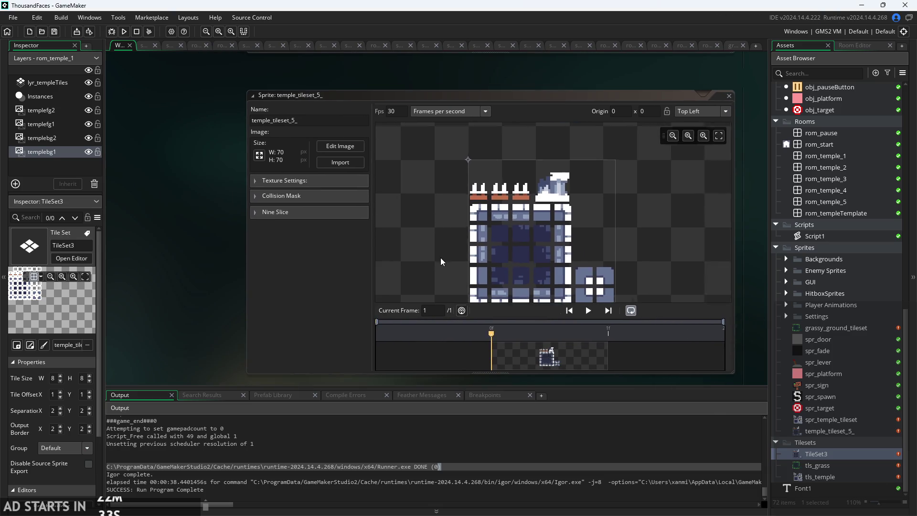
{"action": "scroll", "coordinate": [412, 227], "scroll_direction": "down", "scroll_amount": 1}
{"action": "scroll", "coordinate": [592, 251], "scroll_direction": "up", "scroll_amount": 1}
{"action": "scroll", "coordinate": [598, 257], "scroll_direction": "down", "scroll_amount": 1}
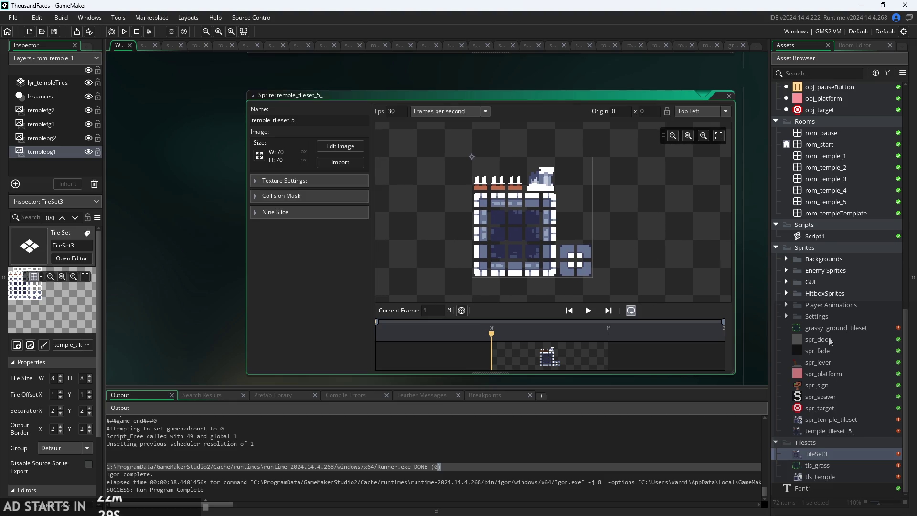
{"action": "scroll", "coordinate": [829, 340], "scroll_direction": "up", "scroll_amount": 1}
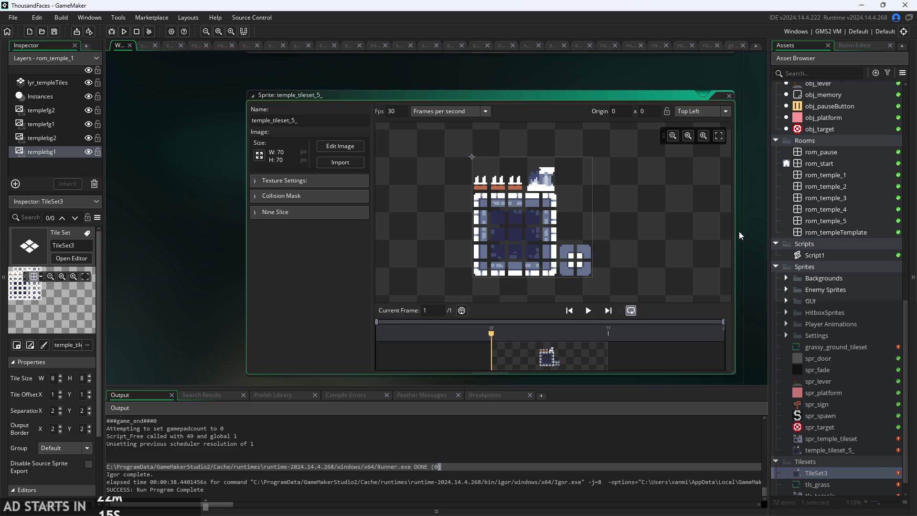
{"action": "mouse_move", "coordinate": [739, 231]}
{"action": "left_mouse_down"}
{"action": "mouse_move", "coordinate": [692, 232]}
{"action": "mouse_move", "coordinate": [703, 196]}
{"action": "left_mouse_up"}
{"action": "scroll", "coordinate": [486, 205], "scroll_direction": "up", "scroll_amount": 4}
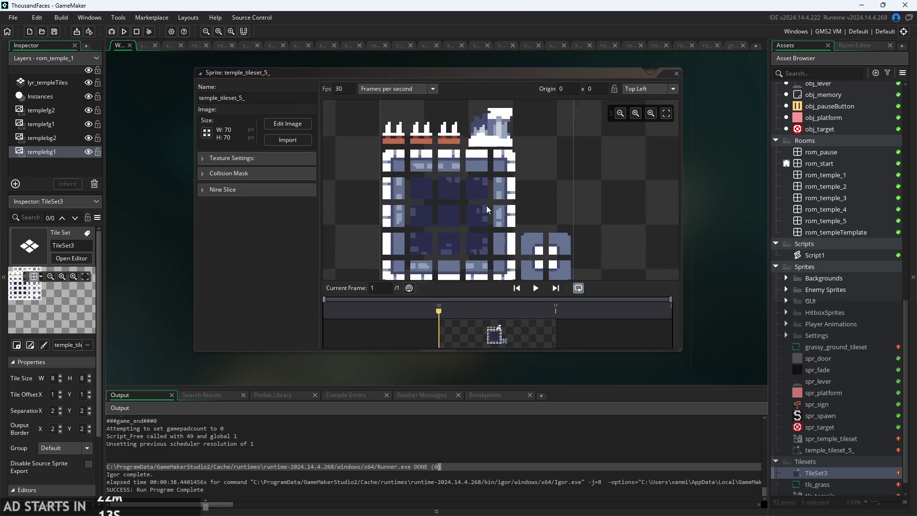
{"action": "scroll", "coordinate": [552, 177], "scroll_direction": "down", "scroll_amount": 4}
{"action": "scroll", "coordinate": [538, 194], "scroll_direction": "up", "scroll_amount": 3}
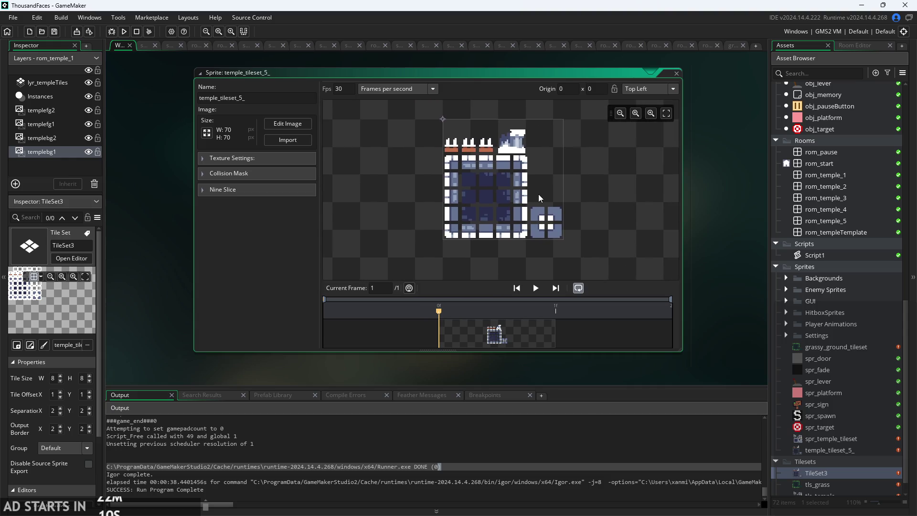
{"action": "scroll", "coordinate": [809, 448], "scroll_direction": "down", "scroll_amount": 1}
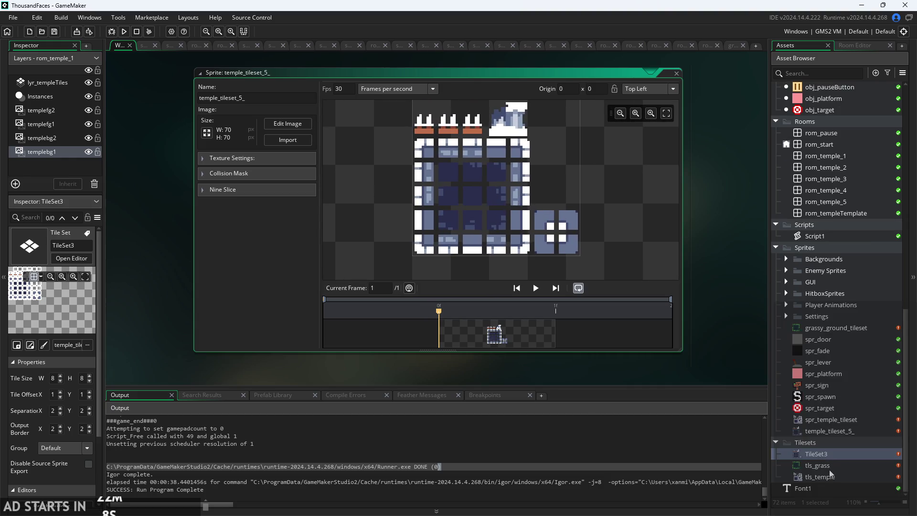
Switch between the TileSet3 and tls_temple tile sets to compare them, ending on tls_temple.
{"action": "double_click", "coordinate": [821, 455]}
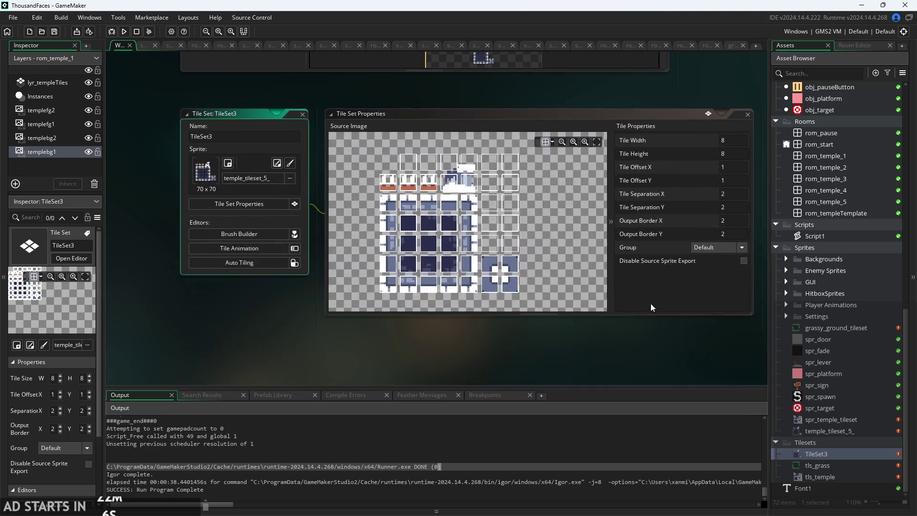
{"action": "double_click", "coordinate": [844, 480]}
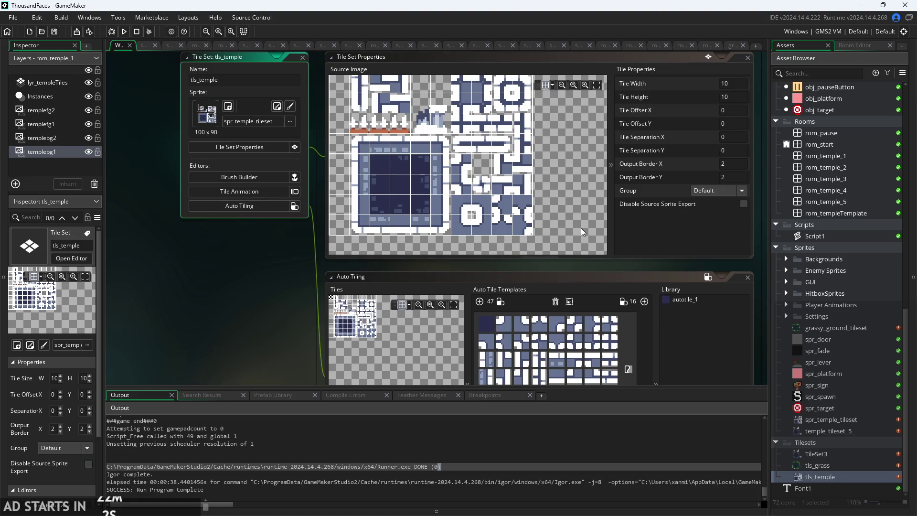
{"action": "scroll", "coordinate": [581, 228], "scroll_direction": "down", "scroll_amount": 3}
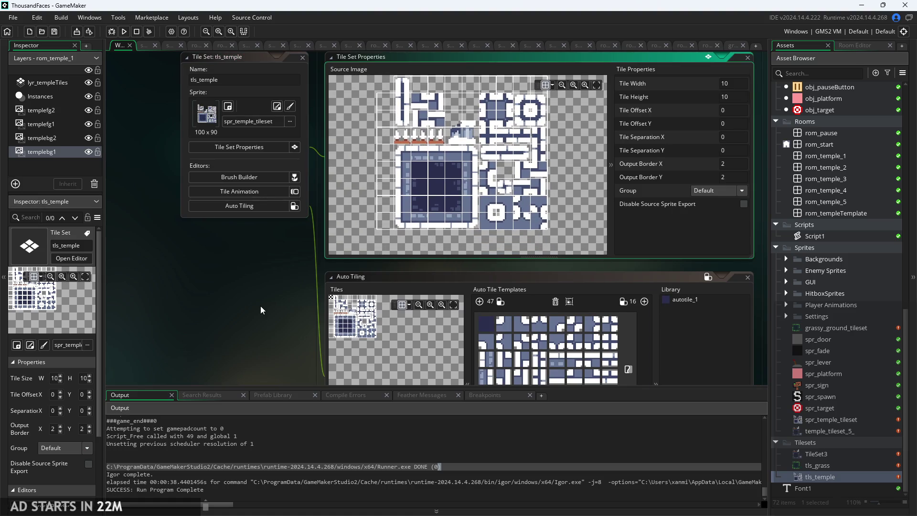
{"action": "scroll", "coordinate": [261, 310], "scroll_direction": "up", "scroll_amount": 1}
{"action": "scroll", "coordinate": [456, 219], "scroll_direction": "up", "scroll_amount": 2}
{"action": "left_click", "coordinate": [811, 448]}
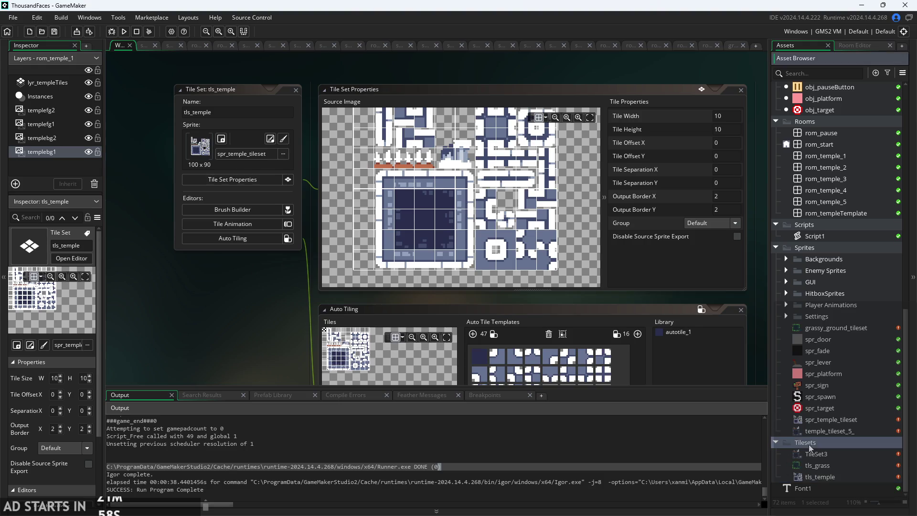
{"action": "double_click", "coordinate": [811, 454]}
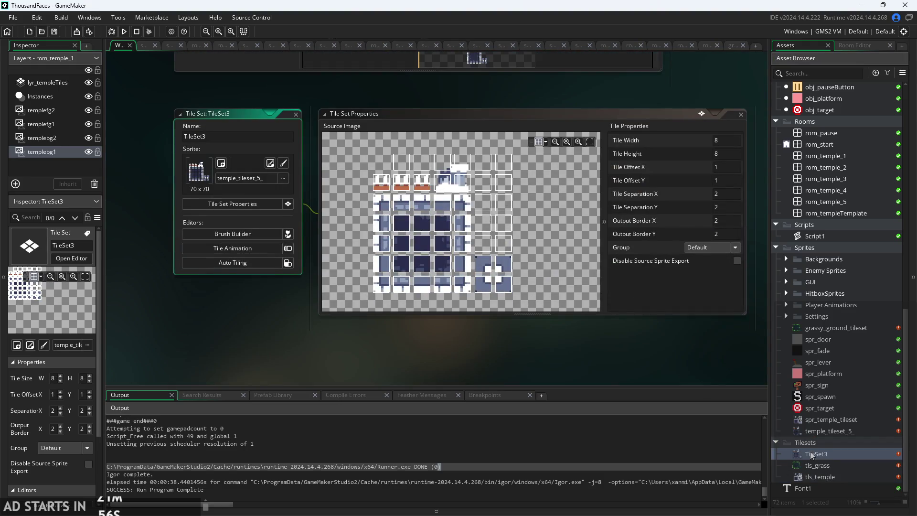
{"action": "double_click", "coordinate": [832, 478]}
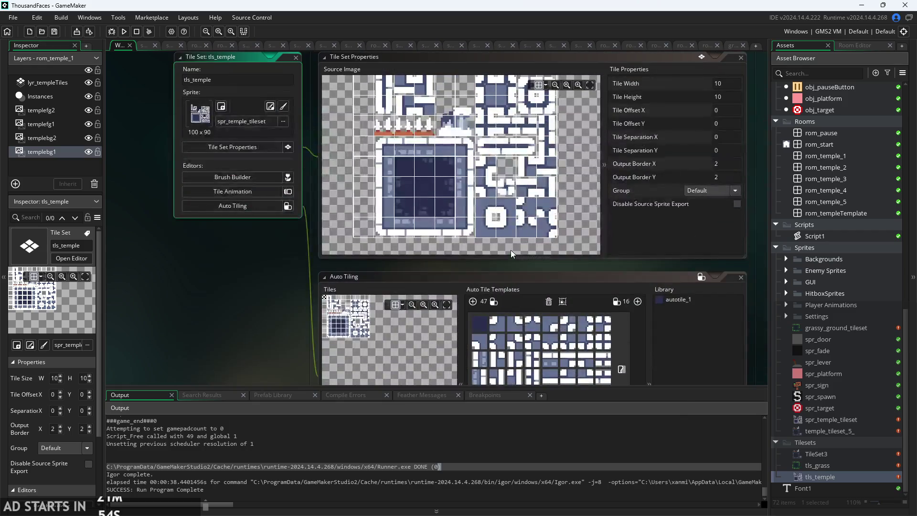
Zoom into the tls_temple 100×90 source image to inspect its 10×10 tile grid.
{"action": "scroll", "coordinate": [473, 234], "scroll_direction": "up", "scroll_amount": 3}
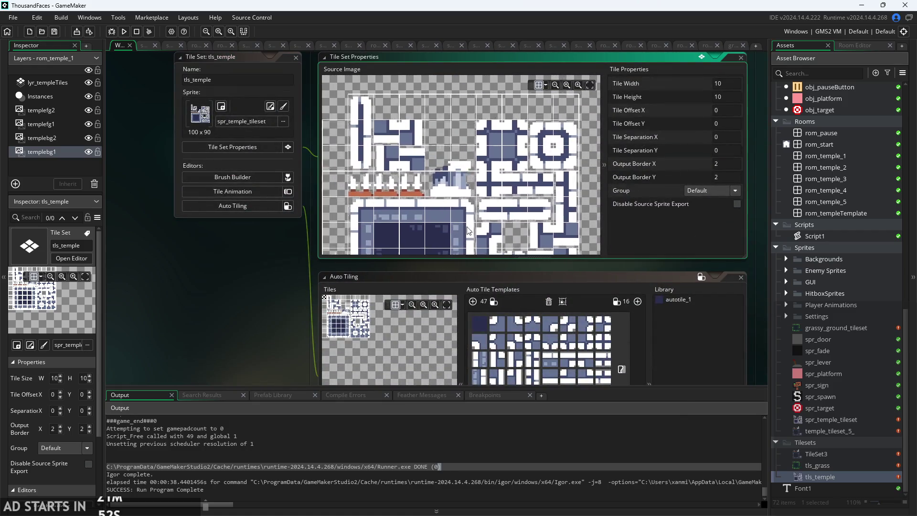
{"action": "scroll", "coordinate": [497, 213], "scroll_direction": "up", "scroll_amount": 2}
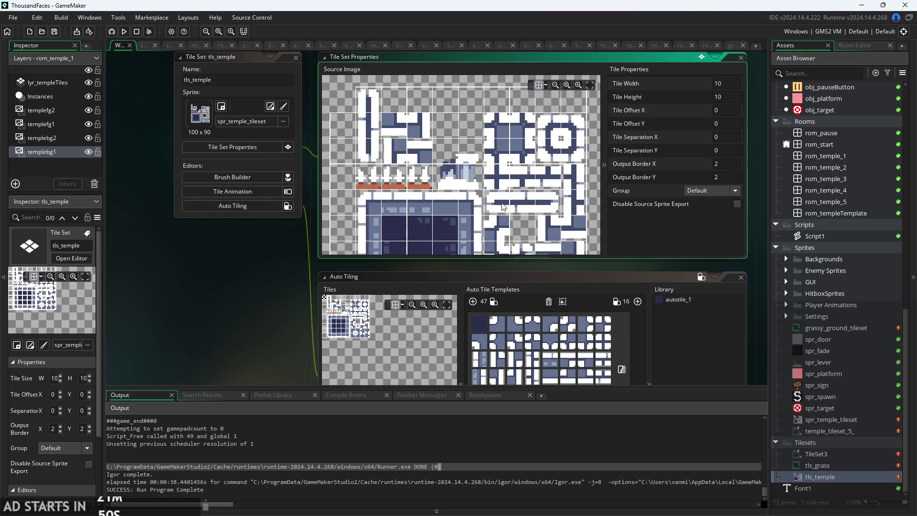
{"action": "scroll", "coordinate": [503, 207], "scroll_direction": "up", "scroll_amount": 5}
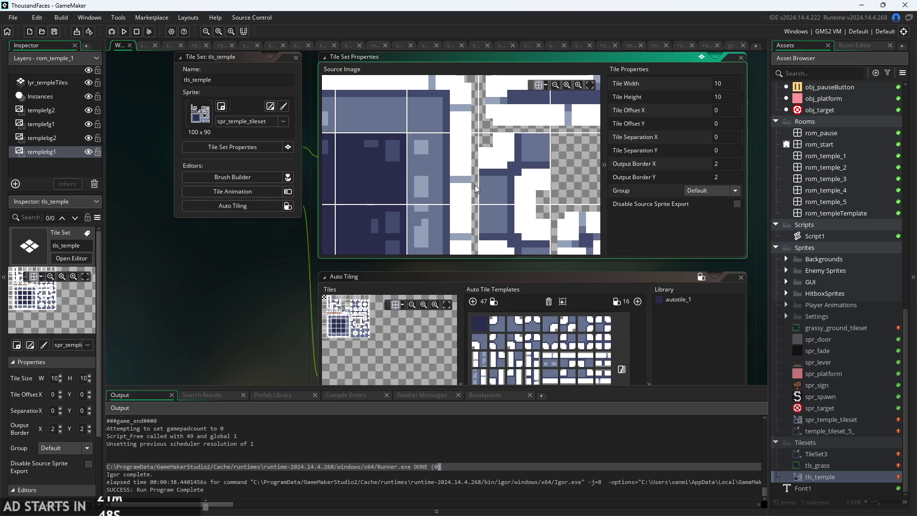
{"action": "scroll", "coordinate": [475, 185], "scroll_direction": "up", "scroll_amount": 2}
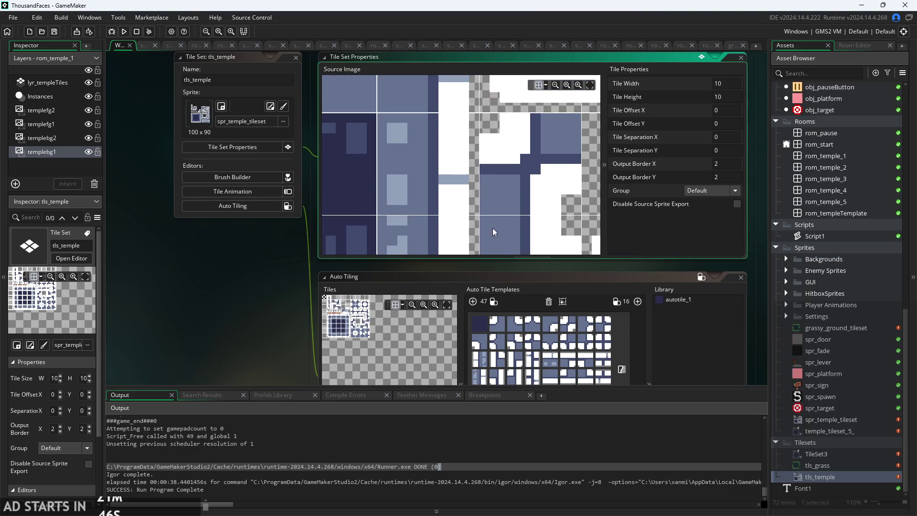
{"action": "scroll", "coordinate": [492, 228], "scroll_direction": "down", "scroll_amount": 2}
{"action": "scroll", "coordinate": [466, 198], "scroll_direction": "up", "scroll_amount": 1}
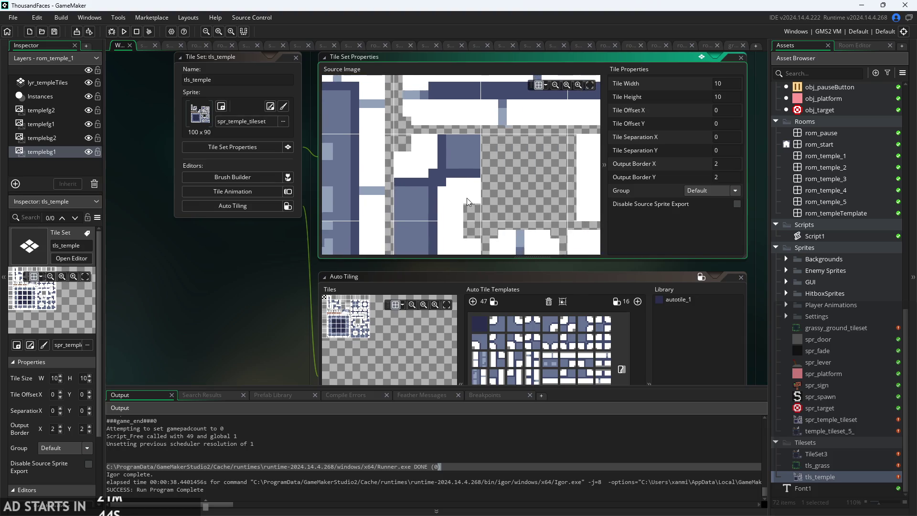
{"action": "scroll", "coordinate": [494, 188], "scroll_direction": "down", "scroll_amount": 5}
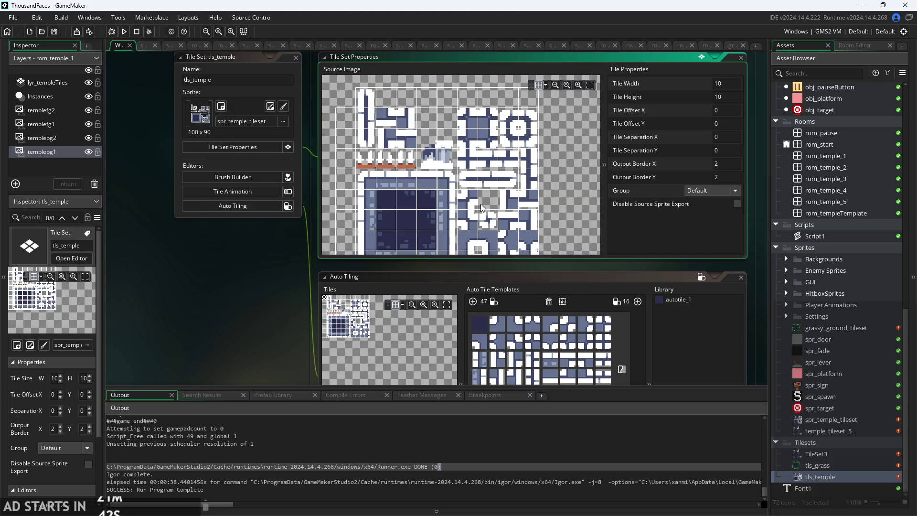
{"action": "scroll", "coordinate": [480, 207], "scroll_direction": "up", "scroll_amount": 2}
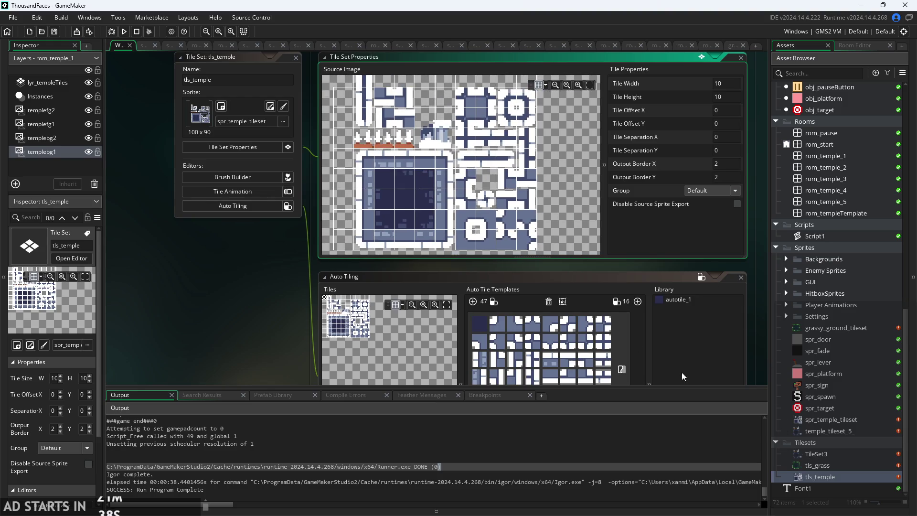
{"action": "scroll", "coordinate": [440, 156], "scroll_direction": "up", "scroll_amount": 6}
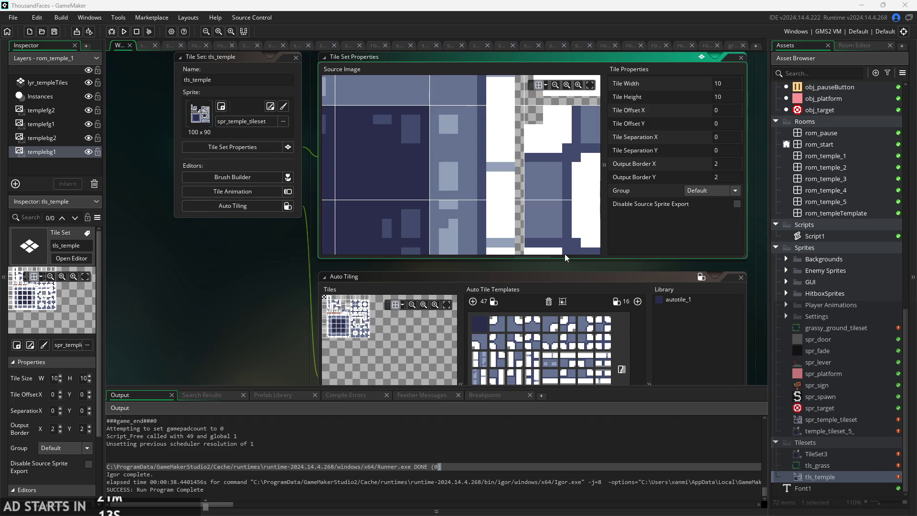
Focus the tls_temple auto tiling editor and zoom out until the Script1 code editor appears.
{"action": "left_click", "coordinate": [563, 289]}
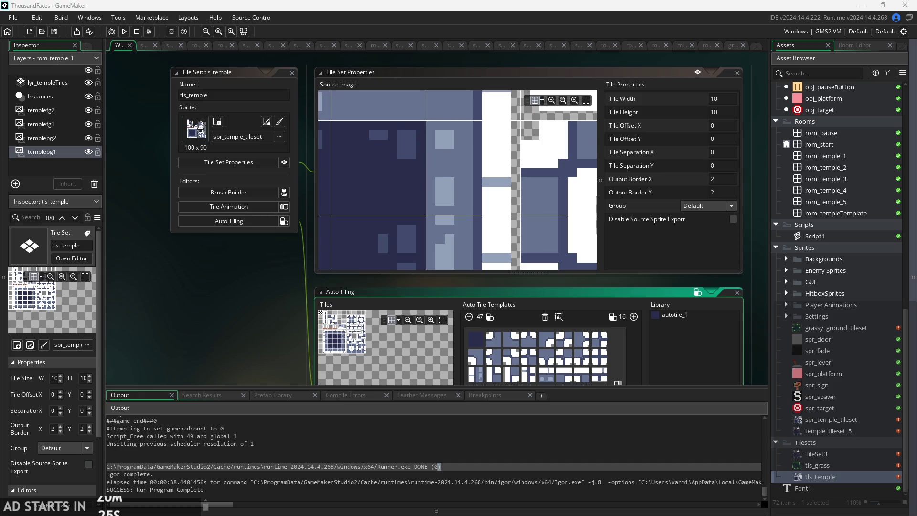
{"action": "scroll", "coordinate": [223, 263], "scroll_direction": "down", "scroll_amount": 2}
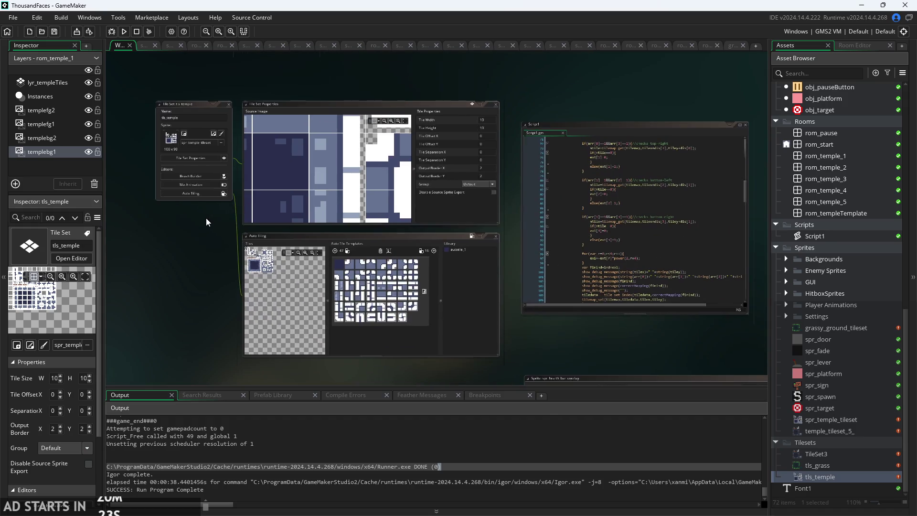
{"action": "scroll", "coordinate": [208, 231], "scroll_direction": "up", "scroll_amount": 2}
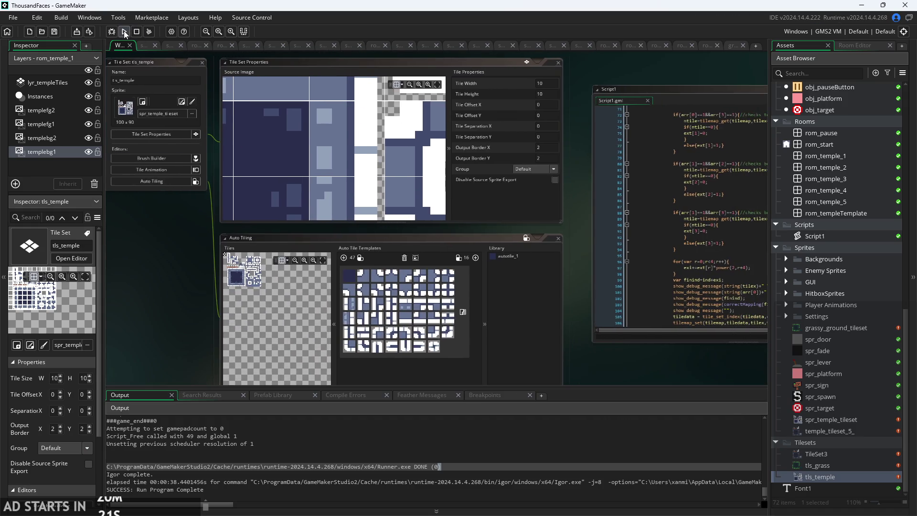
{"action": "left_click", "coordinate": [125, 32]}
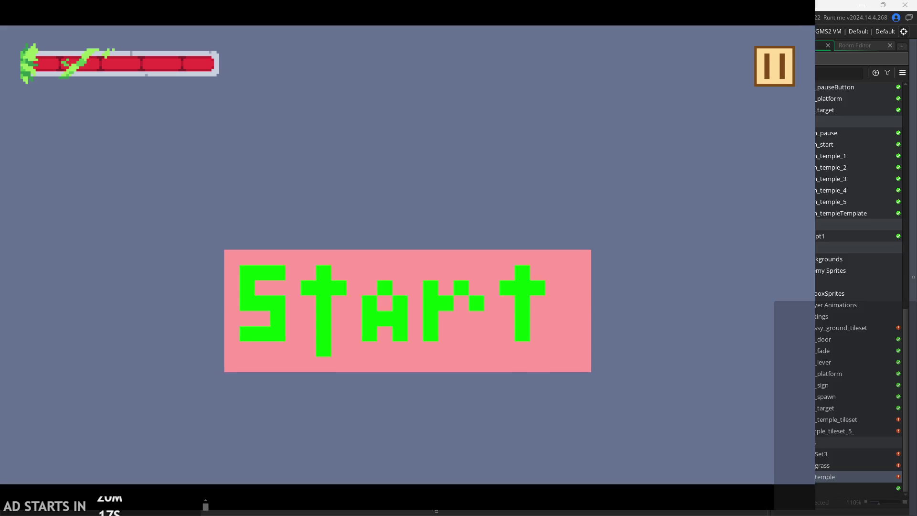
{"action": "left_click", "coordinate": [418, 286]}
{"action": "key", "text": "Right"}
{"action": "key", "text": "space"}
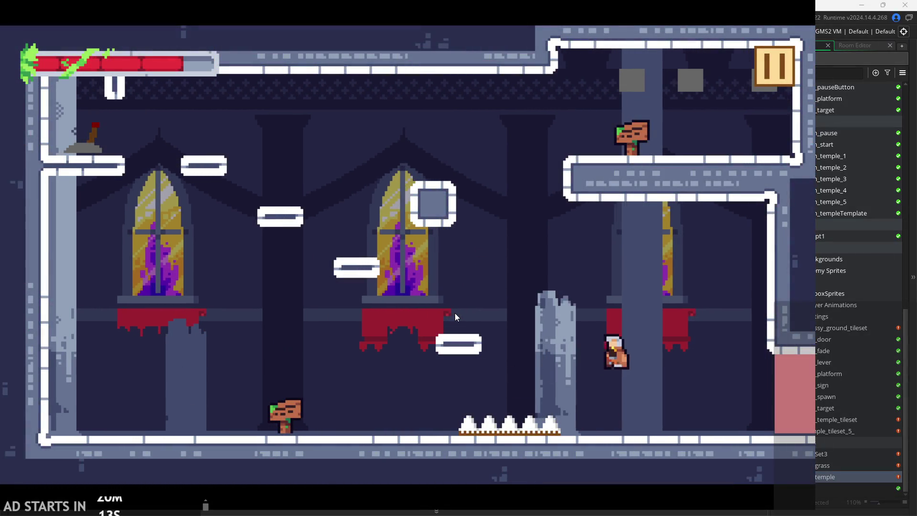
{"action": "key", "text": "Left"}
{"action": "key", "text": "space"}
{"action": "key", "text": "Right"}
{"action": "key", "text": "space"}
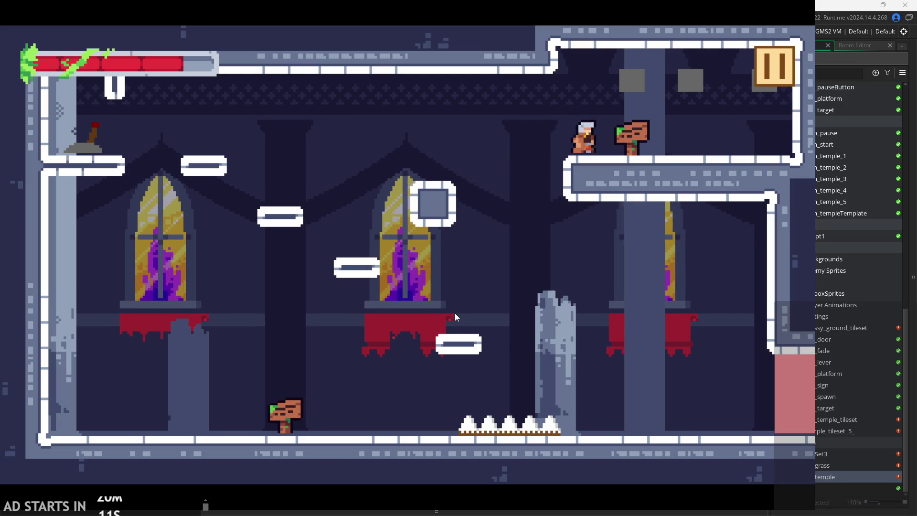
{"action": "key", "text": "Left"}
{"action": "key", "text": "space"}
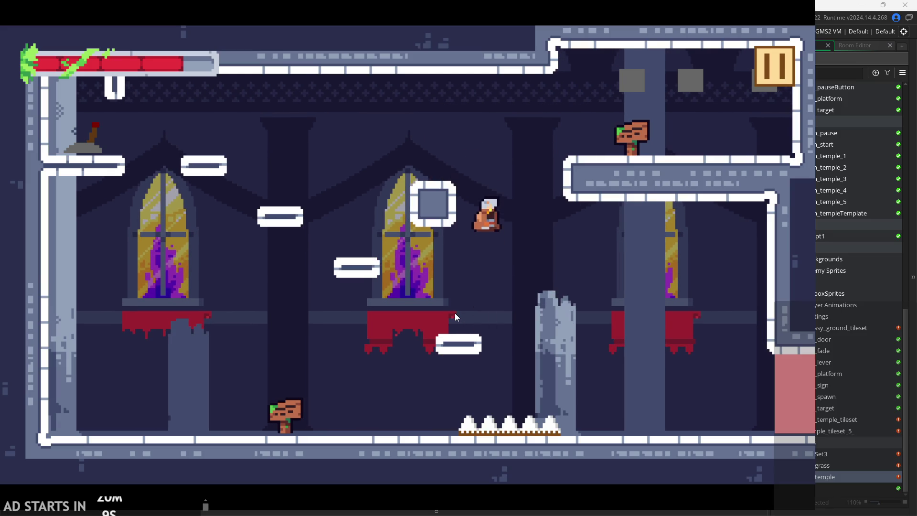
{"action": "key", "text": "space"}
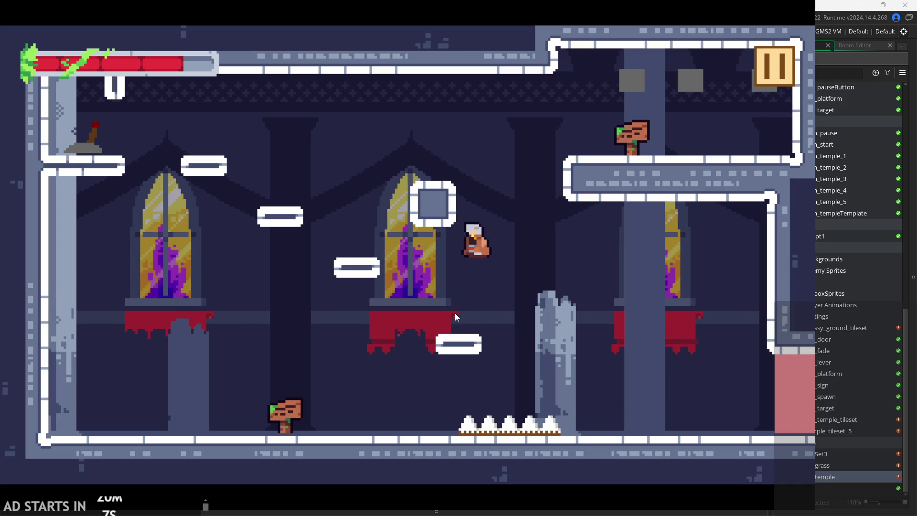
{"action": "key", "text": "Right"}
{"action": "key", "text": "space"}
{"action": "key", "text": "Left"}
{"action": "left_click", "coordinate": [773, 62]}
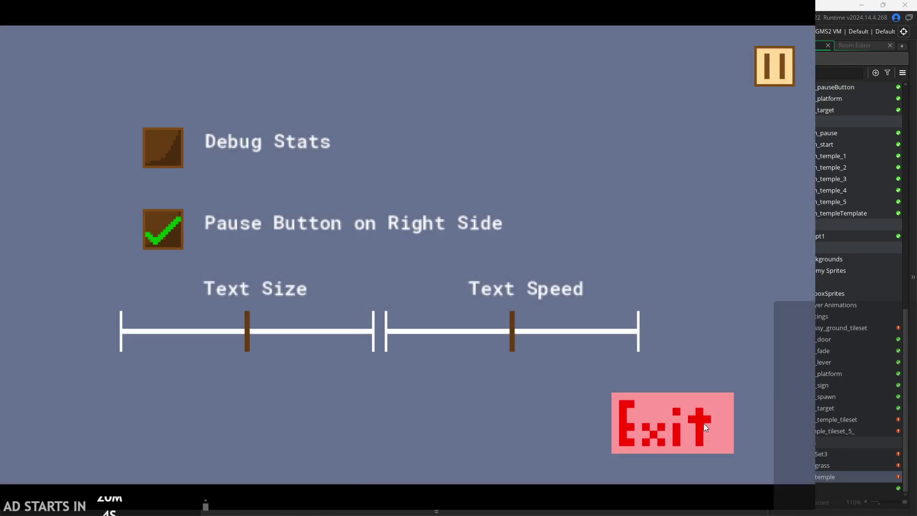
{"action": "left_click", "coordinate": [704, 424]}
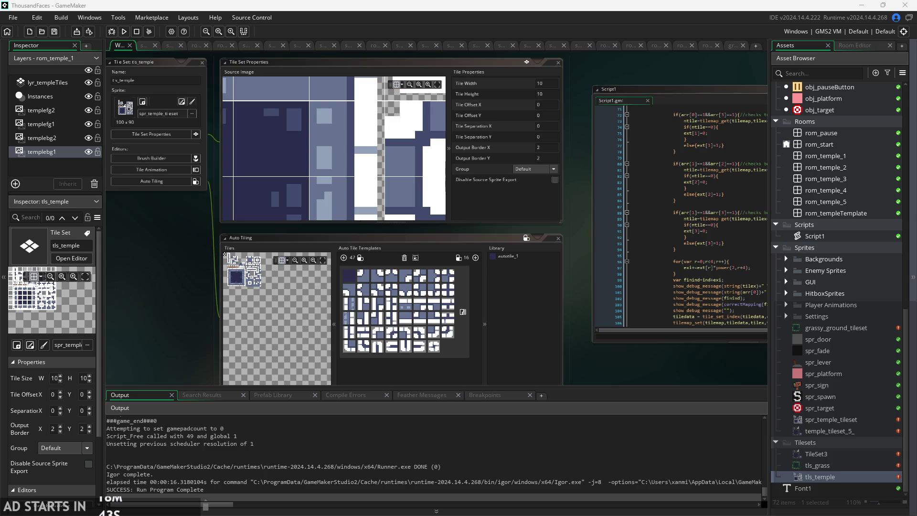
Nudge the workspace view left, then switch to the ThousandFacesNotes to-do list in Paint.
{"action": "scroll", "coordinate": [676, 365], "scroll_direction": "down", "scroll_amount": 5}
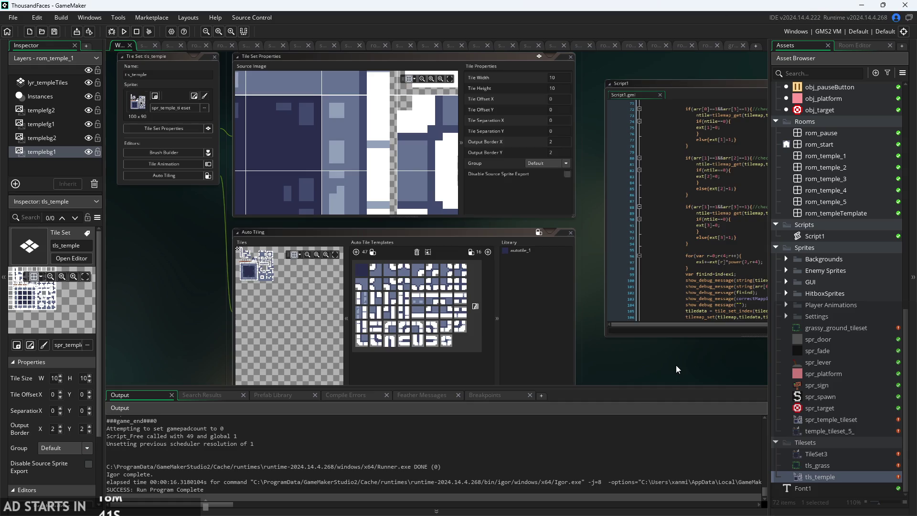
{"action": "scroll", "coordinate": [510, 296], "scroll_direction": "up", "scroll_amount": 3}
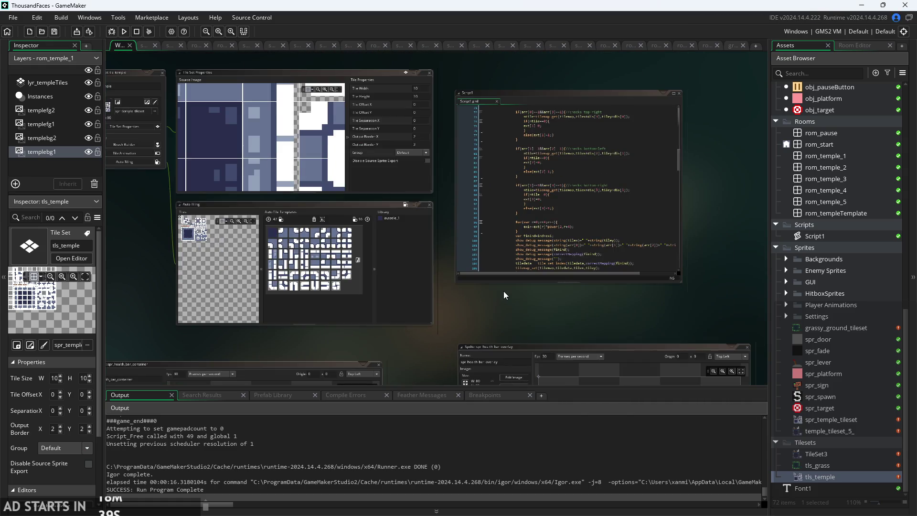
{"action": "left_click_drag", "start_coordinate": [476, 293], "coordinate": [437, 297]}
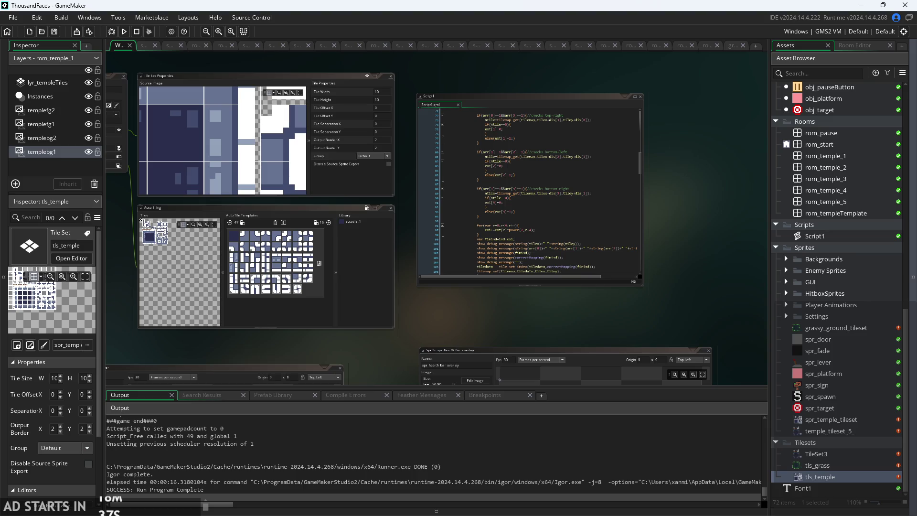
{"action": "key", "text": "alt+Tab"}
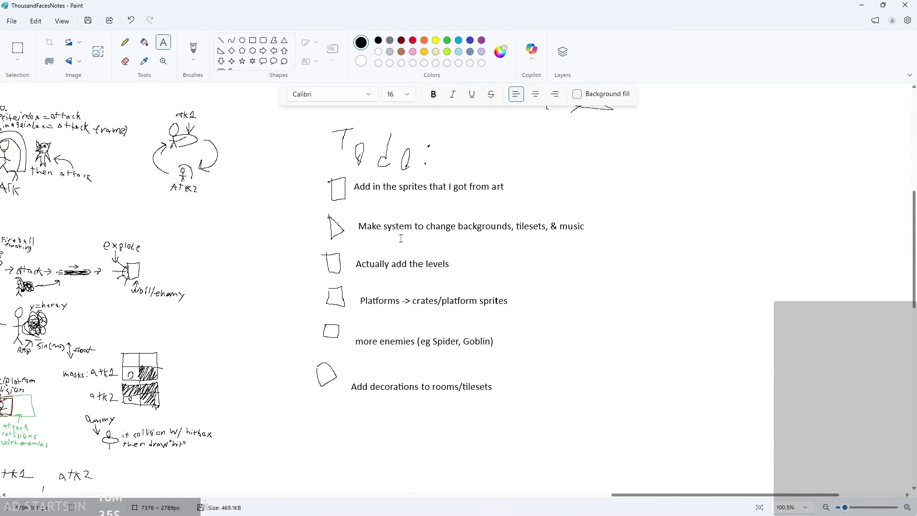
Zoom in to read the to-do list, then minimize Paint to return to GameMaker.
{"action": "scroll", "coordinate": [434, 237], "scroll_direction": "up", "scroll_amount": 4}
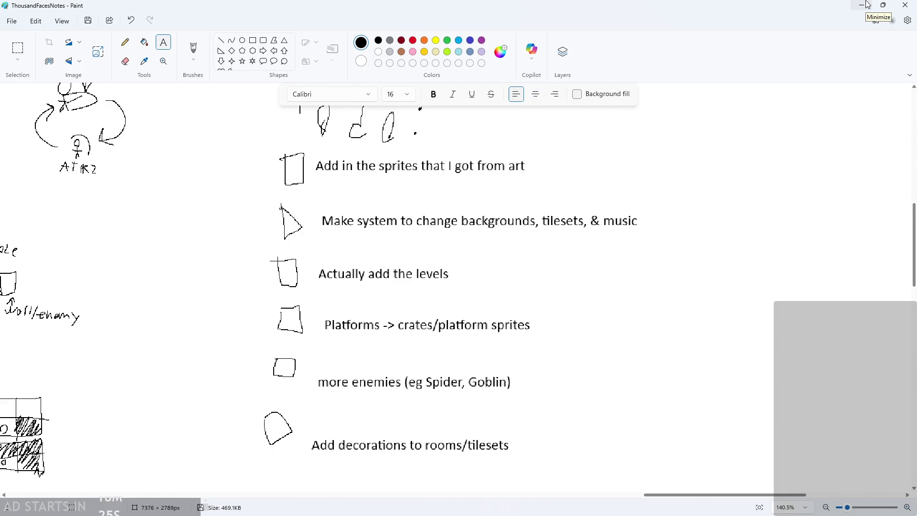
{"action": "left_click", "coordinate": [868, 4]}
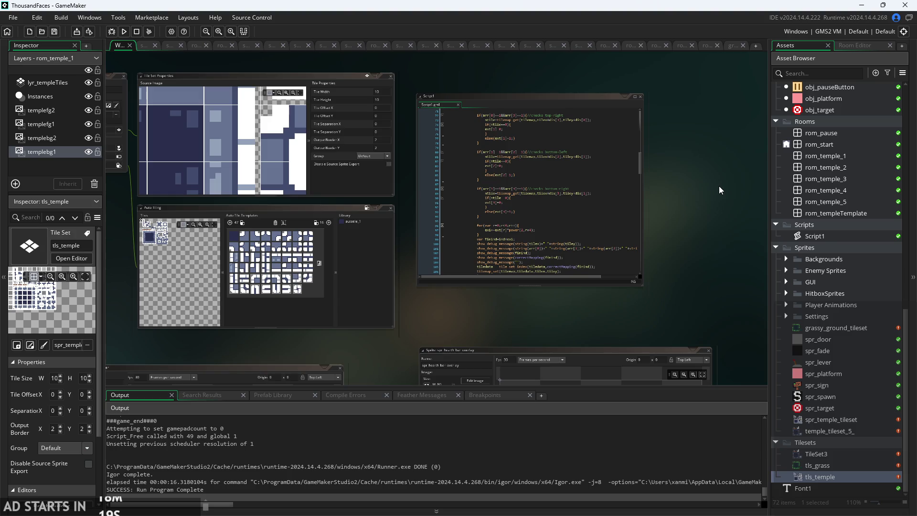
Zoom and pan to view the tile set, Script1 and two sprite editors together.
{"action": "scroll", "coordinate": [719, 185], "scroll_direction": "up", "scroll_amount": 1}
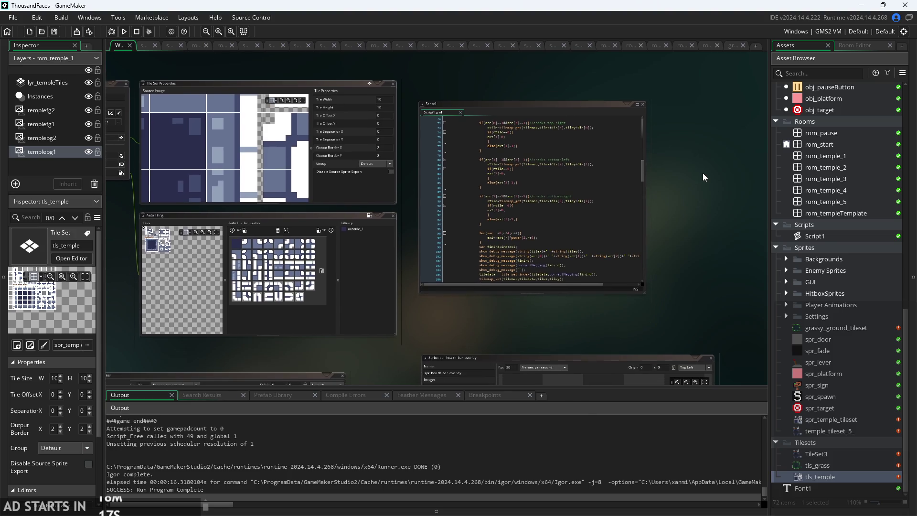
{"action": "scroll", "coordinate": [690, 196], "scroll_direction": "up", "scroll_amount": 3}
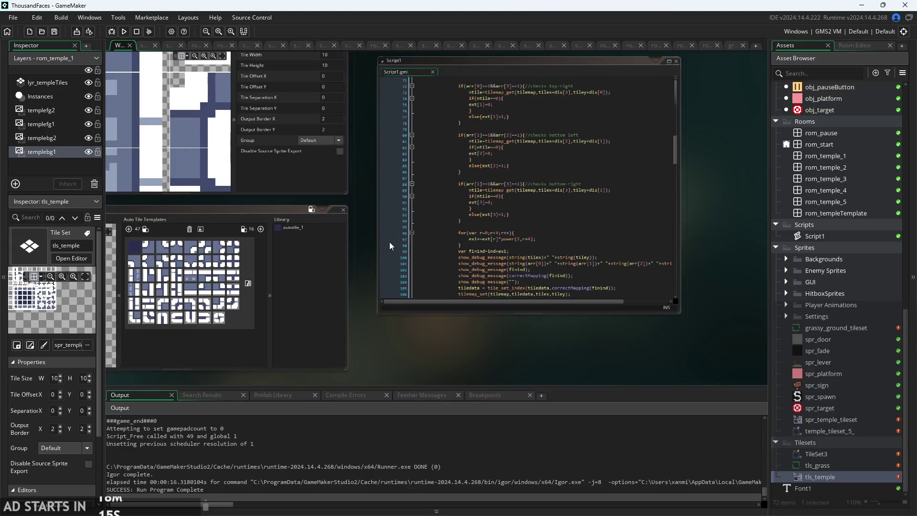
{"action": "scroll", "coordinate": [404, 281], "scroll_direction": "down", "scroll_amount": 4}
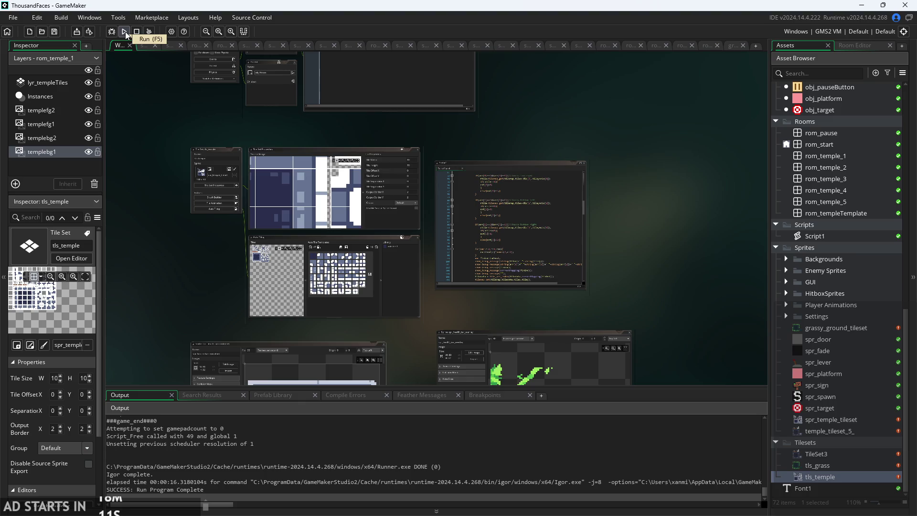
{"action": "scroll", "coordinate": [545, 146], "scroll_direction": "down", "scroll_amount": 2}
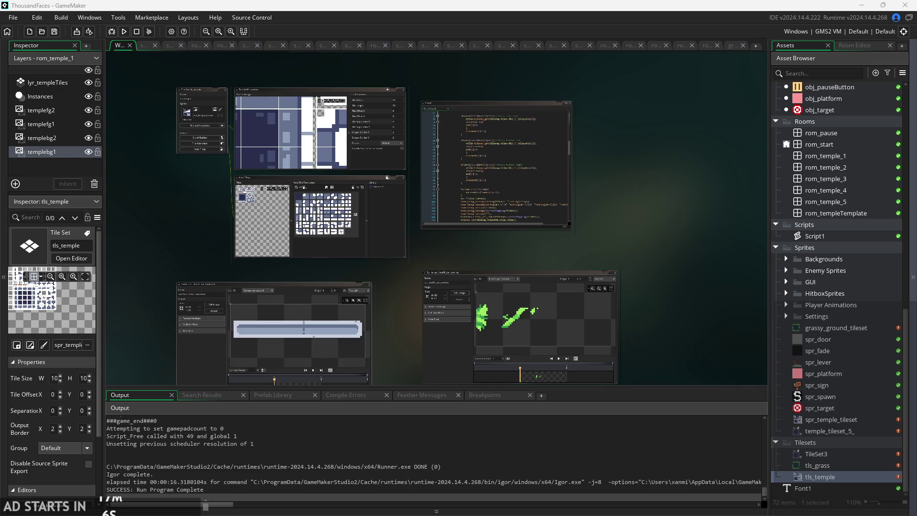
{"action": "left_click_drag", "start_coordinate": [650, 243], "coordinate": [661, 271]}
{"action": "scroll", "coordinate": [661, 271], "scroll_direction": "down", "scroll_amount": 2}
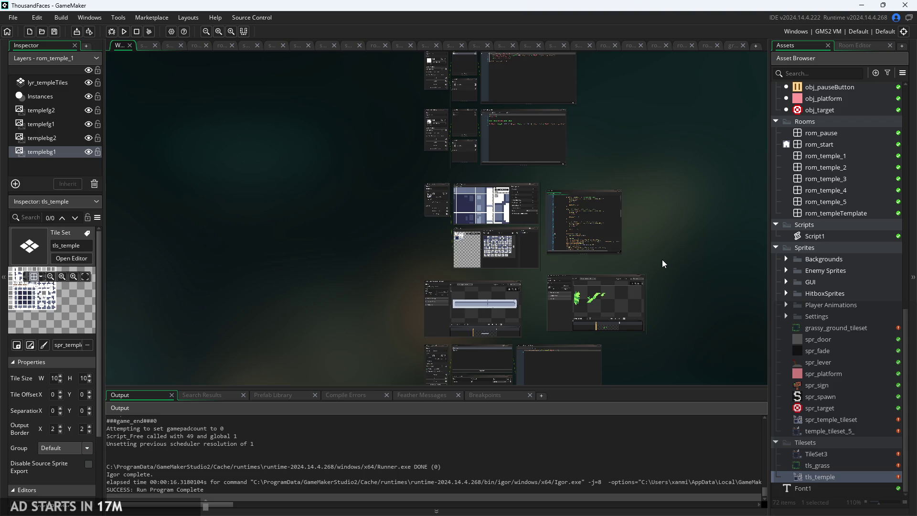
{"action": "scroll", "coordinate": [658, 247], "scroll_direction": "up", "scroll_amount": 5}
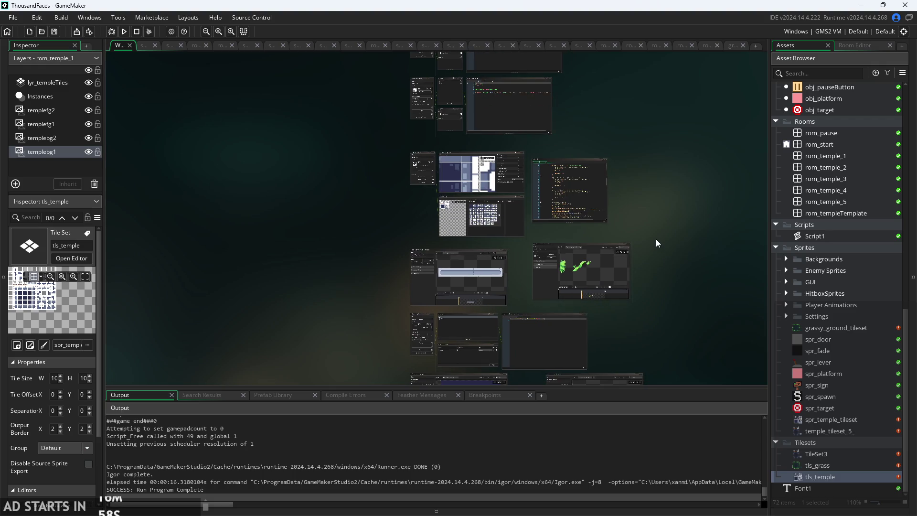
{"action": "scroll", "coordinate": [657, 248], "scroll_direction": "down", "scroll_amount": 3}
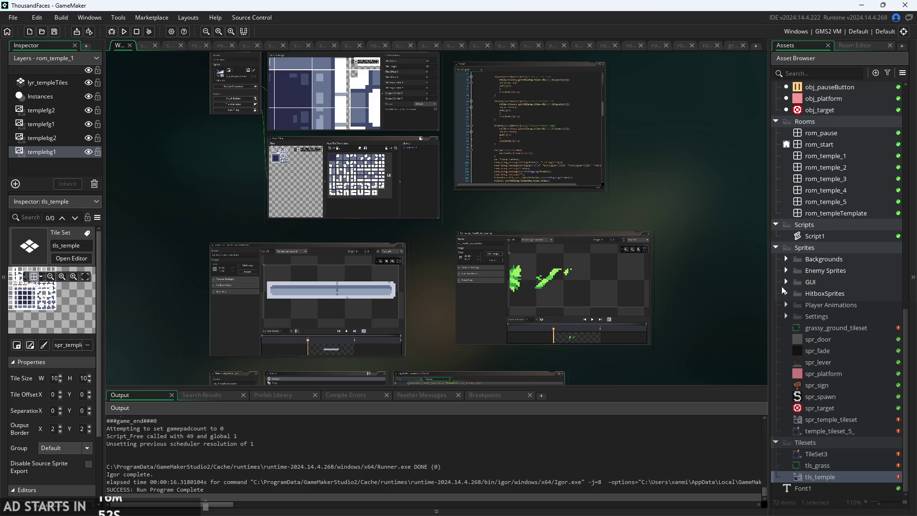
{"action": "left_click", "coordinate": [785, 272]}
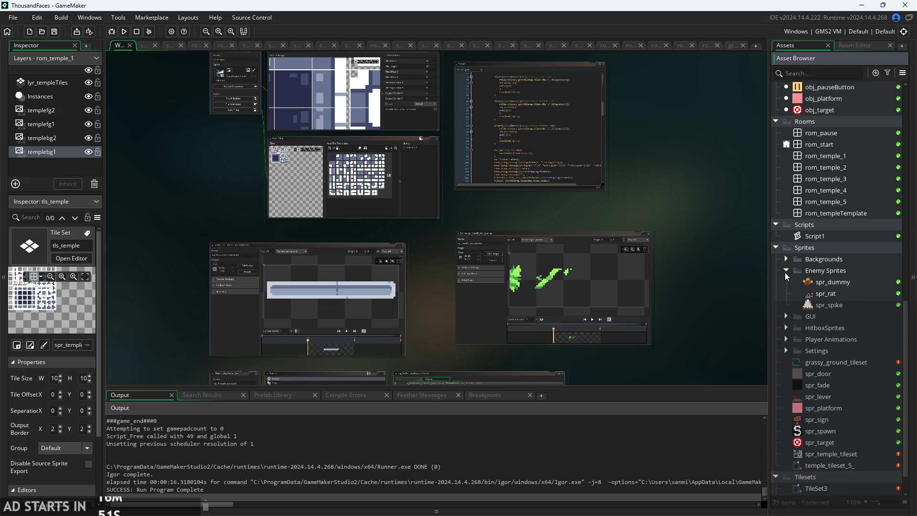
{"action": "left_click", "coordinate": [845, 273]}
{"action": "right_click", "coordinate": [844, 273]}
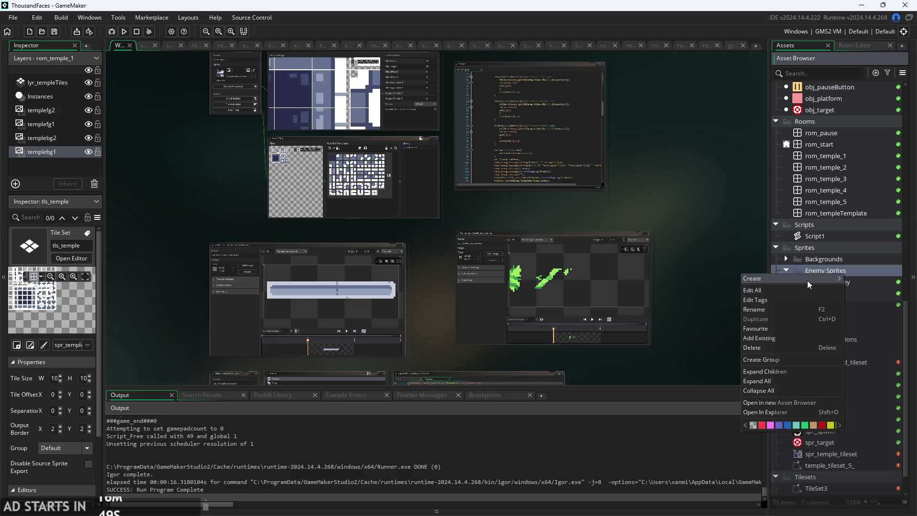
{"action": "mouse_move", "coordinate": [807, 280]}
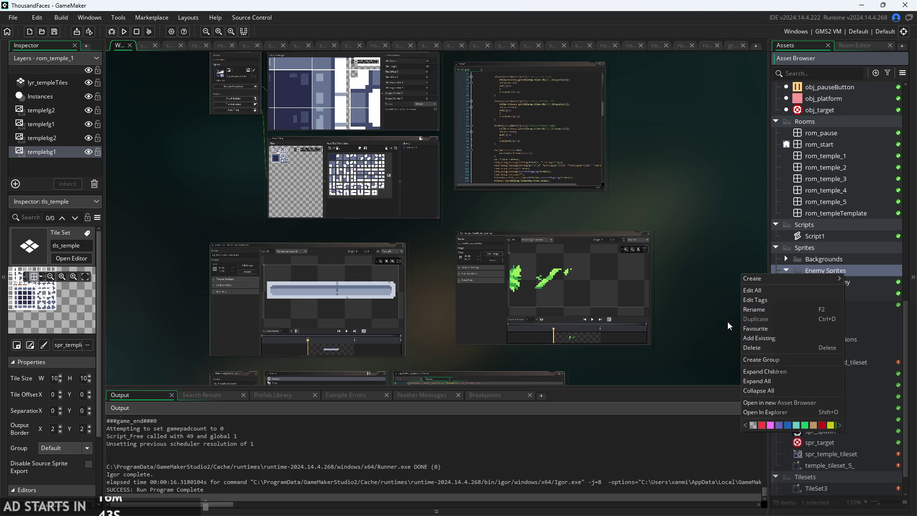
{"action": "right_click", "coordinate": [784, 281]}
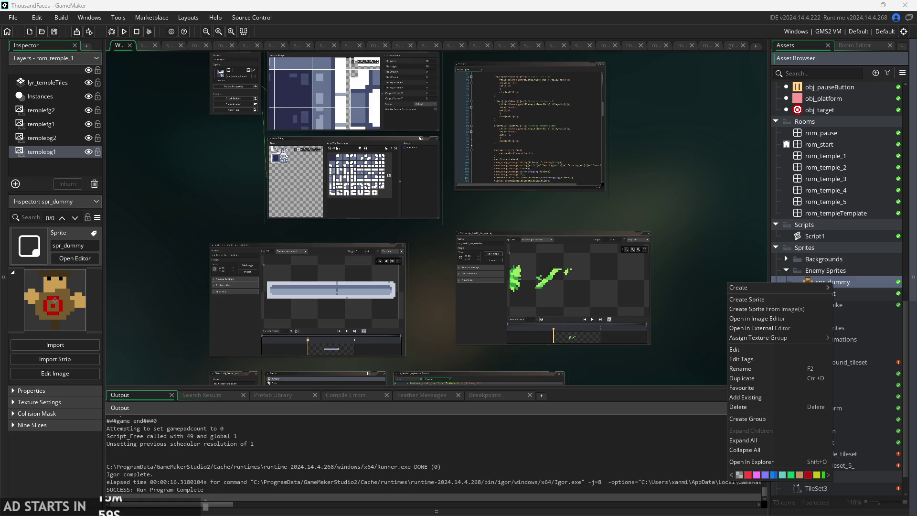
{"action": "left_click", "coordinate": [661, 328]}
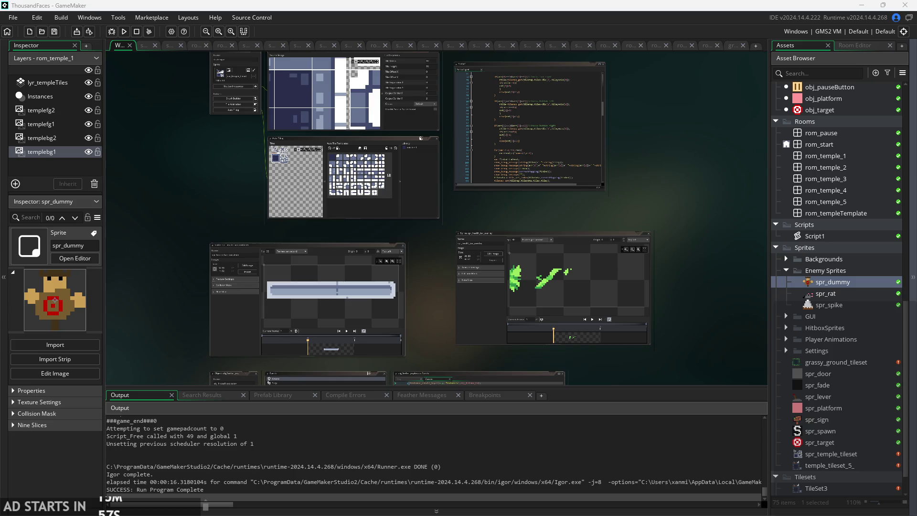
Select and delete the eight bee attack and fly frame sprites, then bring up the spr_rat actions.
{"action": "left_click_drag", "start_coordinate": [786, 278], "coordinate": [824, 280]}
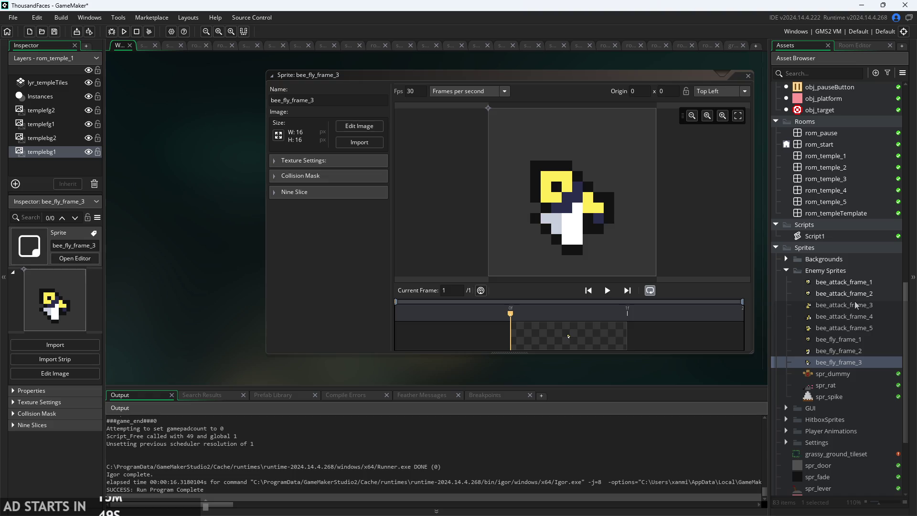
{"action": "left_click", "coordinate": [852, 315]}
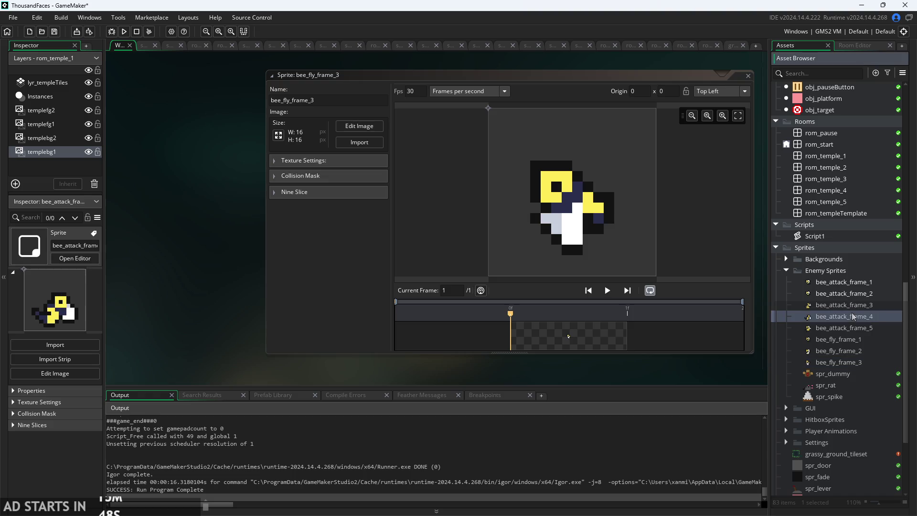
{"action": "left_click", "coordinate": [835, 362]}
{"action": "left_click", "coordinate": [844, 284], "text": "shift"}
{"action": "right_click", "coordinate": [845, 285]}
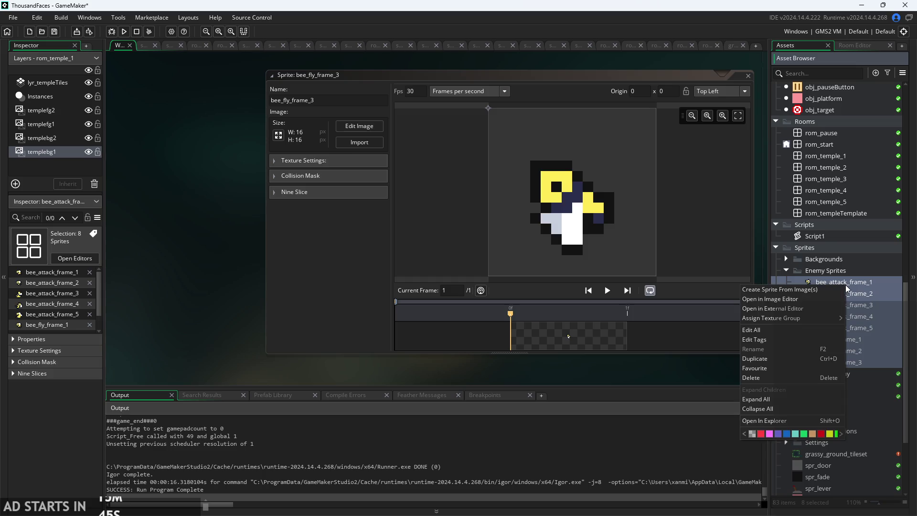
{"action": "left_click", "coordinate": [807, 377]}
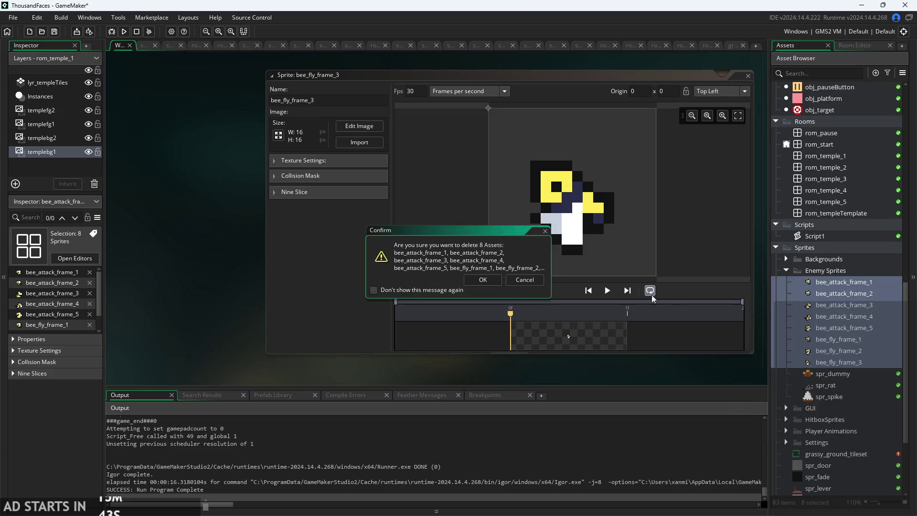
{"action": "left_click", "coordinate": [483, 279]}
{"action": "right_click", "coordinate": [829, 274]}
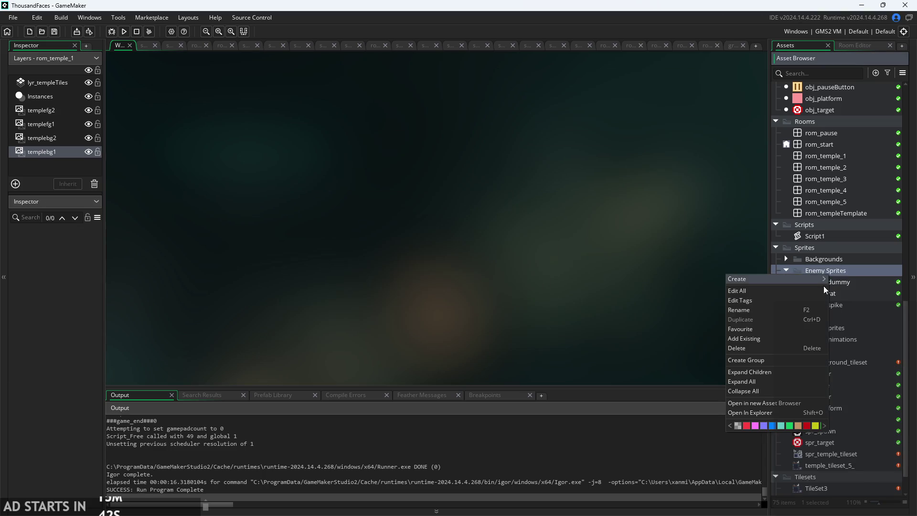
{"action": "right_click", "coordinate": [868, 291]}
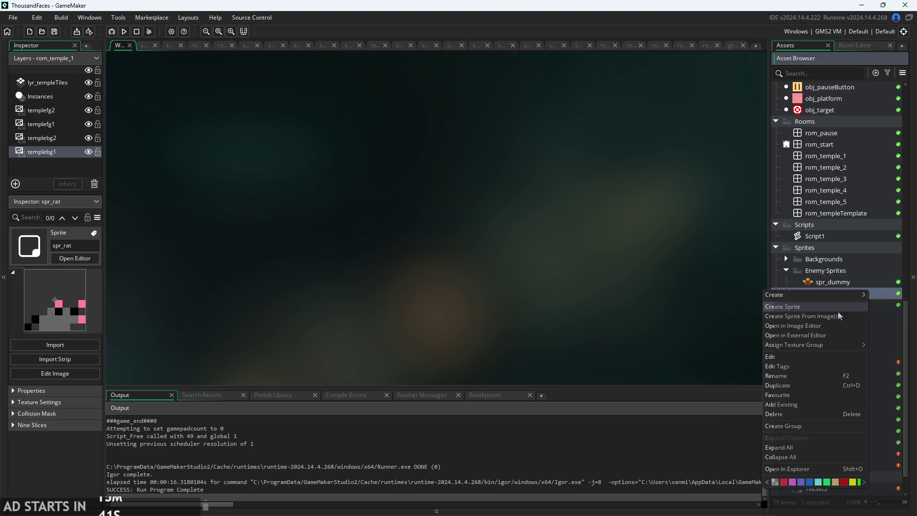
Create a sprite from the eight bee frame PNGs in the Downloads folder.
{"action": "left_click", "coordinate": [805, 316]}
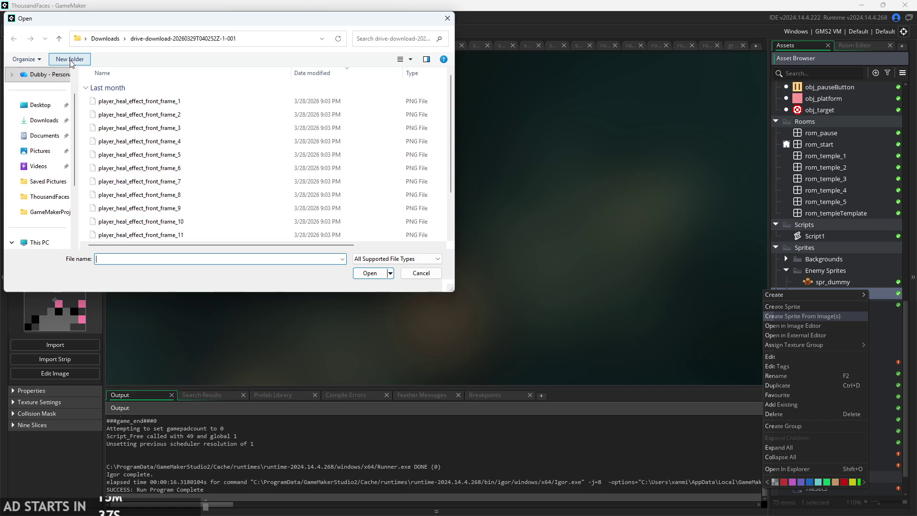
{"action": "scroll", "coordinate": [38, 95], "scroll_direction": "up", "scroll_amount": 2}
{"action": "left_click", "coordinate": [39, 77]}
{"action": "left_click", "coordinate": [44, 154]}
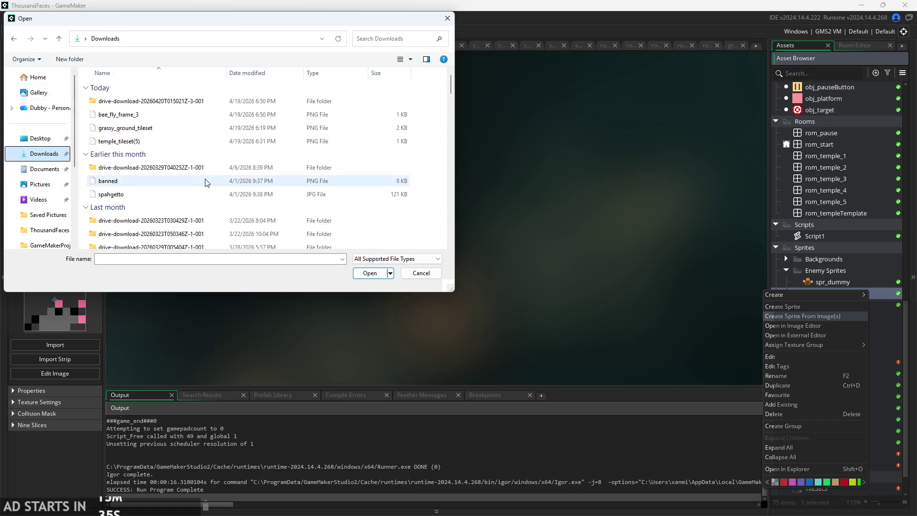
{"action": "double_click", "coordinate": [171, 102]}
{"action": "left_click", "coordinate": [171, 102]}
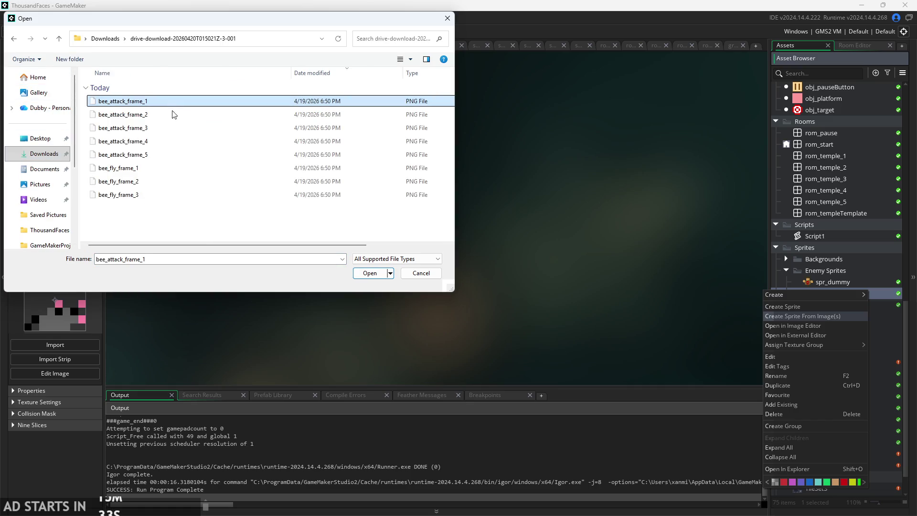
{"action": "left_click", "coordinate": [168, 194], "text": "shift"}
{"action": "left_click", "coordinate": [369, 273]}
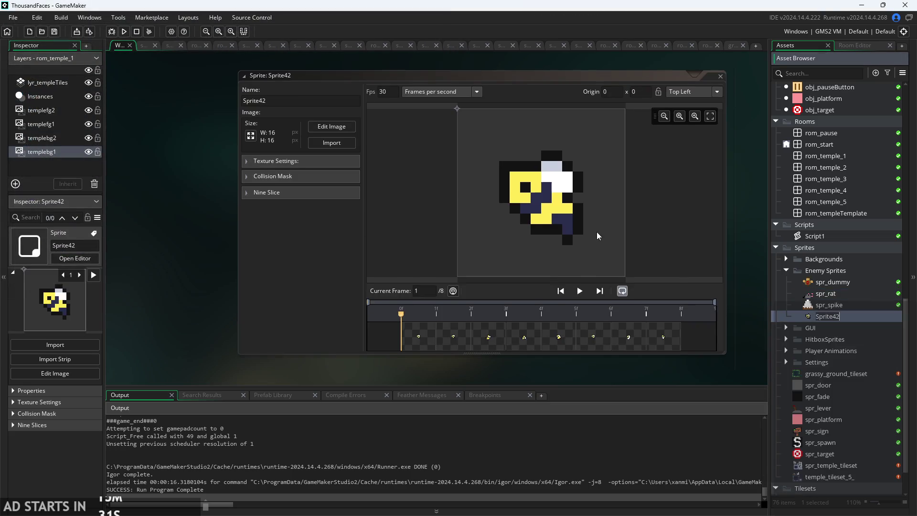
Set the bee sprite's animation speed to 3 fps and preview it.
{"action": "left_click", "coordinate": [580, 291]}
{"action": "left_click", "coordinate": [579, 291]}
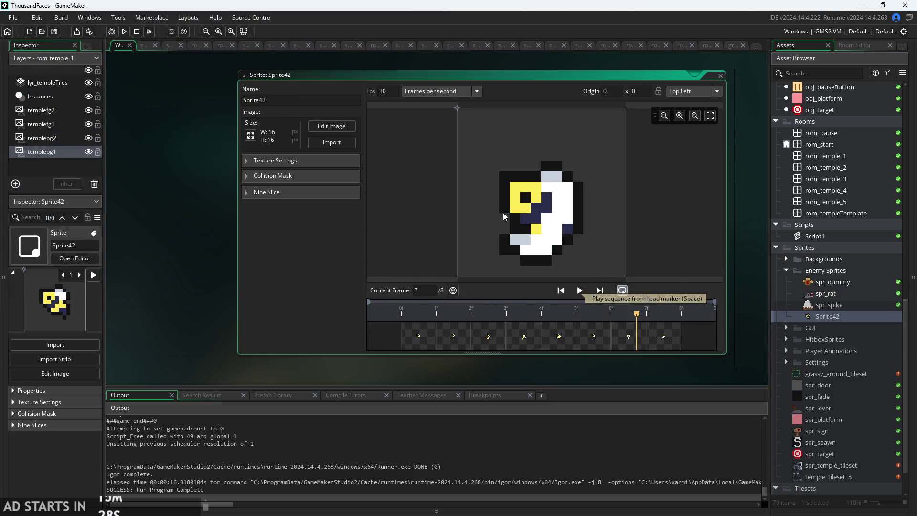
{"action": "type", "text": "3"}
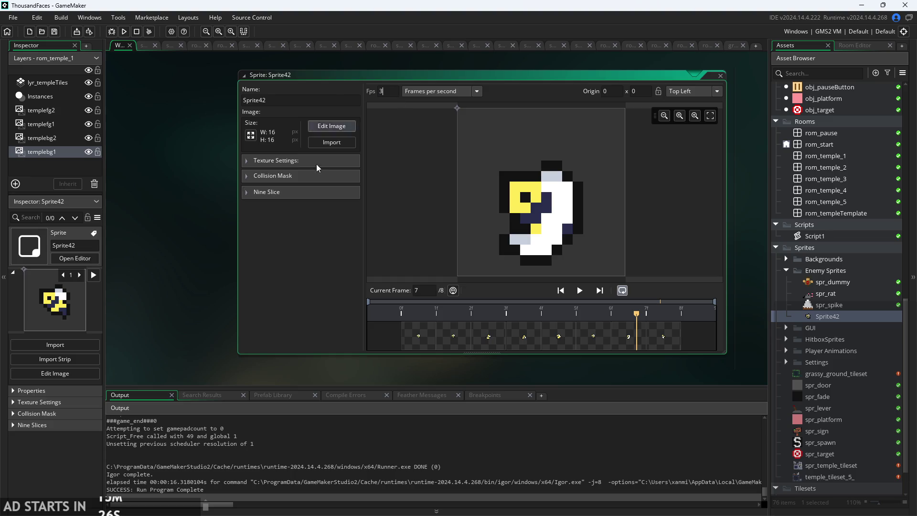
{"action": "left_click", "coordinate": [580, 290]}
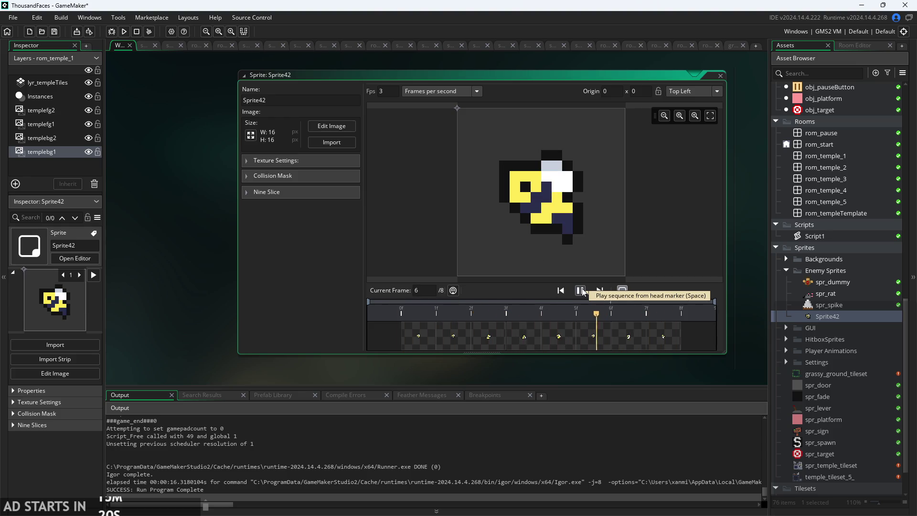
{"action": "left_click", "coordinate": [581, 291]}
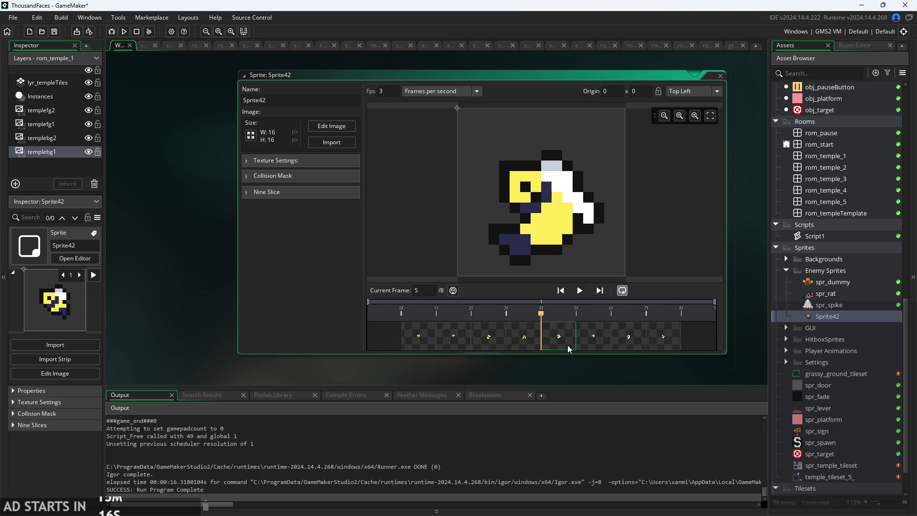
Step through the eight bee frames, repeatedly comparing frames 6 to 8.
{"action": "left_click", "coordinate": [534, 341]}
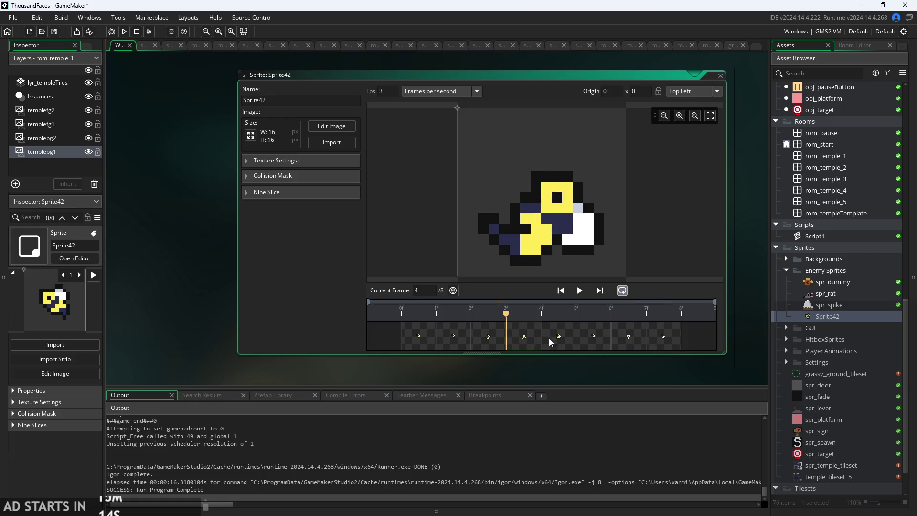
{"action": "left_click", "coordinate": [551, 340]}
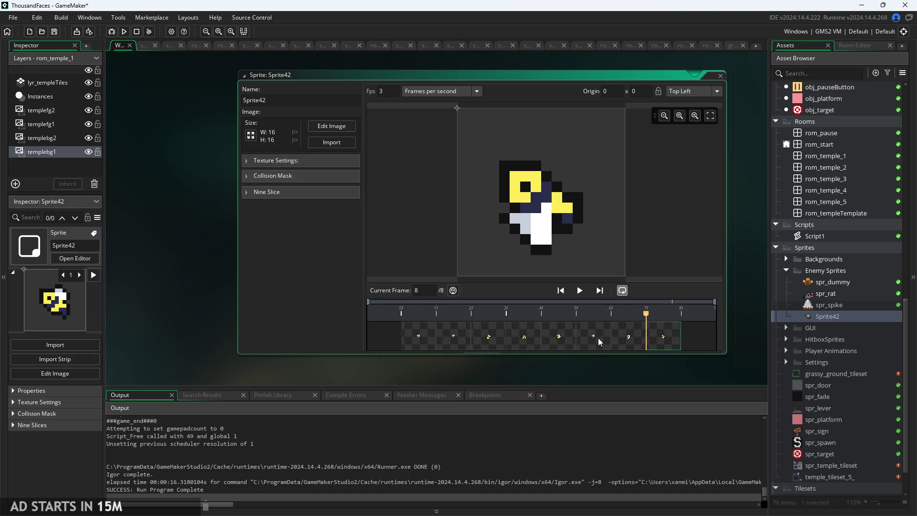
{"action": "left_click", "coordinate": [579, 334]}
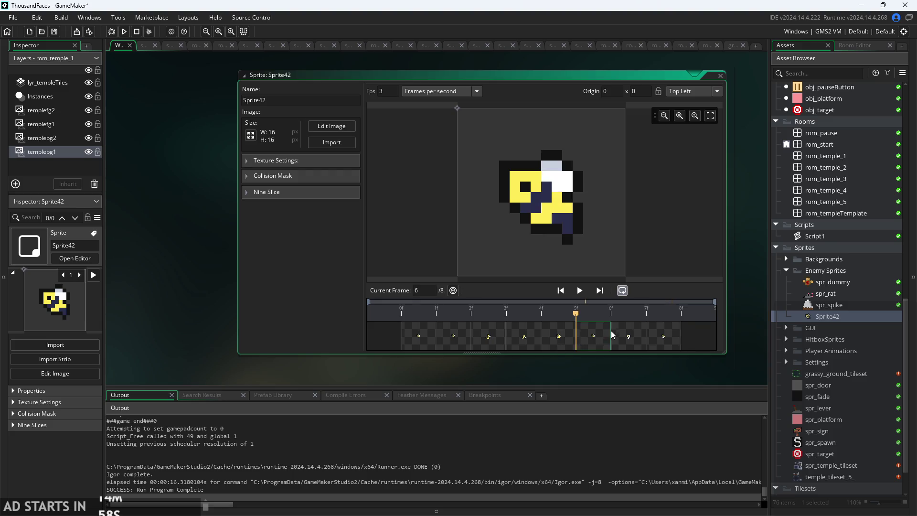
{"action": "left_click", "coordinate": [653, 337]}
{"action": "left_click", "coordinate": [559, 337]}
{"action": "left_click", "coordinate": [594, 339]}
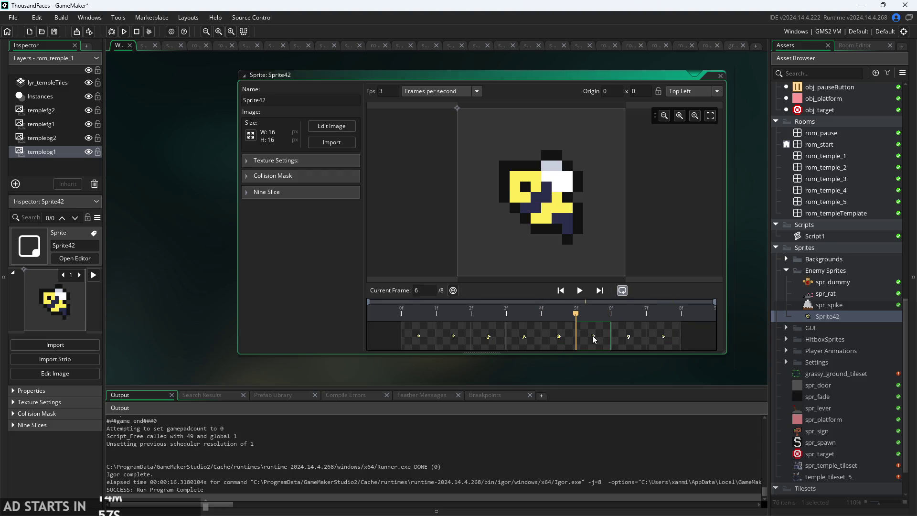
{"action": "left_click", "coordinate": [632, 336]}
{"action": "left_click", "coordinate": [663, 336]}
{"action": "left_click", "coordinate": [593, 341]}
{"action": "left_click", "coordinate": [631, 344]}
{"action": "left_click", "coordinate": [664, 345]}
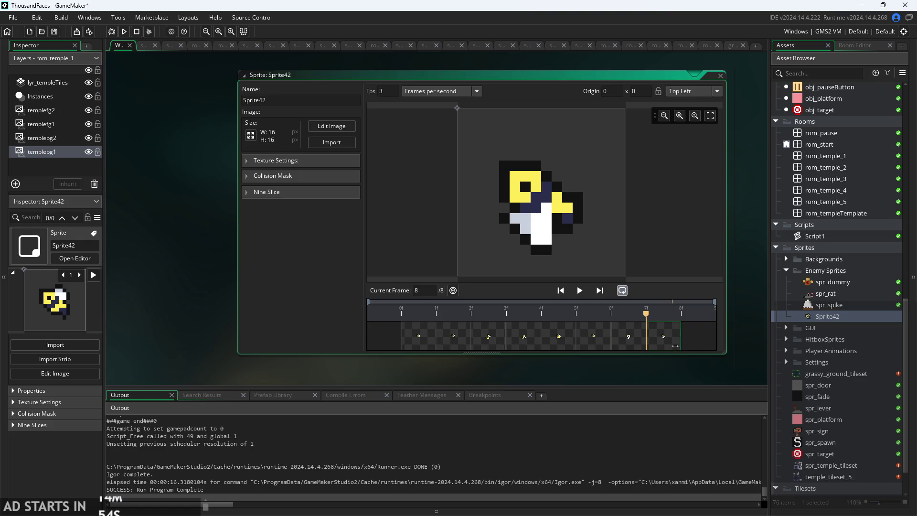
{"action": "left_click", "coordinate": [626, 348]}
{"action": "left_click", "coordinate": [585, 344]}
{"action": "left_click", "coordinate": [614, 344]}
{"action": "left_click", "coordinate": [658, 344]}
{"action": "left_click", "coordinate": [637, 345]}
{"action": "left_click", "coordinate": [594, 341]}
{"action": "left_click", "coordinate": [621, 341]}
{"action": "left_click", "coordinate": [669, 343]}
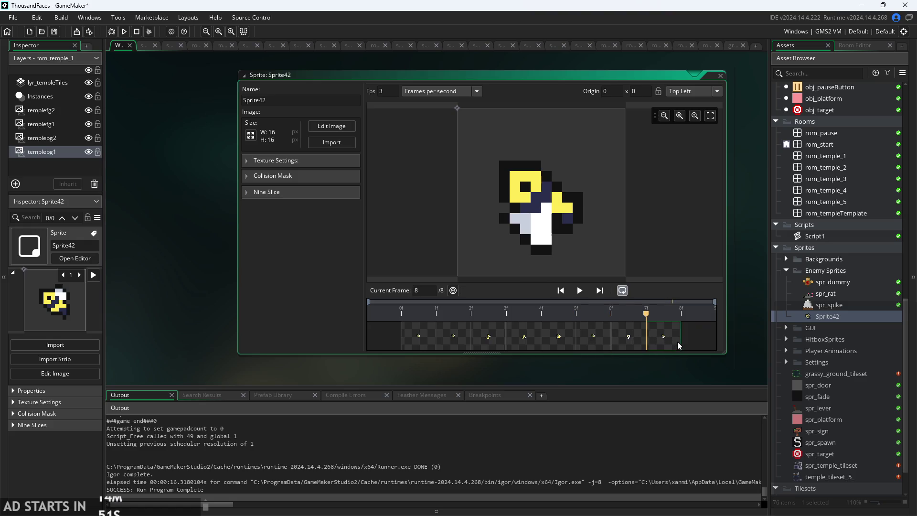
{"action": "left_click", "coordinate": [630, 350]}
{"action": "left_click", "coordinate": [591, 352]}
{"action": "left_click", "coordinate": [631, 339]}
{"action": "left_click", "coordinate": [592, 339]}
{"action": "left_click", "coordinate": [556, 334]}
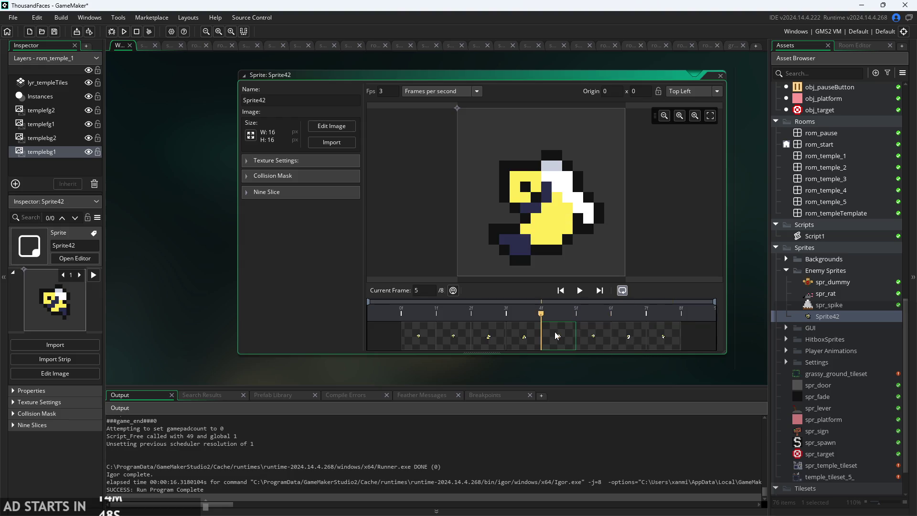
{"action": "left_click", "coordinate": [601, 338]}
{"action": "left_click", "coordinate": [543, 340]}
{"action": "left_click", "coordinate": [478, 337]}
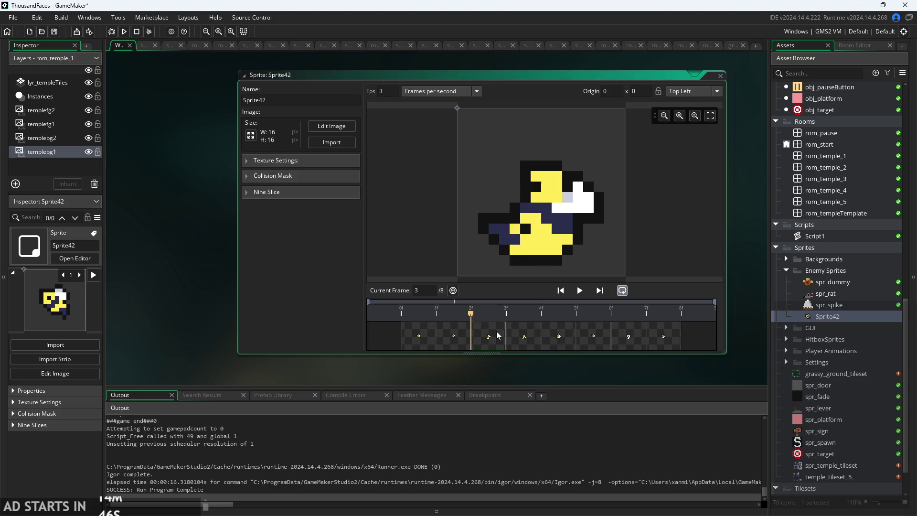
{"action": "left_click", "coordinate": [420, 337]}
{"action": "left_click", "coordinate": [454, 337]}
{"action": "left_click", "coordinate": [504, 339]}
{"action": "left_click", "coordinate": [528, 343]}
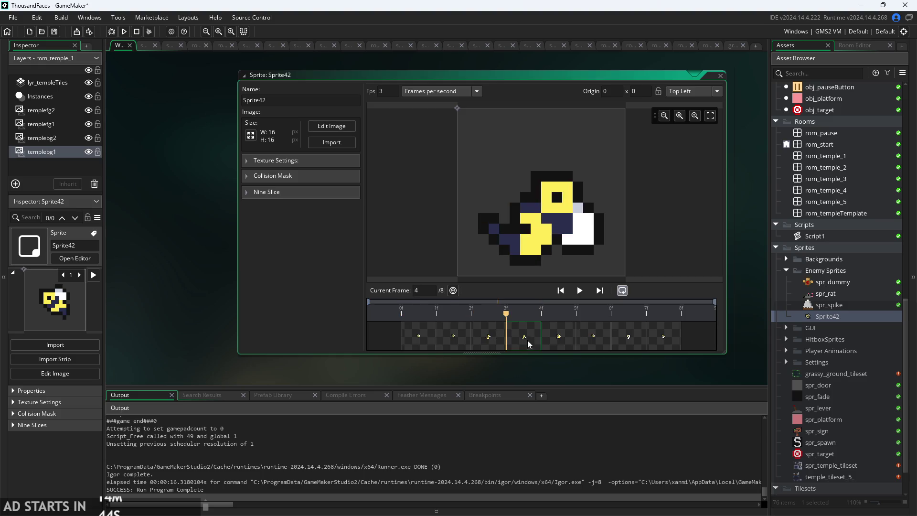
{"action": "left_click", "coordinate": [547, 340]}
{"action": "left_click", "coordinate": [580, 344]}
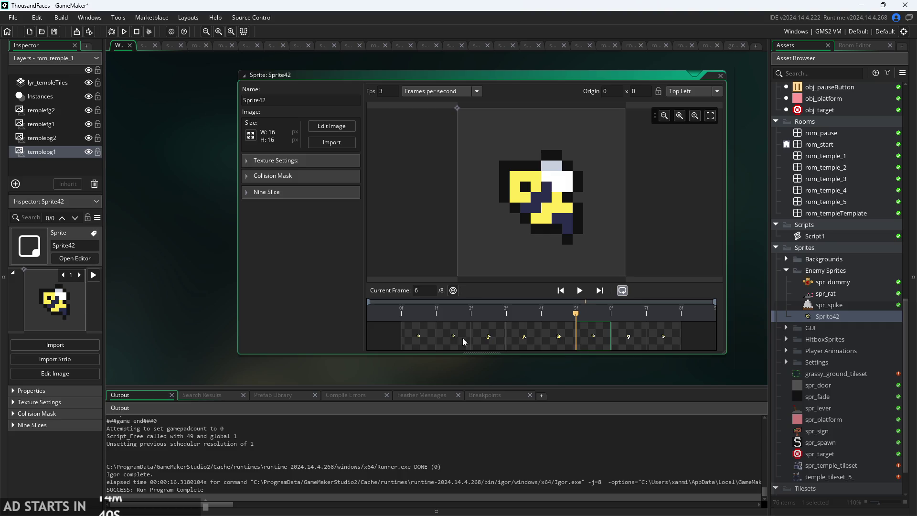
{"action": "left_click", "coordinate": [427, 344]}
{"action": "left_click", "coordinate": [465, 338]}
{"action": "left_click", "coordinate": [489, 340]}
{"action": "left_click", "coordinate": [521, 343]}
{"action": "left_click", "coordinate": [550, 344]}
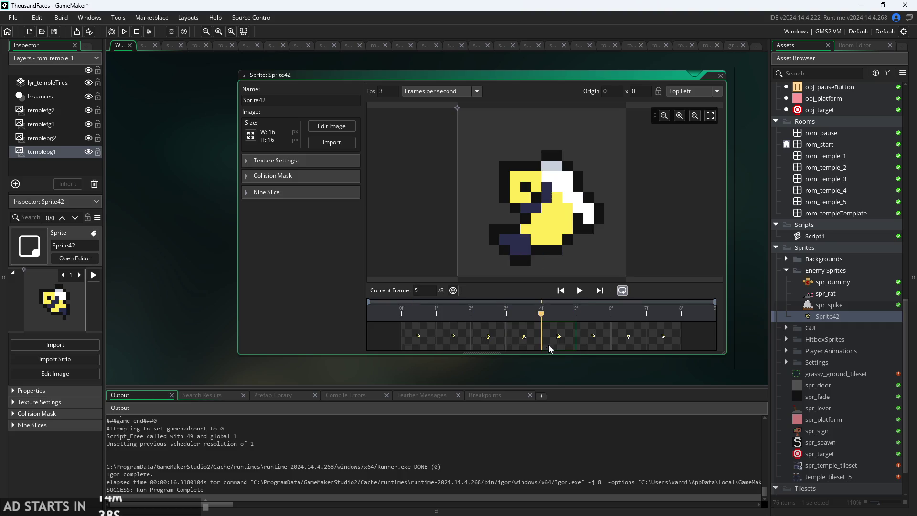
{"action": "left_click", "coordinate": [593, 343]}
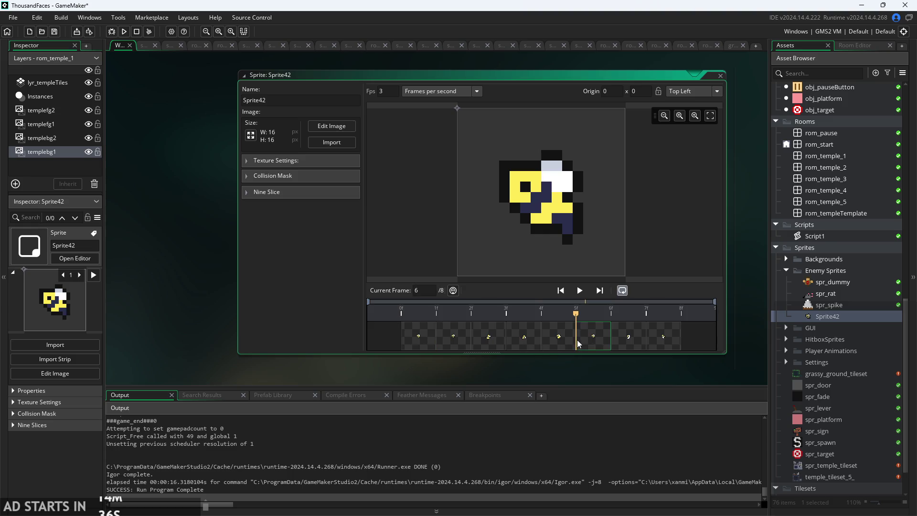
{"action": "left_click", "coordinate": [618, 340]}
{"action": "left_click", "coordinate": [666, 350]}
{"action": "left_click", "coordinate": [597, 342]}
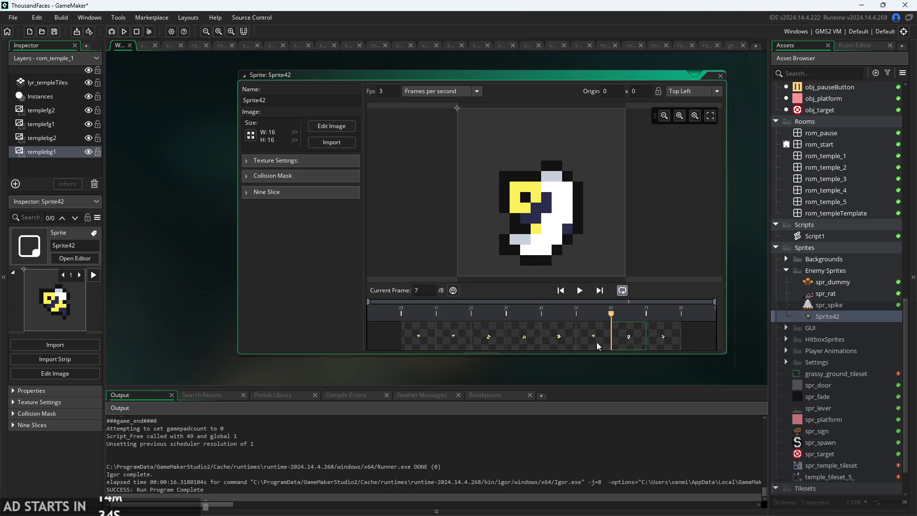
{"action": "left_click", "coordinate": [658, 344]}
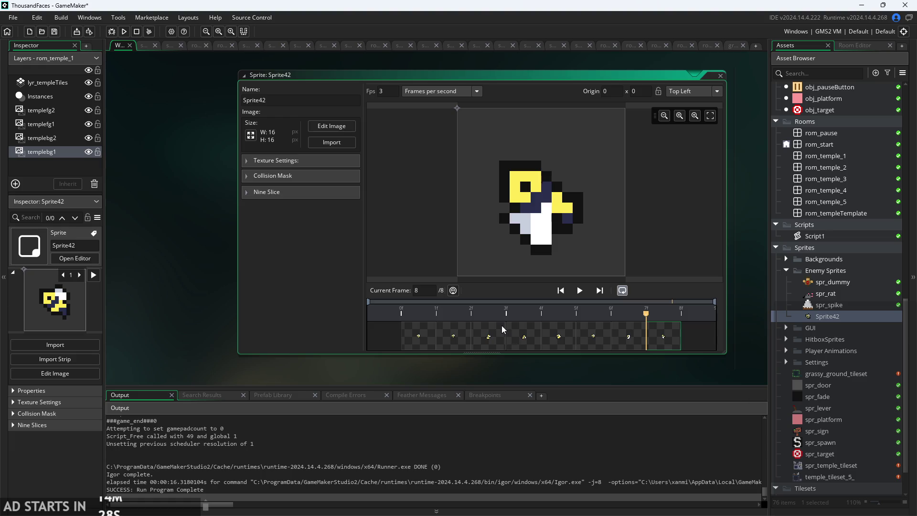
{"action": "left_click", "coordinate": [590, 343]}
{"action": "left_click", "coordinate": [628, 342]}
{"action": "left_click", "coordinate": [662, 339]}
{"action": "left_click", "coordinate": [601, 338]}
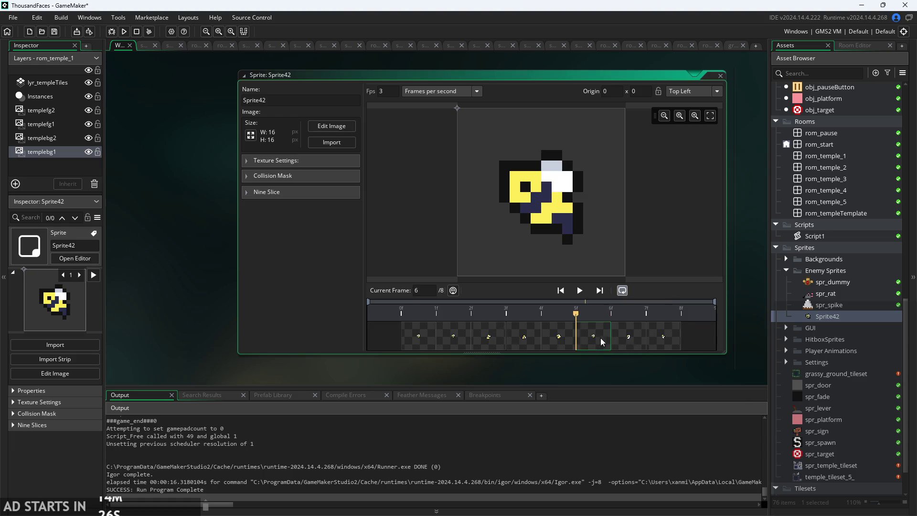
{"action": "left_click", "coordinate": [629, 337]}
{"action": "left_click", "coordinate": [668, 333]}
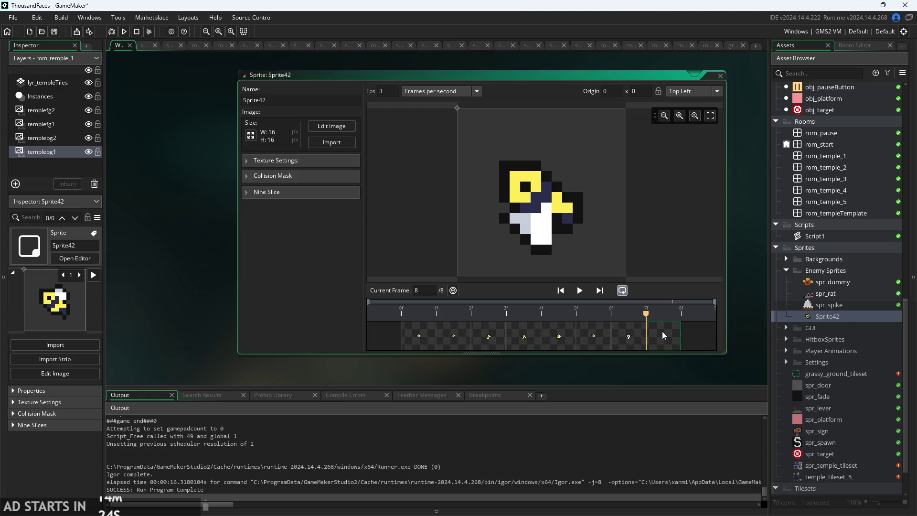
{"action": "left_click", "coordinate": [599, 338]}
{"action": "left_click", "coordinate": [629, 337]}
{"action": "left_click", "coordinate": [664, 338]}
{"action": "left_click", "coordinate": [594, 337]}
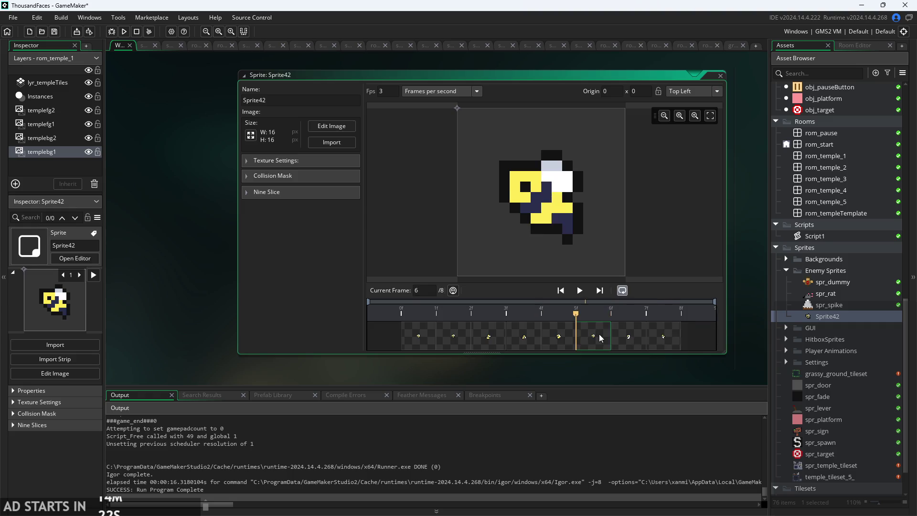
{"action": "left_click", "coordinate": [631, 340]}
{"action": "left_click", "coordinate": [664, 337]}
{"action": "left_click", "coordinate": [594, 338]}
{"action": "left_click", "coordinate": [629, 337]}
{"action": "left_click", "coordinate": [664, 338]}
{"action": "left_click", "coordinate": [593, 337]}
{"action": "left_click", "coordinate": [628, 338]}
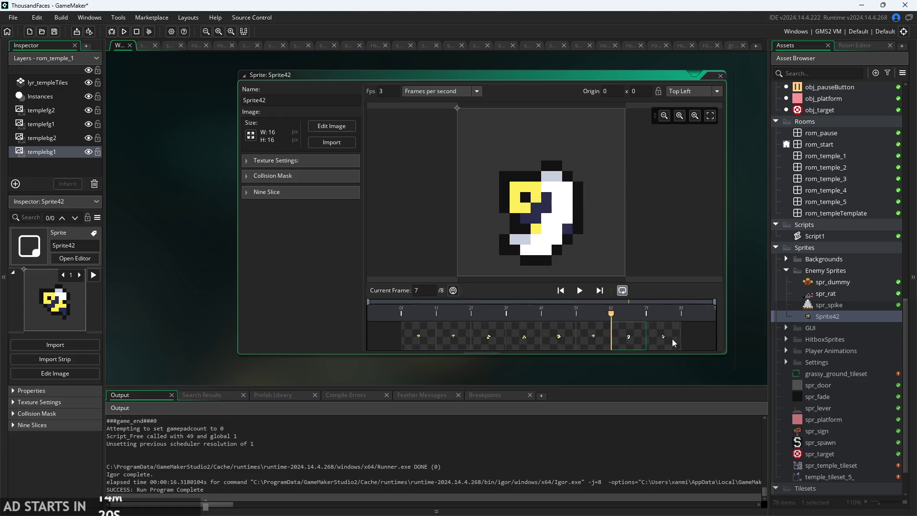
{"action": "left_click", "coordinate": [664, 337]}
{"action": "left_click", "coordinate": [594, 338]}
{"action": "left_click", "coordinate": [629, 337]}
{"action": "left_click", "coordinate": [664, 338]}
{"action": "left_click", "coordinate": [593, 338]}
{"action": "left_click", "coordinate": [628, 337]}
{"action": "left_click", "coordinate": [664, 338]}
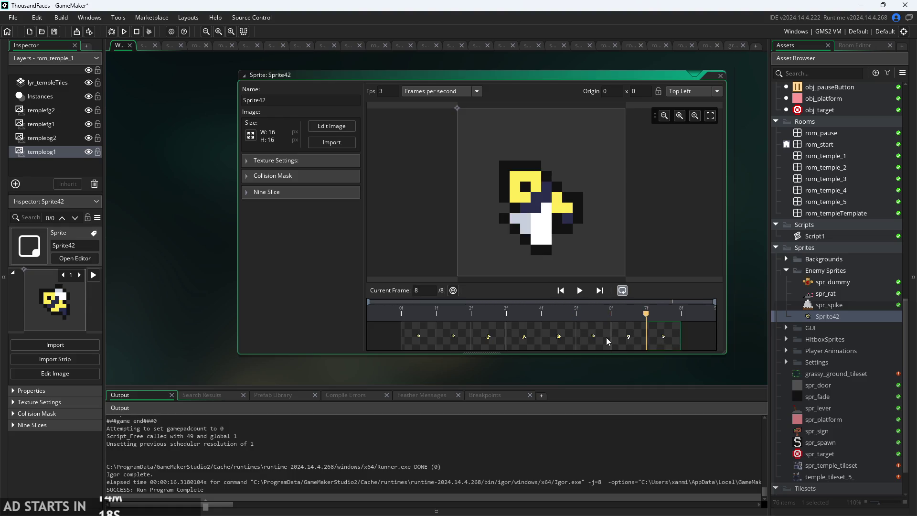
{"action": "left_click", "coordinate": [593, 338]}
{"action": "left_click", "coordinate": [629, 337]}
{"action": "left_click", "coordinate": [593, 337]}
{"action": "left_click", "coordinate": [664, 337]}
{"action": "left_click", "coordinate": [594, 337]}
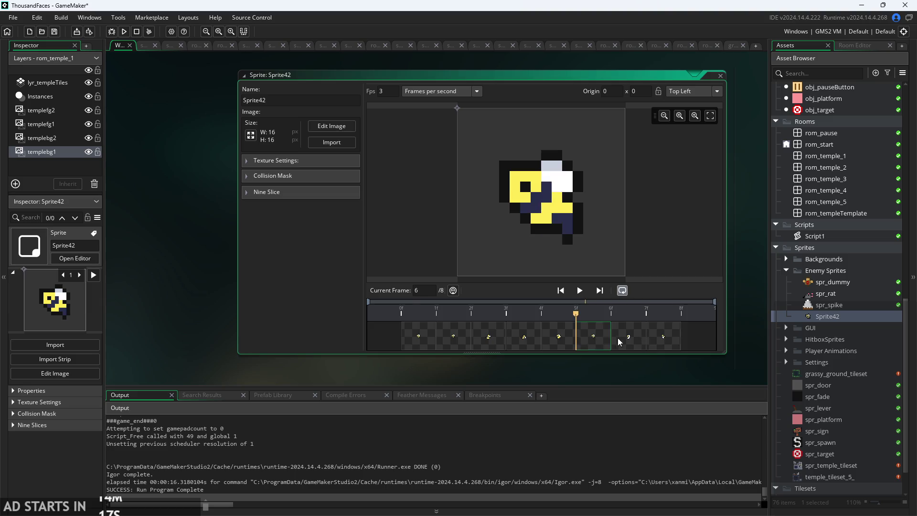
{"action": "left_click", "coordinate": [628, 337]}
{"action": "left_click", "coordinate": [640, 340]}
{"action": "left_click", "coordinate": [594, 337]}
{"action": "left_click", "coordinate": [629, 337]}
{"action": "left_click", "coordinate": [664, 338]}
{"action": "left_click", "coordinate": [593, 337]}
{"action": "left_click", "coordinate": [629, 337]}
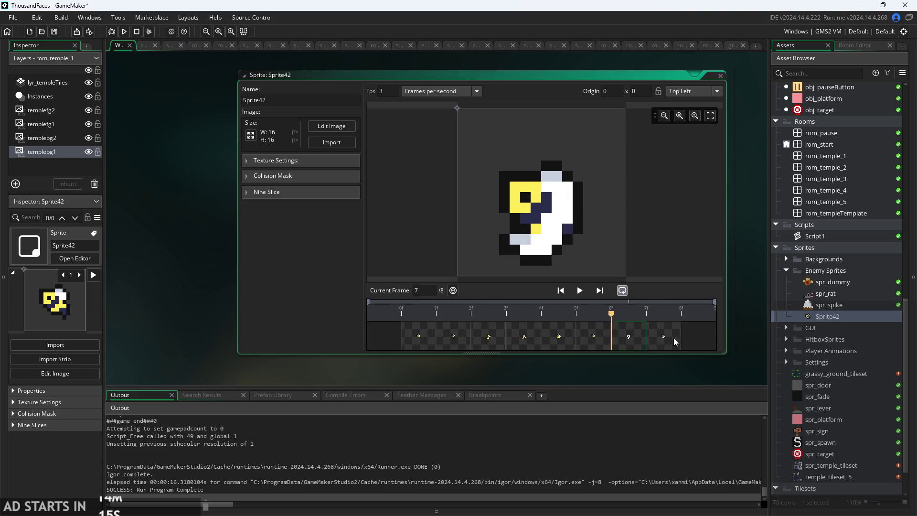
{"action": "left_click", "coordinate": [664, 337]}
{"action": "left_click", "coordinate": [594, 337]}
{"action": "left_click", "coordinate": [622, 342]}
{"action": "left_click", "coordinate": [664, 338]}
Duplicate obj_enemyParent in the Enemies folder.
{"action": "left_click", "coordinate": [669, 377]}
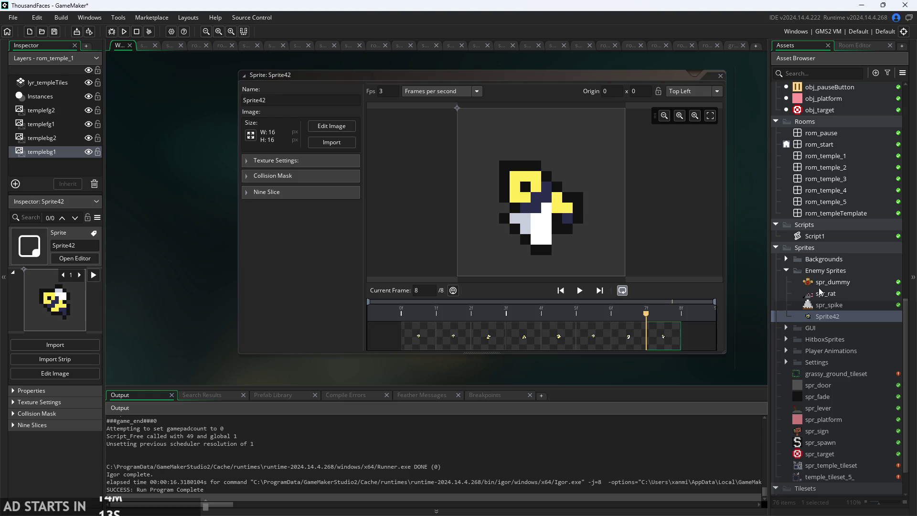
{"action": "scroll", "coordinate": [833, 287], "scroll_direction": "up", "scroll_amount": 4}
{"action": "scroll", "coordinate": [833, 286], "scroll_direction": "up", "scroll_amount": 11}
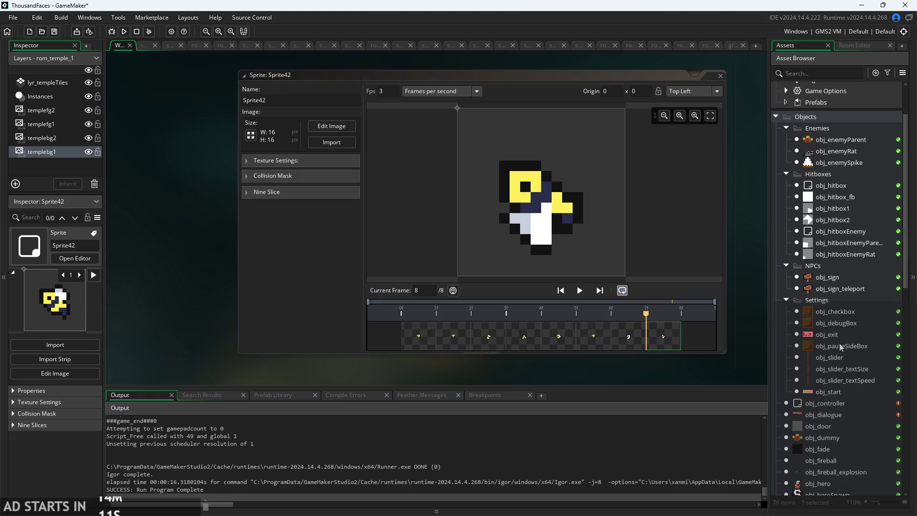
{"action": "right_click", "coordinate": [838, 134]}
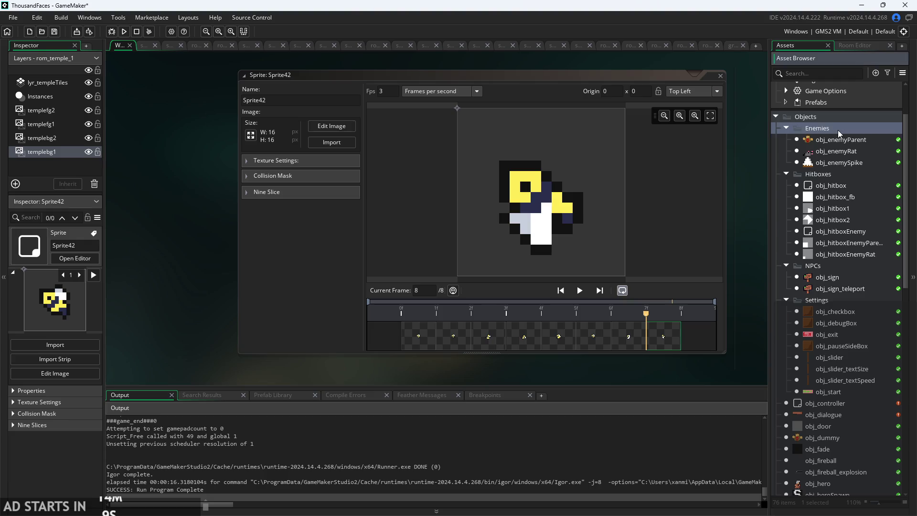
{"action": "mouse_move", "coordinate": [812, 135]}
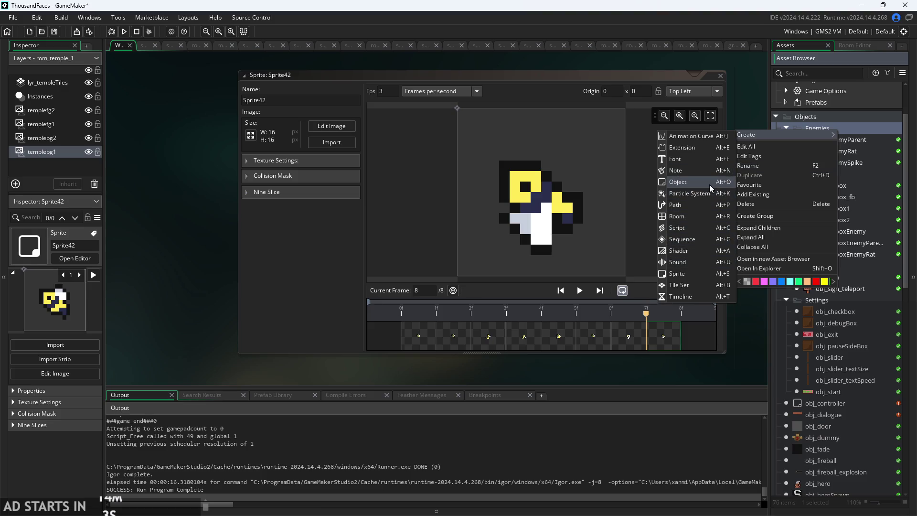
{"action": "key", "text": "Escape"}
{"action": "right_click", "coordinate": [839, 140]}
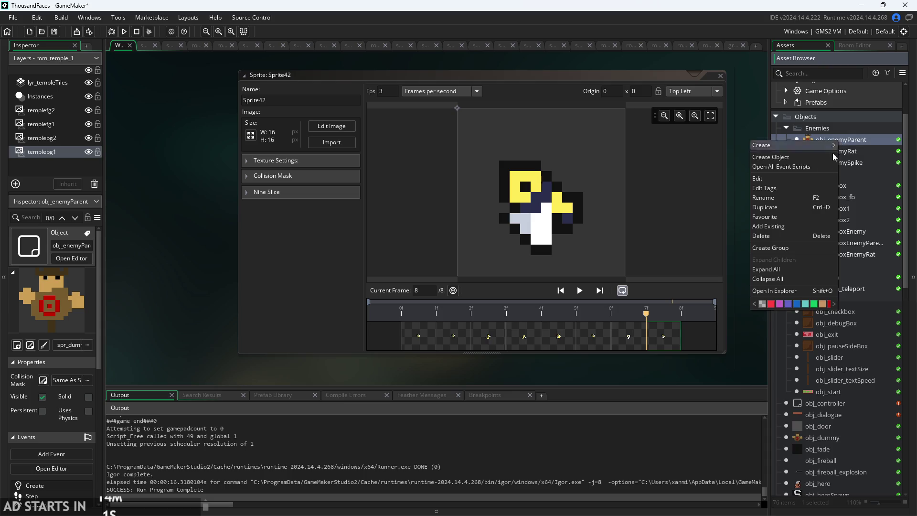
{"action": "left_click", "coordinate": [807, 216]}
Rename the copy to obj_enemyBee and open its object editor.
{"action": "left_click", "coordinate": [828, 152]}
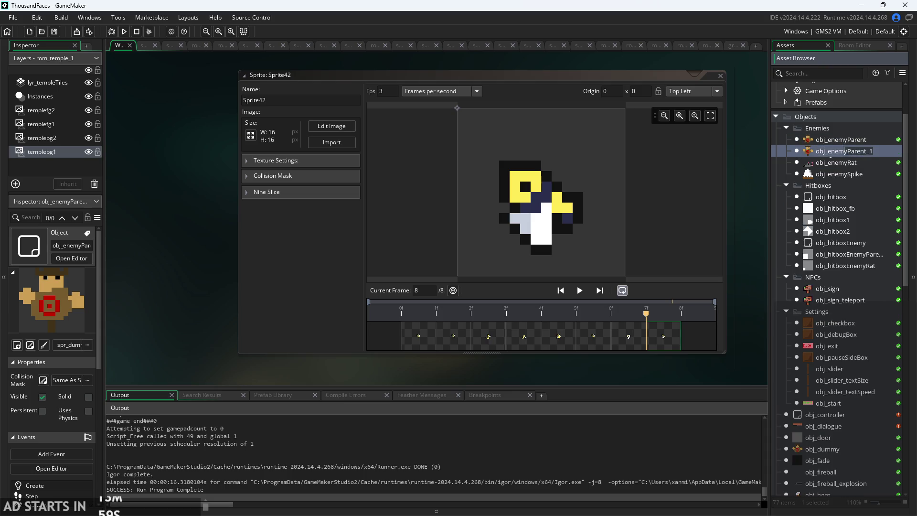
{"action": "type", "text": "emyB"}
{"action": "type", "text": "ee"}
{"action": "key", "text": "Return"}
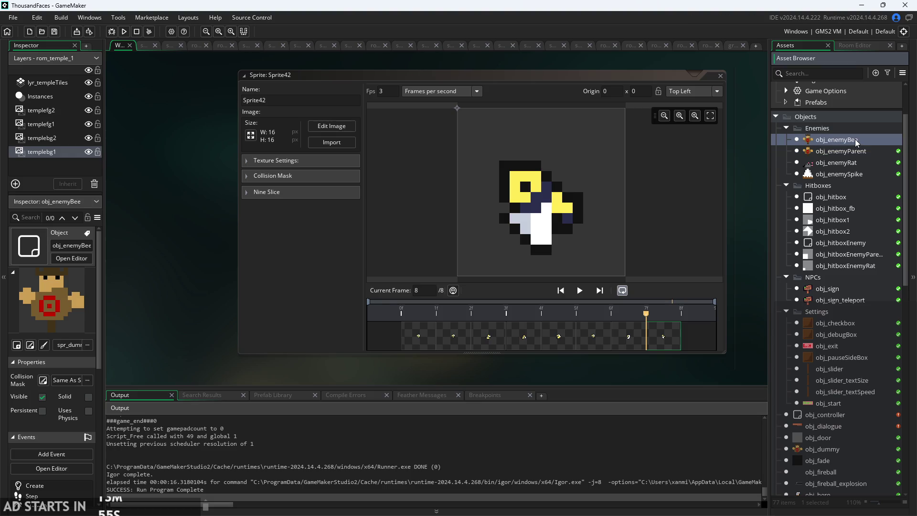
{"action": "double_click", "coordinate": [855, 140]}
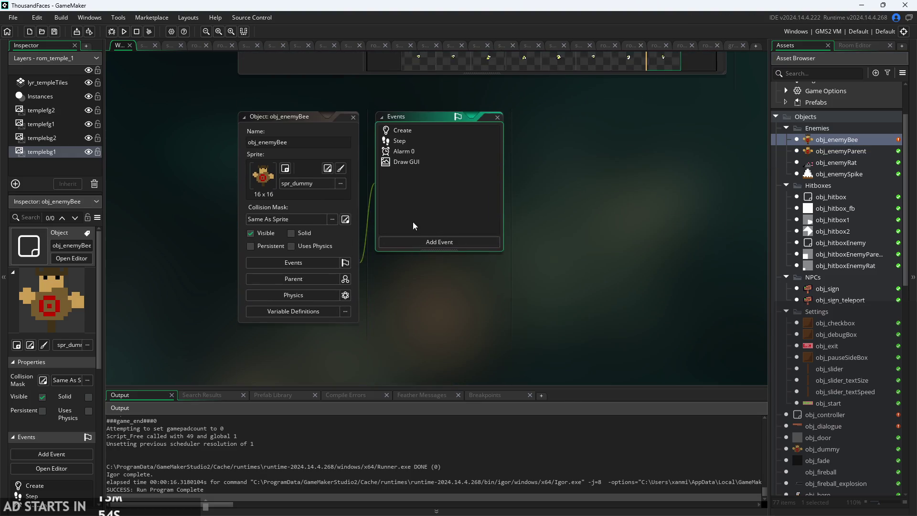
Review the inherited Draw GUI, Alarm 0, Step and Create event code.
{"action": "left_click", "coordinate": [423, 156]}
{"action": "left_click", "coordinate": [423, 145]}
{"action": "left_click", "coordinate": [423, 137]}
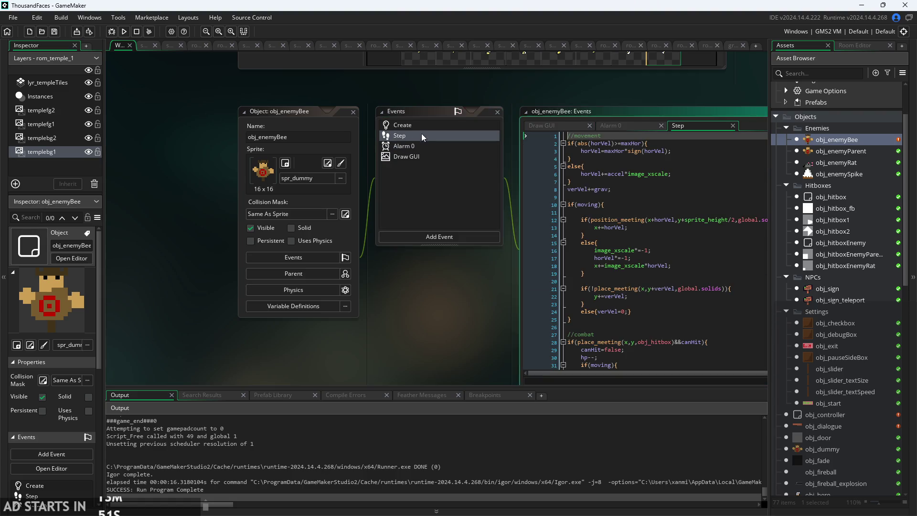
{"action": "left_click", "coordinate": [423, 126]}
Assign Sprite42 from Enemy Sprites as obj_enemyBee's sprite.
{"action": "left_click", "coordinate": [306, 179]}
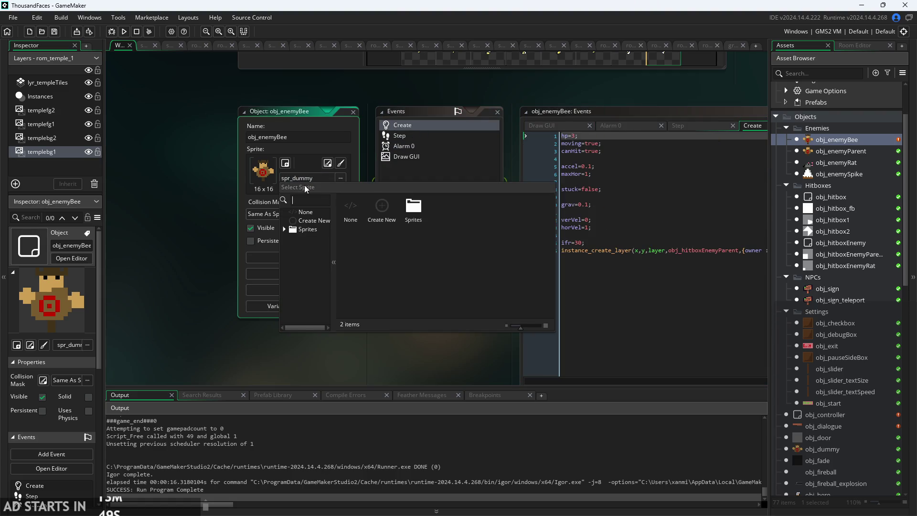
{"action": "double_click", "coordinate": [302, 230]}
{"action": "scroll", "coordinate": [310, 277], "scroll_direction": "down", "scroll_amount": 2}
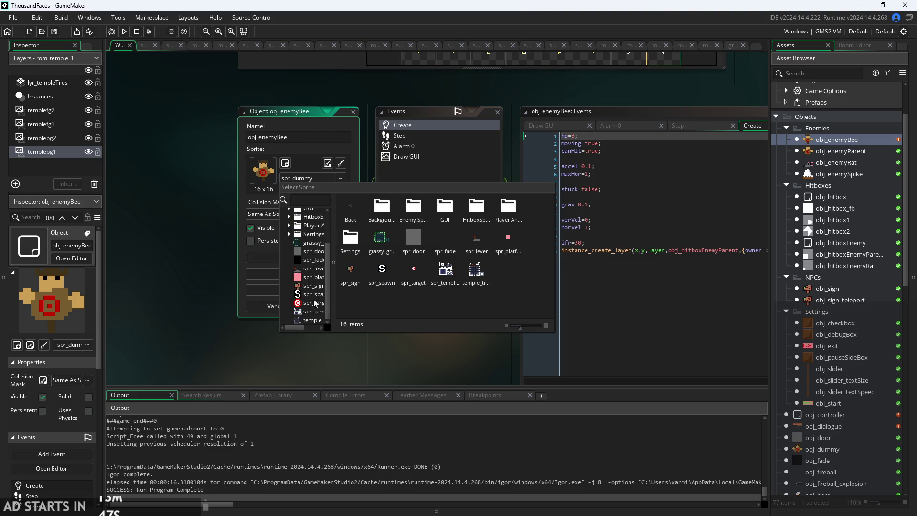
{"action": "scroll", "coordinate": [292, 228], "scroll_direction": "up", "scroll_amount": 2}
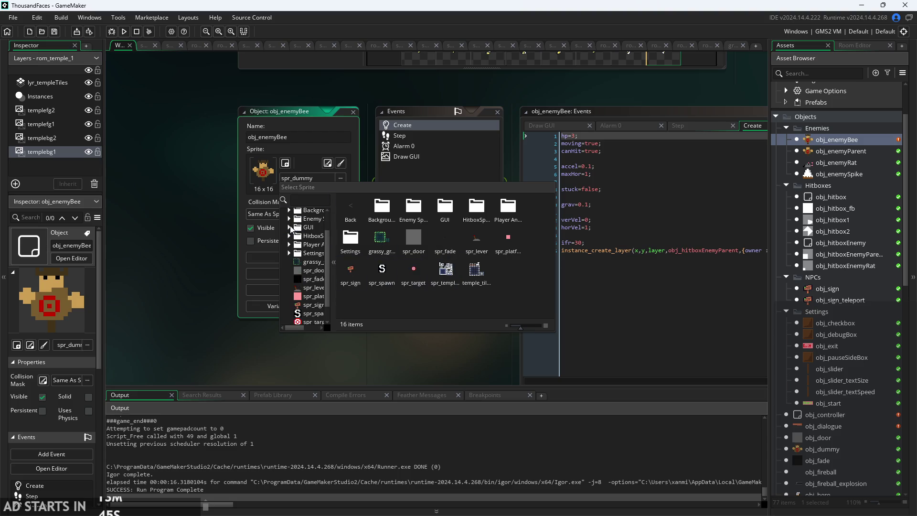
{"action": "left_click", "coordinate": [289, 219]}
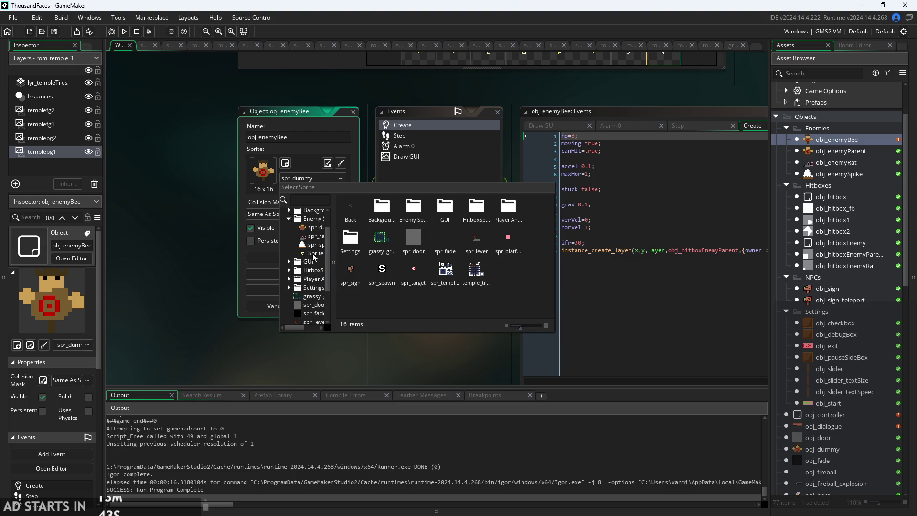
{"action": "left_click", "coordinate": [315, 257]}
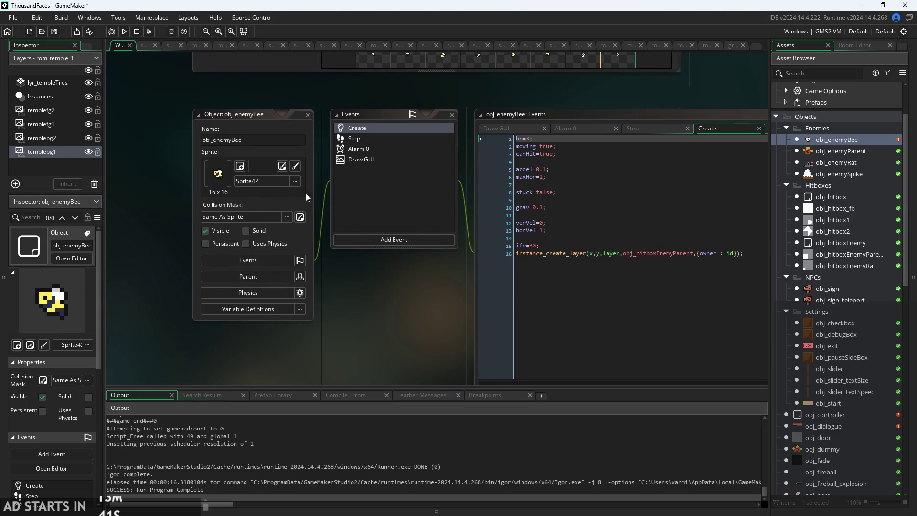
Open Sprite42 from the Asset Browser in the sprite editor.
{"action": "scroll", "coordinate": [850, 407], "scroll_direction": "down", "scroll_amount": 8}
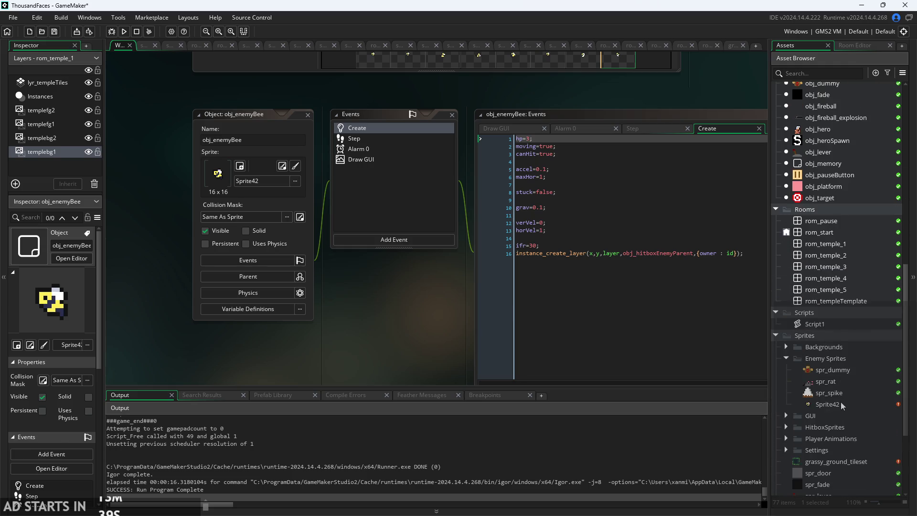
{"action": "right_click", "coordinate": [828, 404]}
{"action": "key", "text": "Escape"}
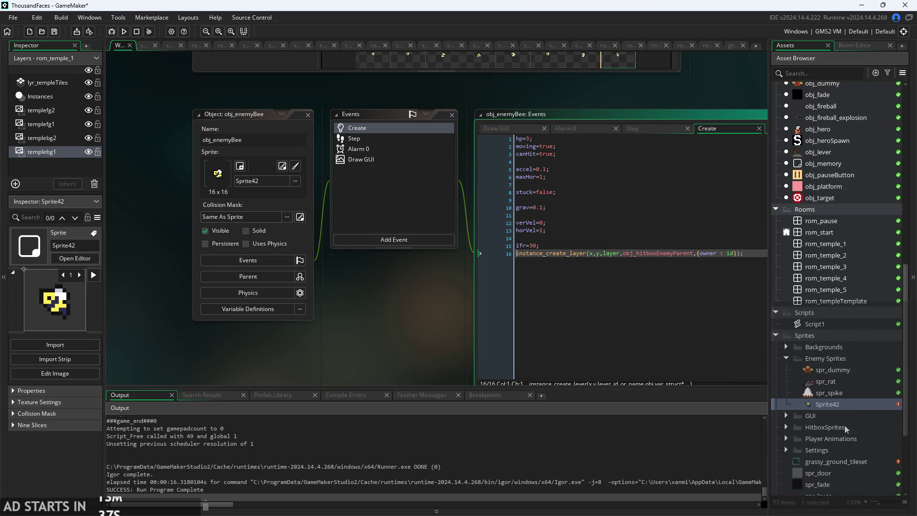
{"action": "double_click", "coordinate": [841, 406]}
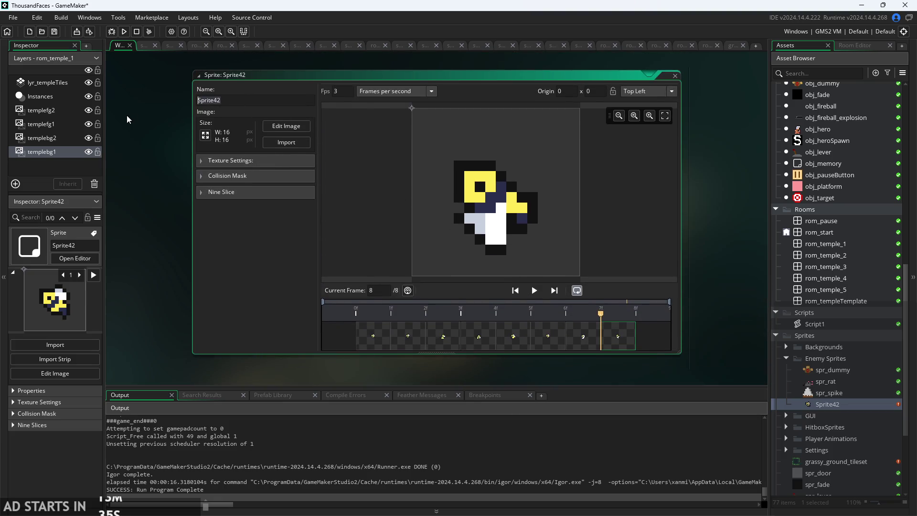
Name the sprite spr_bee, then reopen obj_enemyBee's object editor.
{"action": "type", "text": "spr_b"}
{"action": "type", "text": "ee"}
{"action": "key", "text": "Return"}
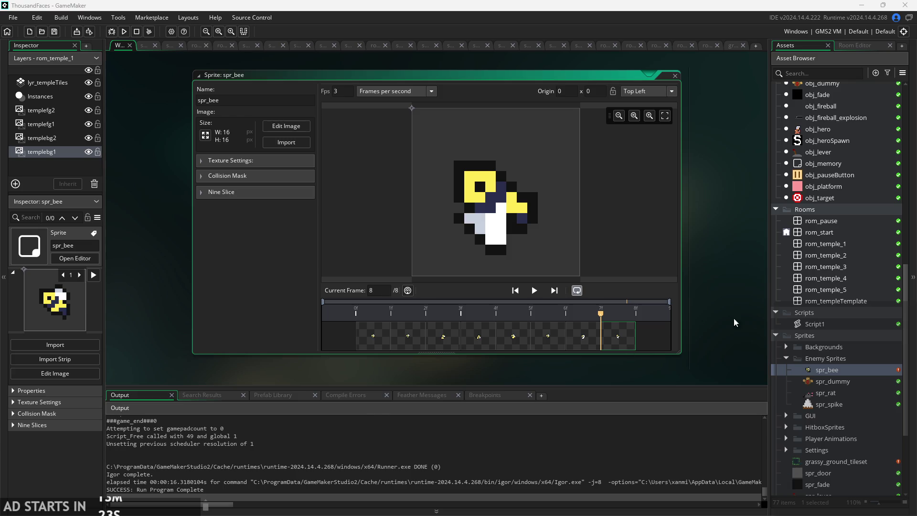
{"action": "scroll", "coordinate": [861, 225], "scroll_direction": "up", "scroll_amount": 5}
{"action": "scroll", "coordinate": [858, 227], "scroll_direction": "up", "scroll_amount": 8}
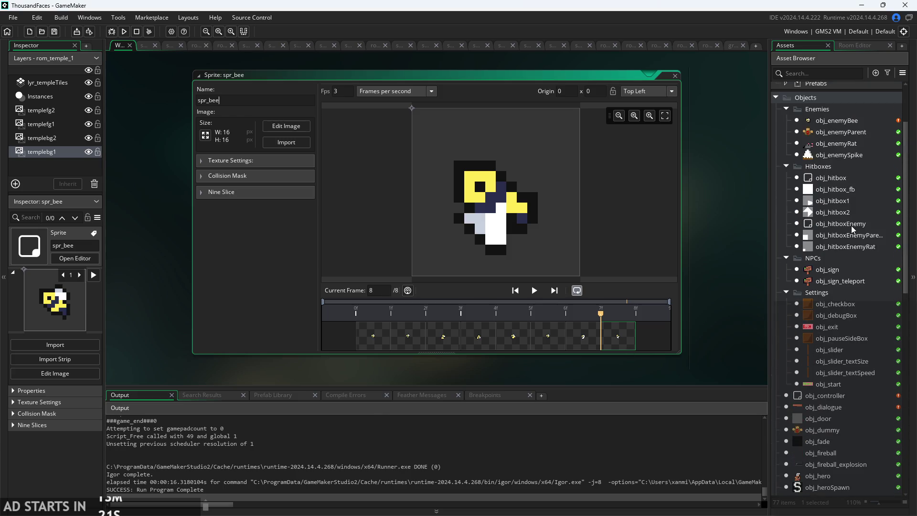
{"action": "left_click", "coordinate": [834, 124]}
{"action": "double_click", "coordinate": [833, 125]}
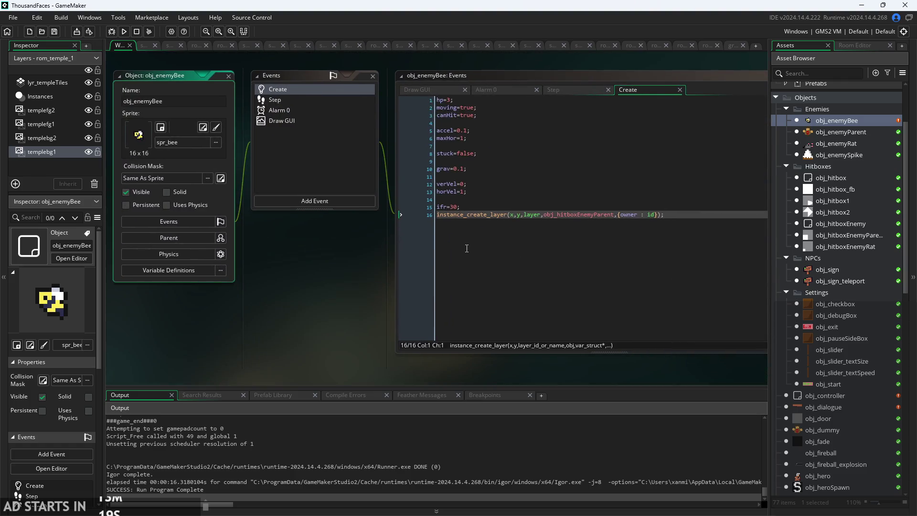
Make obj_enemyParent the parent object of obj_enemyBee.
{"action": "left_click", "coordinate": [305, 137]}
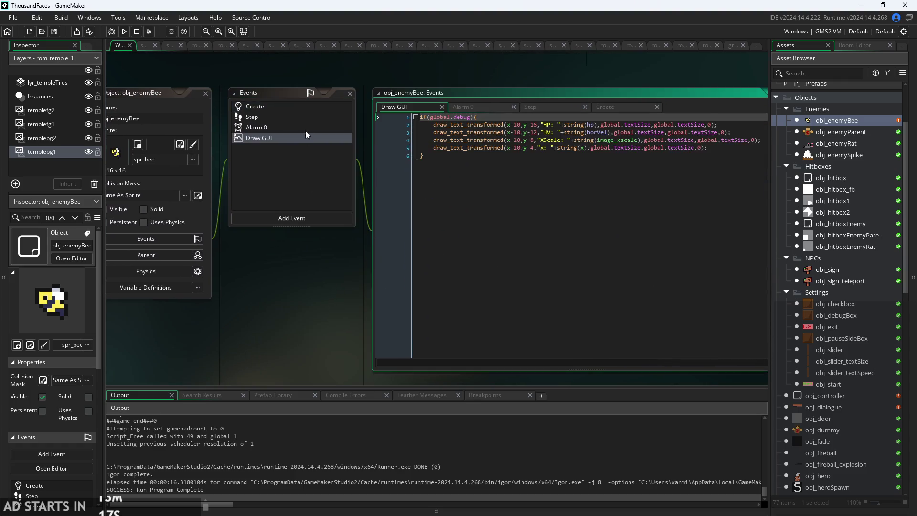
{"action": "left_click", "coordinate": [304, 106]}
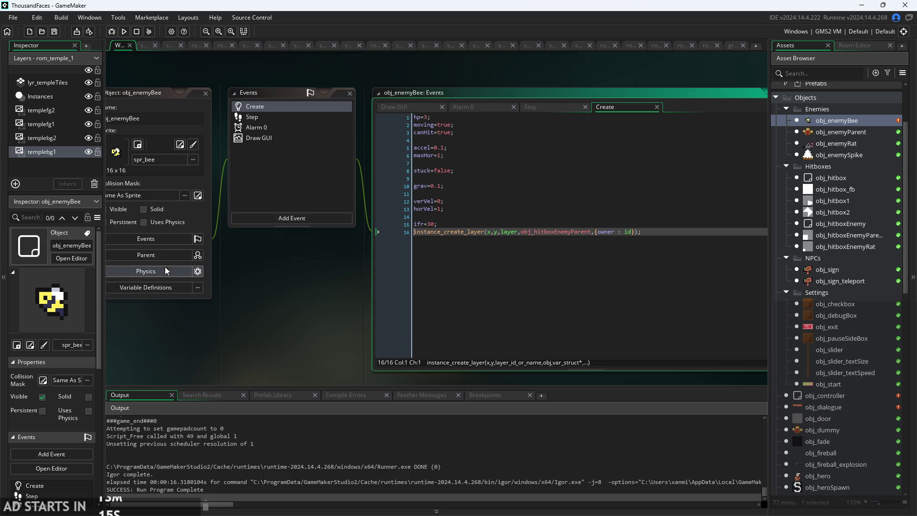
{"action": "left_click", "coordinate": [161, 254]}
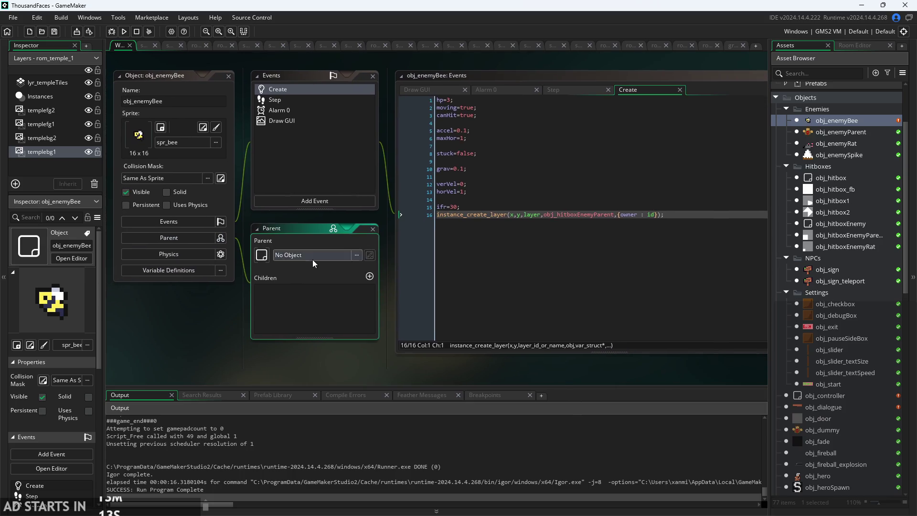
{"action": "left_click", "coordinate": [313, 257]}
{"action": "left_click", "coordinate": [315, 305]}
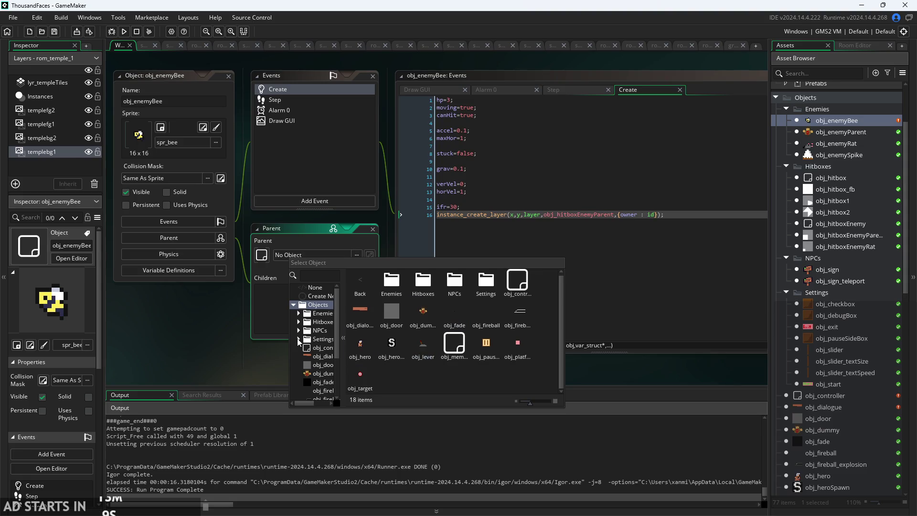
{"action": "left_click", "coordinate": [297, 315]}
{"action": "double_click", "coordinate": [322, 322]}
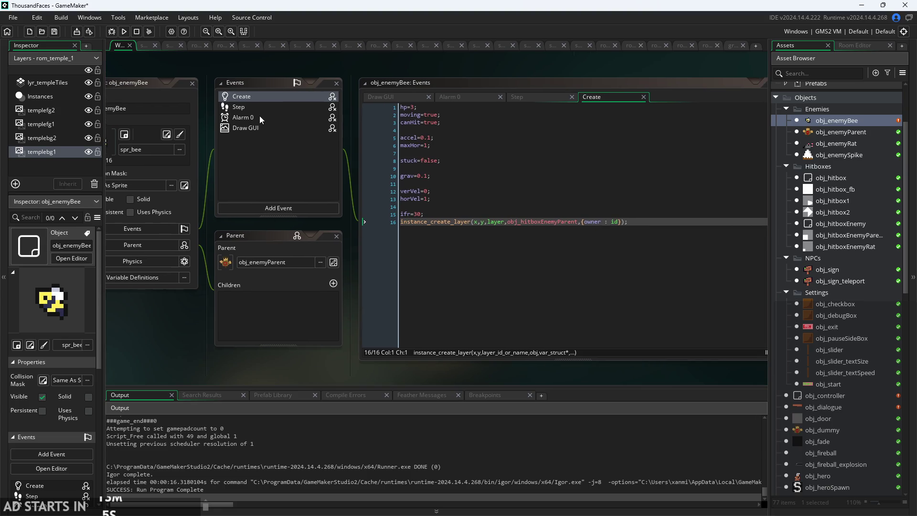
{"action": "left_click", "coordinate": [261, 127]}
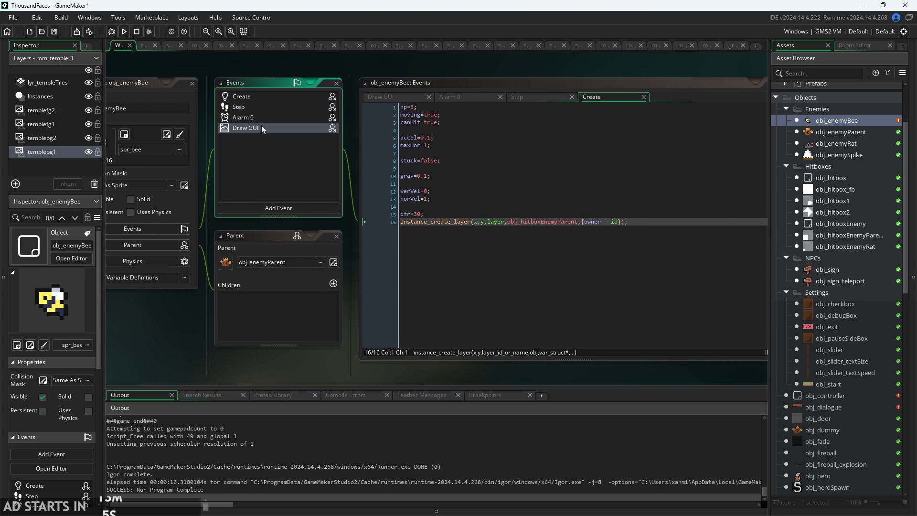
{"action": "left_click", "coordinate": [336, 236]}
Look over the bee's Alarm 0, Step and Create event code.
{"action": "left_click", "coordinate": [258, 175]}
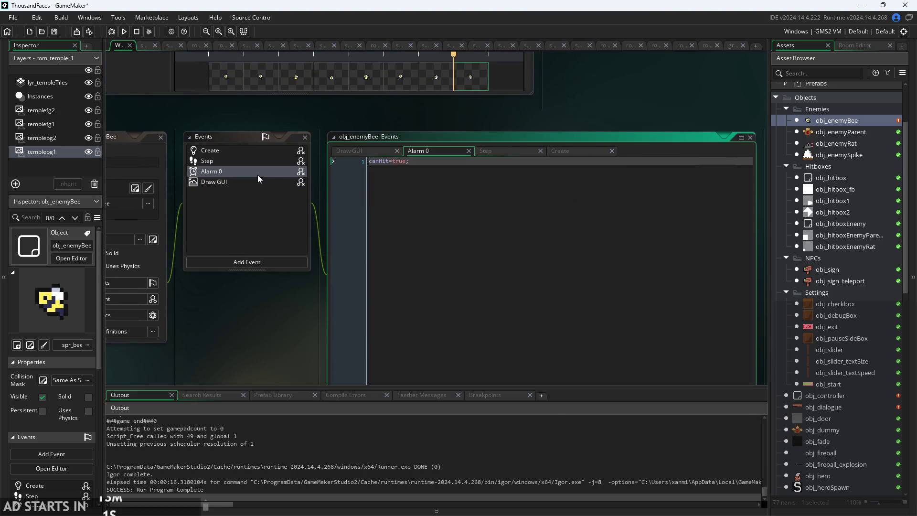
{"action": "left_click", "coordinate": [278, 161]}
{"action": "left_click", "coordinate": [351, 153]}
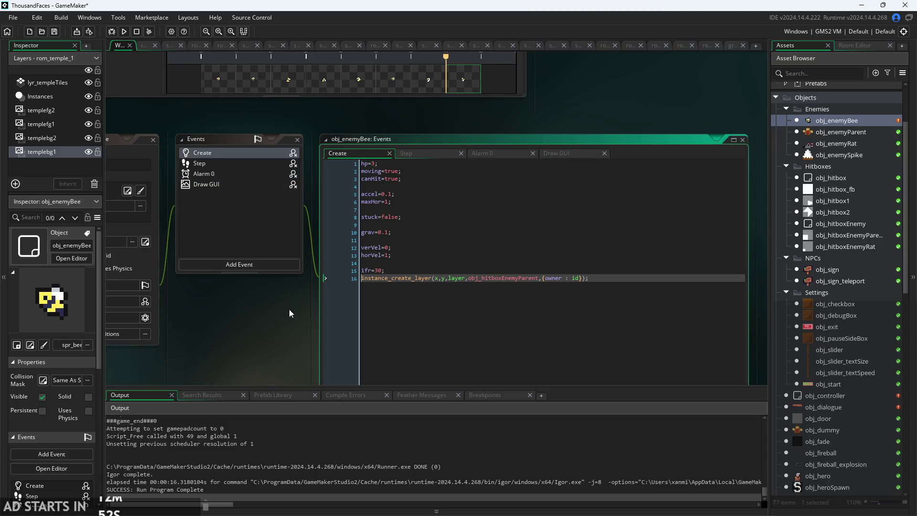
{"action": "scroll", "coordinate": [248, 285], "scroll_direction": "up", "scroll_amount": 2}
{"action": "left_click", "coordinate": [391, 87]}
{"action": "type", "text": "2"}
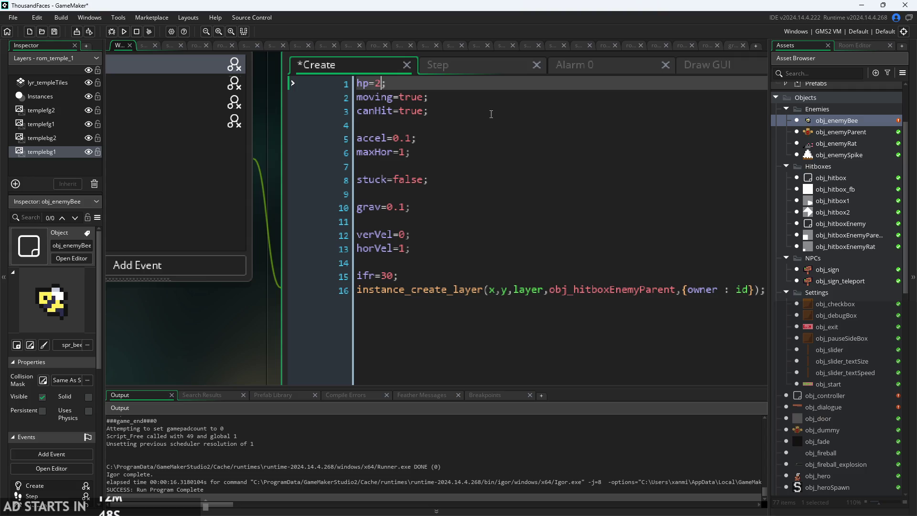
Delete the hp value of 1 in obj_enemyRat's code.
{"action": "double_click", "coordinate": [847, 143]}
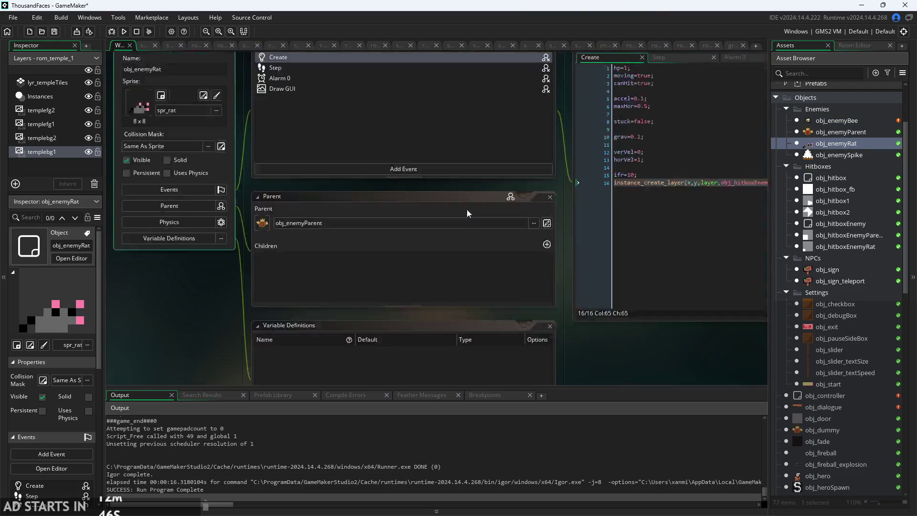
{"action": "left_click", "coordinate": [627, 82]}
{"action": "key", "text": "BackSpace"}
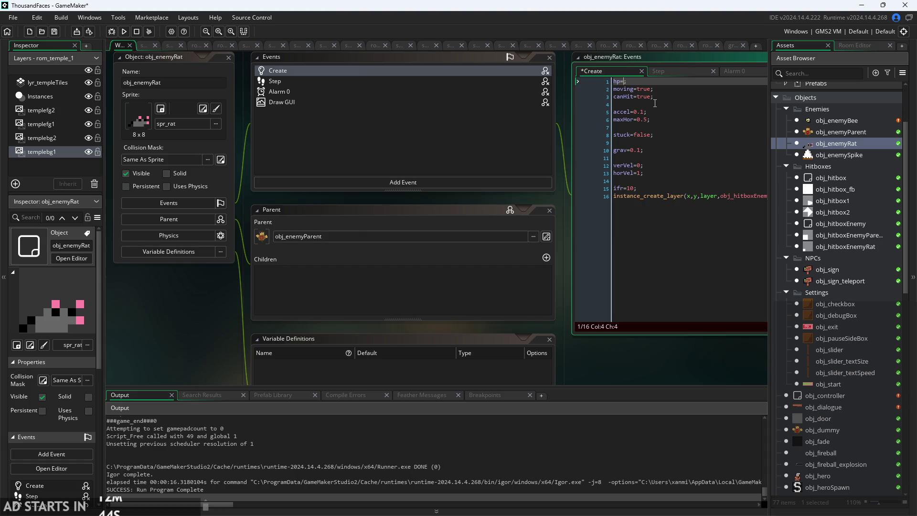
{"action": "type", "text": "2"}
Change the bee's spawned hitbox from obj_hitboxEnemyParent to obj_hitboxEnemyRat on line 16.
{"action": "double_click", "coordinate": [853, 122]}
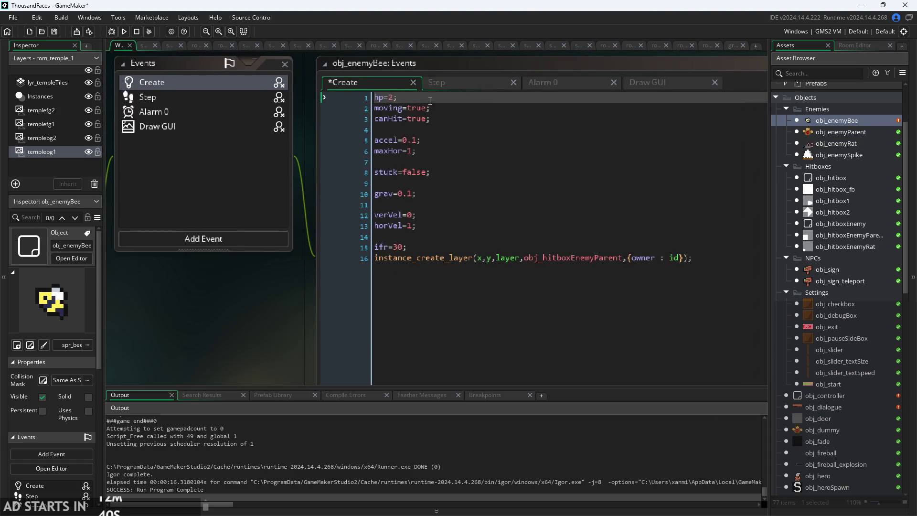
{"action": "key", "text": "Down"}
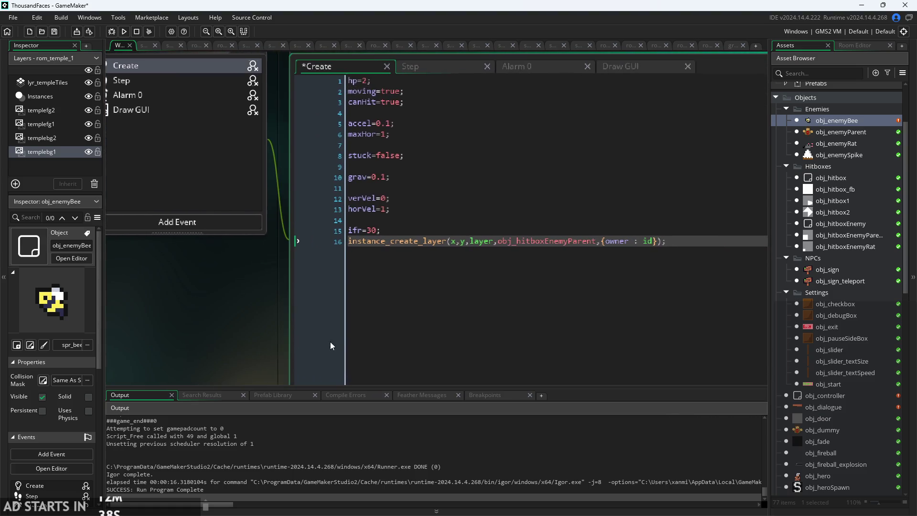
{"action": "left_click", "coordinate": [603, 241]}
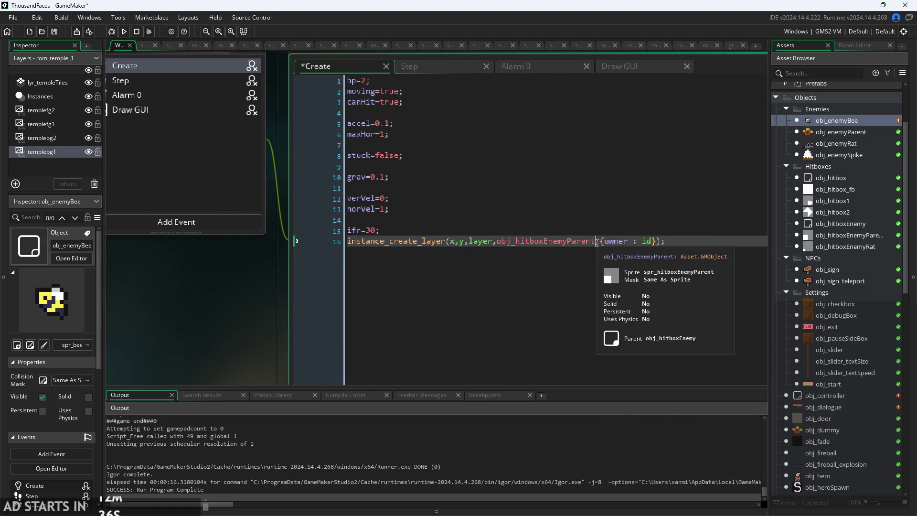
{"action": "left_click_drag", "start_coordinate": [596, 242], "coordinate": [568, 243]}
{"action": "mouse_move", "coordinate": [568, 243]}
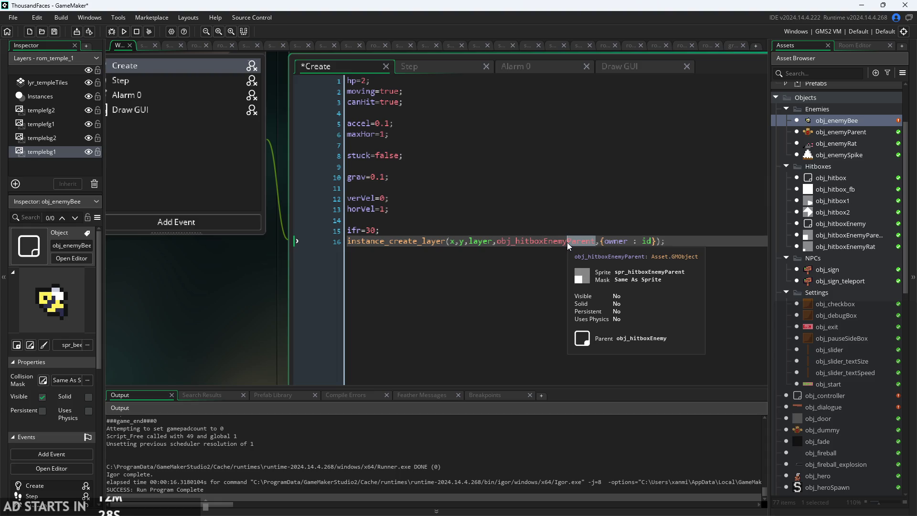
{"action": "key", "text": "BackSpace"}
{"action": "key", "text": "Down"}
{"action": "key", "text": "Down"}
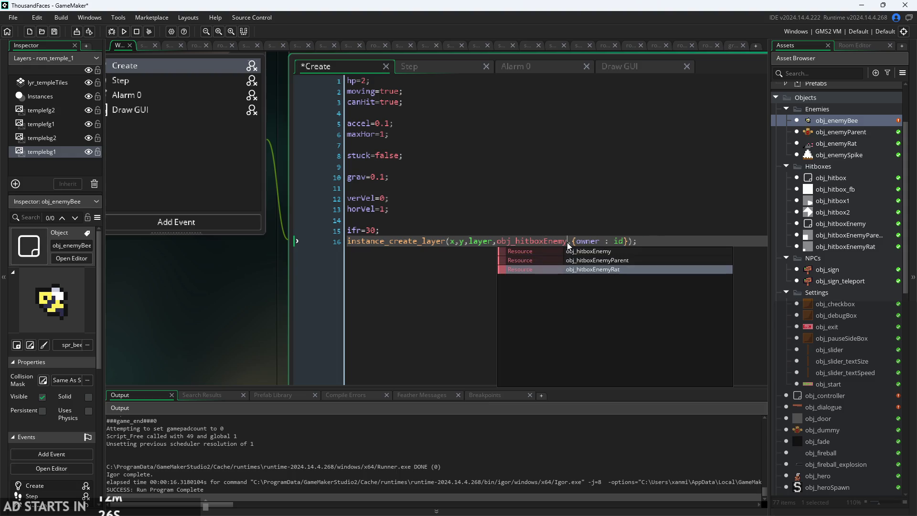
{"action": "key", "text": "Return"}
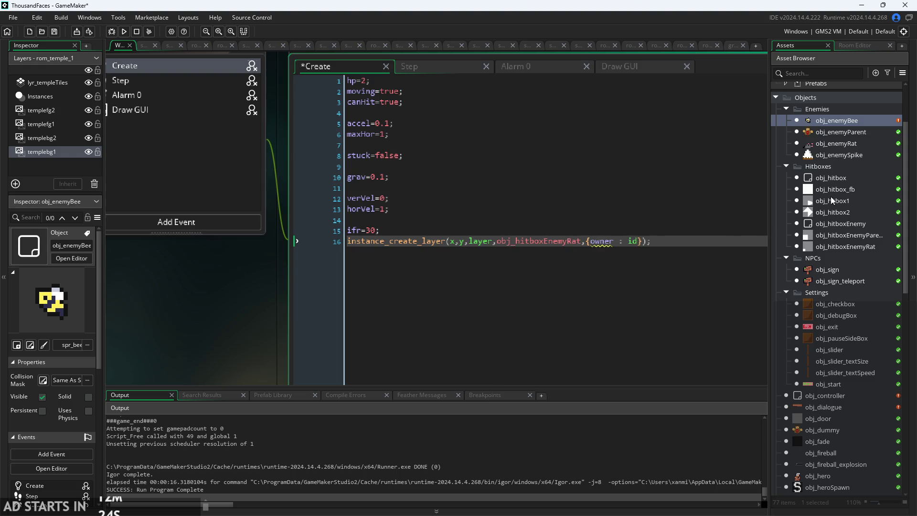
{"action": "left_click", "coordinate": [562, 252]}
Set grav to 0 on line 10 of the Create code.
{"action": "left_click", "coordinate": [424, 209]}
{"action": "key", "text": "Down"}
{"action": "key", "text": "Down"}
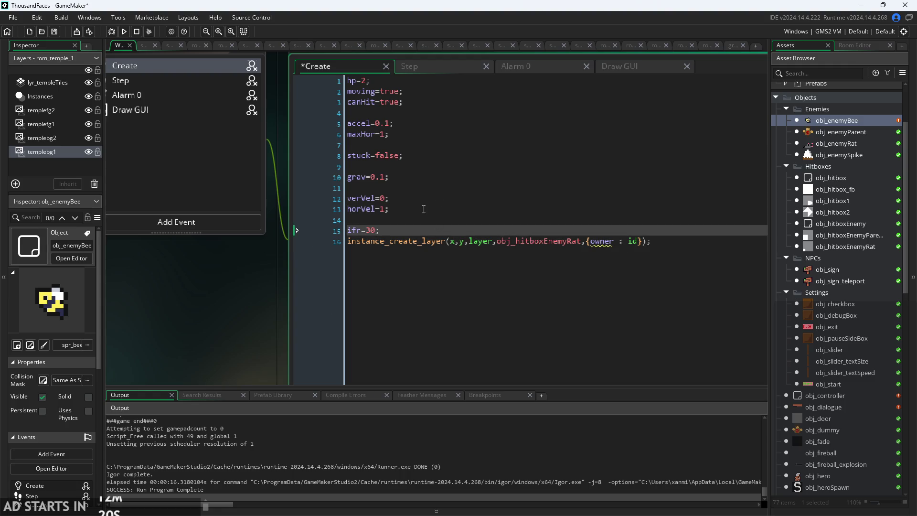
{"action": "key", "text": "Left"}
{"action": "left_click", "coordinate": [411, 181]}
{"action": "left_click", "coordinate": [401, 198]}
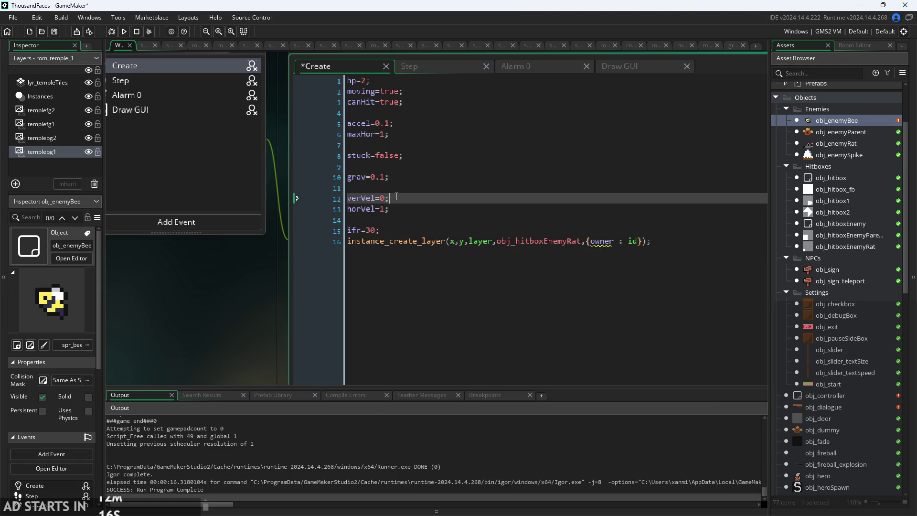
{"action": "left_click", "coordinate": [390, 213]}
{"action": "key", "text": "Up"}
{"action": "key", "text": "Left"}
{"action": "key", "text": "Up"}
{"action": "key", "text": "Up"}
{"action": "key", "text": "BackSpace"}
{"action": "key", "text": "BackSpace"}
Change maxHor from 1 to 0.5.
{"action": "left_click", "coordinate": [425, 158]}
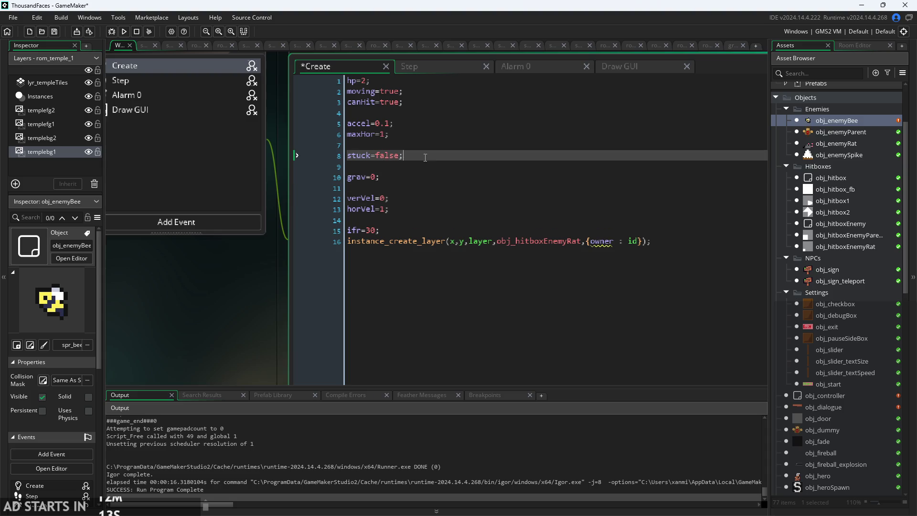
{"action": "left_click", "coordinate": [392, 135]}
{"action": "key", "text": "Left"}
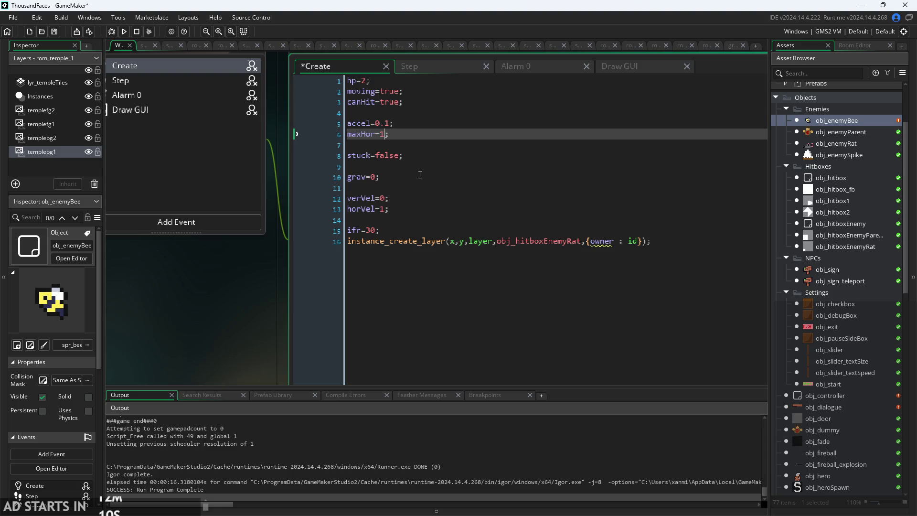
{"action": "key", "text": "BackSpace"}
{"action": "type", "text": "0.5"}
Review the edited Create variables and hitbox line, then open Alarm 0's code.
{"action": "left_click", "coordinate": [429, 124]}
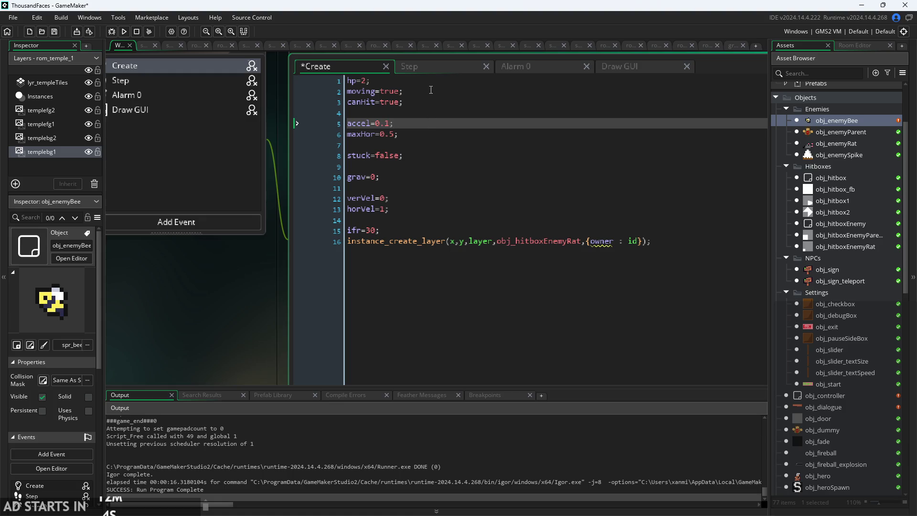
{"action": "left_click", "coordinate": [428, 90]}
{"action": "left_click", "coordinate": [433, 102]}
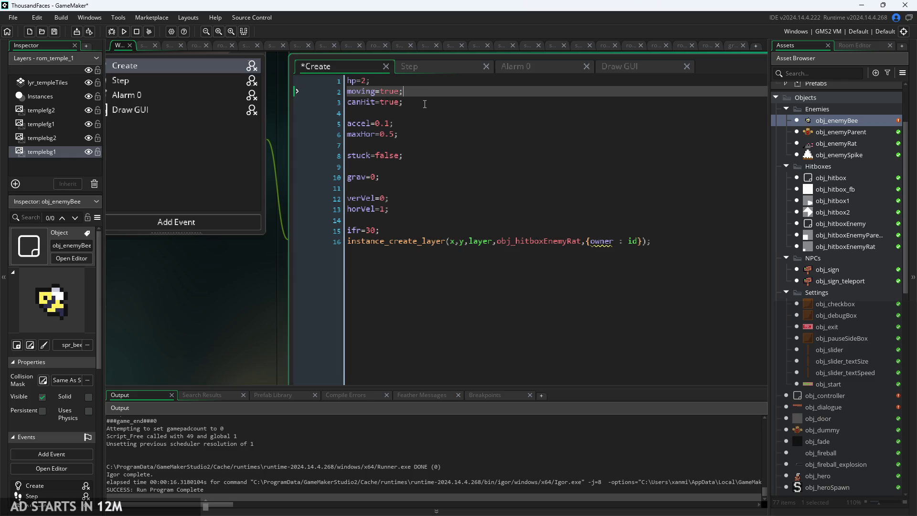
{"action": "left_click", "coordinate": [426, 123]}
{"action": "left_click", "coordinate": [423, 156]}
{"action": "left_click", "coordinate": [419, 189]}
{"action": "left_click", "coordinate": [425, 231]}
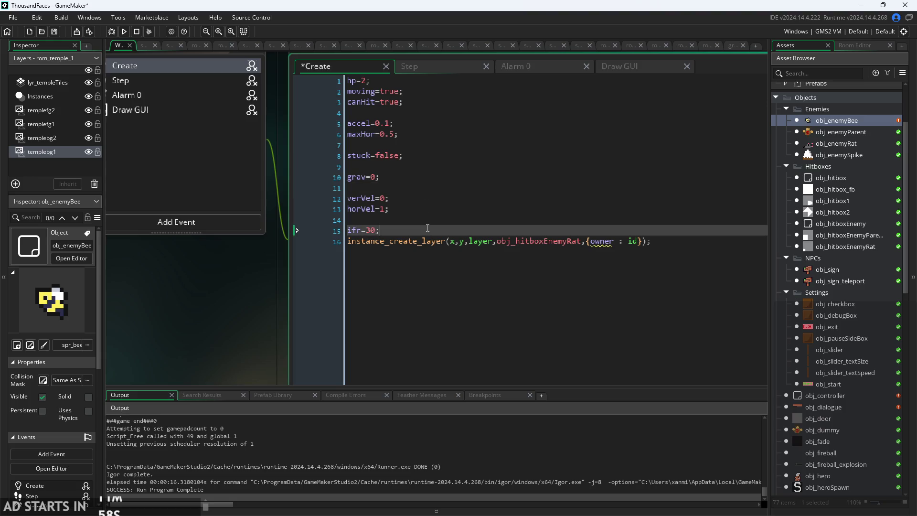
{"action": "left_click", "coordinate": [582, 241]}
{"action": "left_click", "coordinate": [580, 230]}
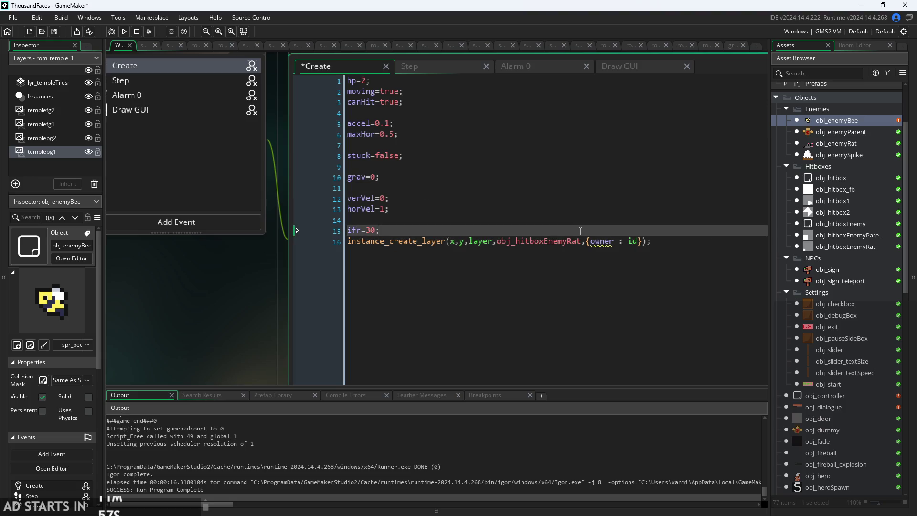
{"action": "left_click", "coordinate": [658, 245]}
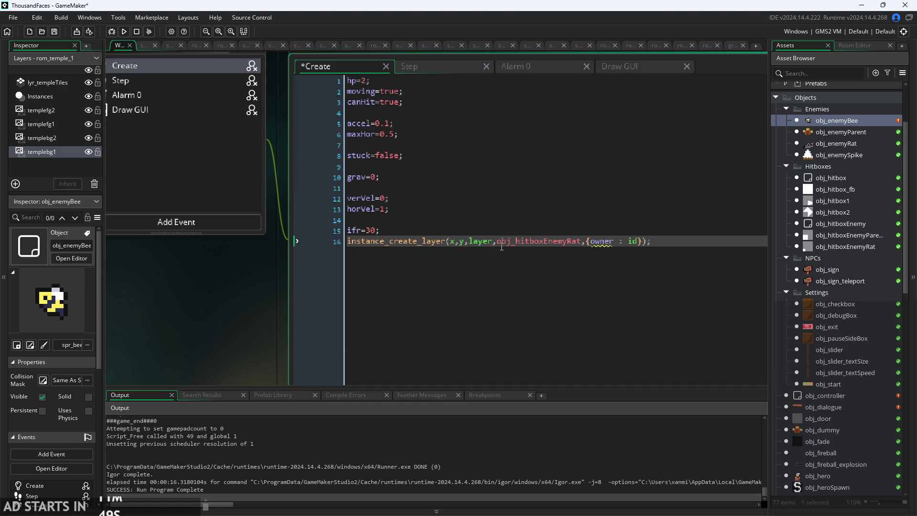
{"action": "left_click", "coordinate": [381, 230]}
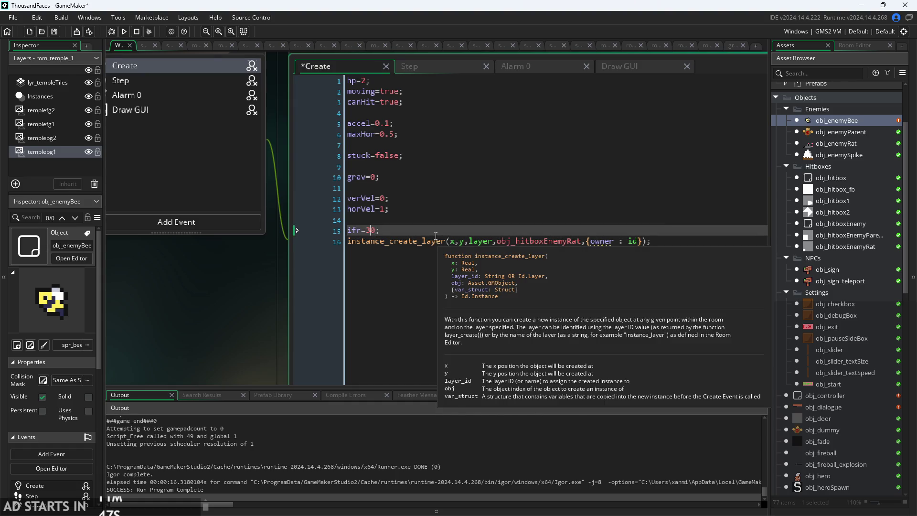
{"action": "left_click", "coordinate": [521, 67]}
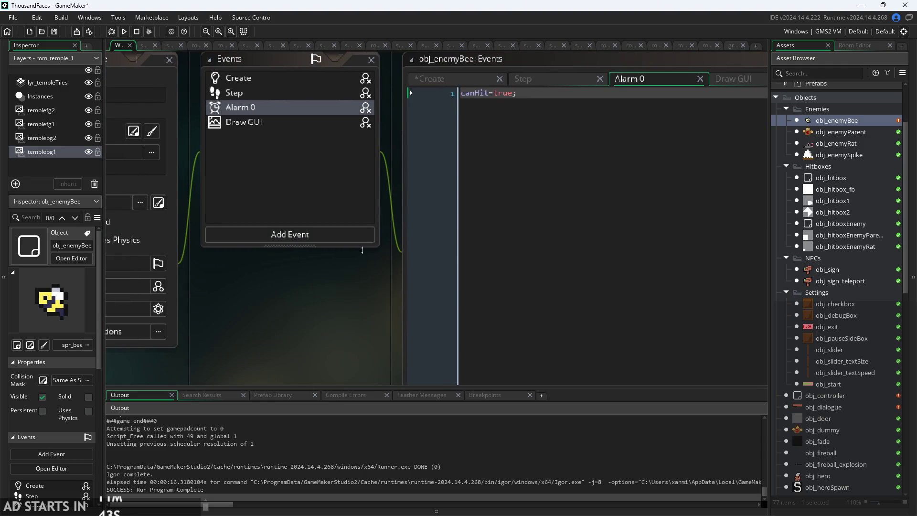
Add an Alarm 1 event to obj_enemyBee, clear its template comments, and return to Create.
{"action": "left_click", "coordinate": [362, 235]}
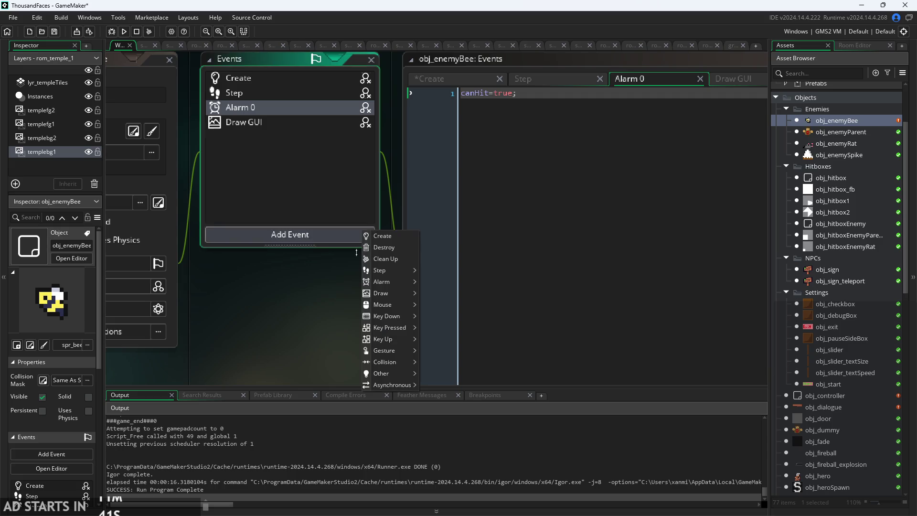
{"action": "mouse_move", "coordinate": [397, 293]}
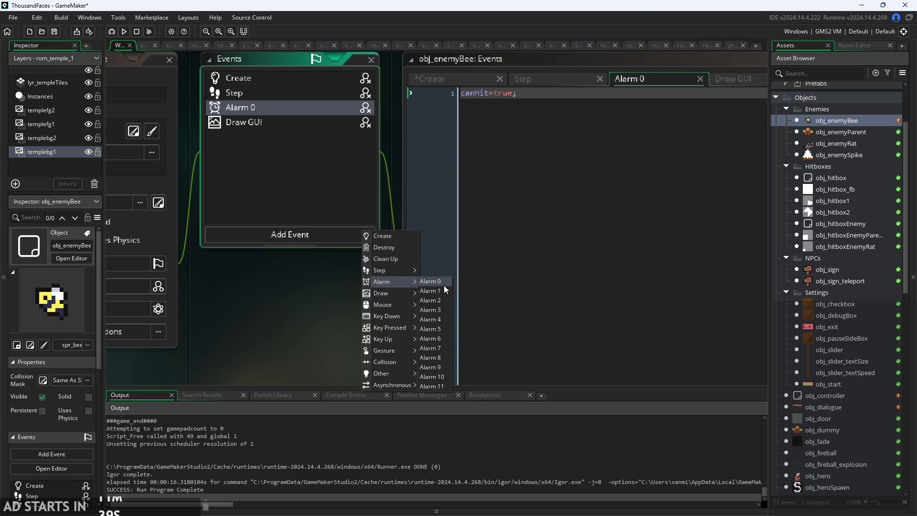
{"action": "left_click", "coordinate": [437, 291]}
{"action": "left_click", "coordinate": [608, 131]}
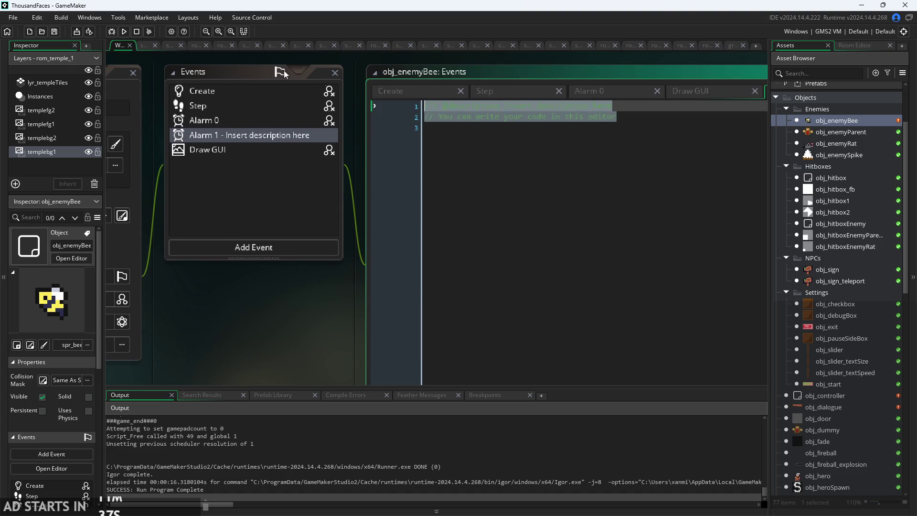
{"action": "key", "text": "ctrl+a"}
{"action": "key", "text": "BackSpace"}
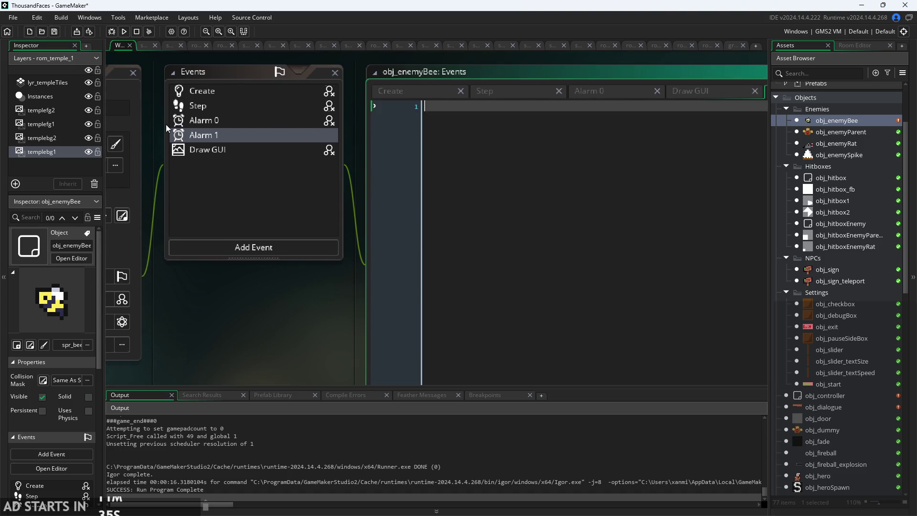
{"action": "scroll", "coordinate": [182, 328], "scroll_direction": "down", "scroll_amount": 3}
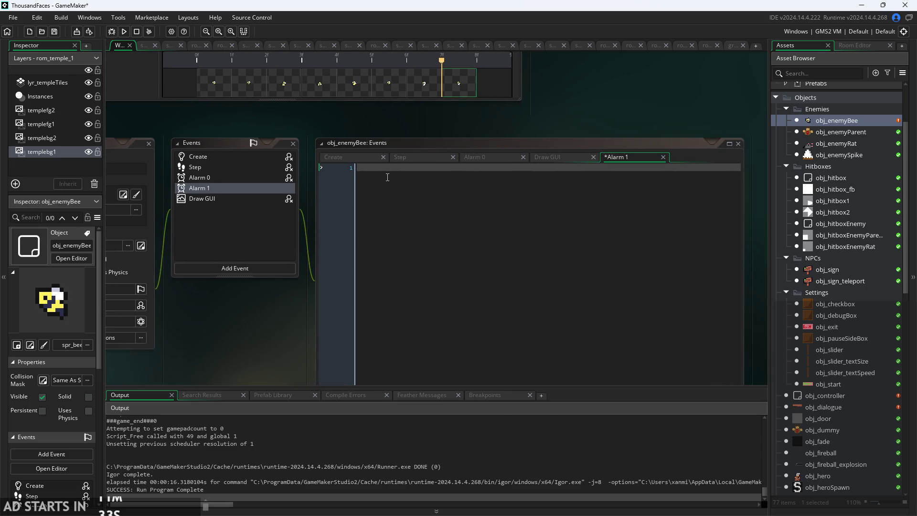
{"action": "left_click", "coordinate": [387, 172]}
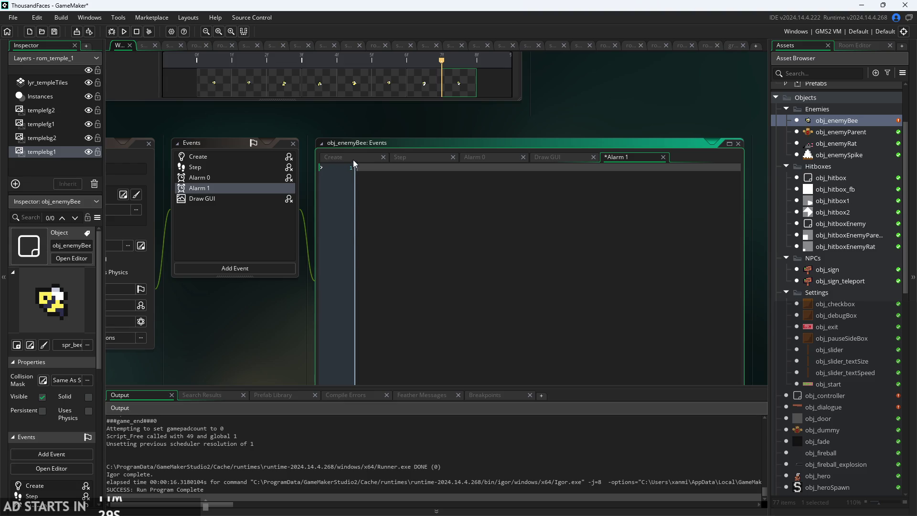
{"action": "left_click", "coordinate": [335, 157]}
Move the hitbox creation line from Create into Alarm 1, indented below a new first line.
{"action": "left_click_drag", "start_coordinate": [575, 282], "coordinate": [311, 286]}
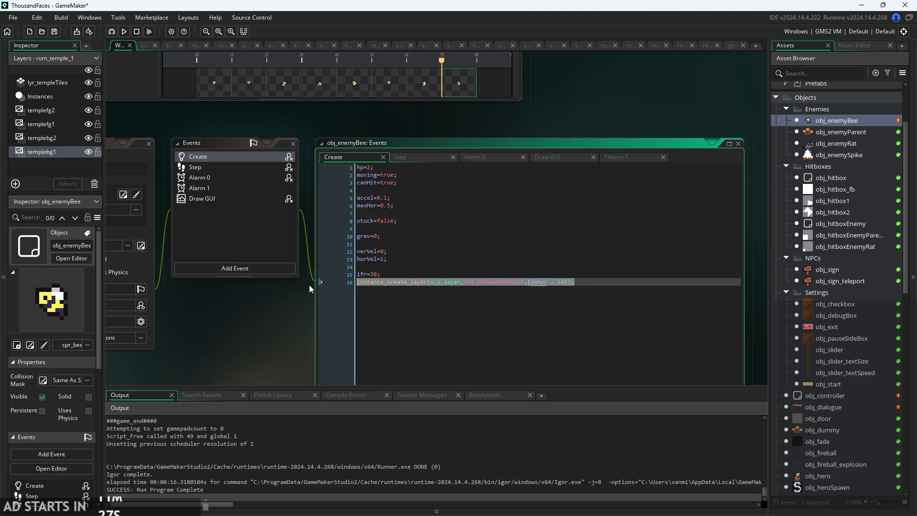
{"action": "key", "text": "ctrl+x"}
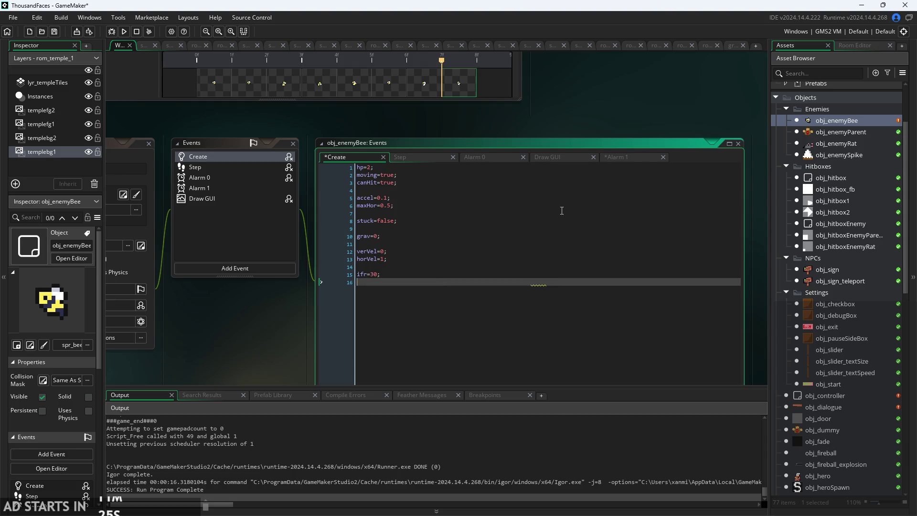
{"action": "left_click", "coordinate": [621, 158]}
{"action": "key", "text": "ctrl+v"}
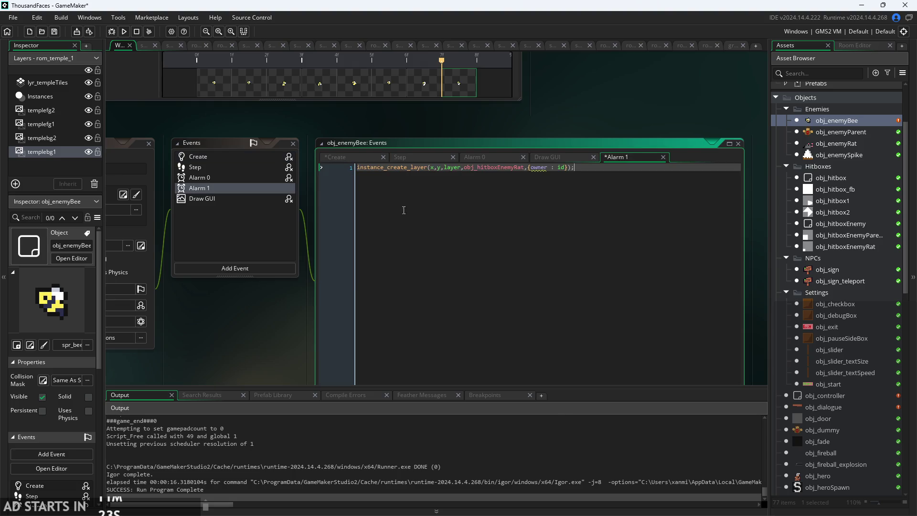
{"action": "scroll", "coordinate": [292, 306], "scroll_direction": "up", "scroll_amount": 2}
{"action": "key", "text": "Tab"}
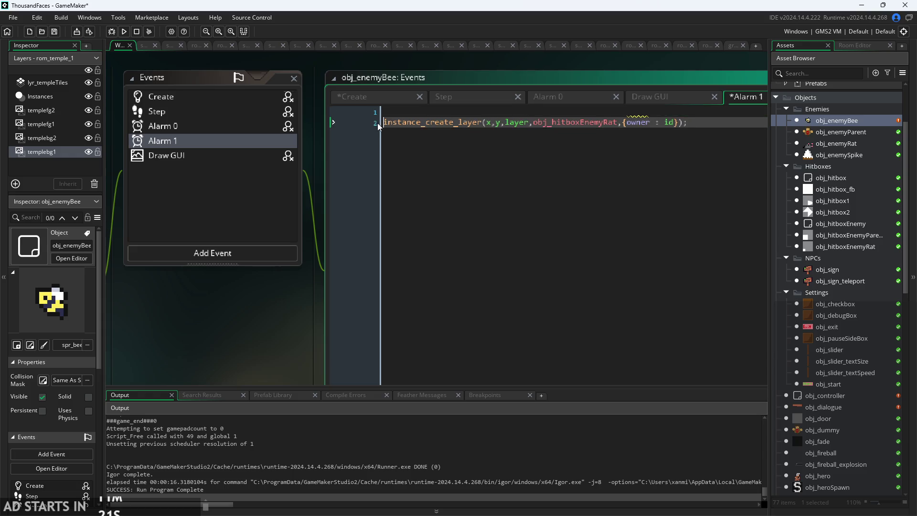
{"action": "key", "text": "Return"}
{"action": "key", "text": "Up"}
Write the condition if(place_meeting(x,y,obj_hitboxEnemyRat above the hitbox line.
{"action": "type", "text": "if("}
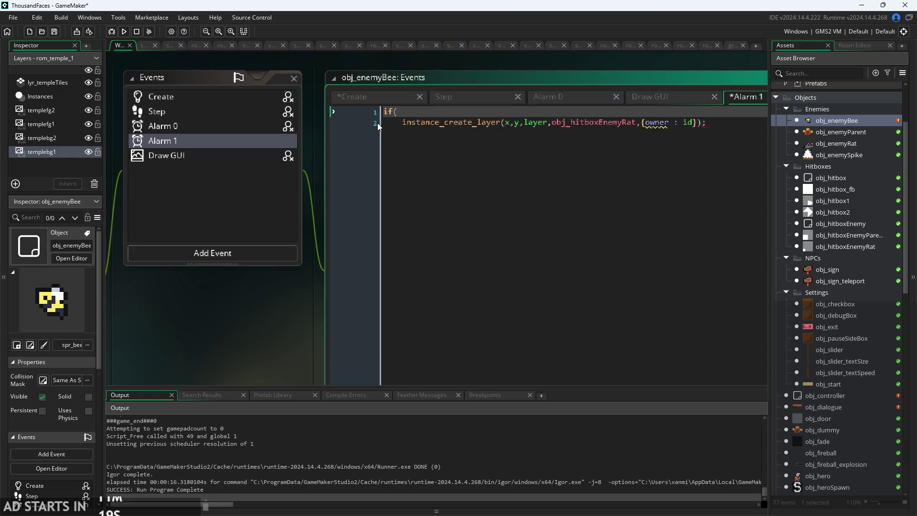
{"action": "type", "text": "instance"}
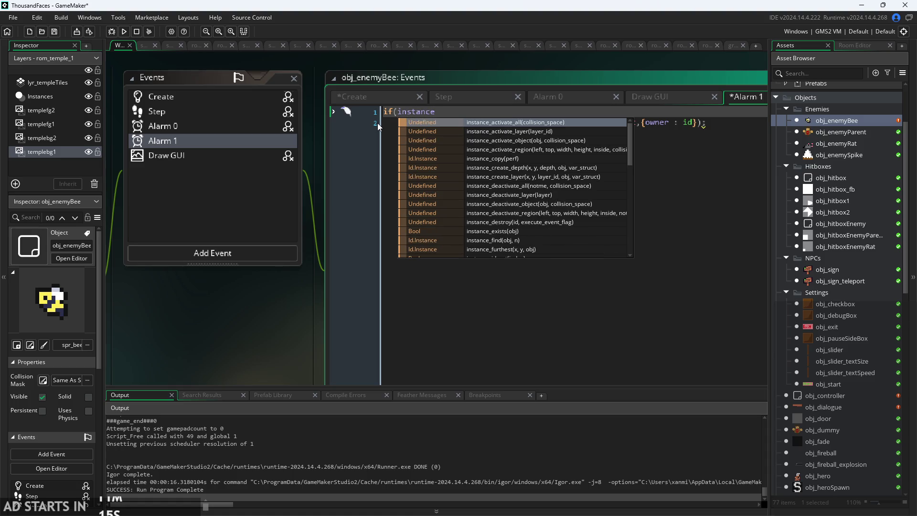
{"action": "type", "text": "_ex"}
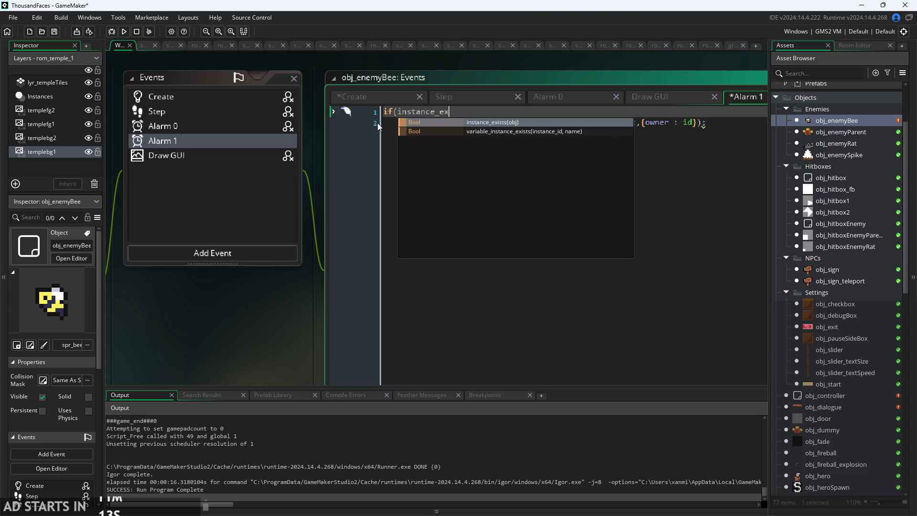
{"action": "key", "text": "BackSpace"}
{"action": "key", "text": "BackSpace"}
{"action": "key", "text": "BackSpace"}
{"action": "key", "text": "BackSpace"}
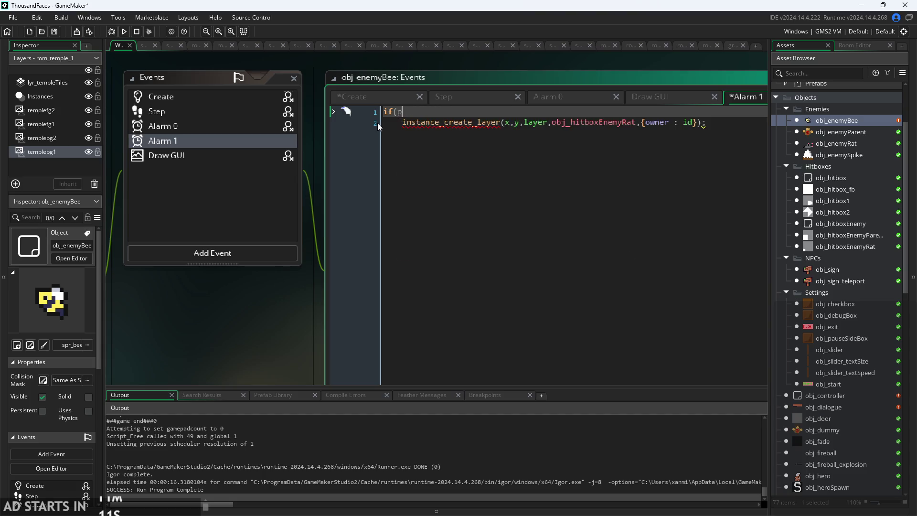
{"action": "type", "text": "plac"}
{"action": "key", "text": "Down"}
{"action": "key", "text": "Down"}
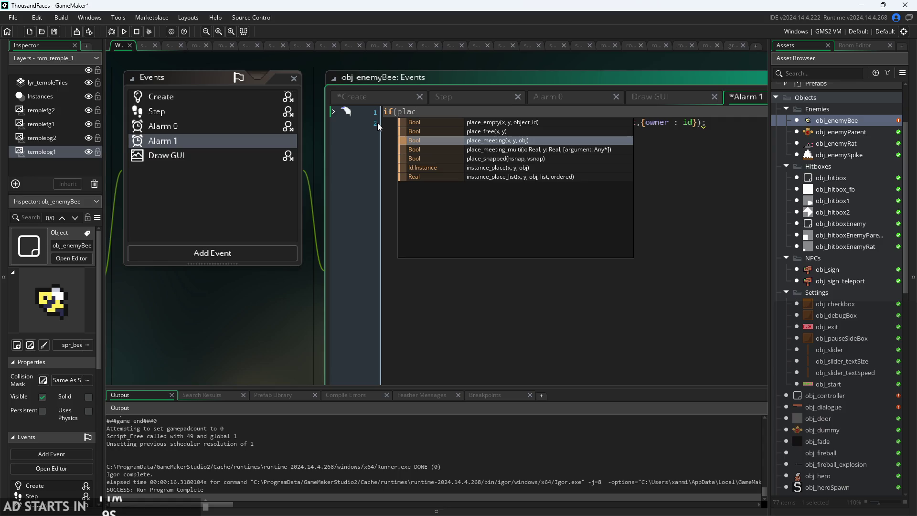
{"action": "key", "text": "Return"}
{"action": "type", "text": "x,y,"}
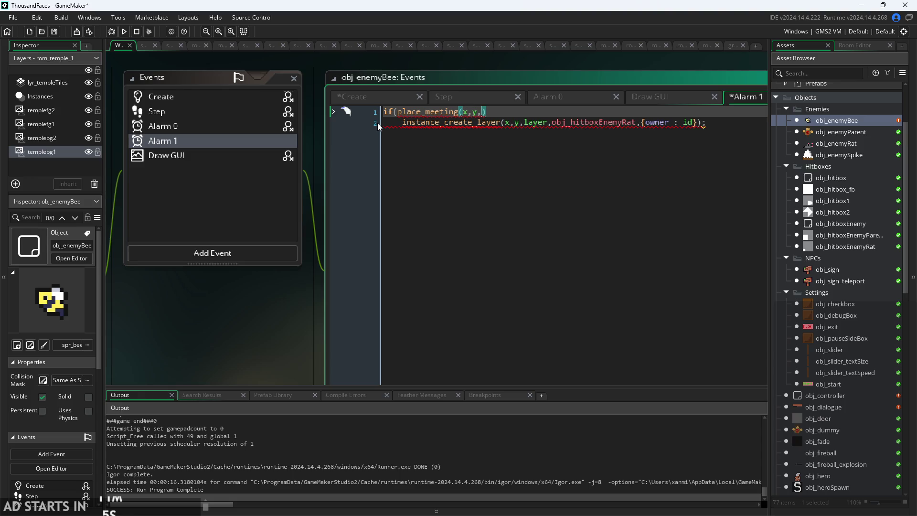
{"action": "type", "text": "obj_"}
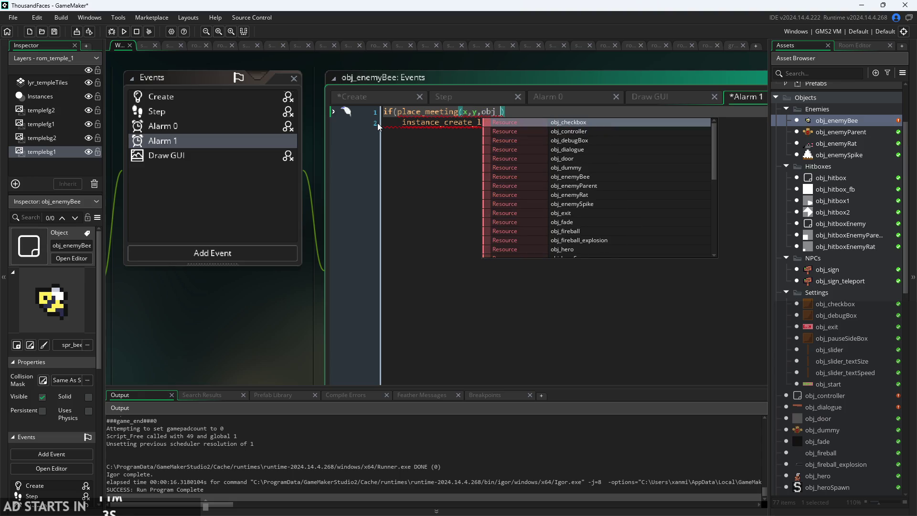
{"action": "type", "text": "hit"}
{"action": "key", "text": "Down"}
{"action": "key", "text": "Down"}
{"action": "key", "text": "Down"}
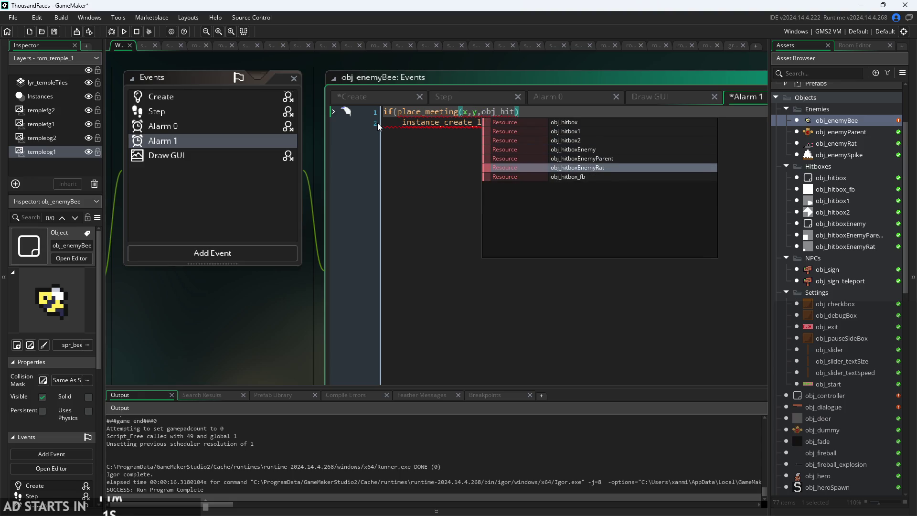
{"action": "key", "text": "Return"}
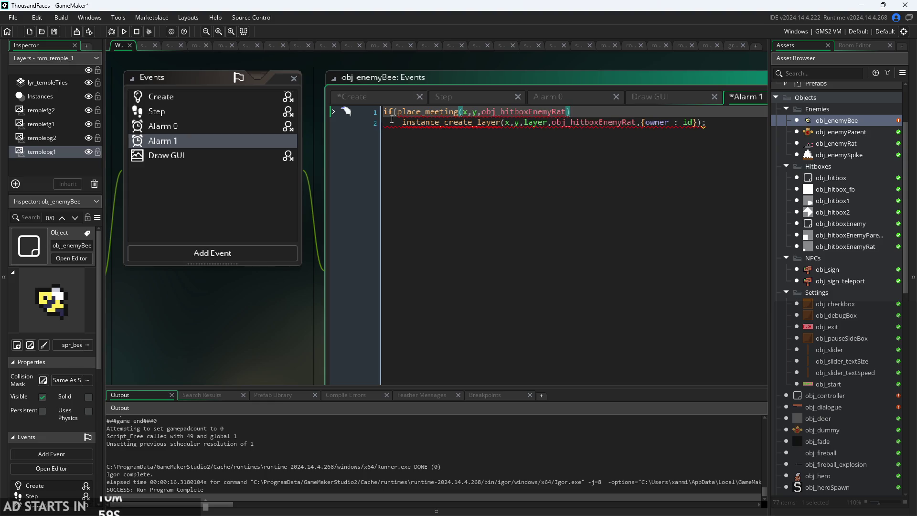
Remove the place_meeting call from the if( and add two blank lines above it.
{"action": "mouse_move", "coordinate": [410, 112]}
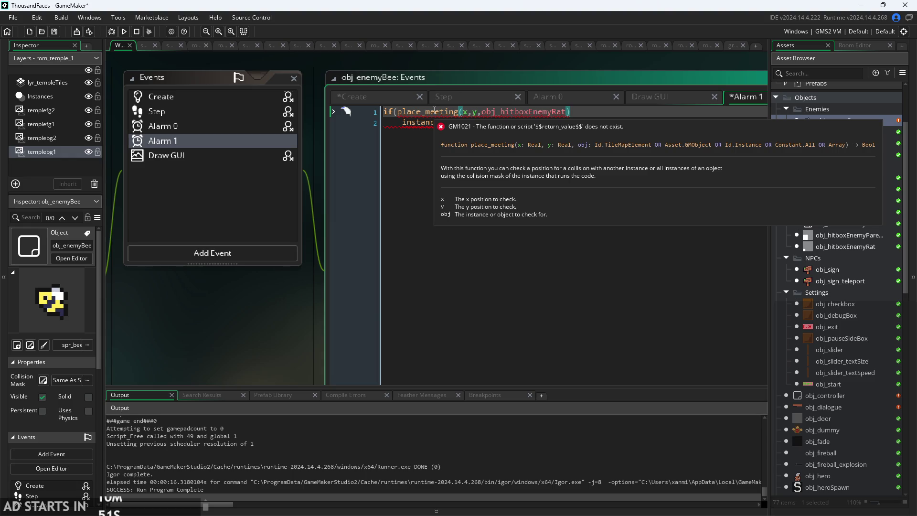
{"action": "mouse_move", "coordinate": [587, 114]}
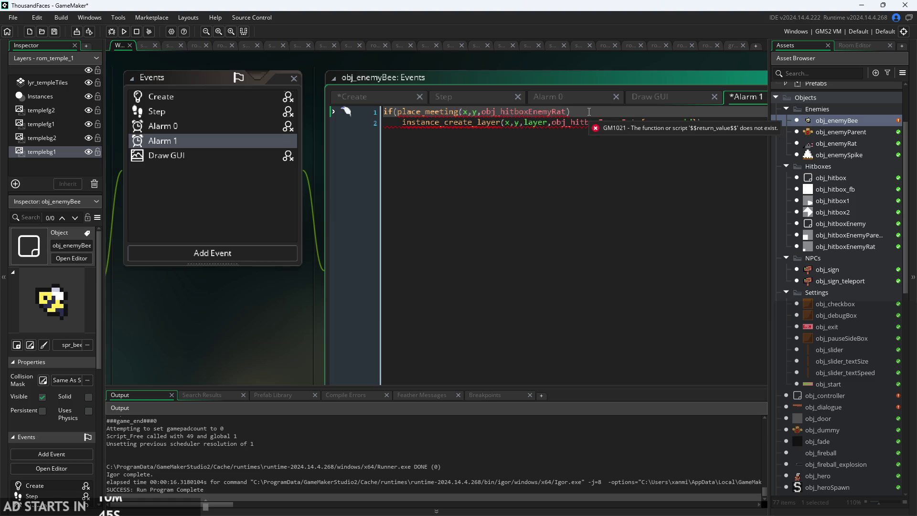
{"action": "mouse_move", "coordinate": [438, 109]}
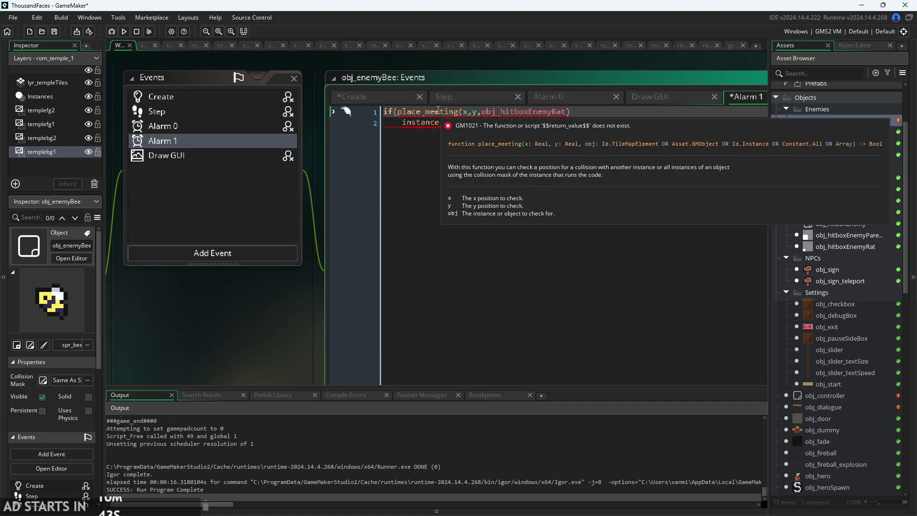
{"action": "left_click_drag", "start_coordinate": [576, 111], "coordinate": [401, 111]}
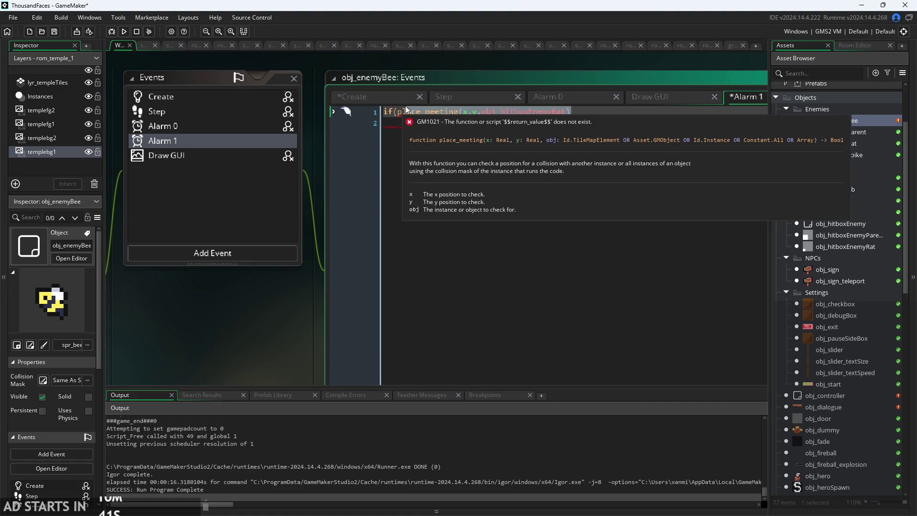
{"action": "key", "text": "BackSpace"}
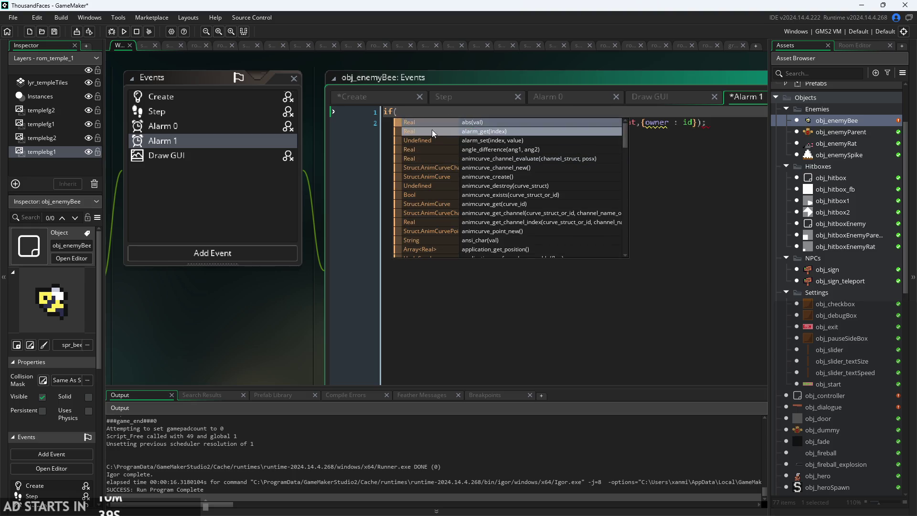
{"action": "key", "text": "Home"}
{"action": "key", "text": "Return"}
{"action": "key", "text": "Return"}
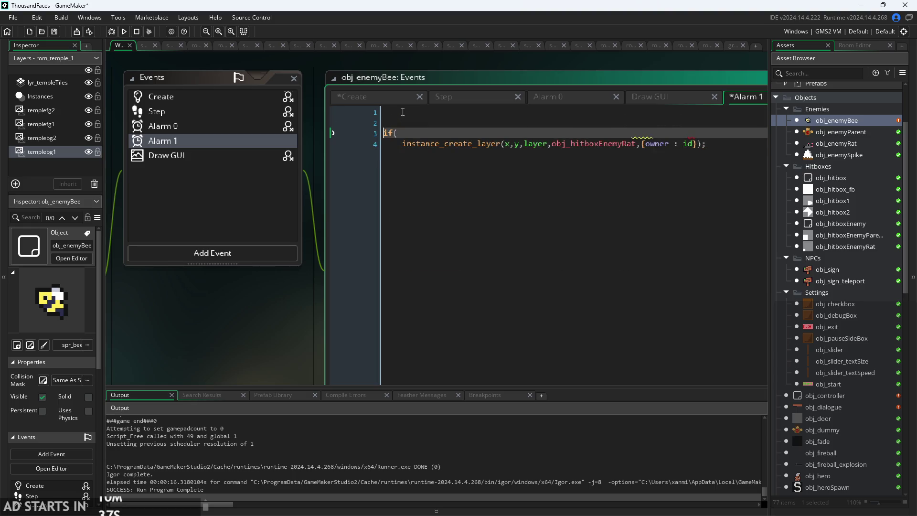
Start Alarm 1's first line with 'var _hitbox =' above the if(.
{"action": "left_click", "coordinate": [402, 113]}
{"action": "type", "text": "var"}
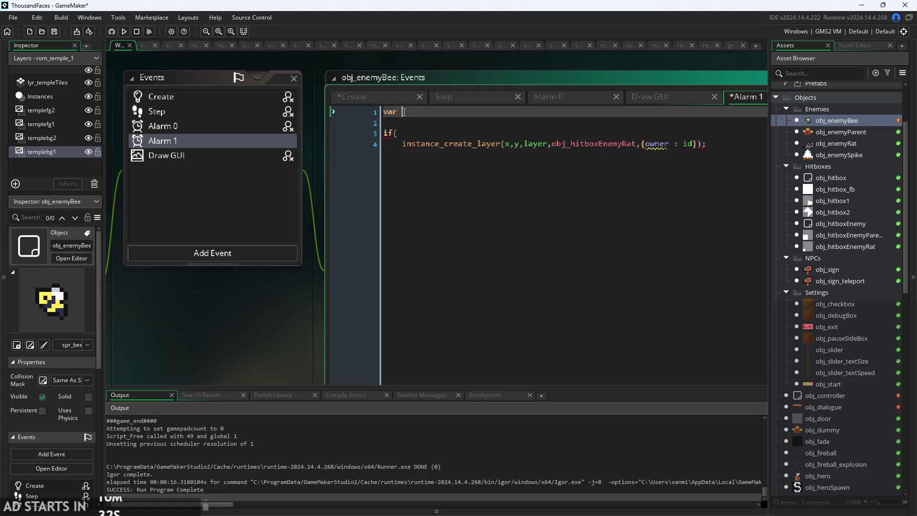
{"action": "type", "text": " _"}
{"action": "key", "text": "BackSpace"}
{"action": "type", "text": "_"}
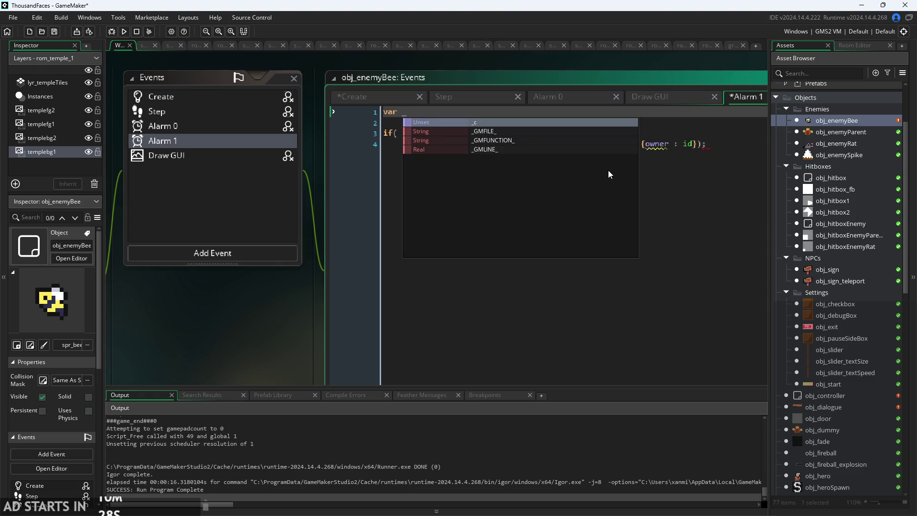
{"action": "type", "text": "hit"}
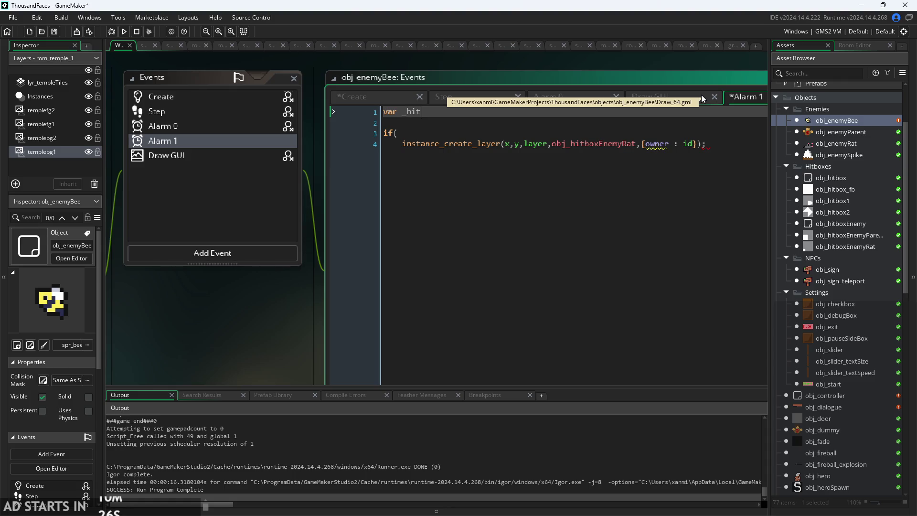
{"action": "type", "text": "box "}
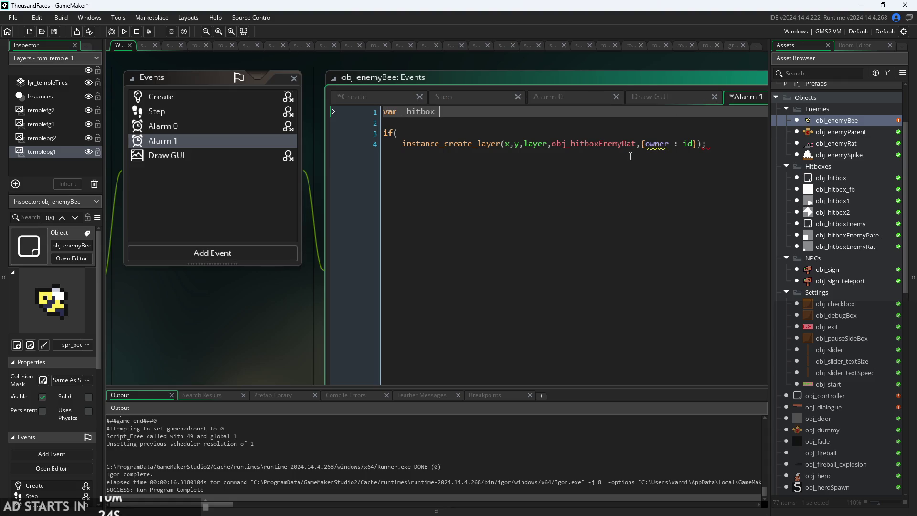
{"action": "type", "text": "= instance_"}
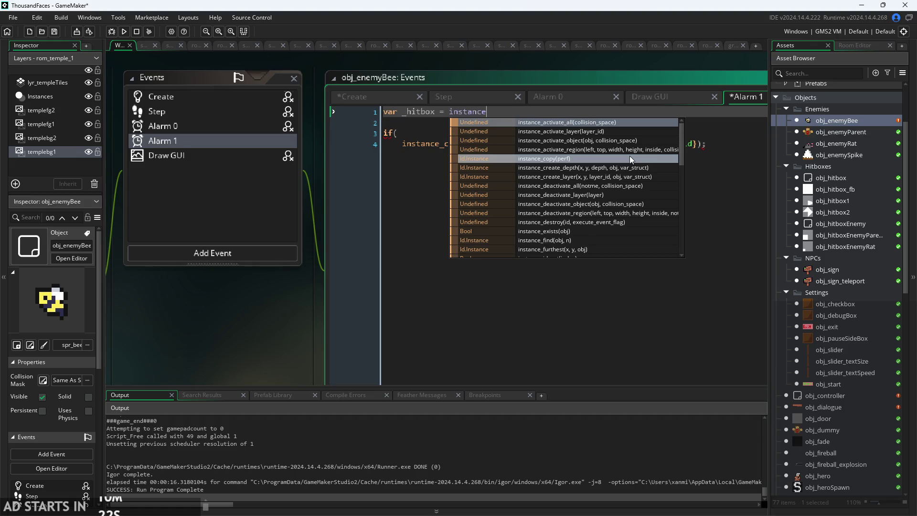
{"action": "type", "text": "g"}
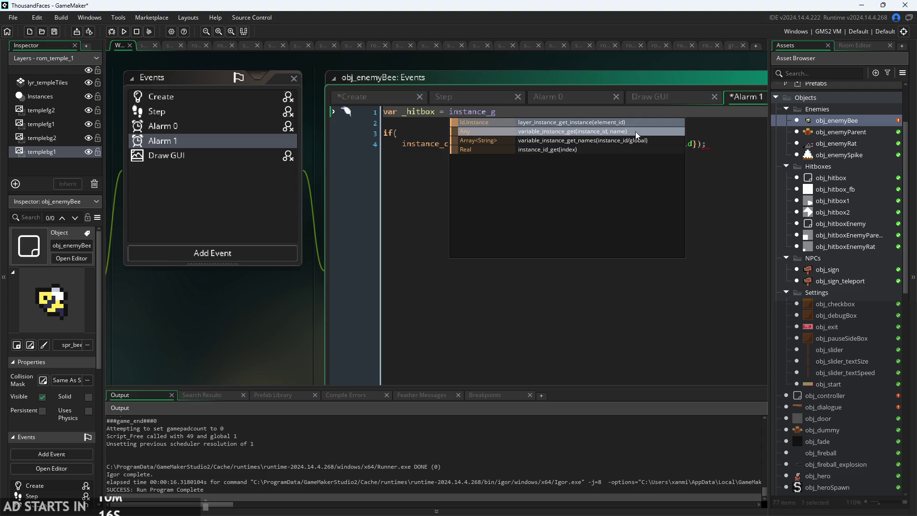
{"action": "key", "text": "BackSpace"}
{"action": "key", "text": "BackSpace"}
{"action": "key", "text": "BackSpace"}
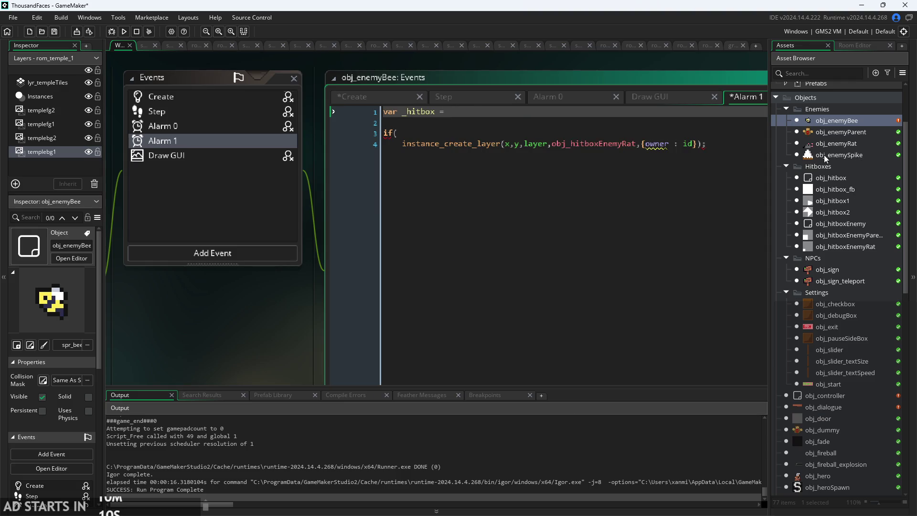
Look over the bee's Step, Alarm 0, Draw GUI, Create and Alarm 1 code.
{"action": "left_click", "coordinate": [437, 98]}
{"action": "left_click", "coordinate": [554, 96]}
{"action": "left_click", "coordinate": [466, 99]}
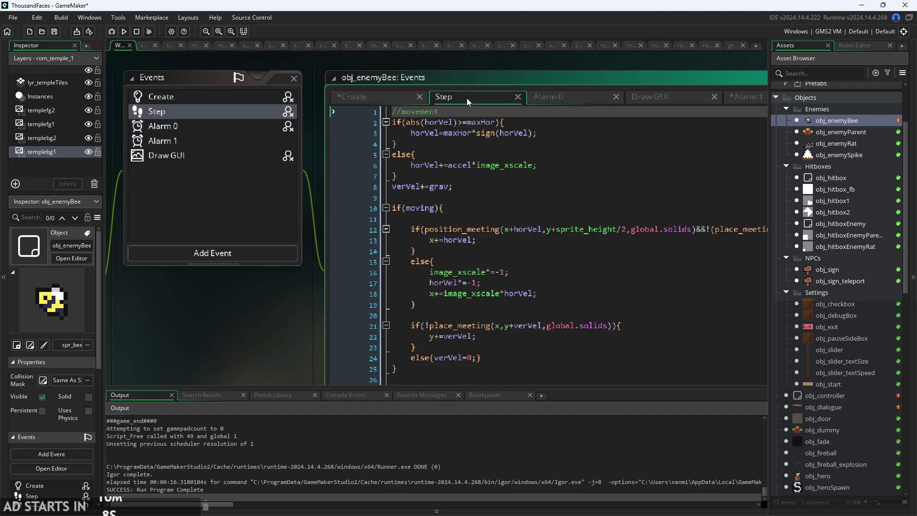
{"action": "mouse_move", "coordinate": [298, 288]}
{"action": "left_mouse_down"}
{"action": "mouse_move", "coordinate": [139, 259]}
{"action": "mouse_move", "coordinate": [145, 231]}
{"action": "mouse_move", "coordinate": [169, 291]}
{"action": "left_mouse_up"}
{"action": "left_click", "coordinate": [541, 78]}
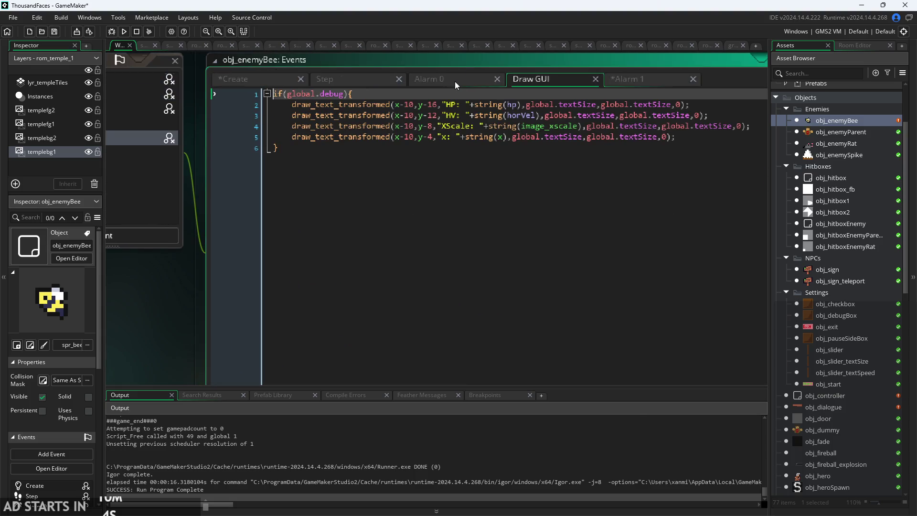
{"action": "left_click", "coordinate": [455, 81]}
{"action": "left_click", "coordinate": [276, 82]}
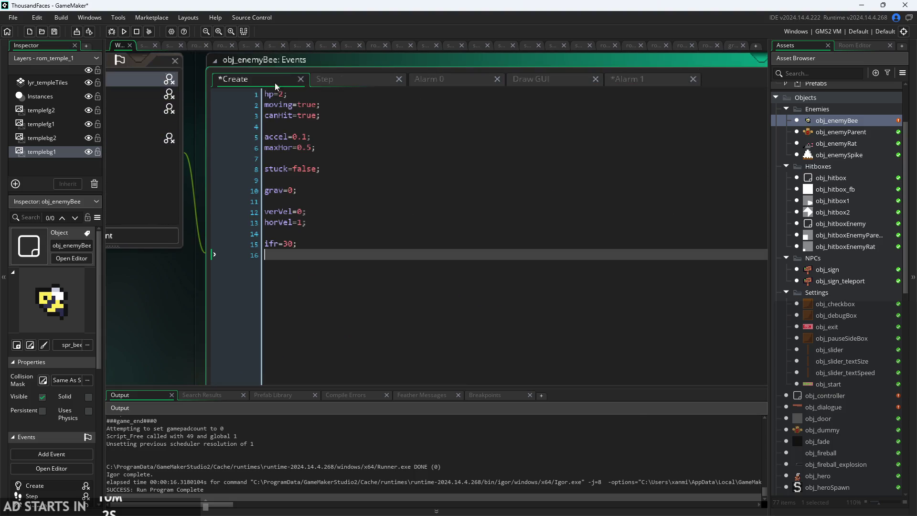
{"action": "left_click", "coordinate": [644, 81]}
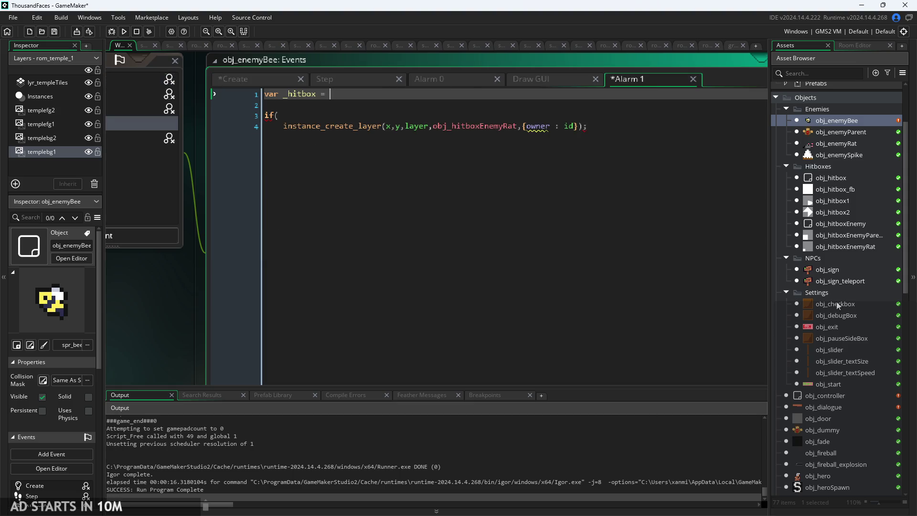
Open Script1 from the Asset Browser and scroll through its code.
{"action": "scroll", "coordinate": [855, 375], "scroll_direction": "down", "scroll_amount": 1}
{"action": "scroll", "coordinate": [856, 371], "scroll_direction": "down", "scroll_amount": 4}
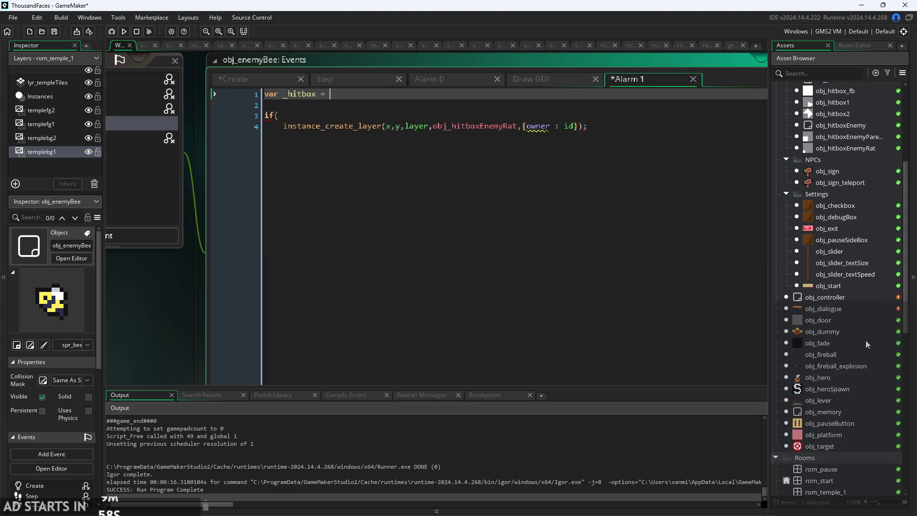
{"action": "scroll", "coordinate": [858, 403], "scroll_direction": "down", "scroll_amount": 4}
{"action": "double_click", "coordinate": [856, 382]}
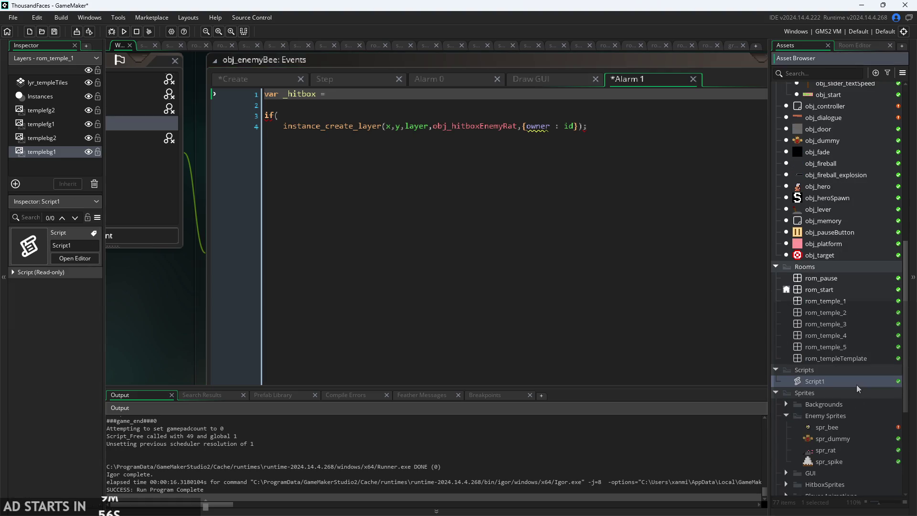
{"action": "scroll", "coordinate": [518, 265], "scroll_direction": "up", "scroll_amount": 5}
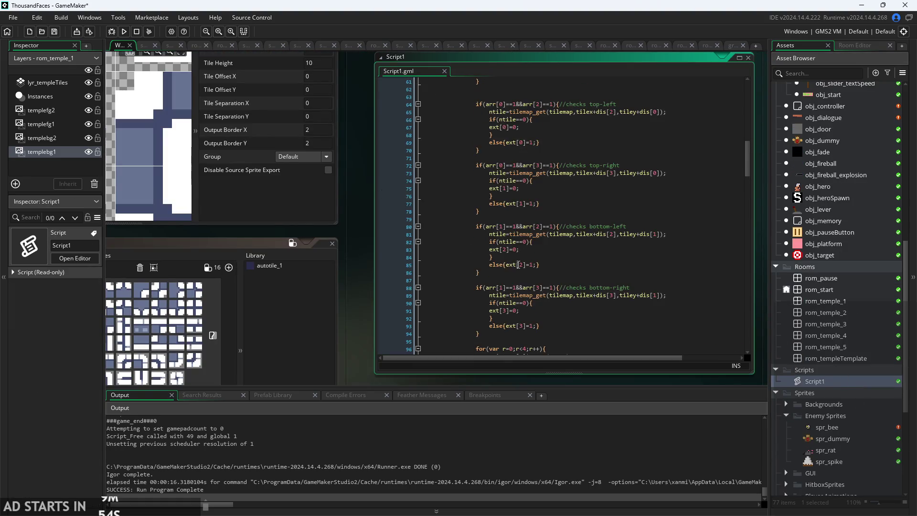
{"action": "scroll", "coordinate": [518, 266], "scroll_direction": "up", "scroll_amount": 6}
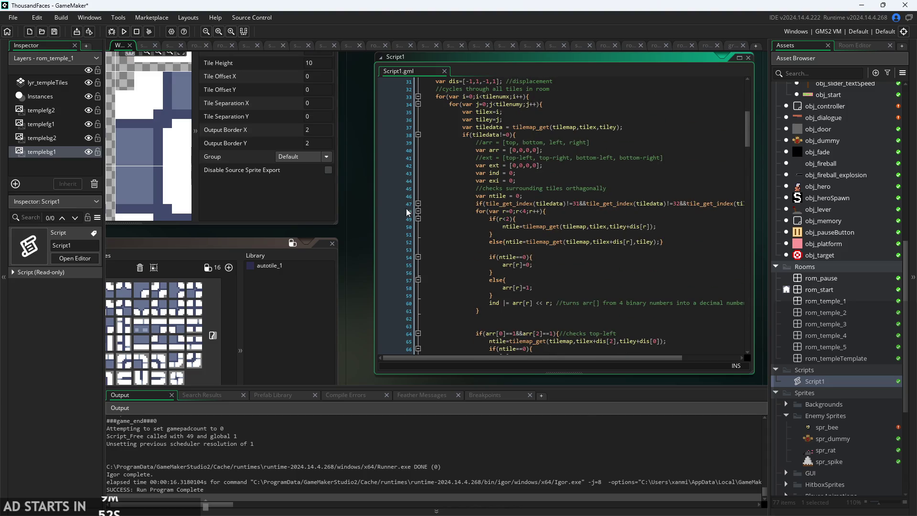
{"action": "scroll", "coordinate": [458, 282], "scroll_direction": "up", "scroll_amount": 10}
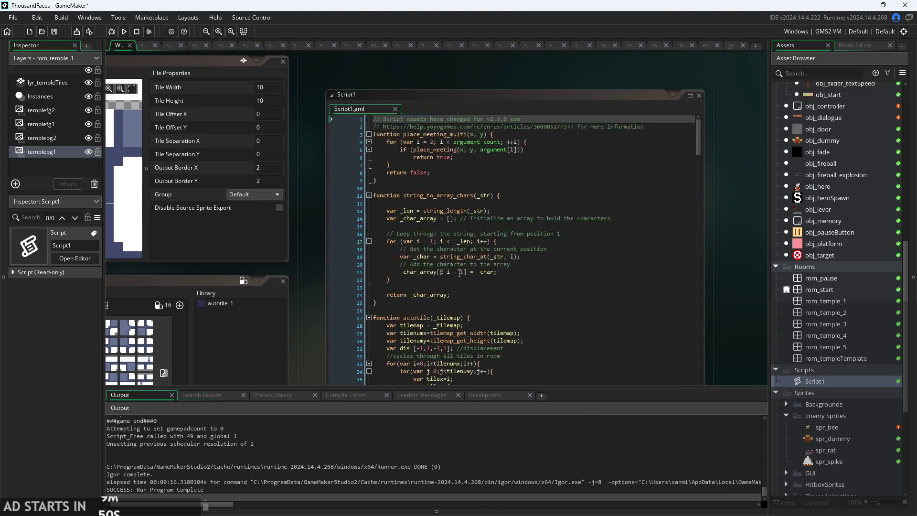
{"action": "scroll", "coordinate": [470, 306], "scroll_direction": "down", "scroll_amount": 20}
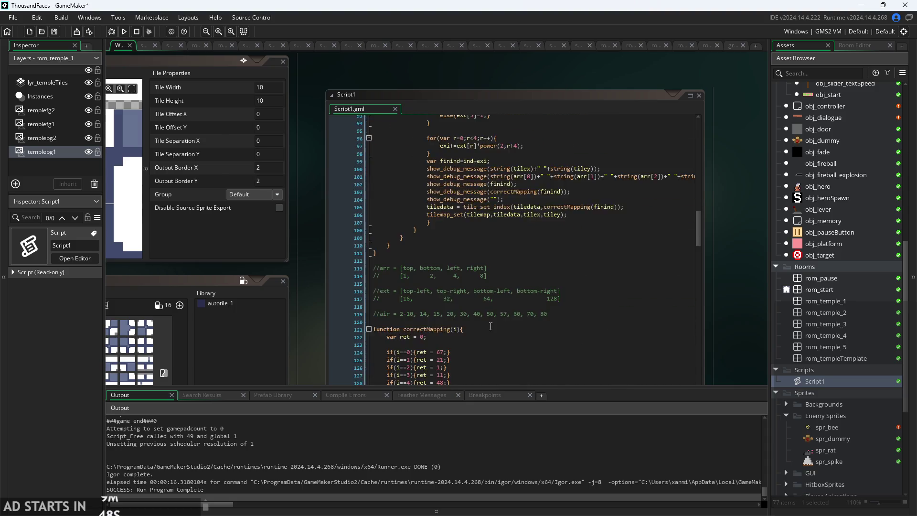
{"action": "scroll", "coordinate": [484, 329], "scroll_direction": "down", "scroll_amount": 20}
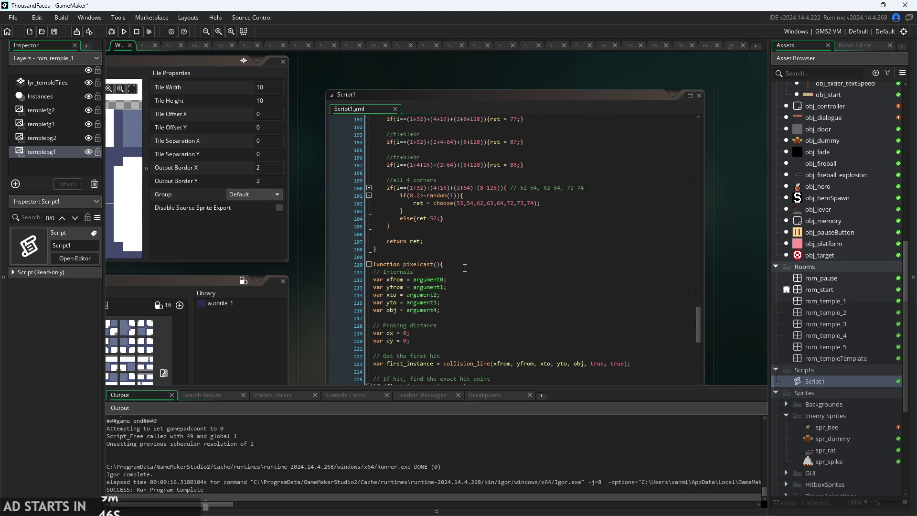
{"action": "left_click_drag", "start_coordinate": [458, 268], "coordinate": [416, 160]}
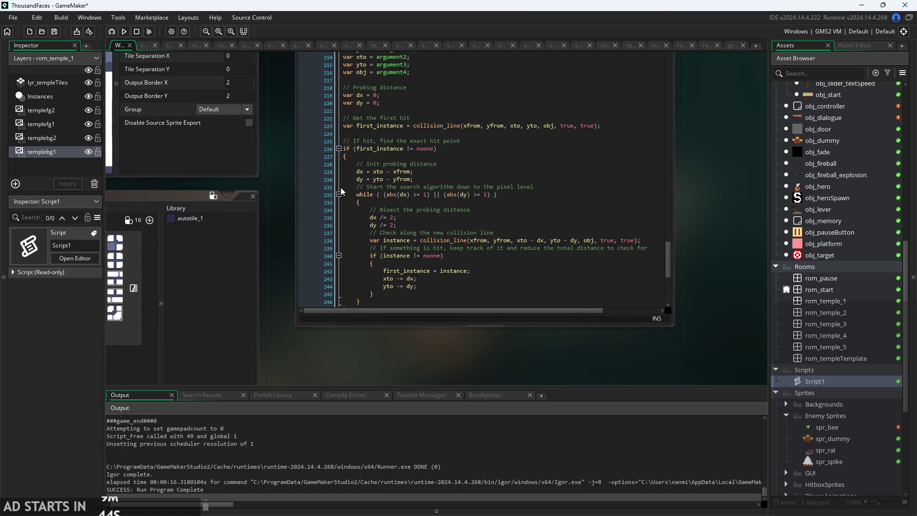
{"action": "scroll", "coordinate": [415, 160], "scroll_direction": "down", "scroll_amount": 3}
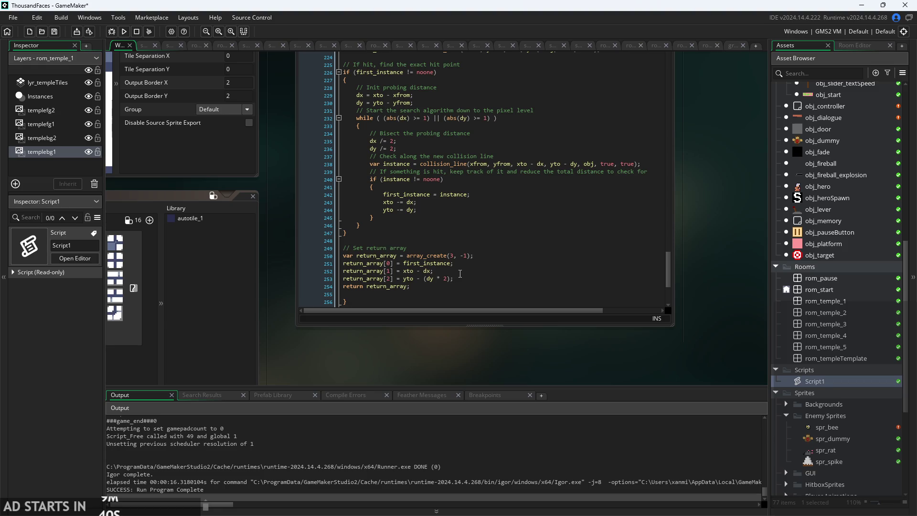
{"action": "scroll", "coordinate": [460, 273], "scroll_direction": "up", "scroll_amount": 3}
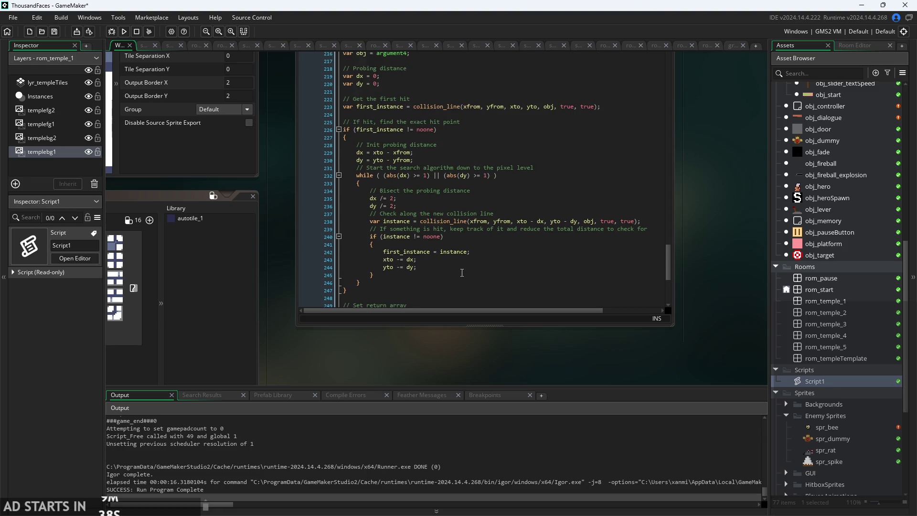
{"action": "scroll", "coordinate": [834, 341], "scroll_direction": "up", "scroll_amount": 1}
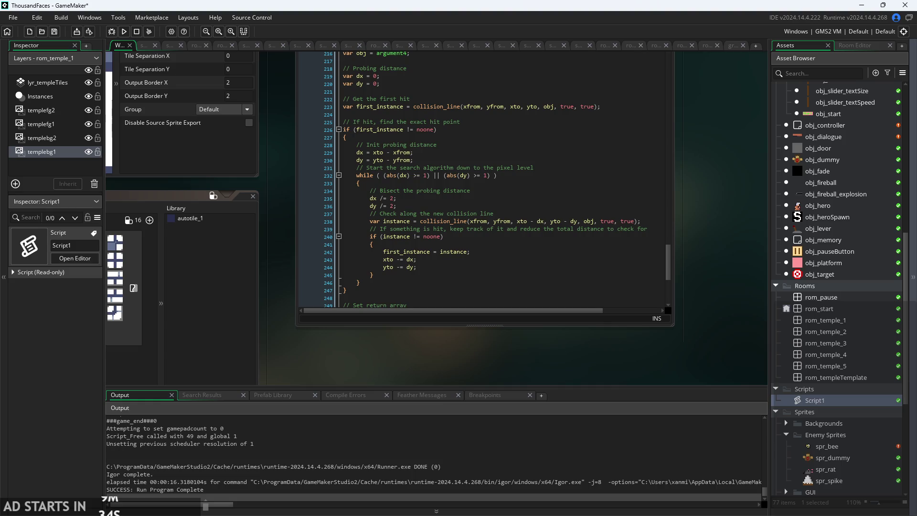
Open the obj_heroSpawn object editor from the Asset Browser.
{"action": "left_click", "coordinate": [859, 300]}
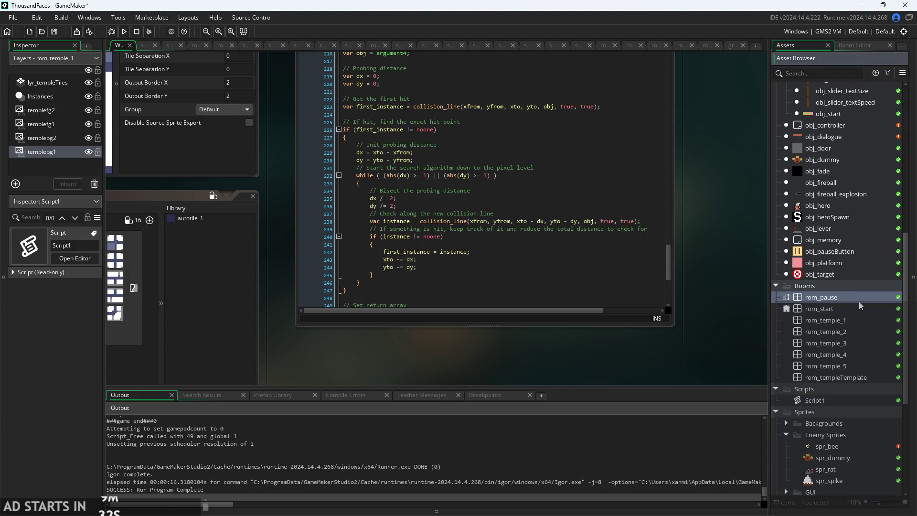
{"action": "double_click", "coordinate": [855, 220]}
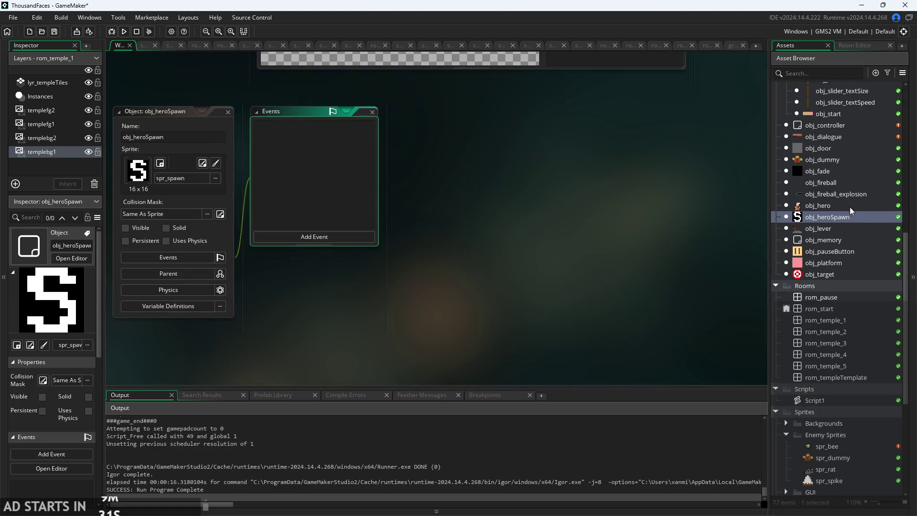
{"action": "left_click", "coordinate": [843, 156]}
{"action": "scroll", "coordinate": [840, 216], "scroll_direction": "up", "scroll_amount": 10}
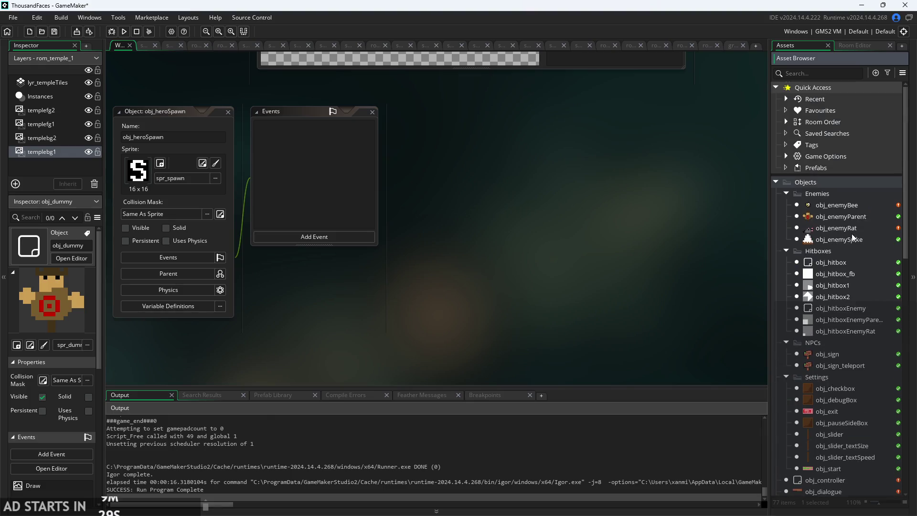
Reopen obj_enemyBee's Alarm 1 and complete line 1 as var _hitbox = instance_id_get().
{"action": "double_click", "coordinate": [835, 204]}
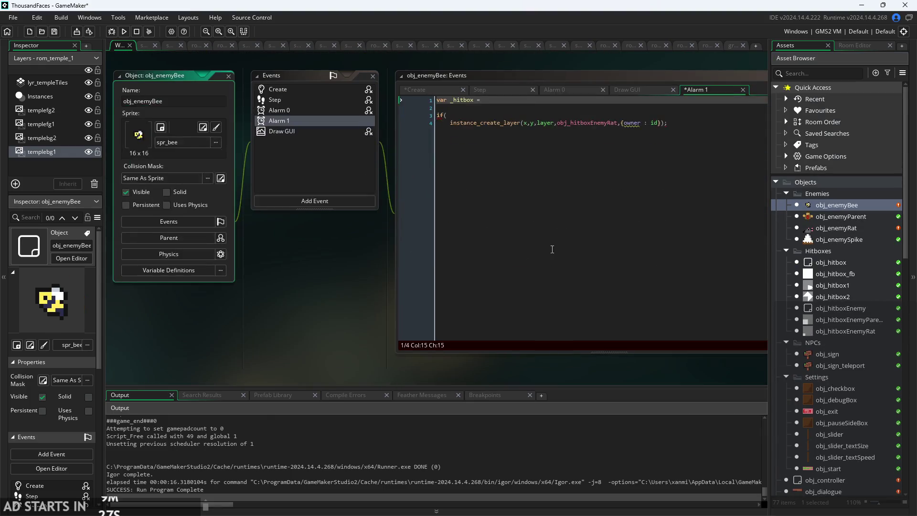
{"action": "scroll", "coordinate": [219, 281], "scroll_direction": "up", "scroll_amount": 5, "text": "ctrl"}
{"action": "left_click", "coordinate": [629, 125]}
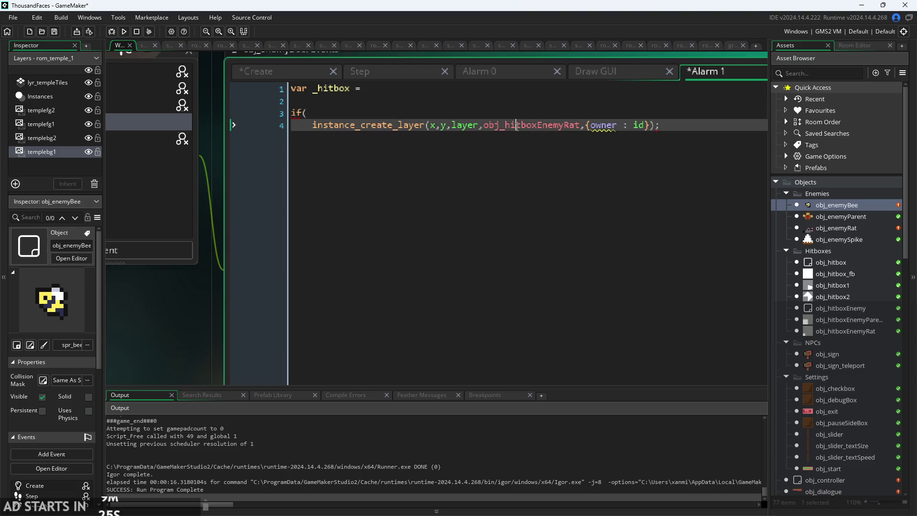
{"action": "left_click", "coordinate": [583, 114]}
{"action": "left_click", "coordinate": [565, 90]}
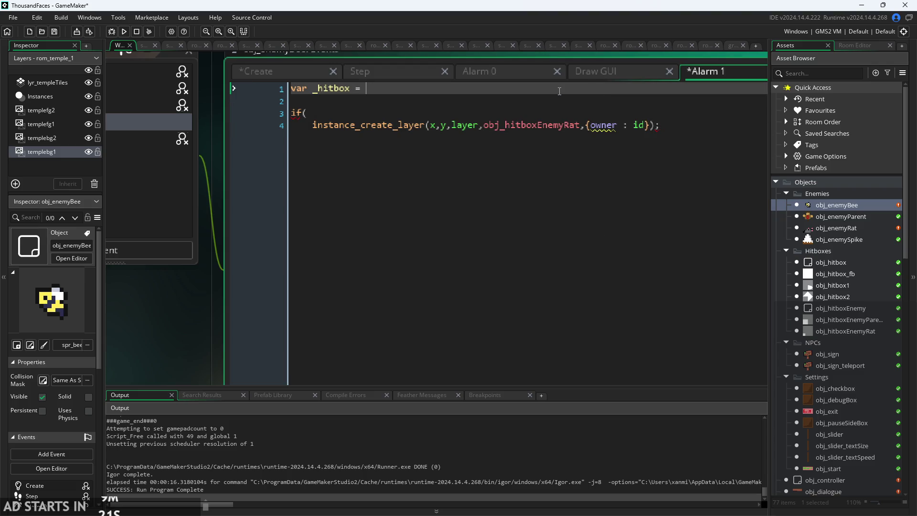
{"action": "type", "text": "instance_"}
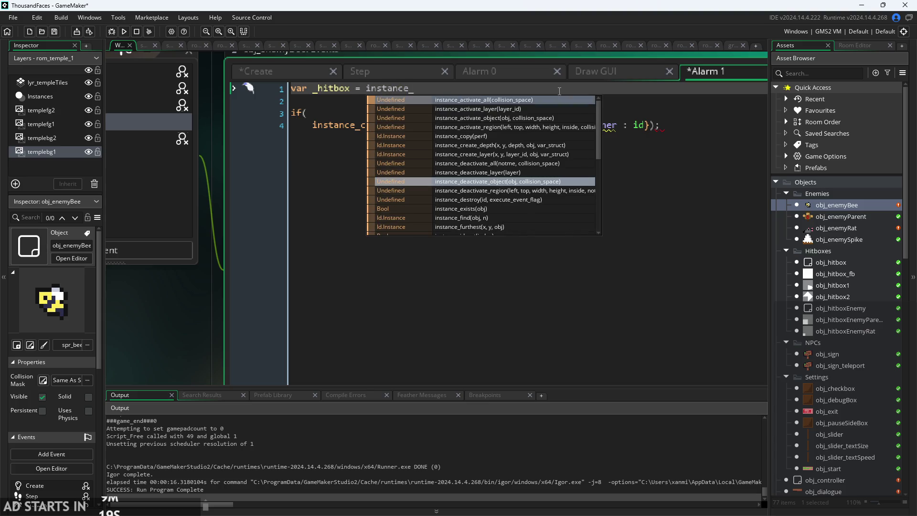
{"action": "type", "text": "g"}
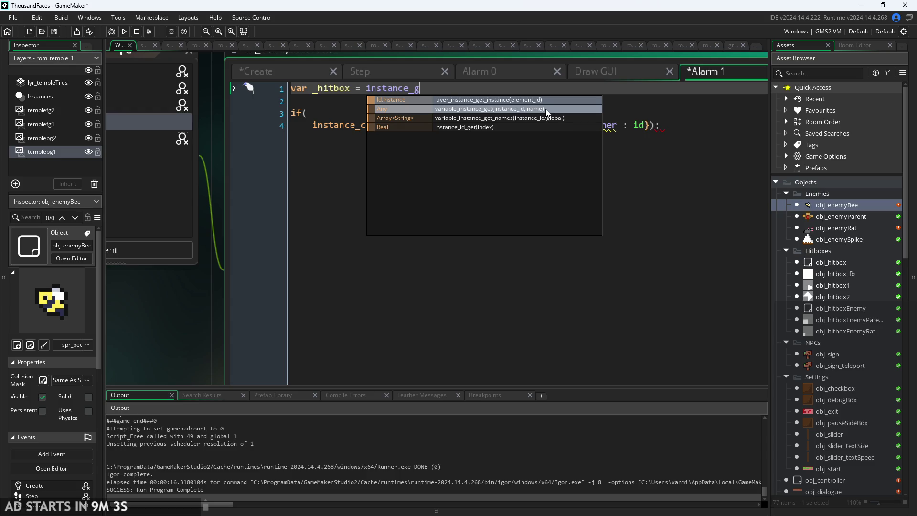
{"action": "left_click", "coordinate": [526, 128]}
{"action": "key", "text": "End"}
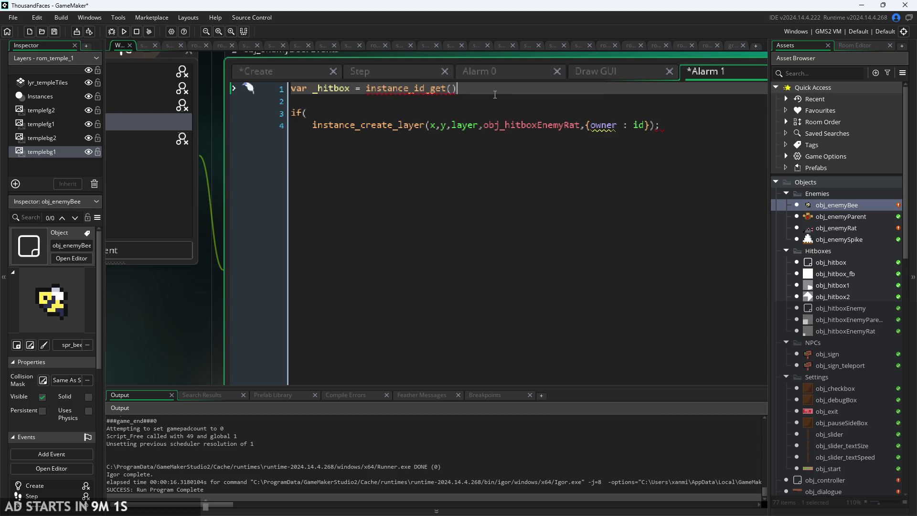
{"action": "mouse_move", "coordinate": [424, 93]}
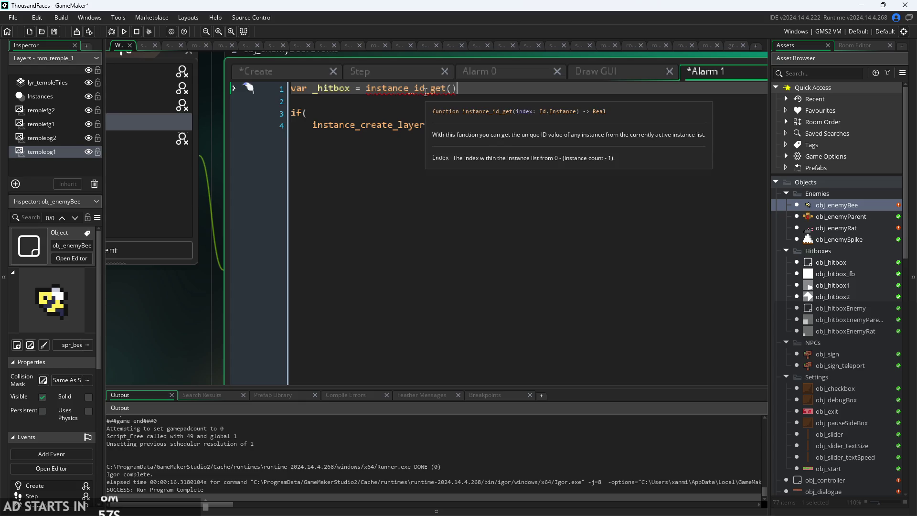
{"action": "key", "text": "ctrl+shift+Left"}
{"action": "key", "text": "ctrl+shift+Left"}
{"action": "key", "text": "ctrl+shift+Left"}
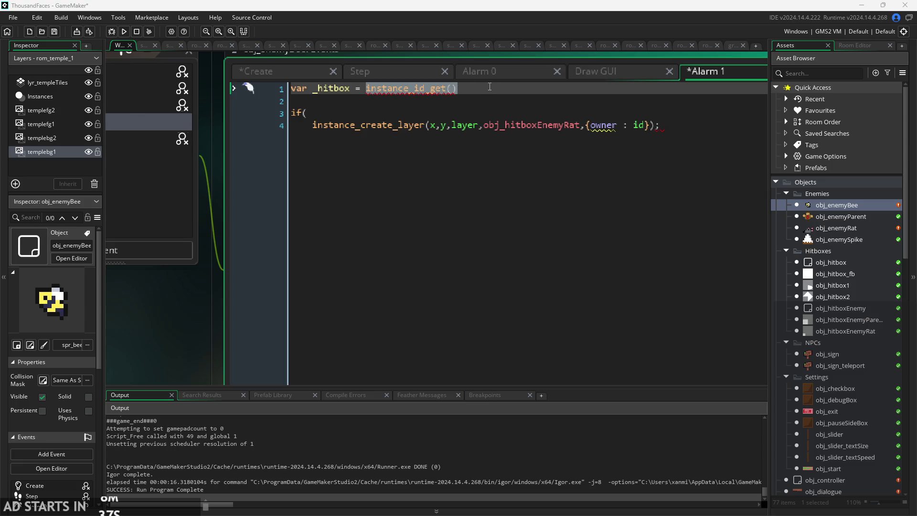
Replace id_get() on line 1 with instance_position(x,y,obj_hitboxEnemyRat);.
{"action": "left_click_drag", "start_coordinate": [457, 89], "coordinate": [417, 94]}
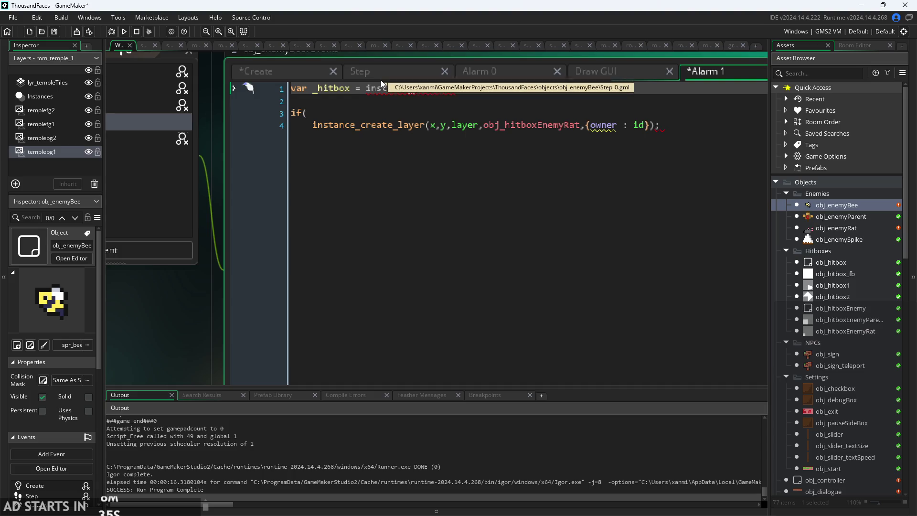
{"action": "type", "text": "tance_posi"}
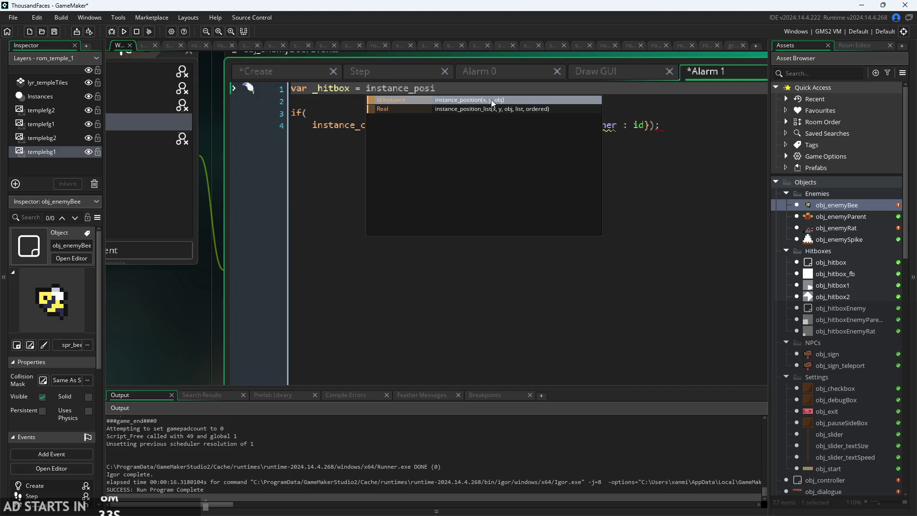
{"action": "left_click", "coordinate": [491, 99]}
{"action": "type", "text": "x,y,"}
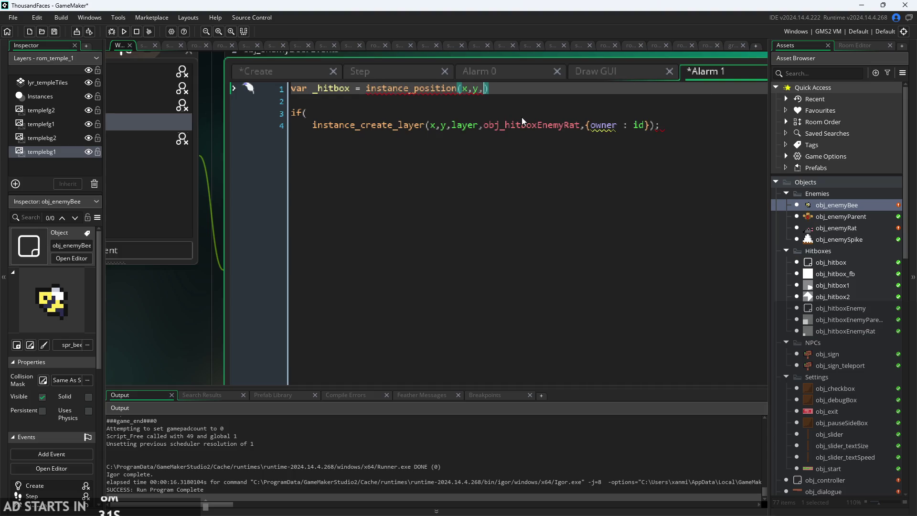
{"action": "type", "text": "obj_g"}
{"action": "key", "text": "BackSpace"}
{"action": "type", "text": "hit"}
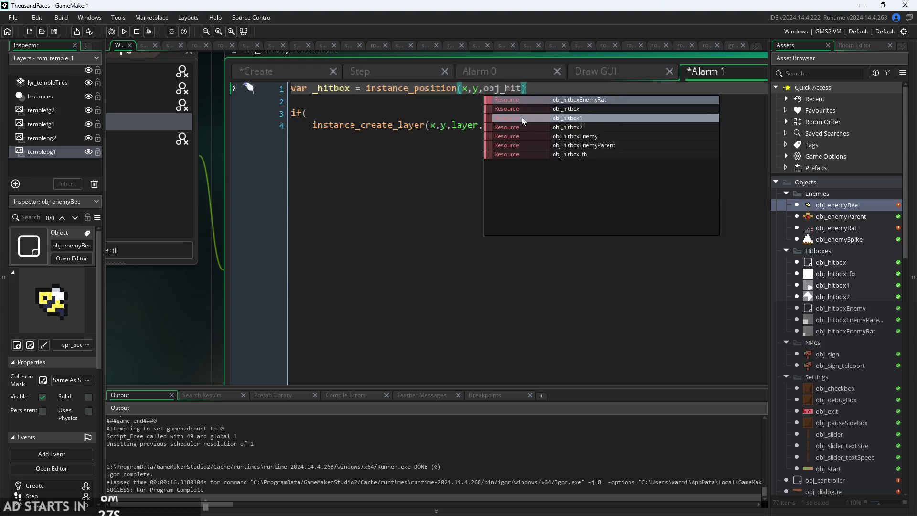
{"action": "key", "text": "Return"}
{"action": "key", "text": "End"}
{"action": "type", "text": ";"}
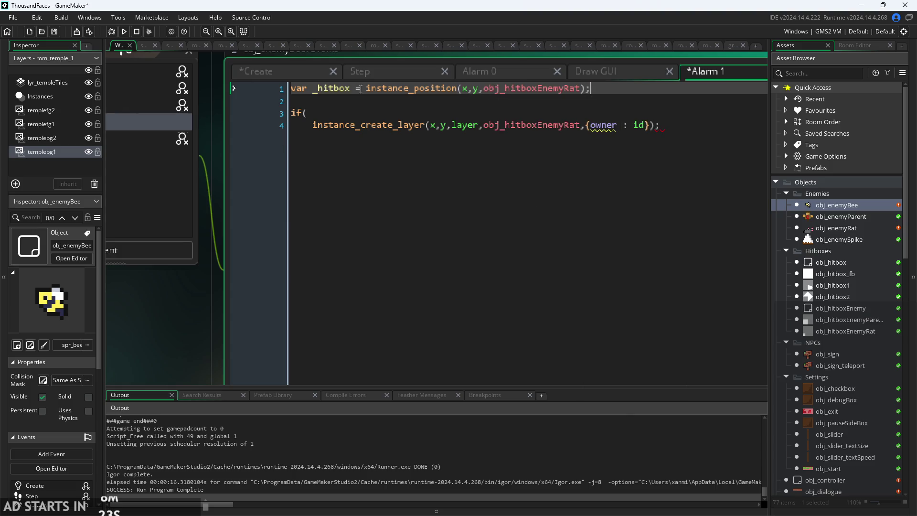
Complete the line 3 condition as if(_hitbox.owner==id){.
{"action": "mouse_move", "coordinate": [381, 84]}
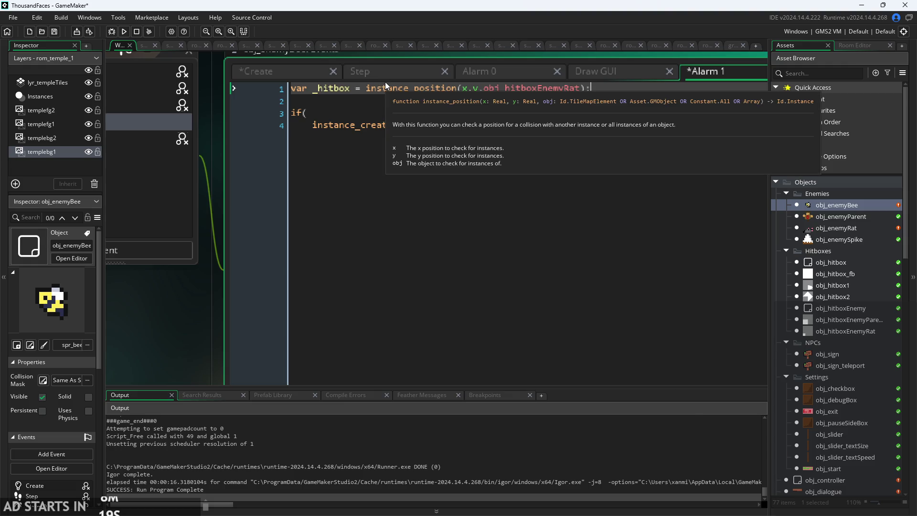
{"action": "left_click", "coordinate": [427, 117]}
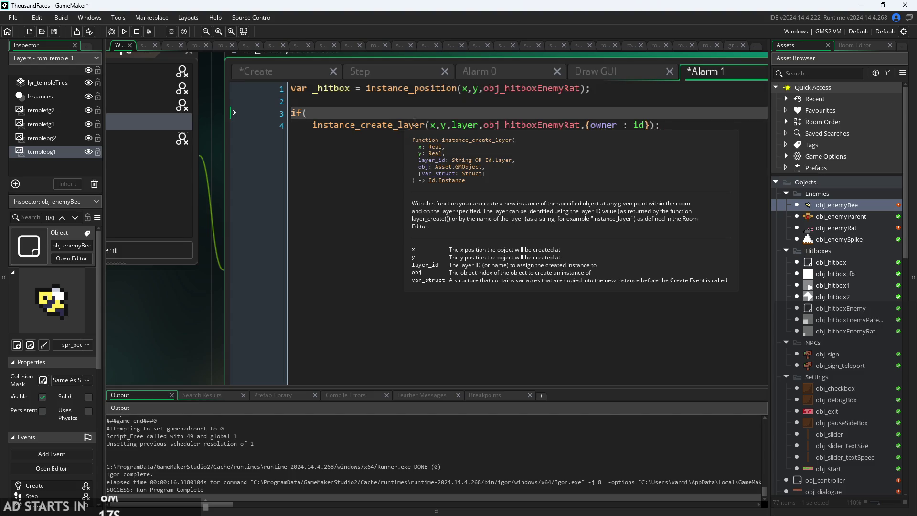
{"action": "type", "text": "_hitbox"}
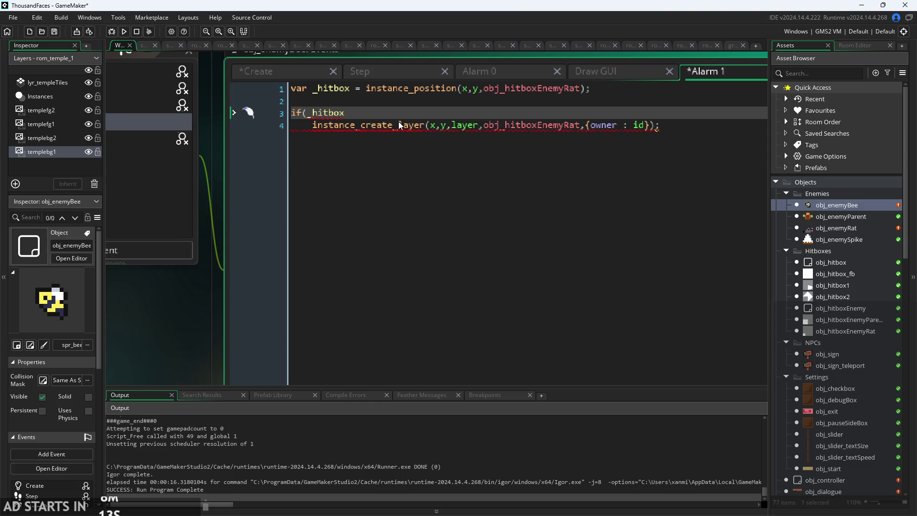
{"action": "type", "text": "."}
{"action": "key", "text": "Return"}
{"action": "type", "text": "=="}
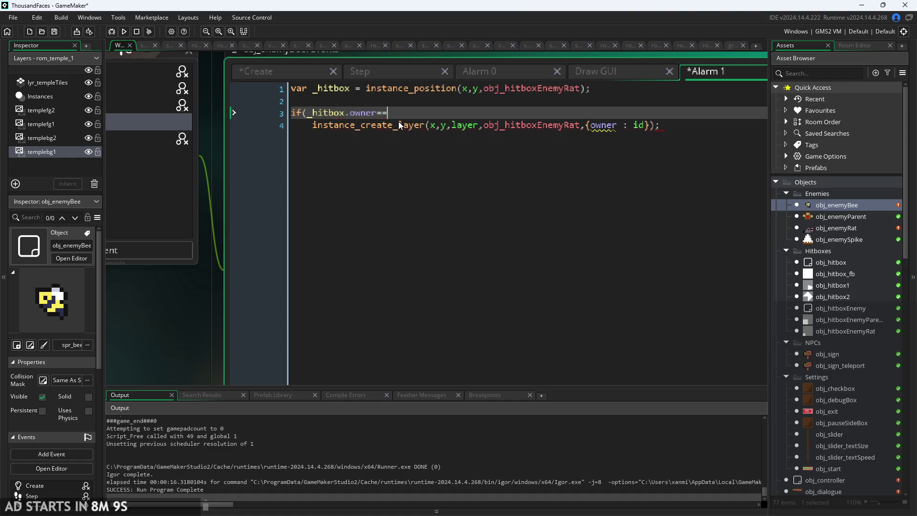
{"action": "type", "text": "id){"}
Add a new unfinished if( line above, and trim line 4's condition to if(_hitbox){.
{"action": "left_click", "coordinate": [573, 104]}
{"action": "key", "text": "Return"}
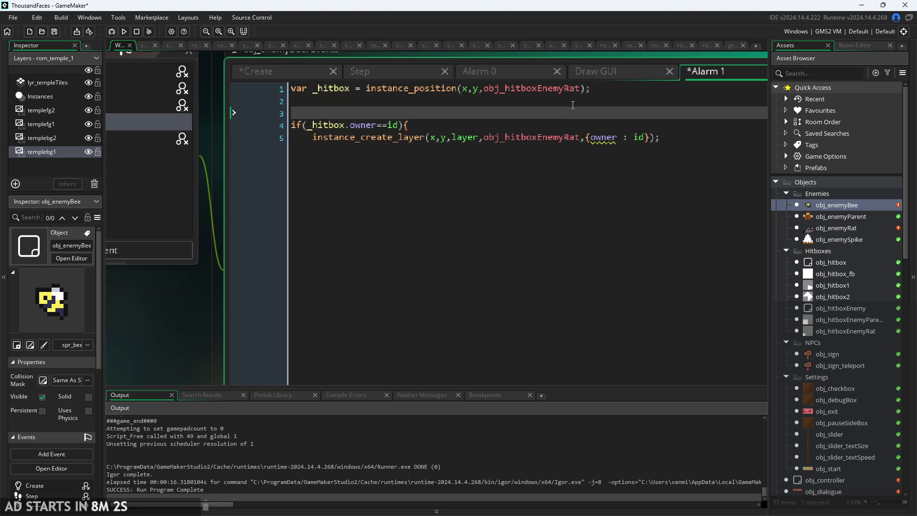
{"action": "type", "text": "if("}
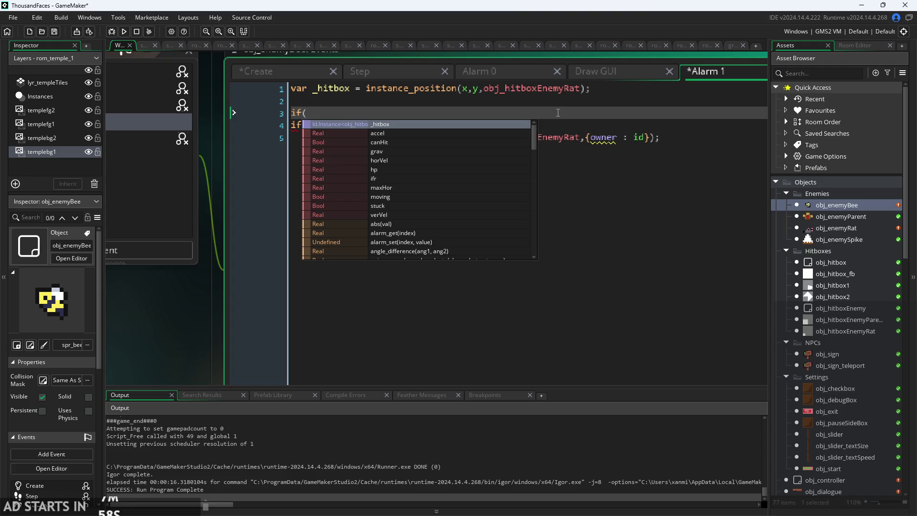
{"action": "left_click", "coordinate": [558, 113]}
{"action": "mouse_move", "coordinate": [247, 114]}
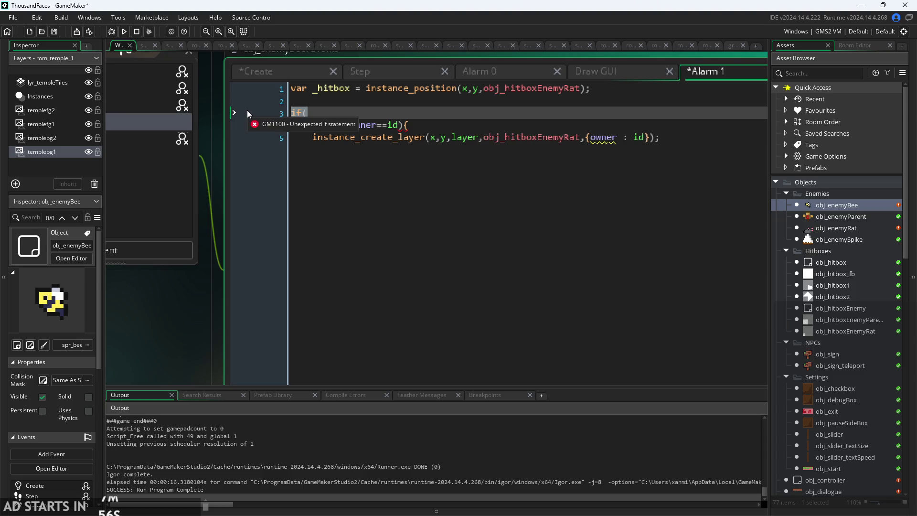
{"action": "left_click", "coordinate": [399, 125]}
{"action": "left_click_drag", "start_coordinate": [399, 125], "coordinate": [346, 125]}
{"action": "key", "text": "BackSpace"}
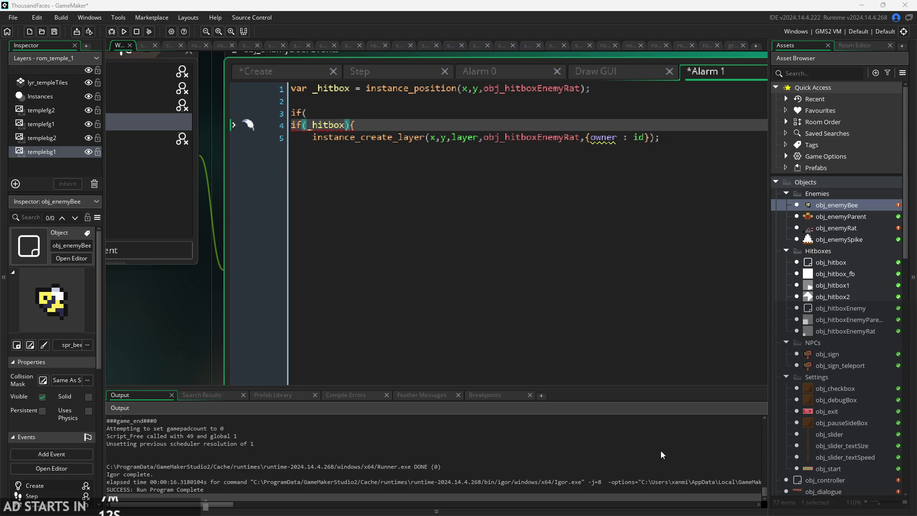
Place the caret on the instance_create_layer hitbox spawn line in Alarm 1.
{"action": "scroll", "coordinate": [214, 353], "scroll_direction": "up", "scroll_amount": 1}
{"action": "scroll", "coordinate": [195, 351], "scroll_direction": "right", "scroll_amount": 1}
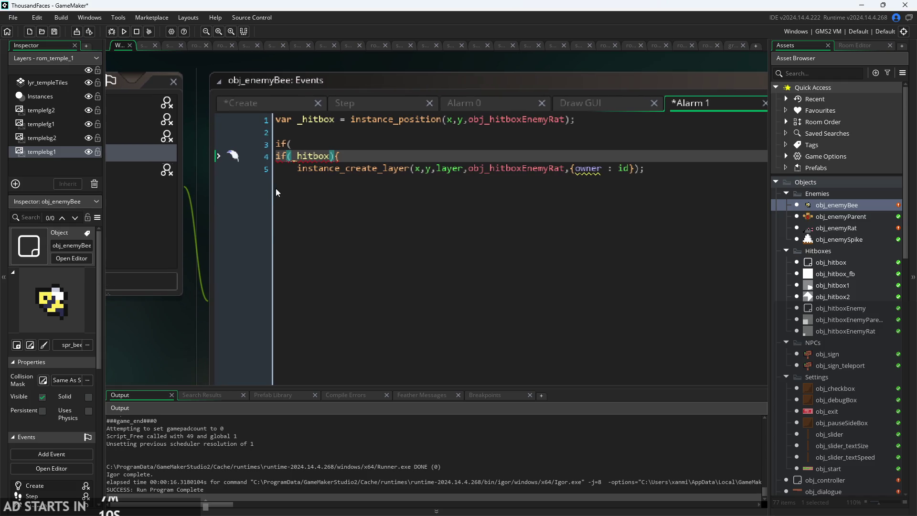
{"action": "left_click", "coordinate": [325, 153]}
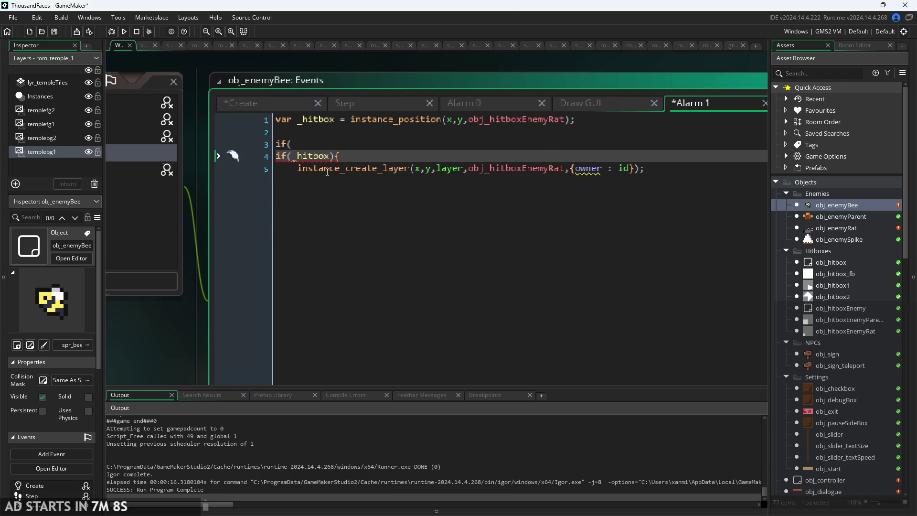
{"action": "mouse_move", "coordinate": [327, 171]}
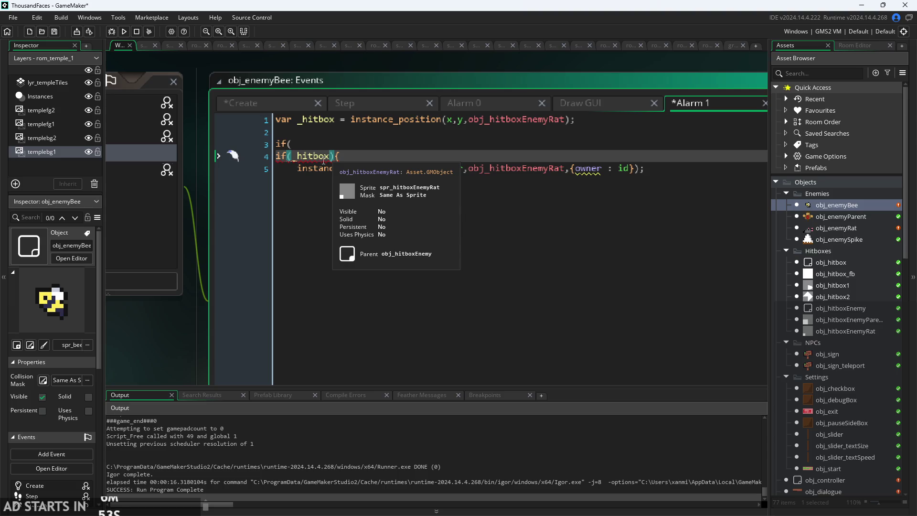
{"action": "left_click", "coordinate": [404, 145]}
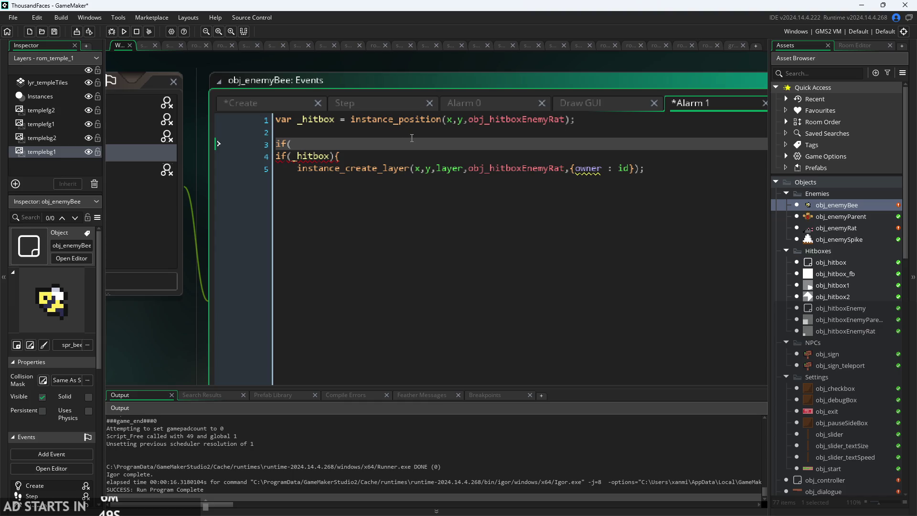
{"action": "key", "text": "Down"}
{"action": "left_click", "coordinate": [342, 168]}
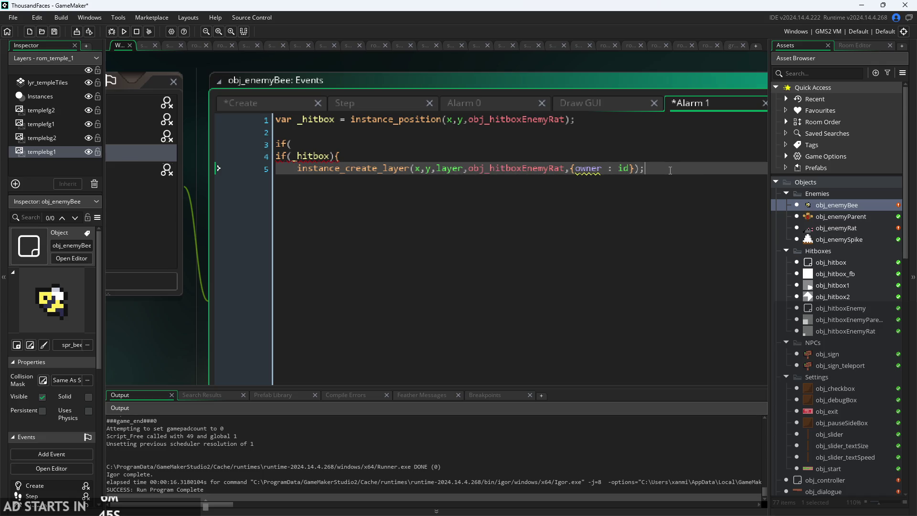
Add instance_destroy(_hitbox) on a new line right after the spawn call.
{"action": "key", "text": "Return"}
{"action": "type", "text": "inst"}
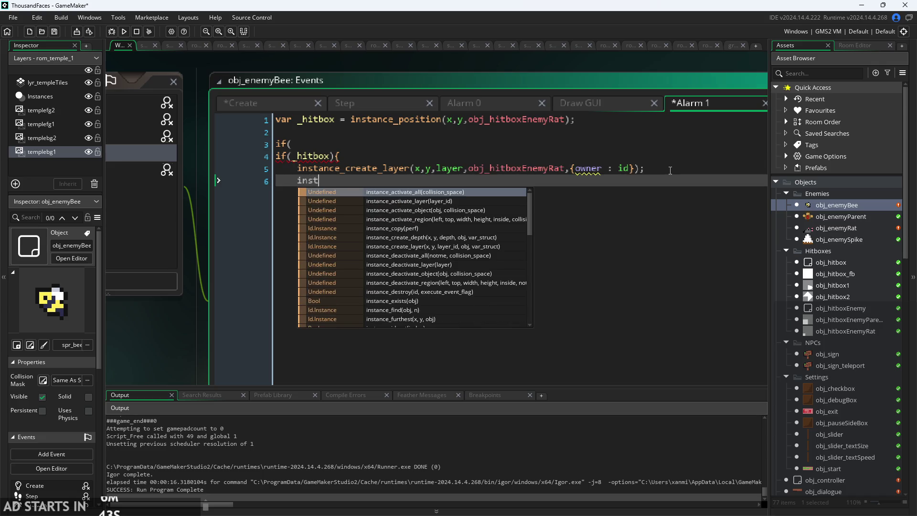
{"action": "type", "text": "ance_des"}
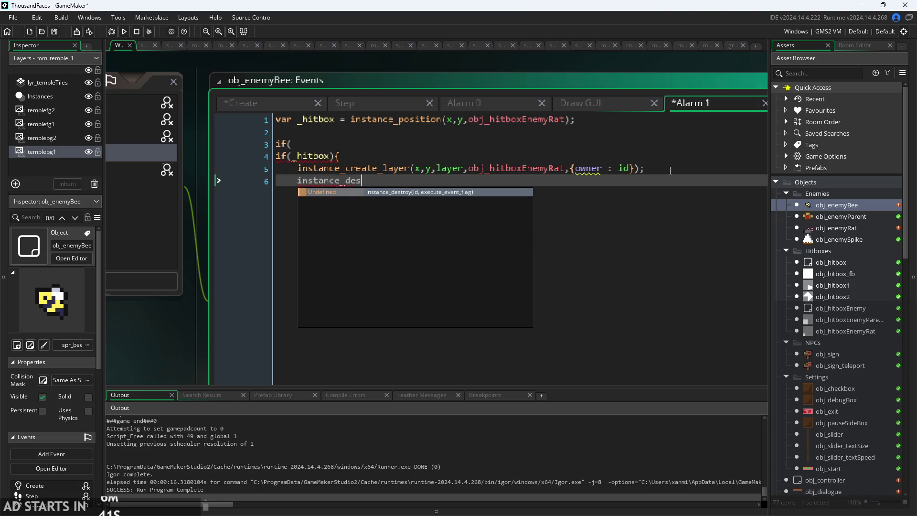
{"action": "left_click", "coordinate": [486, 193]}
{"action": "left_click", "coordinate": [409, 179]}
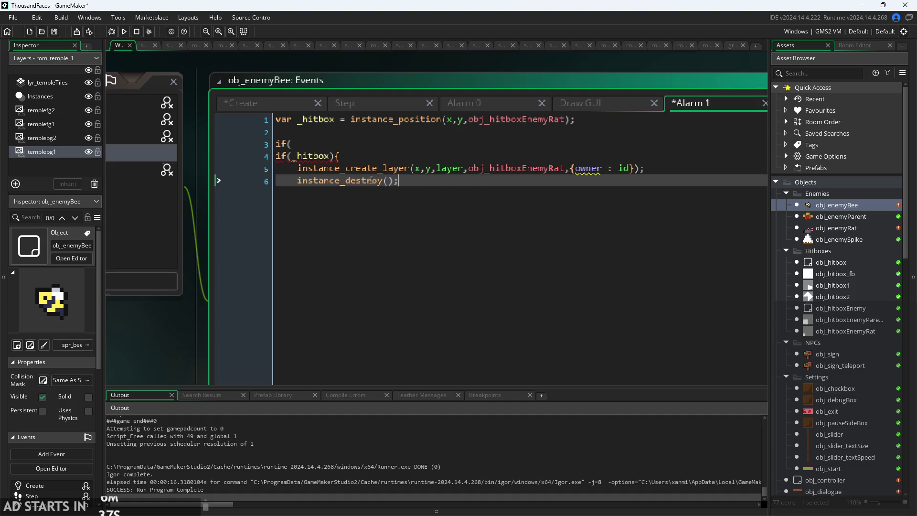
{"action": "key", "text": "Left"}
{"action": "key", "text": "Left"}
{"action": "type", "text": "_hitbox"}
{"action": "left_click", "coordinate": [668, 168]}
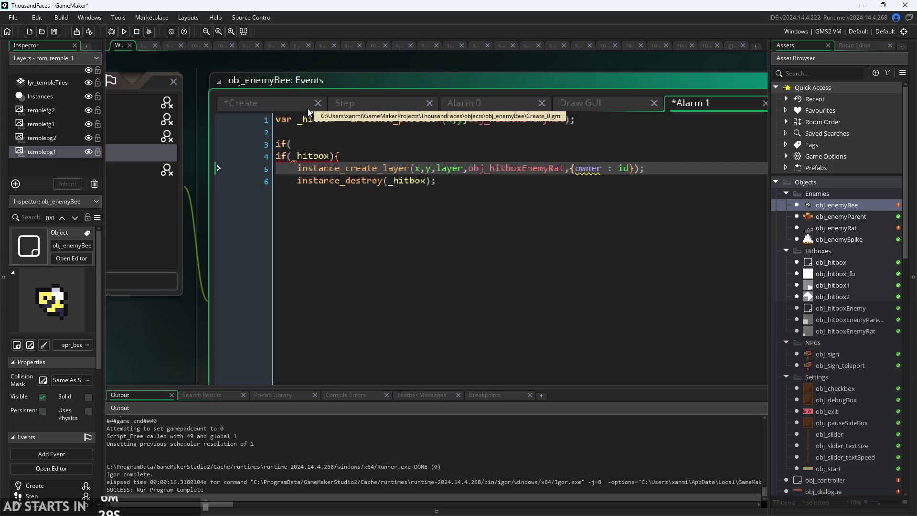
{"action": "mouse_move", "coordinate": [411, 162]}
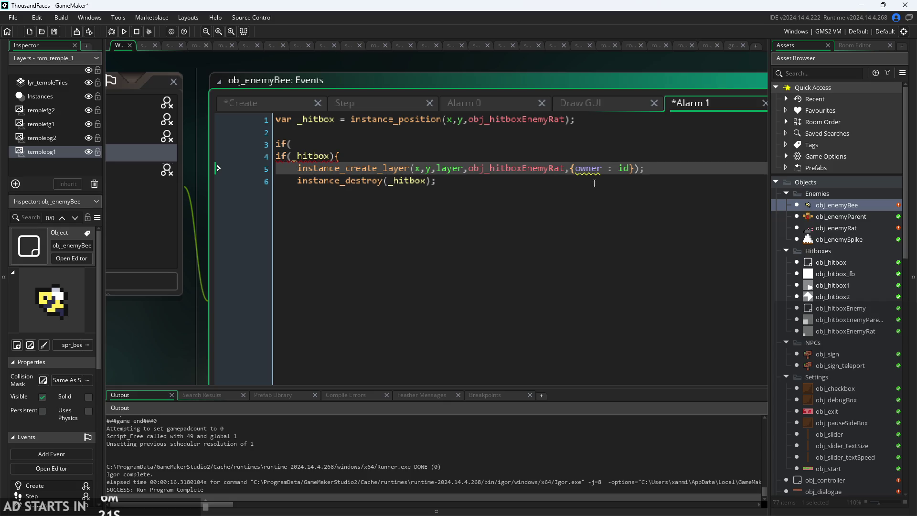
{"action": "left_click", "coordinate": [333, 157]}
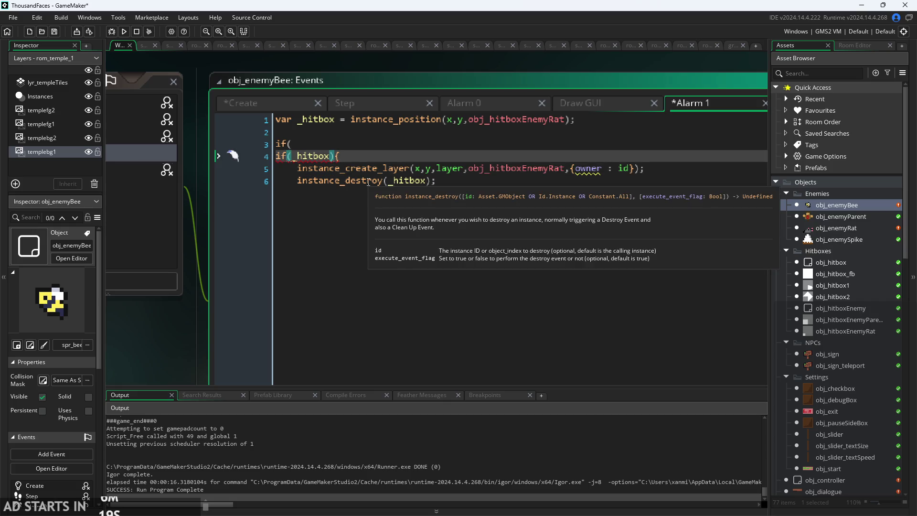
Change the condition to if(_hitbox!=null){ and close the block with a } line.
{"action": "key", "text": "Left"}
{"action": "key", "text": "Left"}
{"action": "key", "text": "Left"}
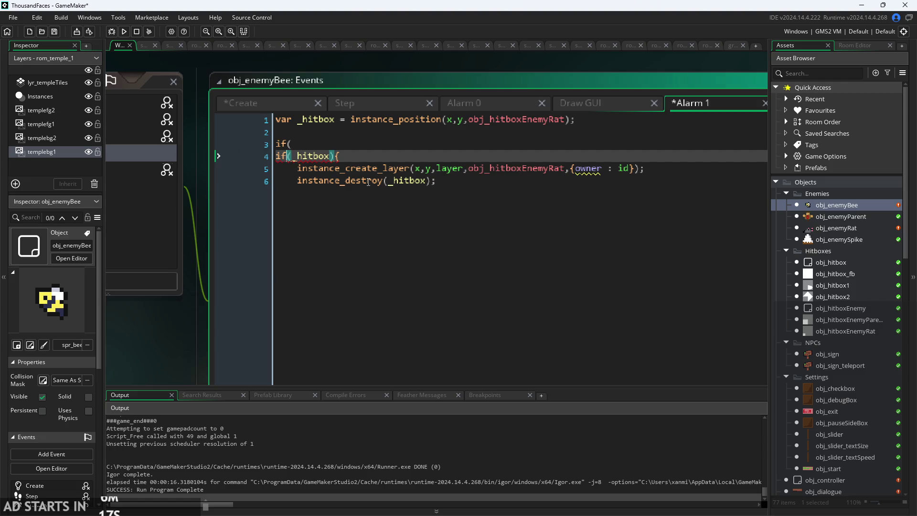
{"action": "key", "text": "Right"}
{"action": "key", "text": "Right"}
{"action": "key", "text": "Right"}
{"action": "type", "text": "!="}
{"action": "type", "text": "nu"}
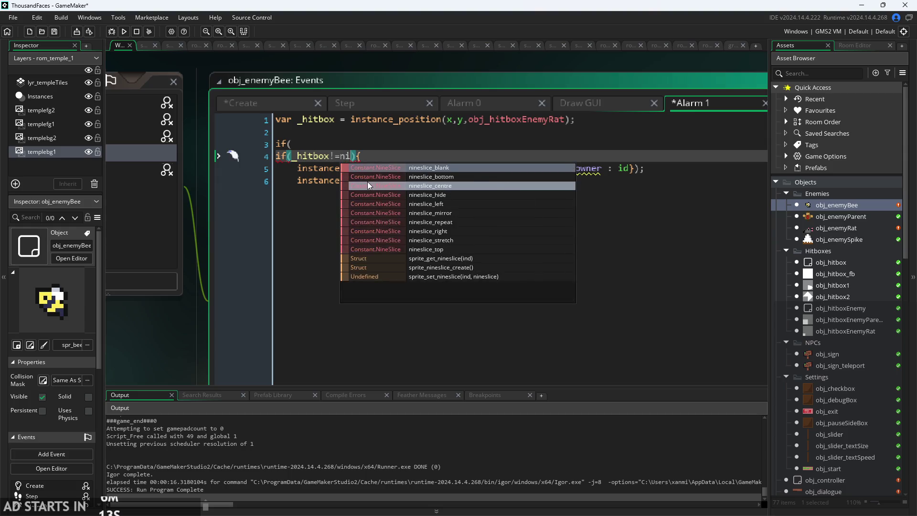
{"action": "type", "text": "ll"}
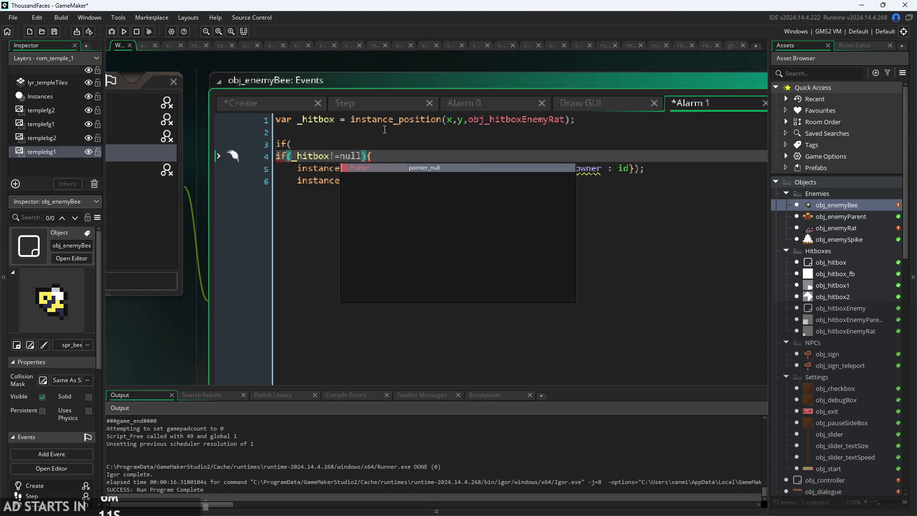
{"action": "mouse_move", "coordinate": [388, 120]}
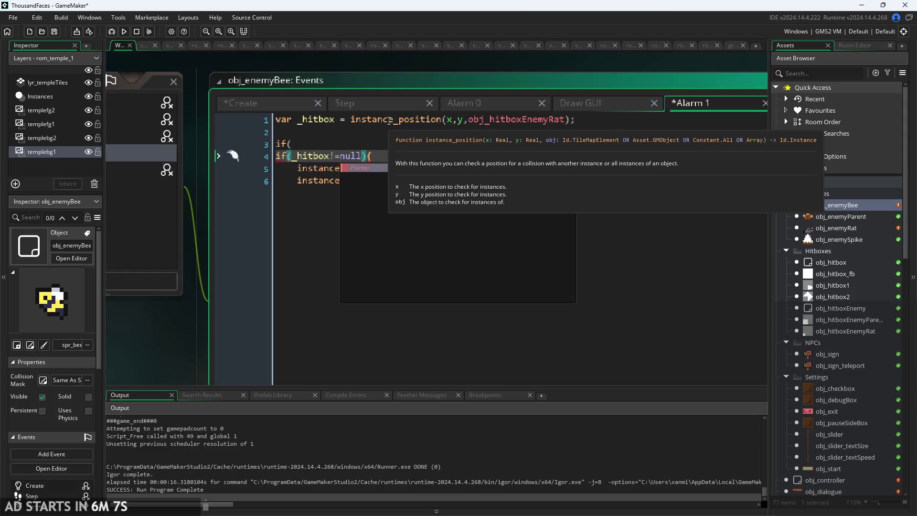
{"action": "key", "text": "Escape"}
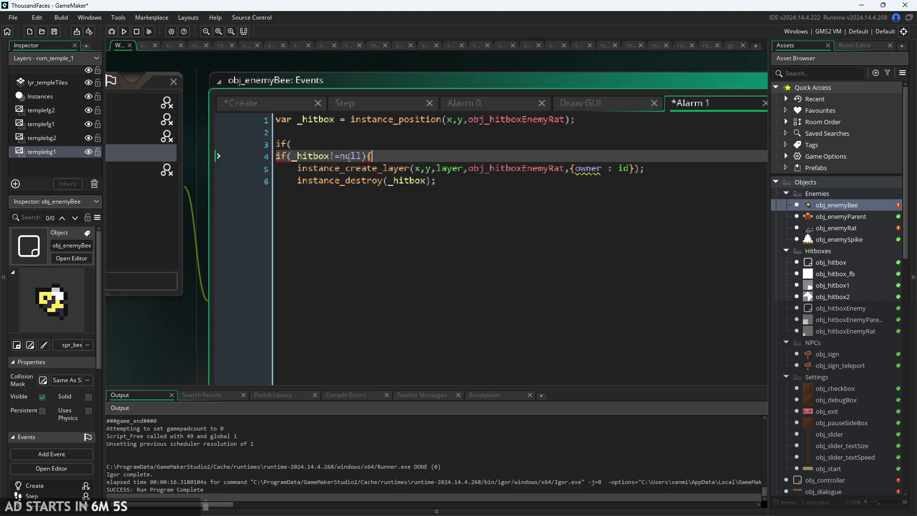
{"action": "left_click", "coordinate": [451, 184]}
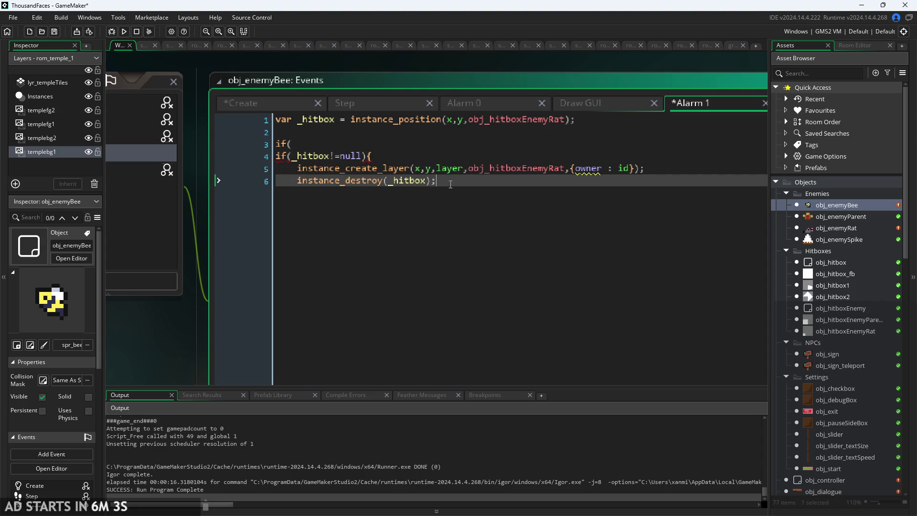
{"action": "key", "text": "Return"}
{"action": "type", "text": "}"}
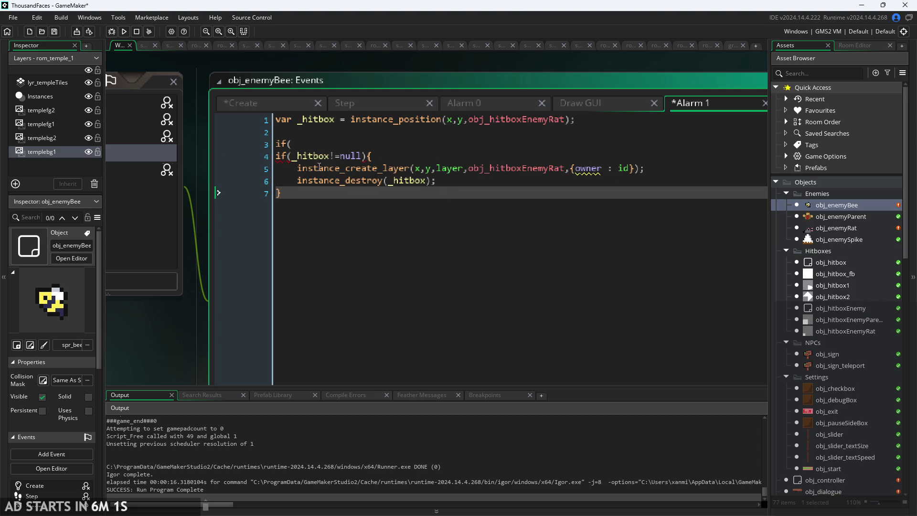
Delete the stray 'if(' line above the condition.
{"action": "left_click", "coordinate": [290, 156]}
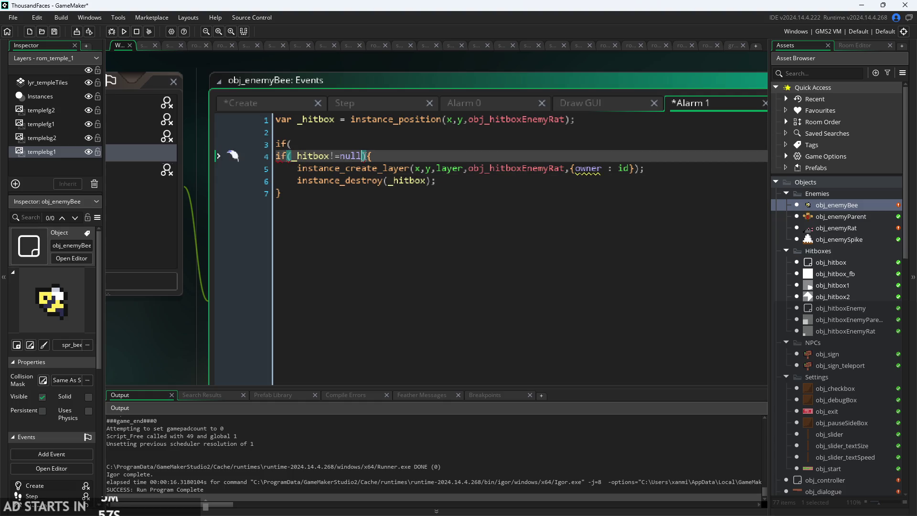
{"action": "left_click", "coordinate": [309, 143]}
{"action": "key", "text": "BackSpace"}
{"action": "key", "text": "BackSpace"}
{"action": "key", "text": "BackSpace"}
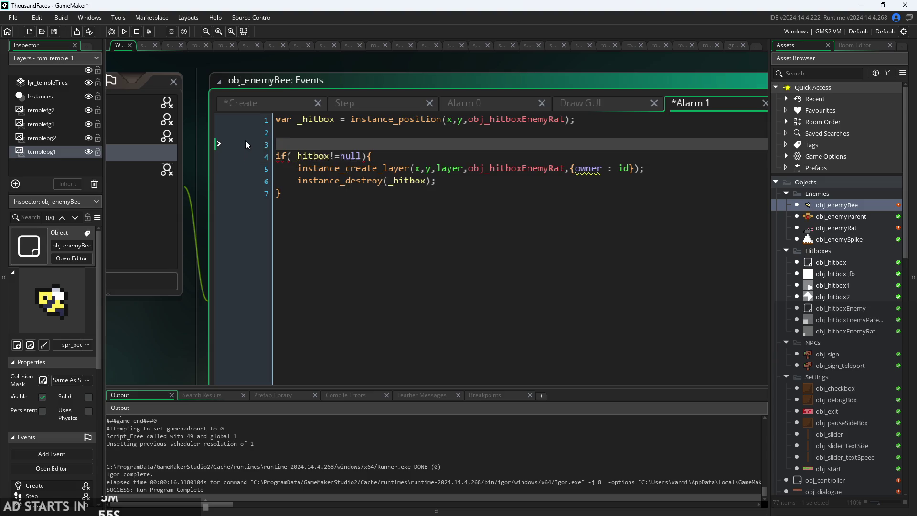
{"action": "left_click", "coordinate": [433, 146]}
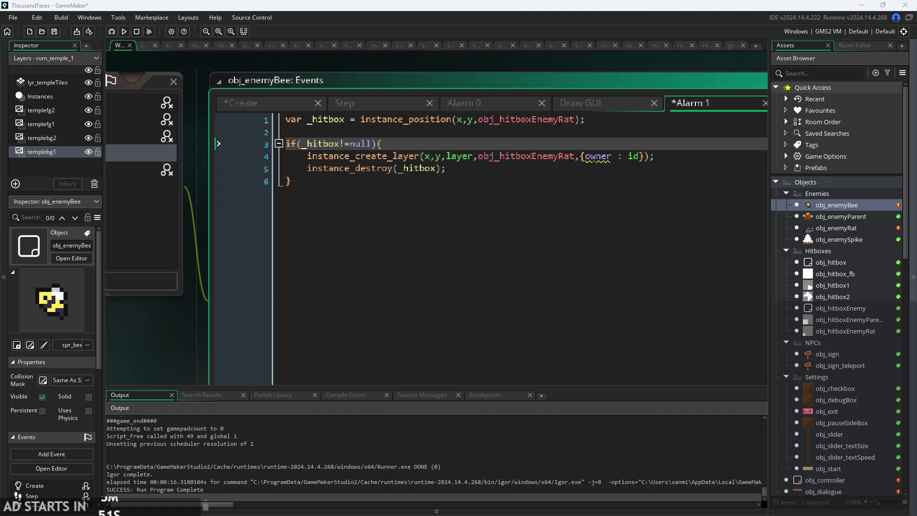
{"action": "left_click", "coordinate": [495, 173]}
{"action": "left_click", "coordinate": [439, 143]}
{"action": "left_click", "coordinate": [435, 156]}
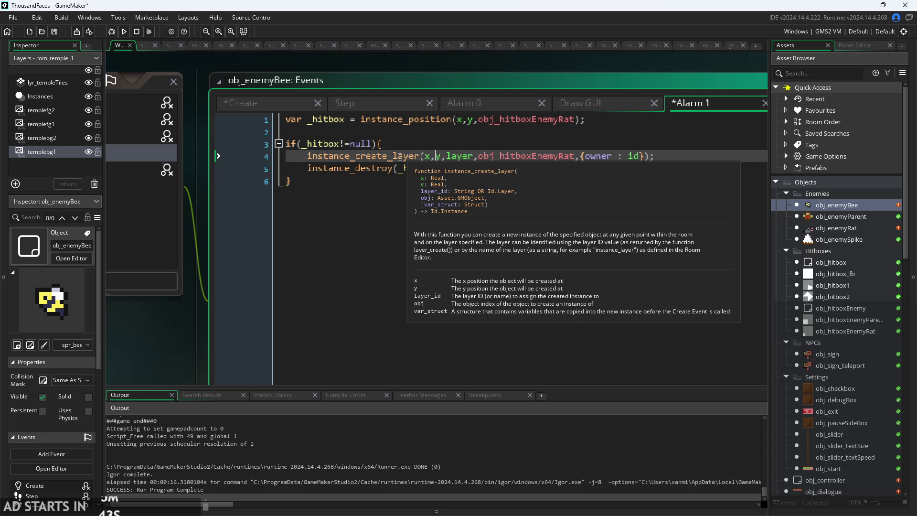
{"action": "left_click", "coordinate": [402, 143]}
{"action": "left_click", "coordinate": [404, 131]}
{"action": "left_click", "coordinate": [451, 120]}
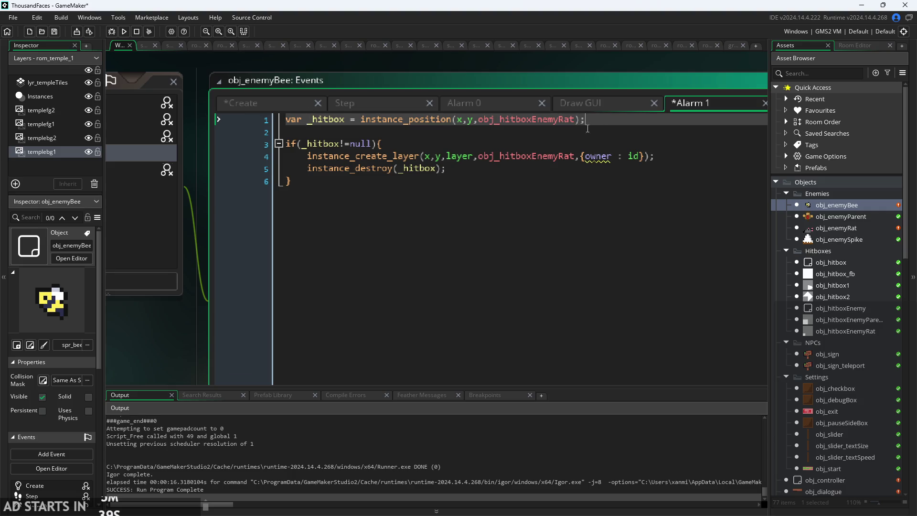
{"action": "left_click", "coordinate": [528, 134]}
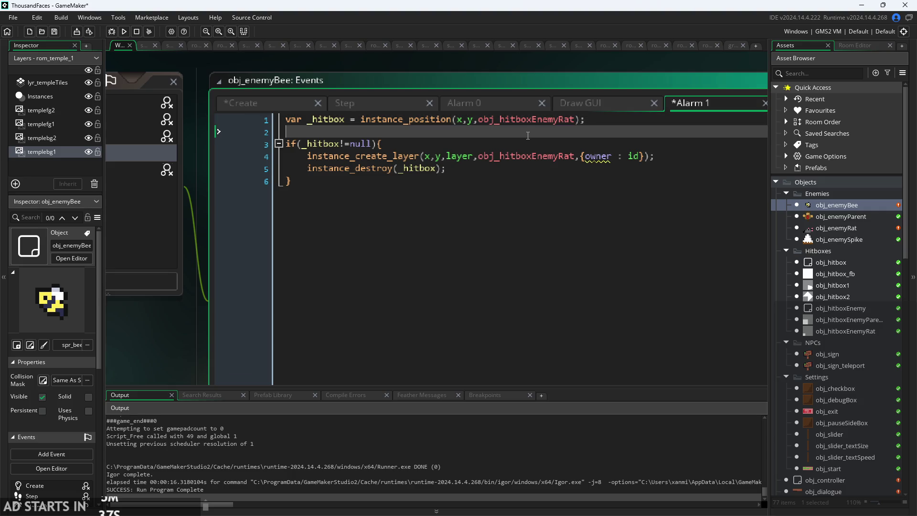
{"action": "left_click", "coordinate": [850, 231]}
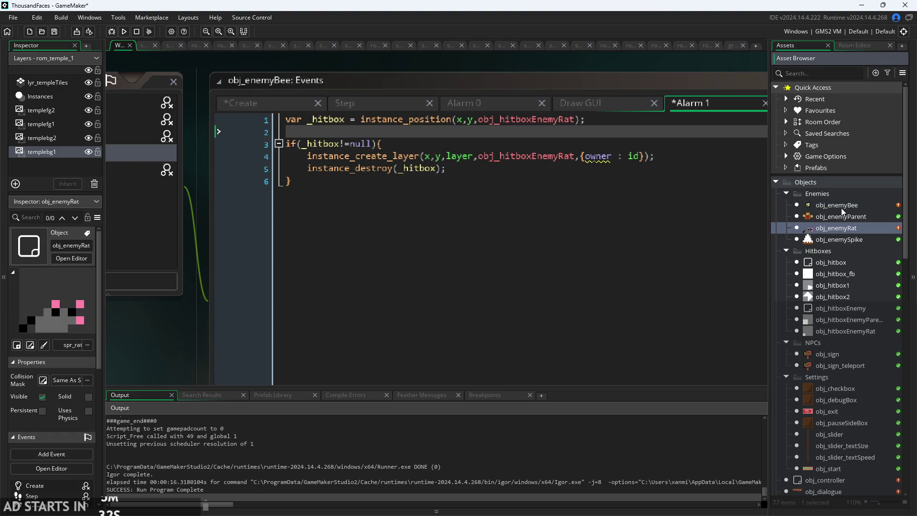
{"action": "left_click", "coordinate": [842, 207]}
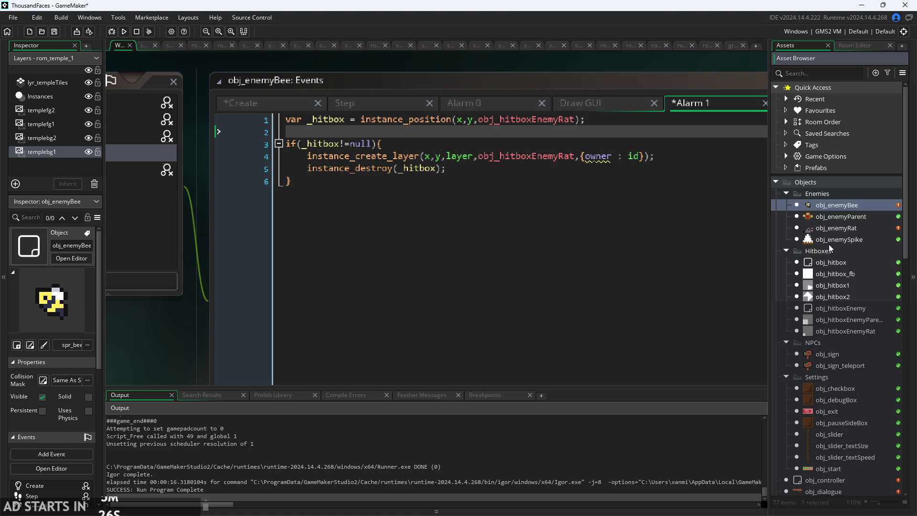
{"action": "left_click", "coordinate": [609, 127]}
{"action": "left_click", "coordinate": [604, 140]}
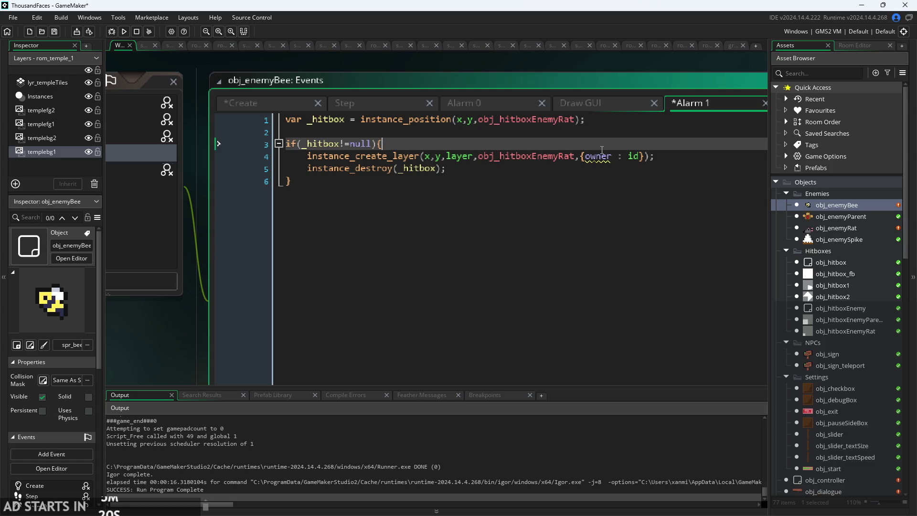
{"action": "left_click", "coordinate": [560, 155]}
{"action": "left_click", "coordinate": [583, 144]}
{"action": "key", "text": "Down"}
{"action": "key", "text": "Down"}
{"action": "left_click", "coordinate": [444, 143]}
{"action": "left_click", "coordinate": [447, 169]}
{"action": "key", "text": "Up"}
{"action": "key", "text": "Up"}
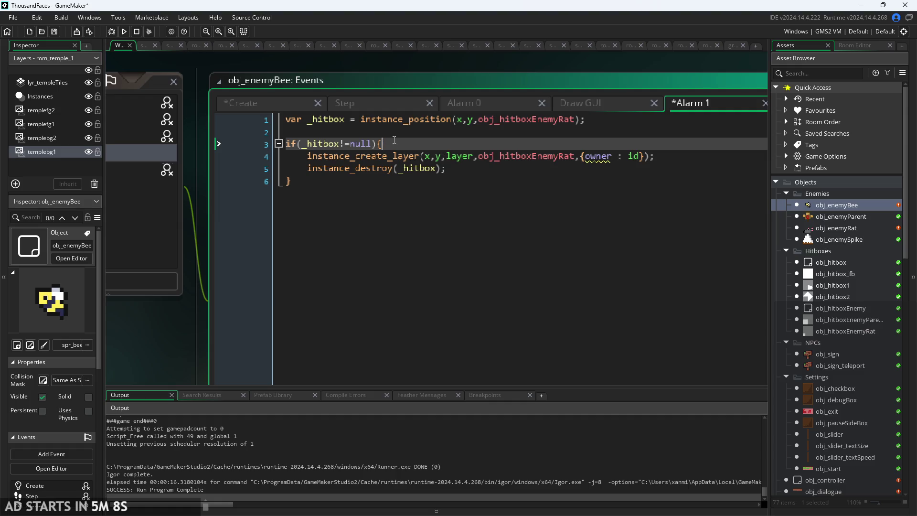
{"action": "left_click", "coordinate": [344, 166]}
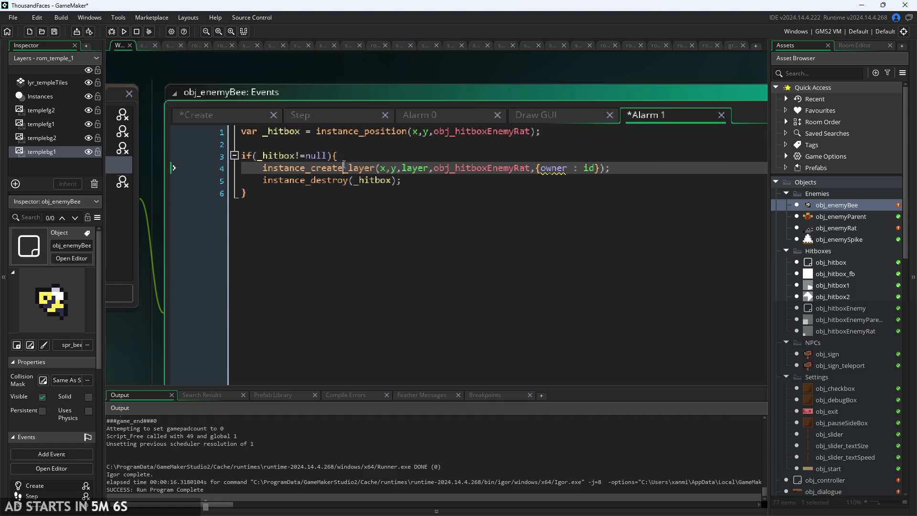
{"action": "left_click", "coordinate": [344, 157]}
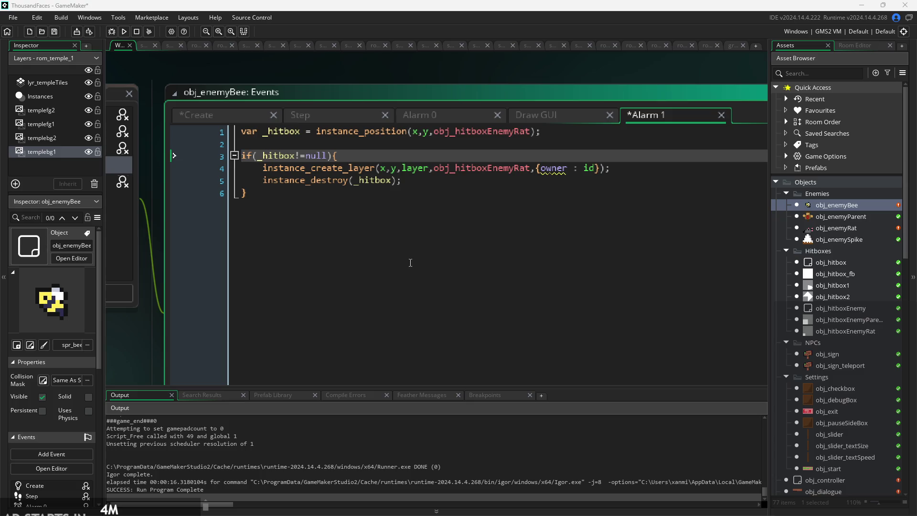
{"action": "left_click", "coordinate": [423, 186]}
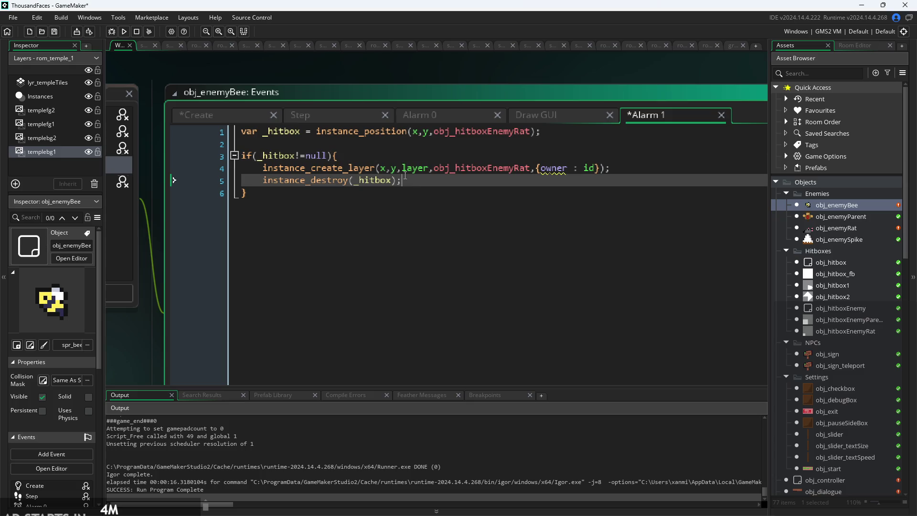
{"action": "mouse_move", "coordinate": [402, 171]}
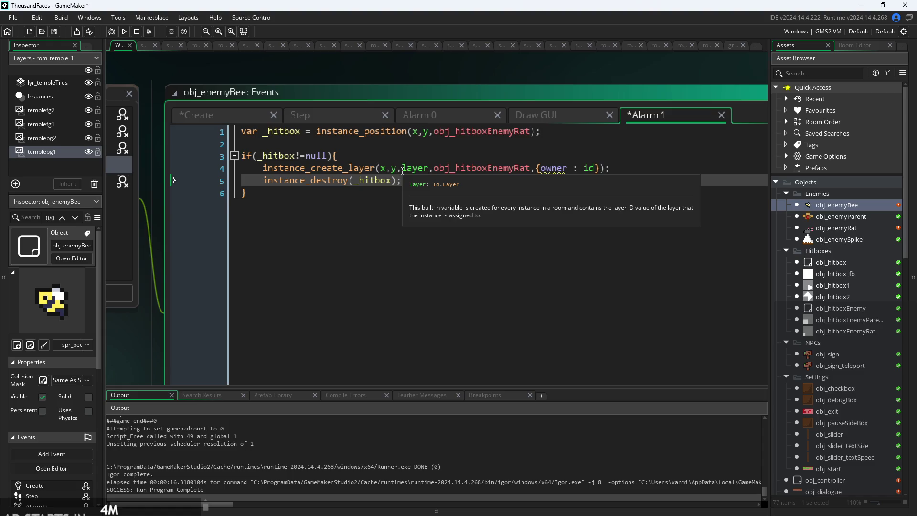
{"action": "left_click", "coordinate": [420, 194]}
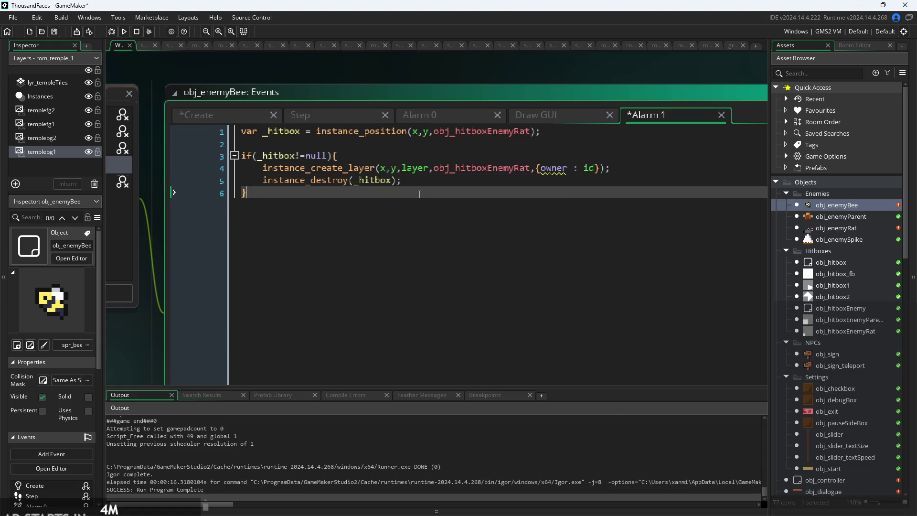
{"action": "left_click", "coordinate": [421, 176]}
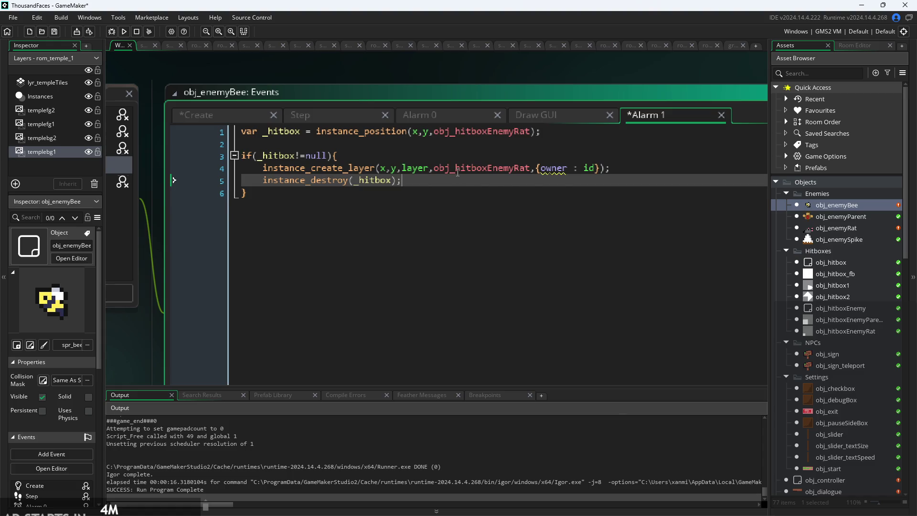
{"action": "mouse_move", "coordinate": [459, 172]}
{"action": "left_click", "coordinate": [468, 157]}
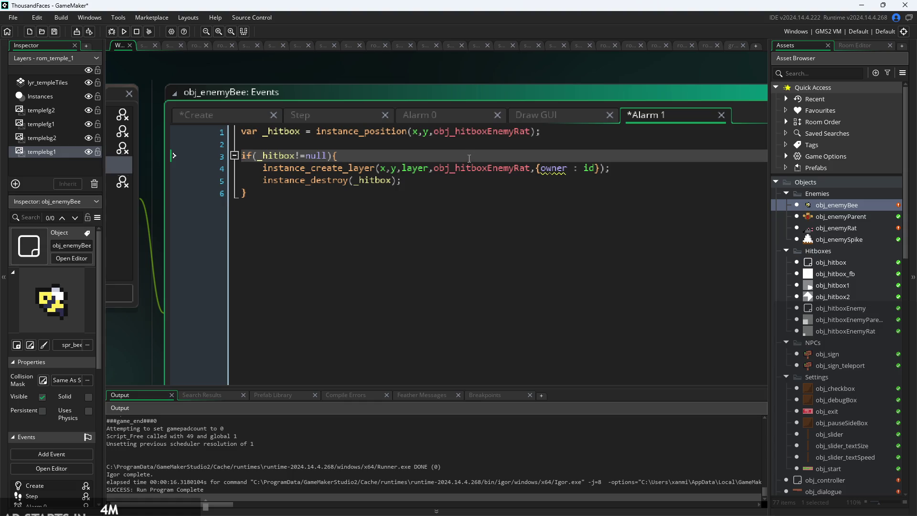
{"action": "mouse_move", "coordinate": [493, 163]}
{"action": "left_click", "coordinate": [440, 183]}
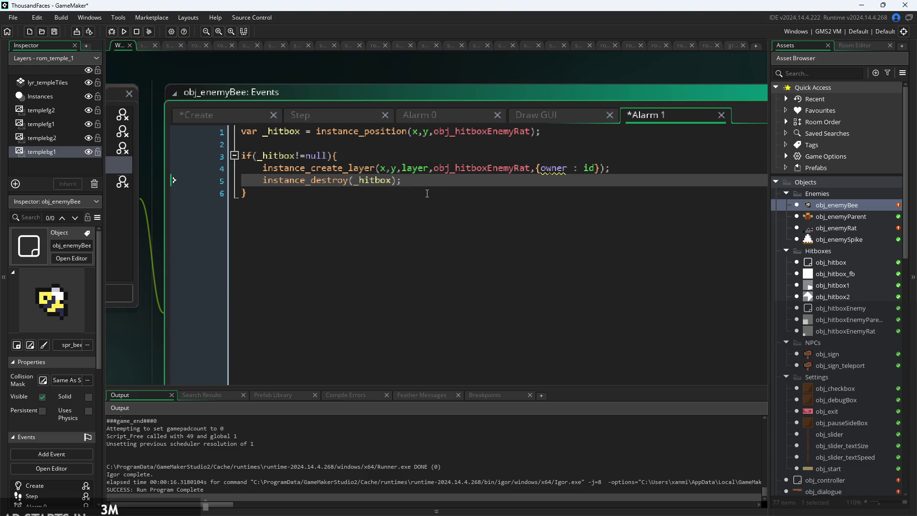
{"action": "left_click", "coordinate": [601, 167]}
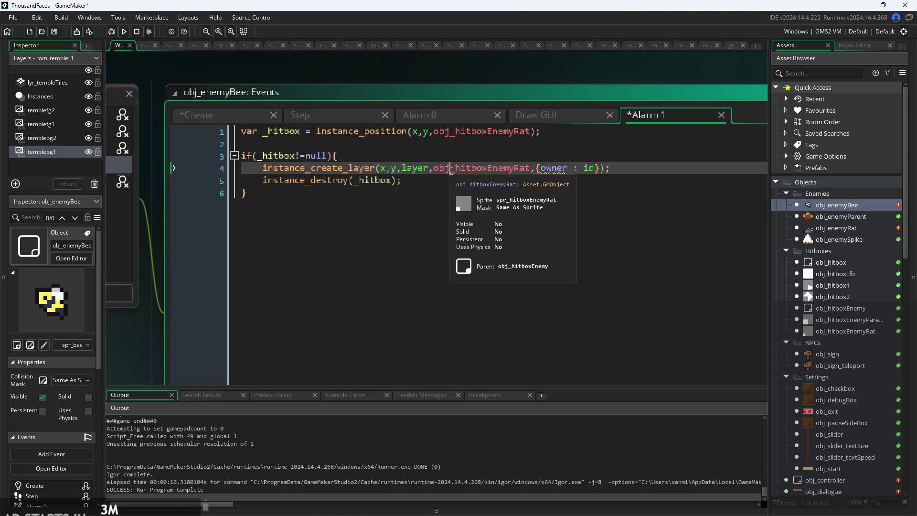
{"action": "key", "text": "Up"}
{"action": "left_click", "coordinate": [361, 156]}
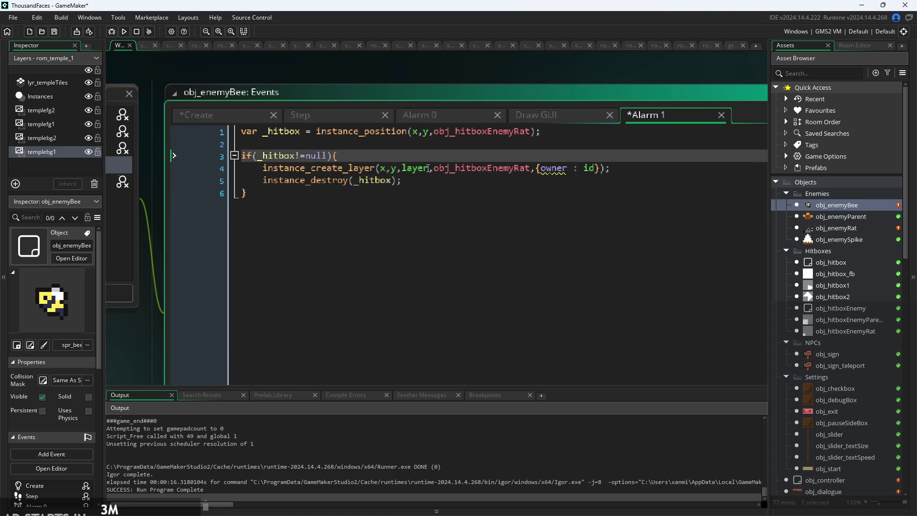
Append &&_hitbox.owner==id to the Alarm 1 if condition on line 3.
{"action": "left_click", "coordinate": [330, 156]}
{"action": "mouse_move", "coordinate": [366, 180]}
{"action": "type", "text": "&&"}
{"action": "type", "text": "_hitb"}
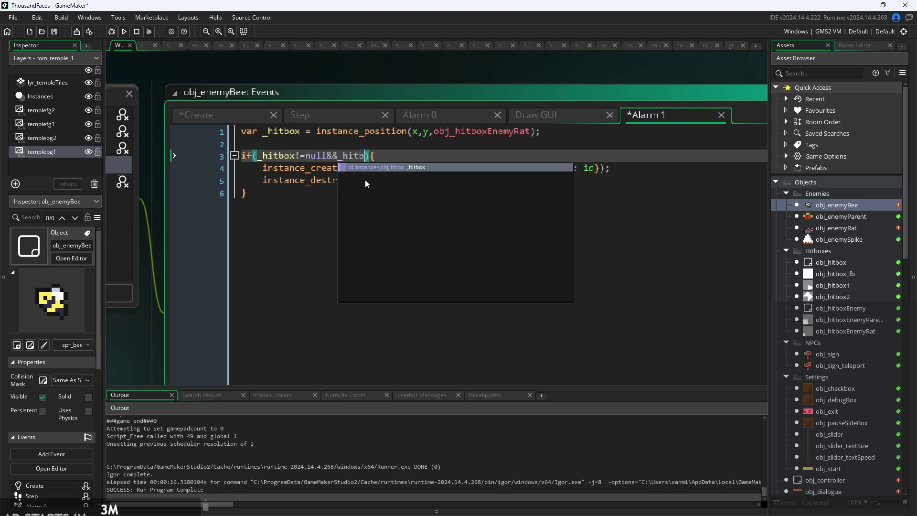
{"action": "type", "text": "ox"}
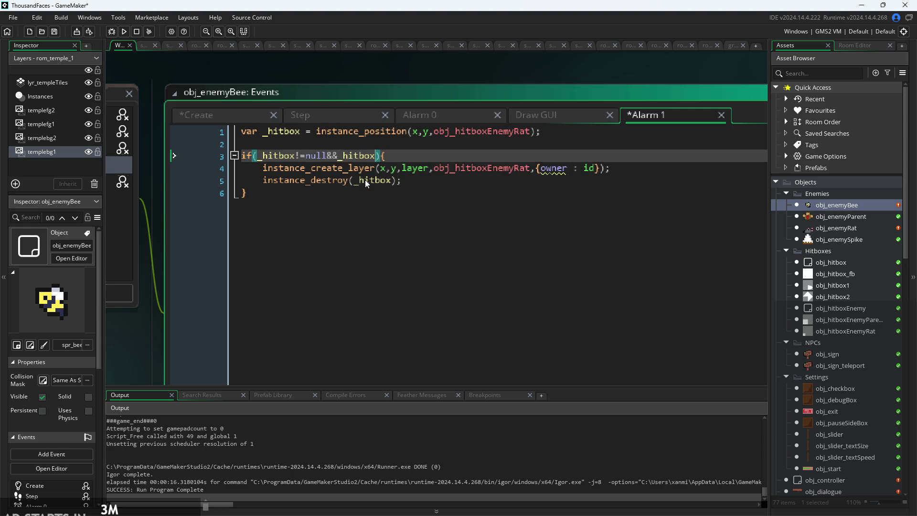
{"action": "type", "text": ".owner=="}
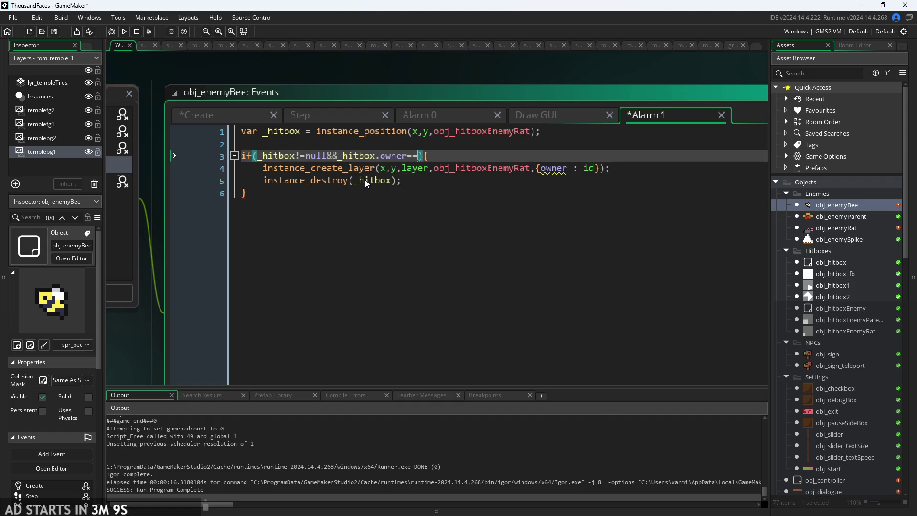
{"action": "type", "text": "id)"}
{"action": "left_click", "coordinate": [365, 180]}
{"action": "left_click", "coordinate": [290, 192]}
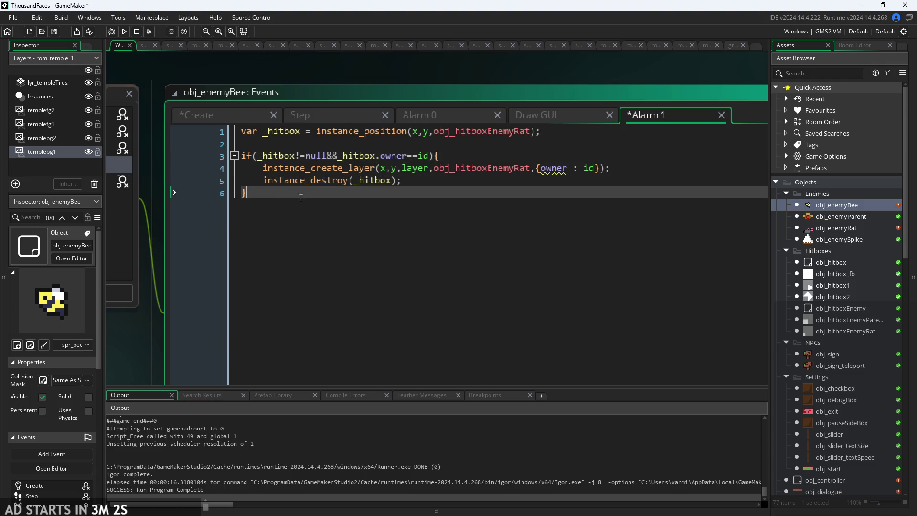
{"action": "left_click", "coordinate": [419, 177]}
{"action": "mouse_move", "coordinate": [338, 154]}
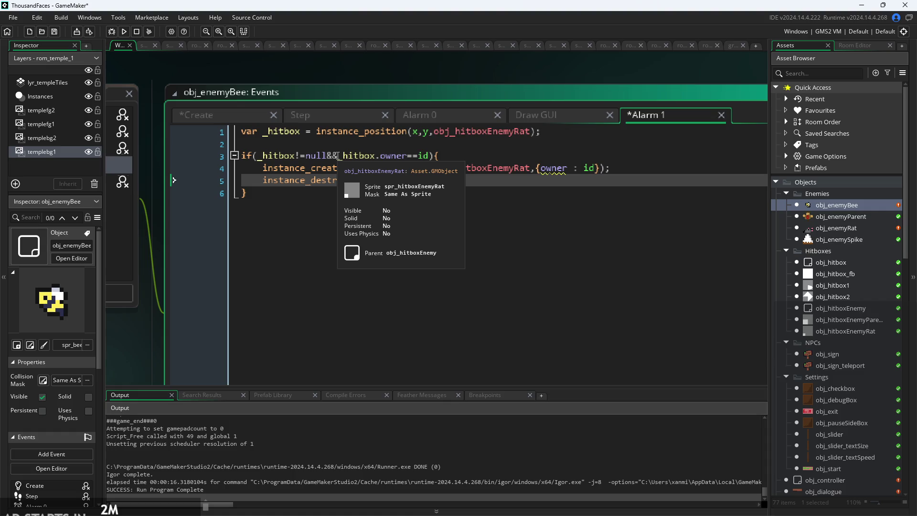
{"action": "left_click_drag", "start_coordinate": [339, 156], "coordinate": [256, 156]}
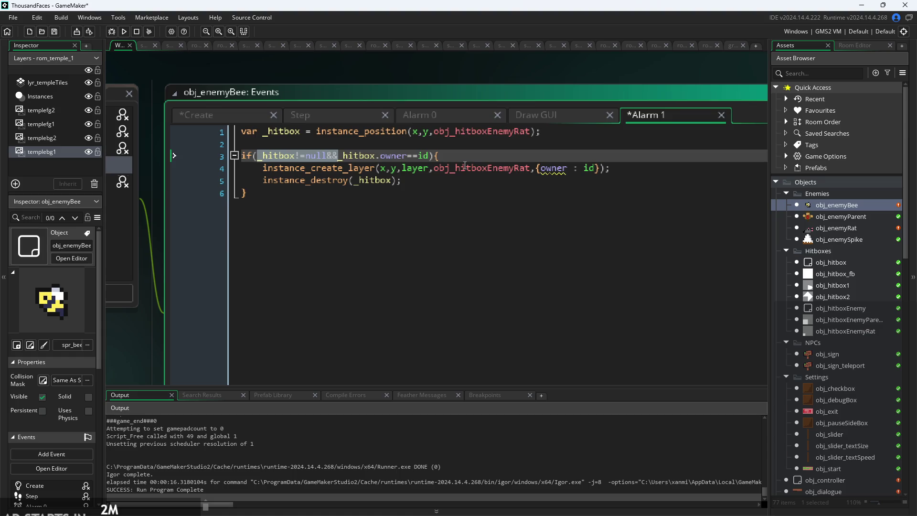
{"action": "left_click", "coordinate": [442, 186]}
{"action": "left_click", "coordinate": [484, 155]}
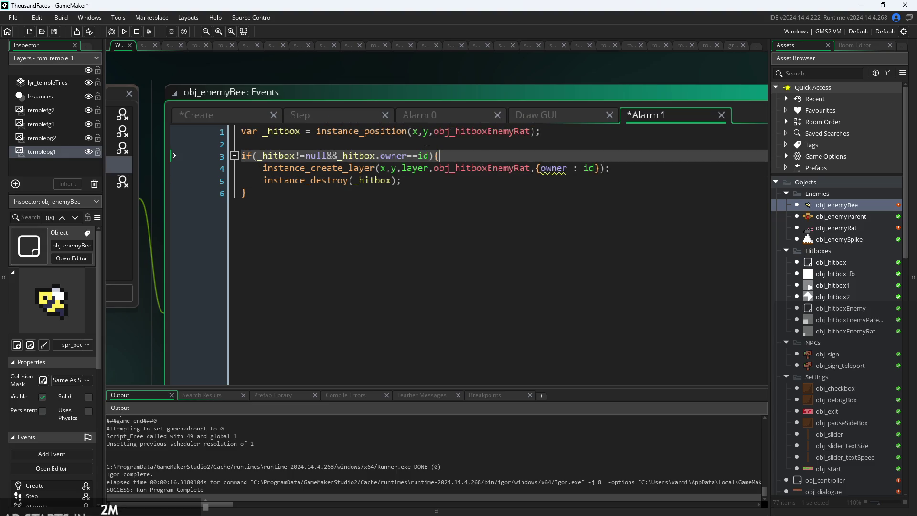
{"action": "left_click", "coordinate": [334, 112]}
{"action": "left_click", "coordinate": [231, 112]}
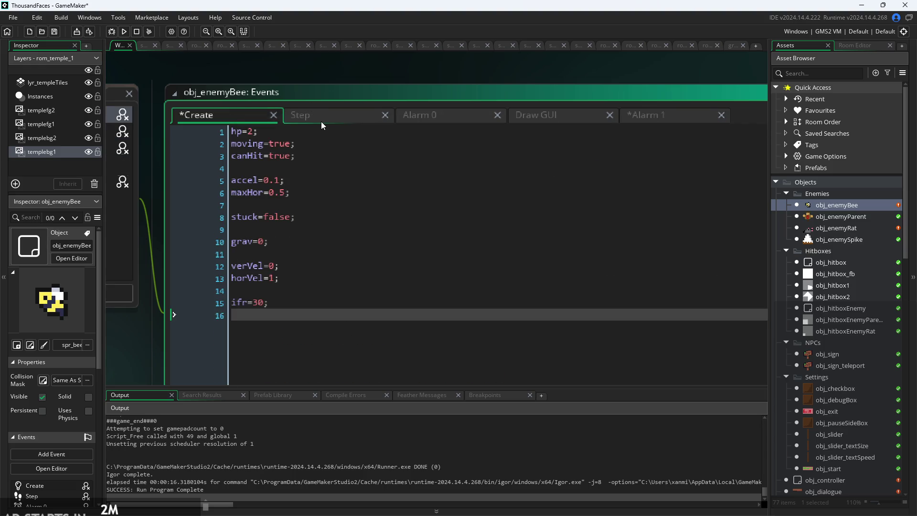
{"action": "left_click", "coordinate": [324, 121]}
{"action": "left_click", "coordinate": [430, 114]}
{"action": "left_click", "coordinate": [538, 115]}
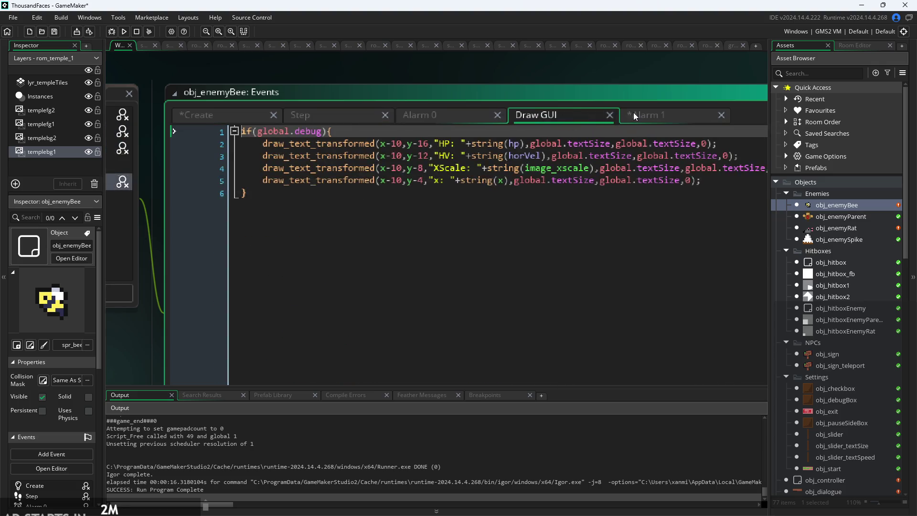
{"action": "left_click", "coordinate": [633, 113]}
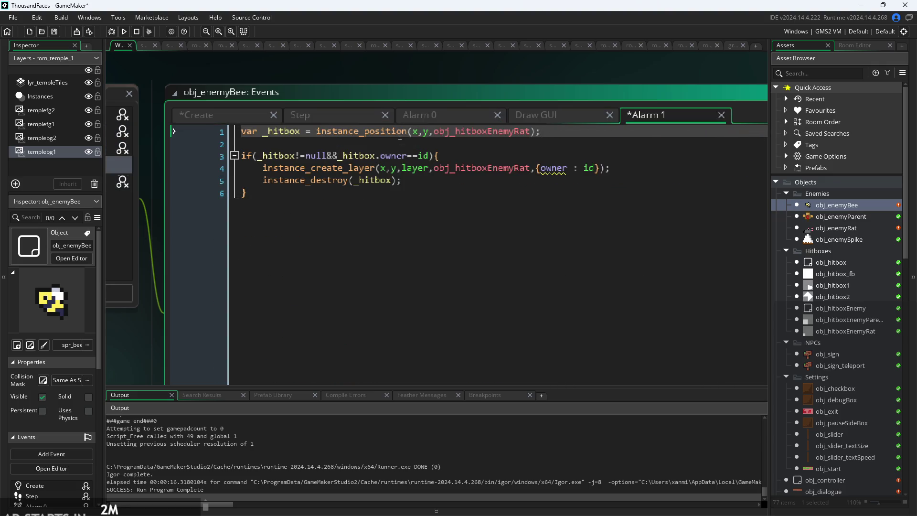
{"action": "mouse_move", "coordinate": [359, 169]}
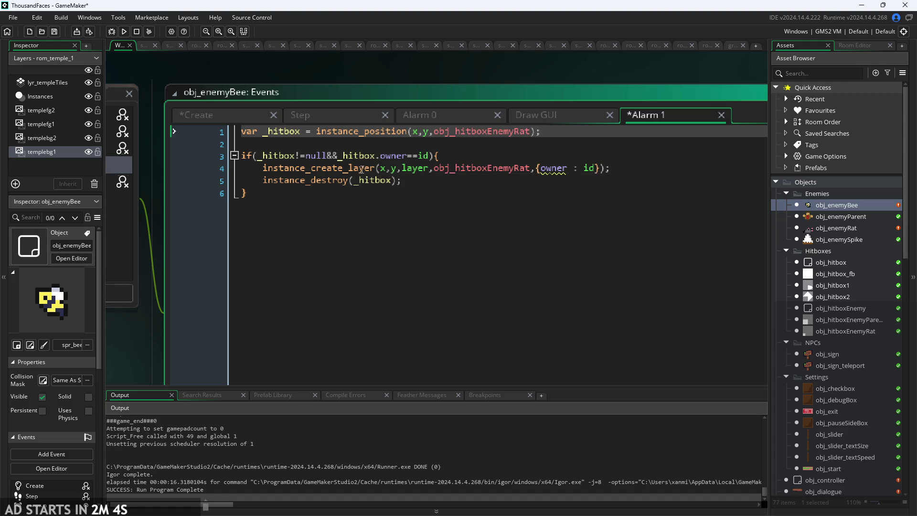
{"action": "left_click", "coordinate": [359, 168]}
Store the spawned hitbox in _hitbox and initialise _hitbox to null instead of instance_position.
{"action": "left_click", "coordinate": [264, 168]}
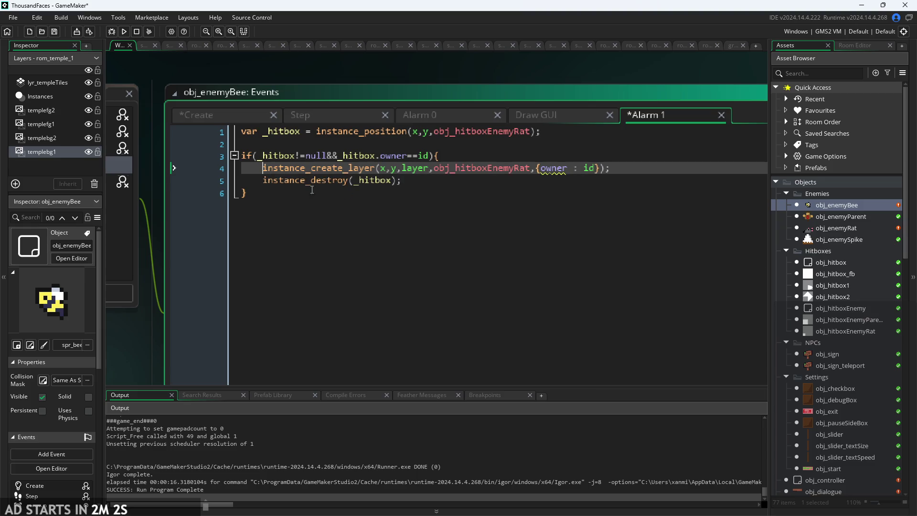
{"action": "type", "text": "_hitbox "}
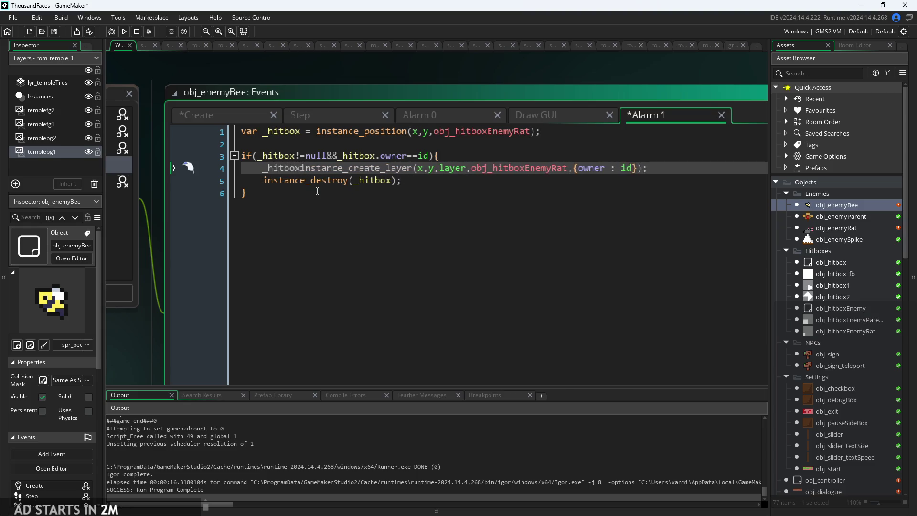
{"action": "type", "text": "="}
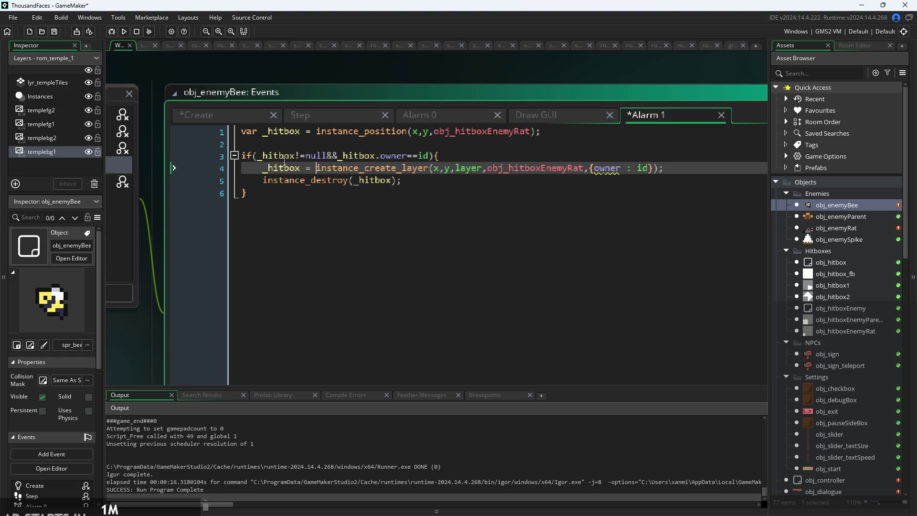
{"action": "mouse_move", "coordinate": [265, 173]}
{"action": "left_click", "coordinate": [317, 132]}
{"action": "left_click_drag", "start_coordinate": [317, 132], "coordinate": [535, 137]}
{"action": "type", "text": "nu"}
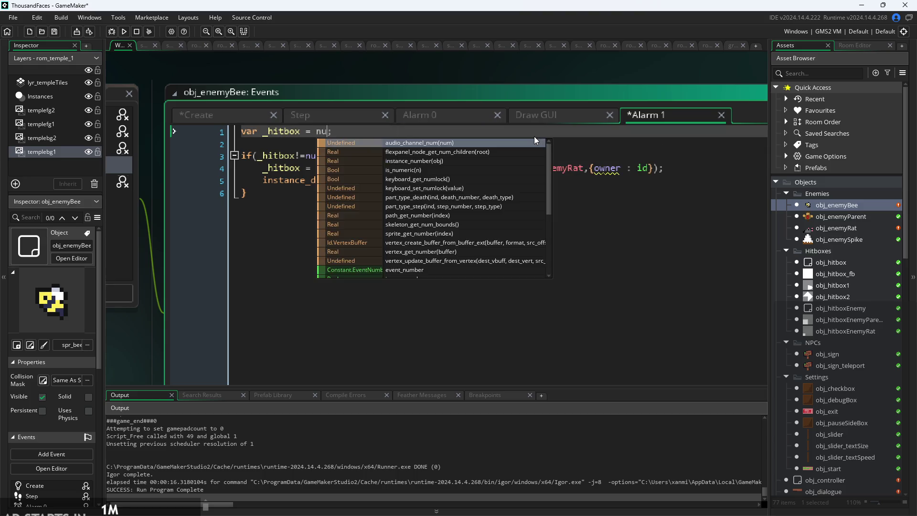
{"action": "type", "text": "ll"}
{"action": "key", "text": "Return"}
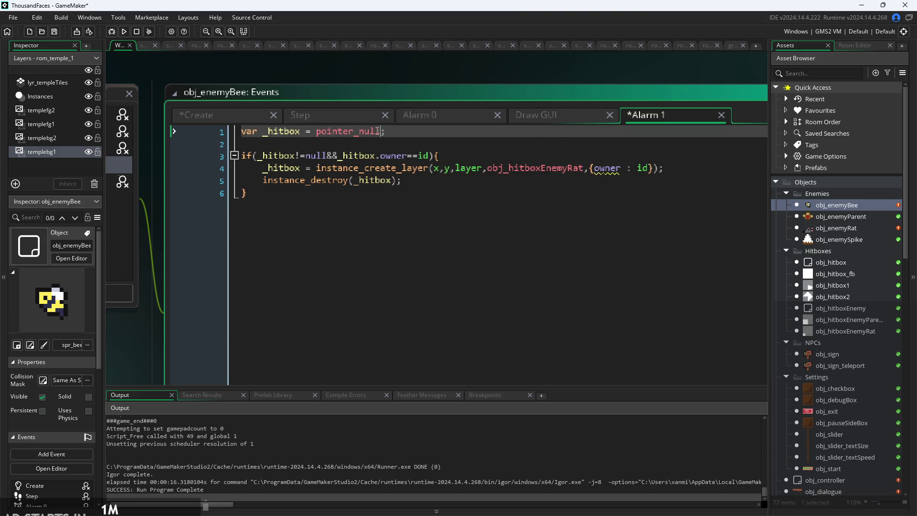
{"action": "double_click", "coordinate": [316, 132]}
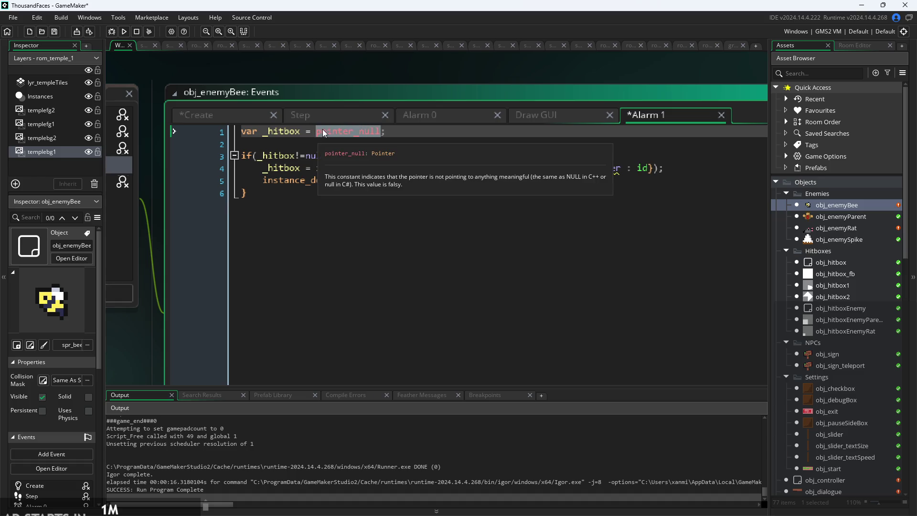
{"action": "type", "text": "null"}
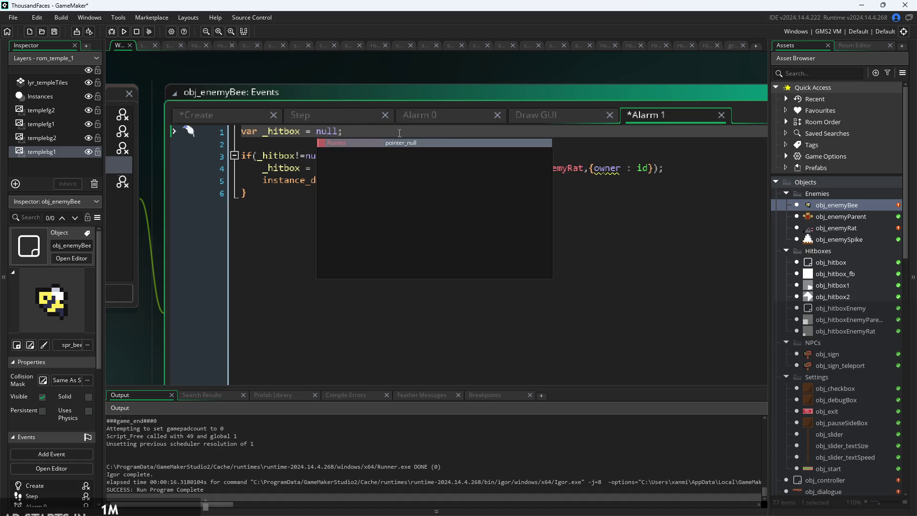
{"action": "left_click", "coordinate": [339, 132]}
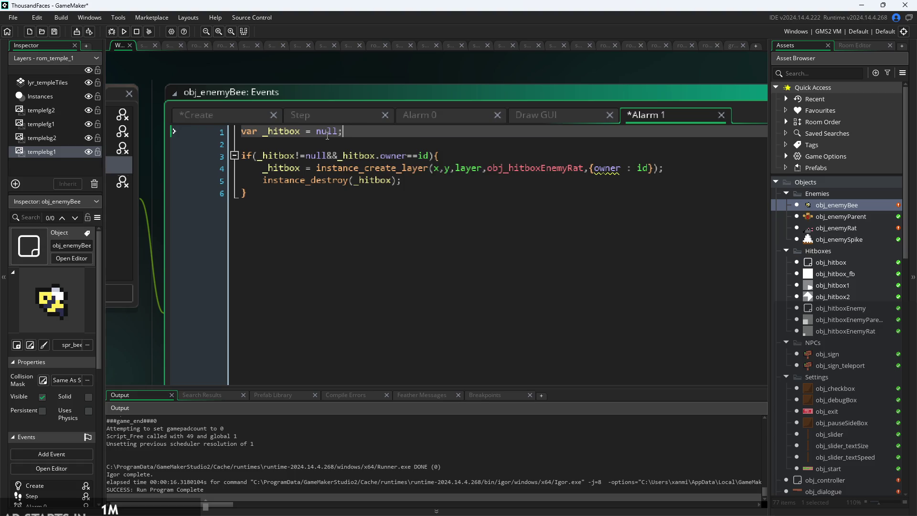
Remove '&&_hitbox.owner==id' so the if only checks _hitbox!=null.
{"action": "left_click", "coordinate": [456, 155]}
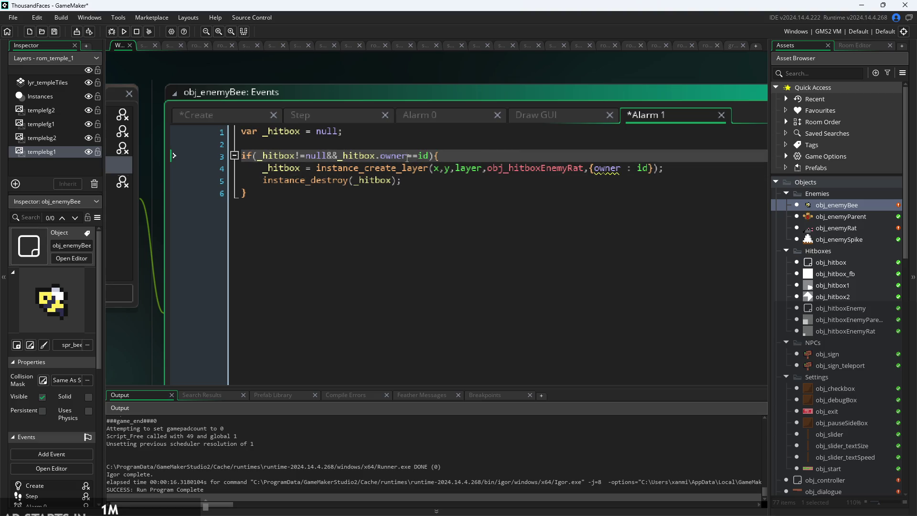
{"action": "left_click_drag", "start_coordinate": [429, 155], "coordinate": [327, 162]}
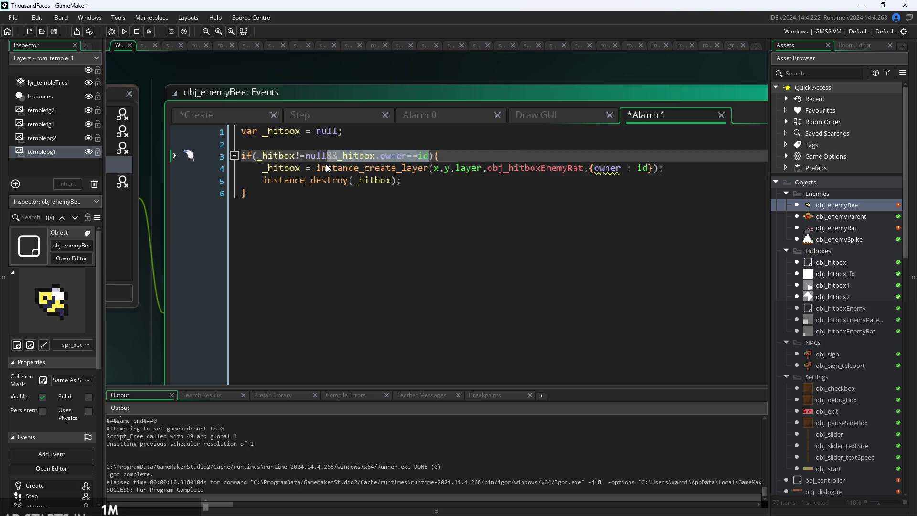
{"action": "key", "text": "BackSpace"}
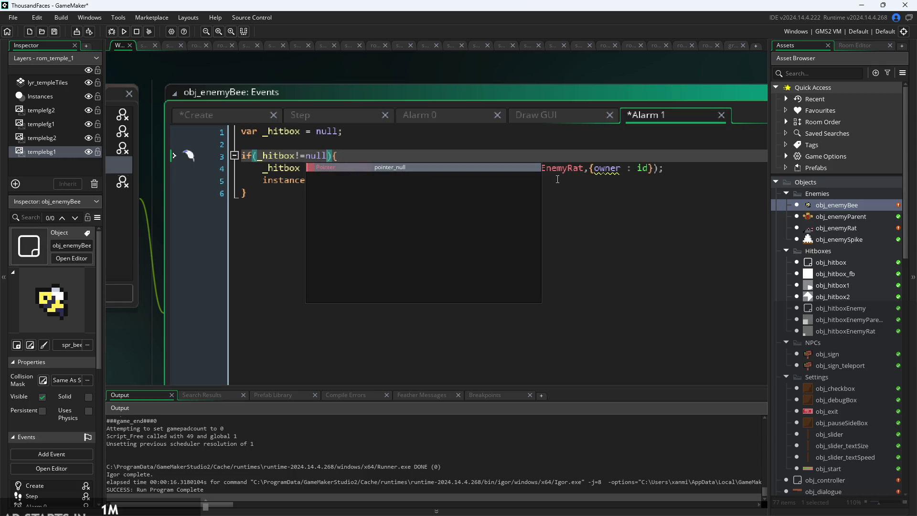
{"action": "left_click", "coordinate": [585, 169]}
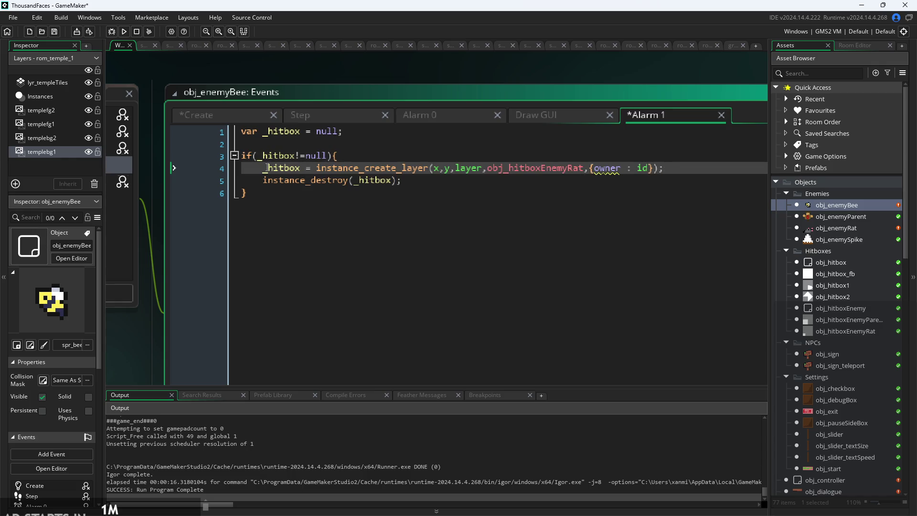
{"action": "key", "text": "Up"}
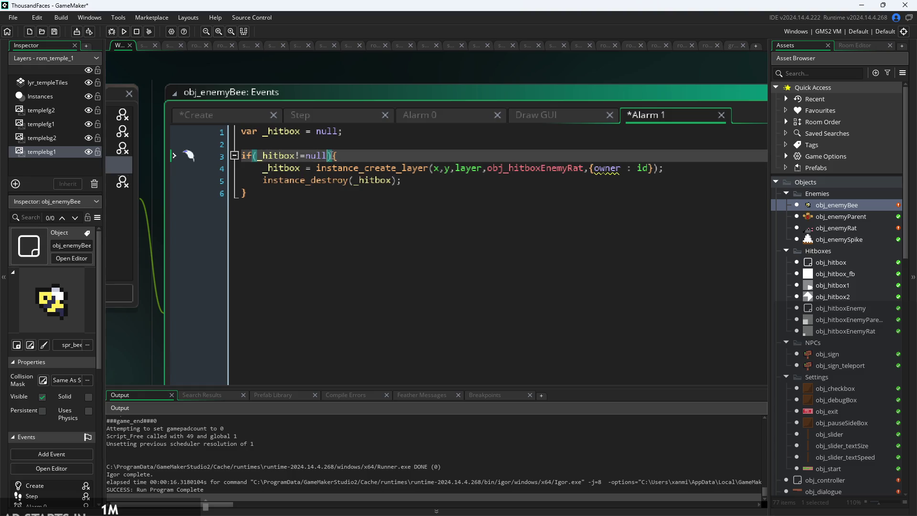
{"action": "key", "text": "Right"}
{"action": "key", "text": "Up"}
{"action": "key", "text": "Up"}
{"action": "key", "text": "shift+Home"}
{"action": "key", "text": "ctrl+c"}
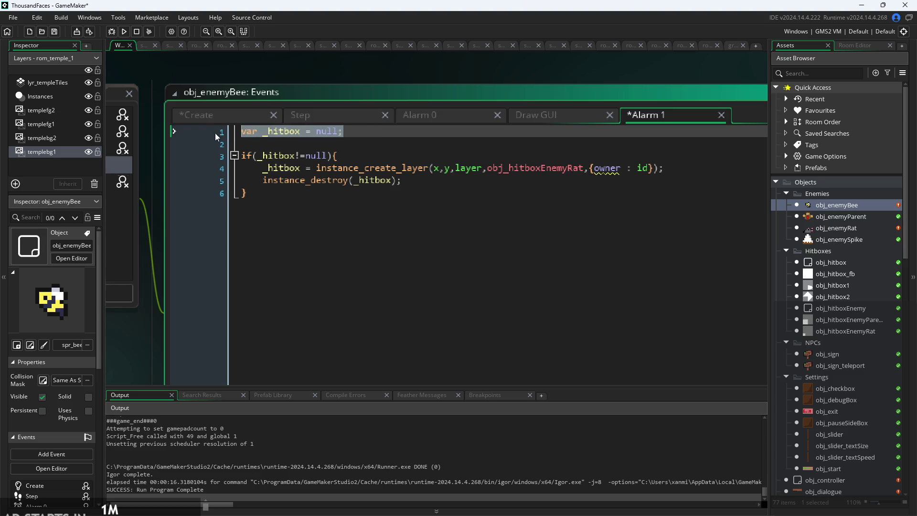
Paste the _hitbox declaration at the end of Create and delete it from Alarm 1.
{"action": "left_click", "coordinate": [205, 115]}
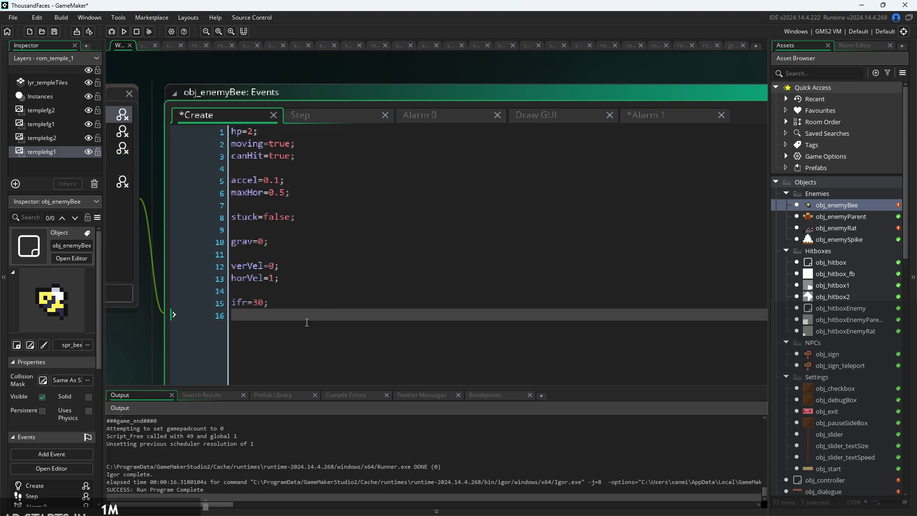
{"action": "key", "text": "Return"}
{"action": "key", "text": "ctrl+v"}
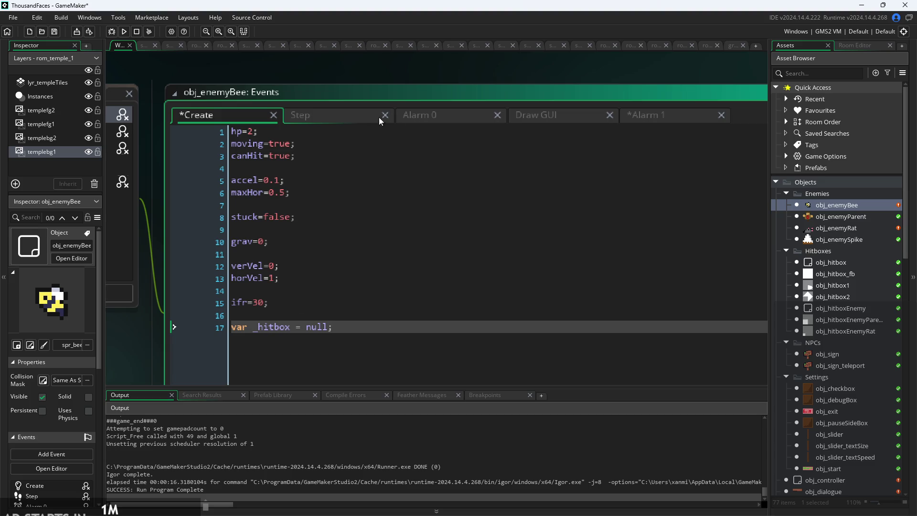
{"action": "left_click", "coordinate": [669, 118]}
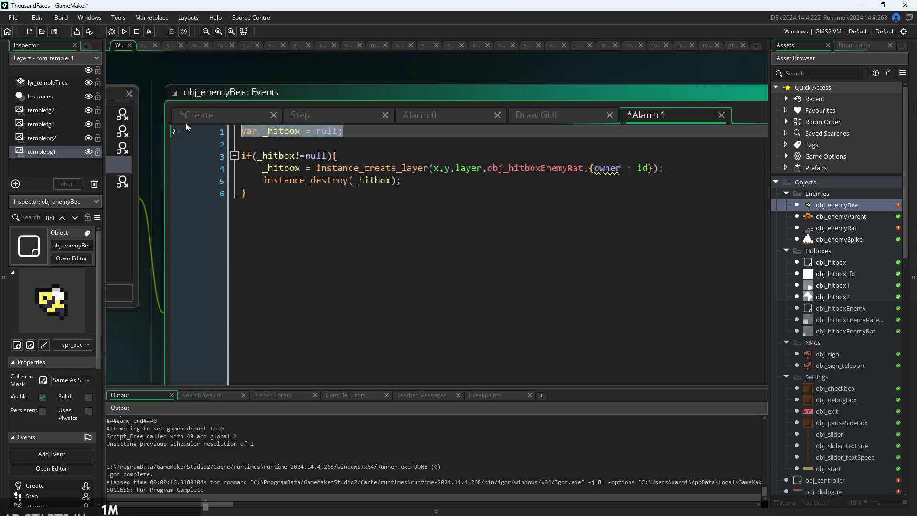
{"action": "key", "text": "BackSpace"}
{"action": "key", "text": "Delete"}
{"action": "key", "text": "Delete"}
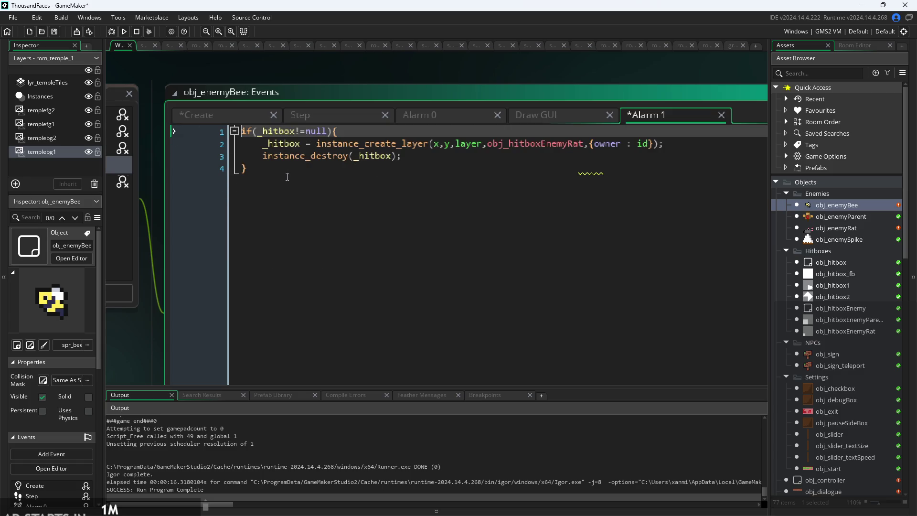
Delete 'var' in Create so _hitbox = null becomes an instance variable.
{"action": "left_click", "coordinate": [216, 118]}
{"action": "left_click_drag", "start_coordinate": [258, 327], "coordinate": [195, 336]}
{"action": "key", "text": "BackSpace"}
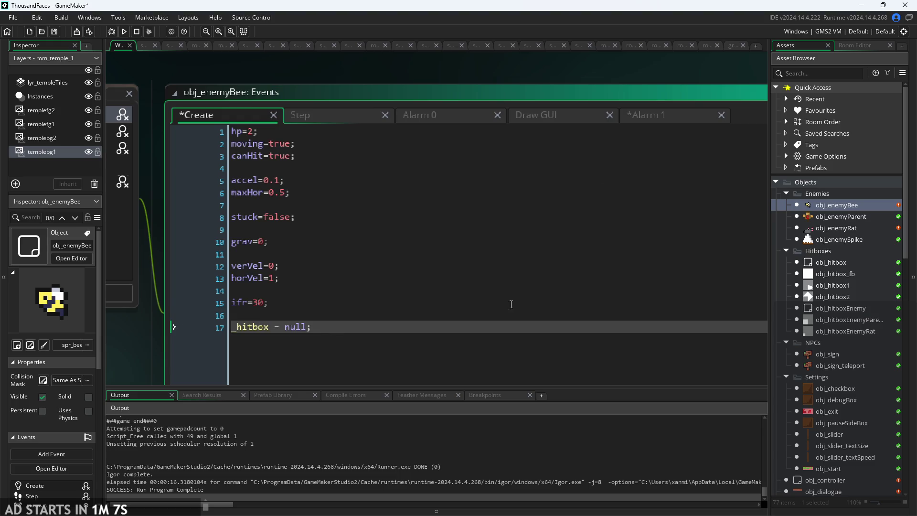
{"action": "left_click", "coordinate": [514, 311]}
{"action": "left_click", "coordinate": [686, 115]}
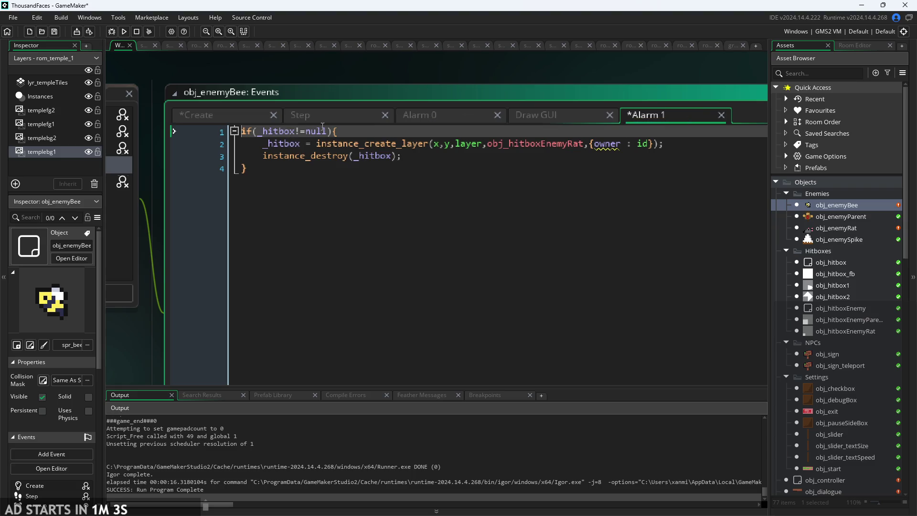
{"action": "left_click_drag", "start_coordinate": [327, 131], "coordinate": [260, 133]}
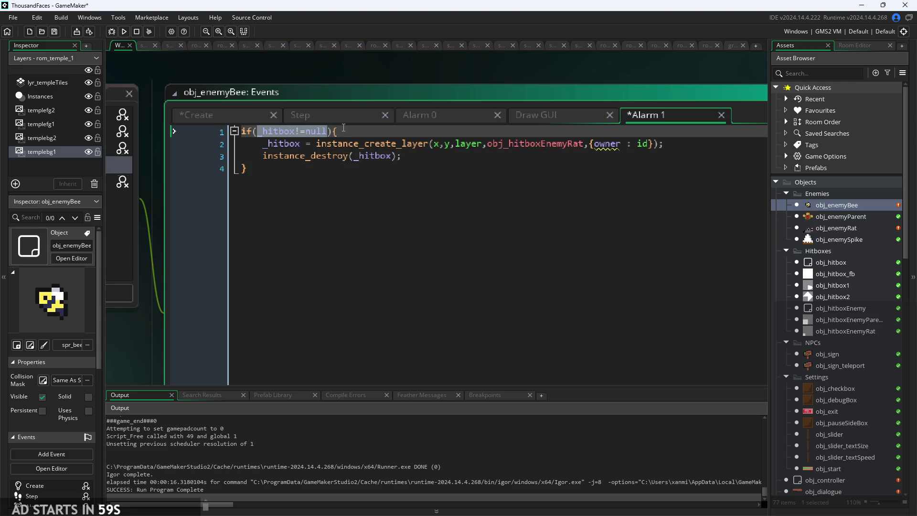
{"action": "key", "text": "End"}
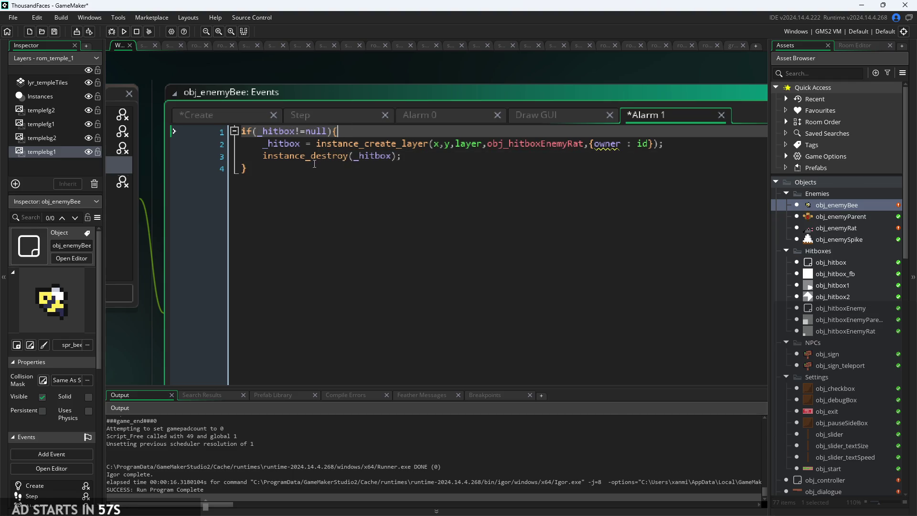
Move the obj_hitboxEnemyRat creation line out of the if block into a new else{ branch.
{"action": "left_click", "coordinate": [425, 156]}
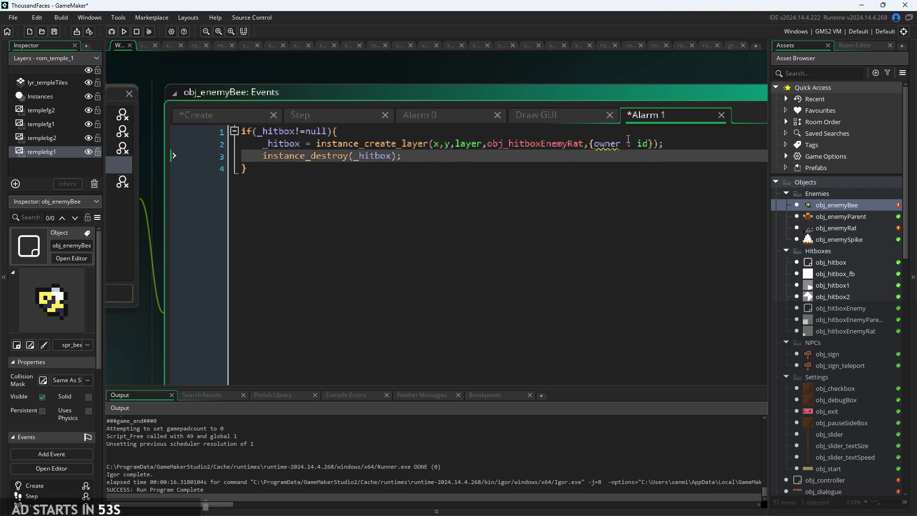
{"action": "mouse_move", "coordinate": [666, 144]}
{"action": "left_mouse_down"}
{"action": "mouse_move", "coordinate": [144, 126]}
{"action": "mouse_move", "coordinate": [130, 144]}
{"action": "left_mouse_up"}
{"action": "key", "text": "ctrl+c"}
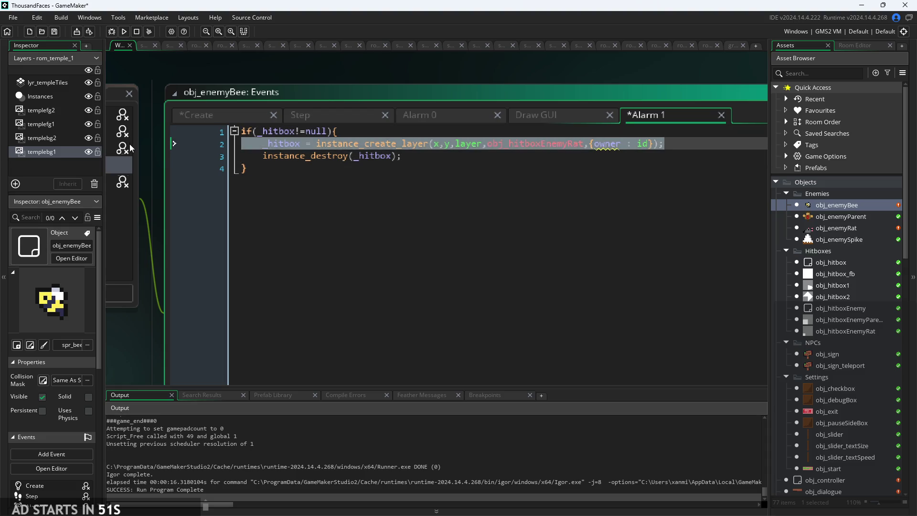
{"action": "key", "text": "BackSpace"}
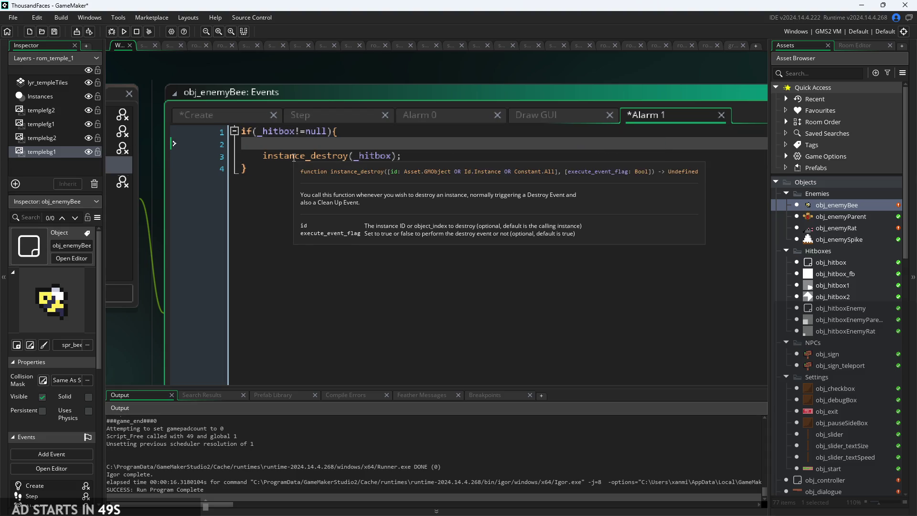
{"action": "key", "text": "BackSpace"}
{"action": "key", "text": "Down"}
{"action": "key", "text": "Down"}
{"action": "key", "text": "Return"}
{"action": "type", "text": "else"}
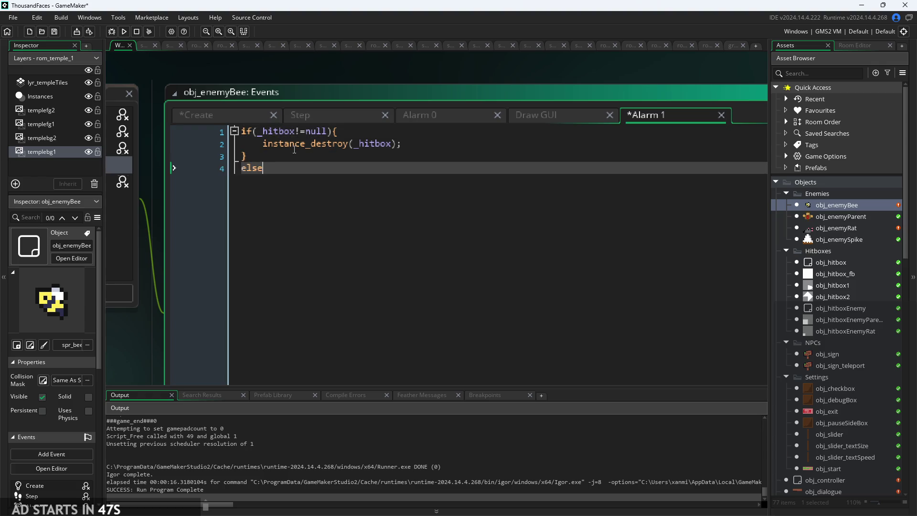
{"action": "type", "text": "{"}
{"action": "key", "text": "Return"}
{"action": "key", "text": "ctrl+v"}
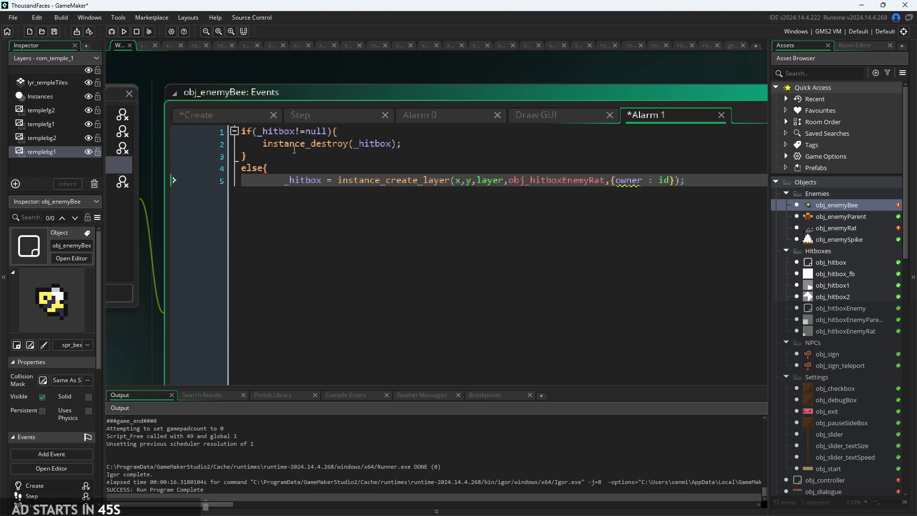
Close the else block with }, unindent the pasted line, and switch to the ThousandFacesNotes drawing.
{"action": "key", "text": "Return"}
{"action": "type", "text": "}"}
{"action": "key", "text": "Up"}
{"action": "key", "text": "Home"}
{"action": "key", "text": "shift+Tab"}
{"action": "left_click", "coordinate": [359, 196]}
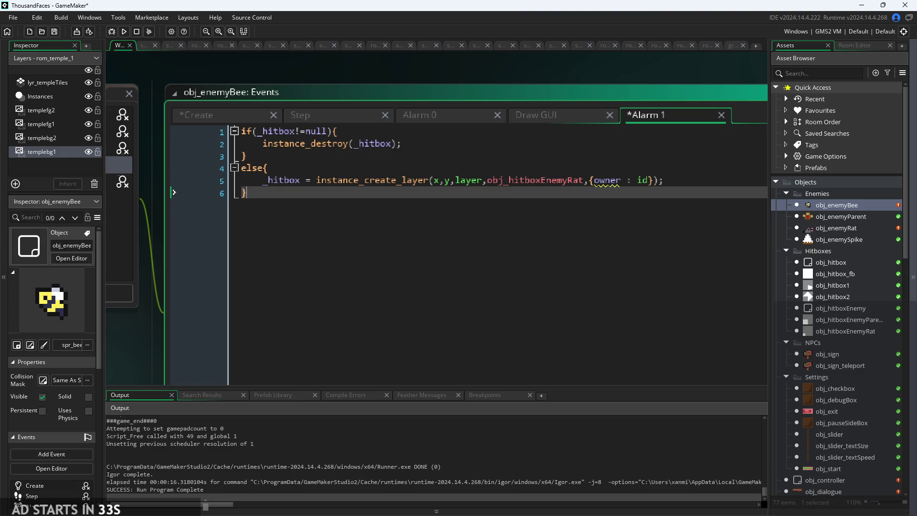
{"action": "left_click", "coordinate": [710, 183]}
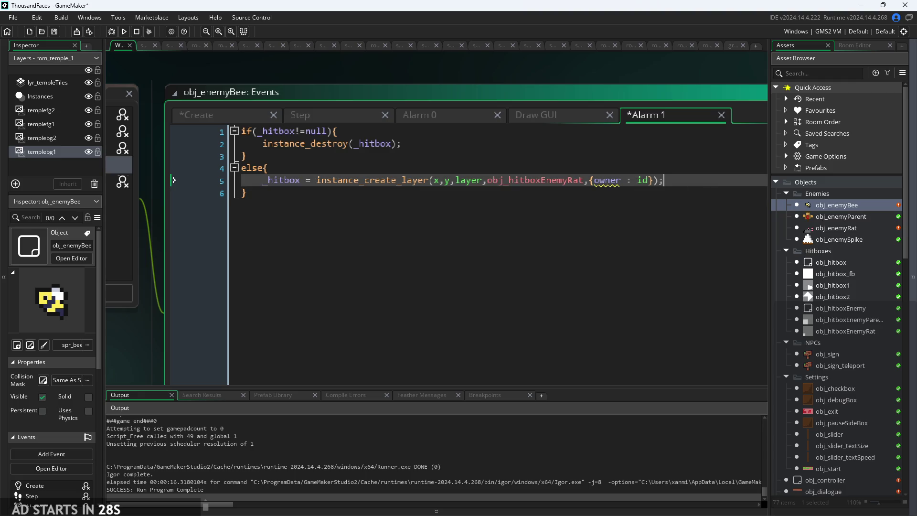
{"action": "key", "text": "alt+Tab"}
Write and underline a 'bee' heading on the Paint canvas with the Pencil tool.
{"action": "scroll", "coordinate": [593, 376], "scroll_direction": "down", "scroll_amount": 2}
{"action": "scroll", "coordinate": [621, 285], "scroll_direction": "down", "scroll_amount": 3}
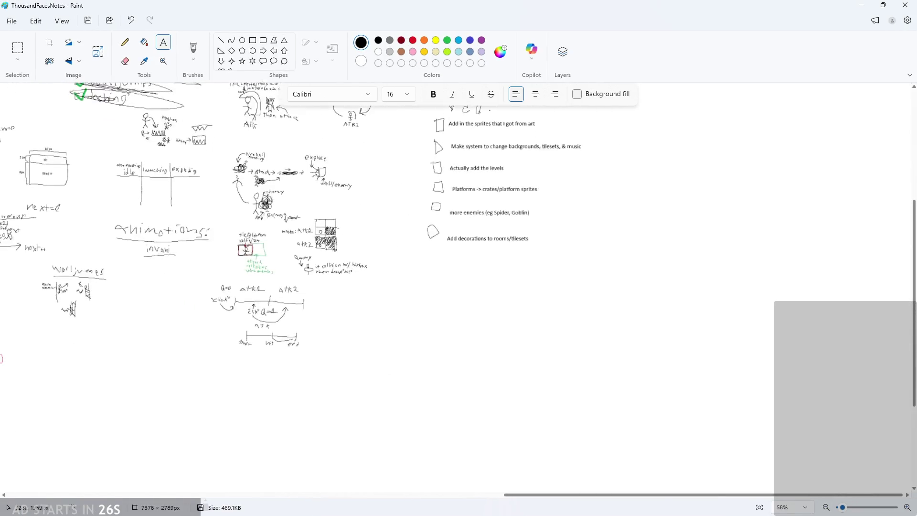
{"action": "scroll", "coordinate": [394, 249], "scroll_direction": "up", "scroll_amount": 5, "text": "ctrl"}
{"action": "scroll", "coordinate": [65, 300], "scroll_direction": "down", "scroll_amount": 4, "text": "ctrl"}
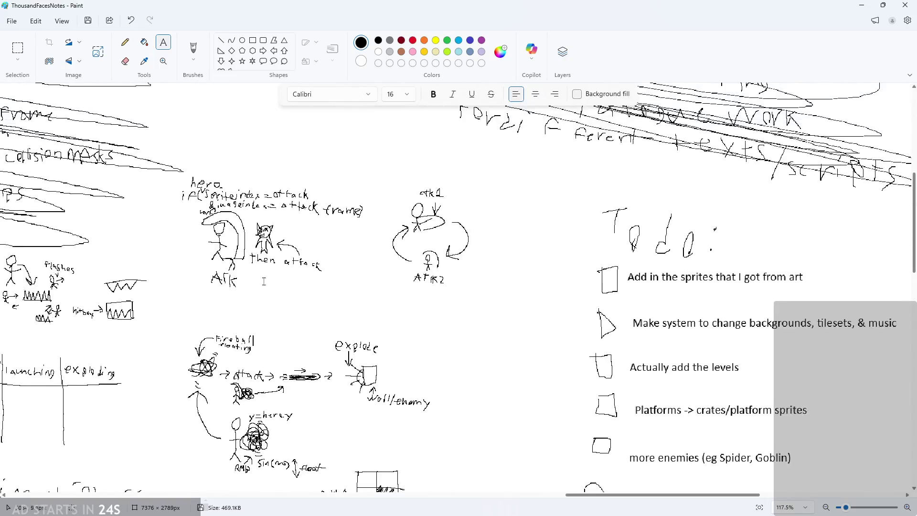
{"action": "scroll", "coordinate": [40, 344], "scroll_direction": "up", "scroll_amount": 2, "text": "ctrl"}
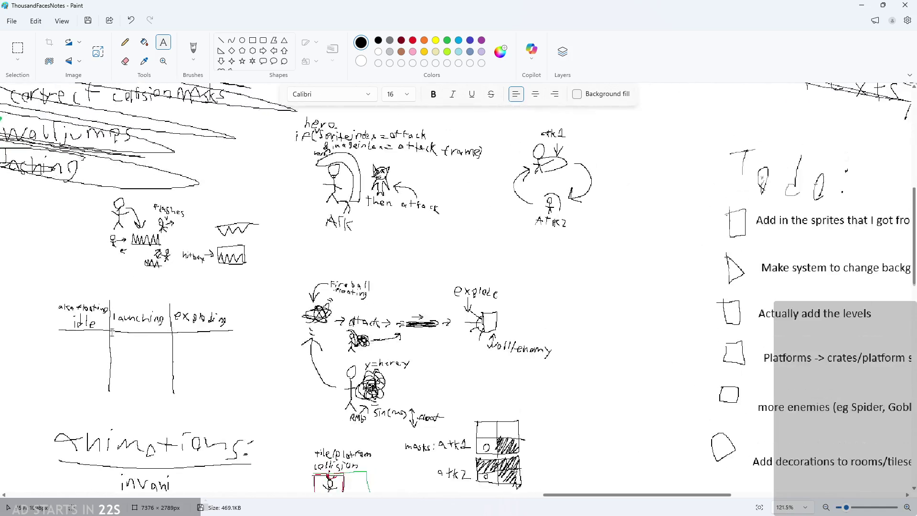
{"action": "scroll", "coordinate": [40, 344], "scroll_direction": "down", "scroll_amount": 5}
{"action": "scroll", "coordinate": [40, 344], "scroll_direction": "down", "scroll_amount": 3, "text": "ctrl"}
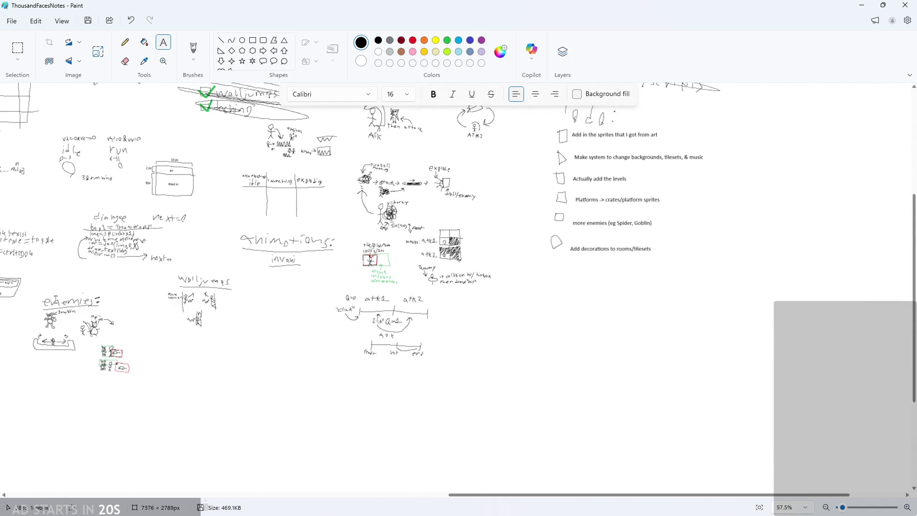
{"action": "scroll", "coordinate": [56, 299], "scroll_direction": "up", "scroll_amount": 10, "text": "ctrl"}
{"action": "scroll", "coordinate": [195, 285], "scroll_direction": "down", "scroll_amount": 6, "text": "ctrl"}
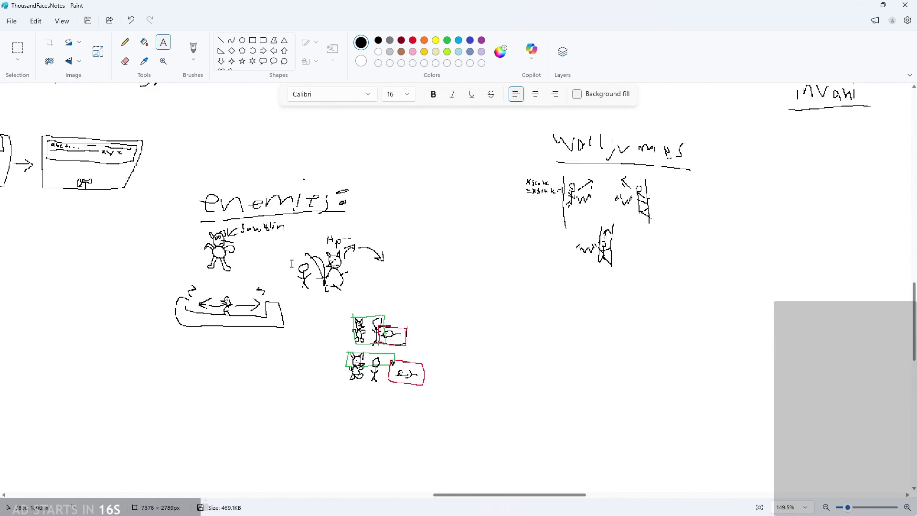
{"action": "scroll", "coordinate": [440, 400], "scroll_direction": "down", "scroll_amount": 2, "text": "ctrl"}
{"action": "scroll", "coordinate": [211, 338], "scroll_direction": "up", "scroll_amount": 6, "text": "ctrl"}
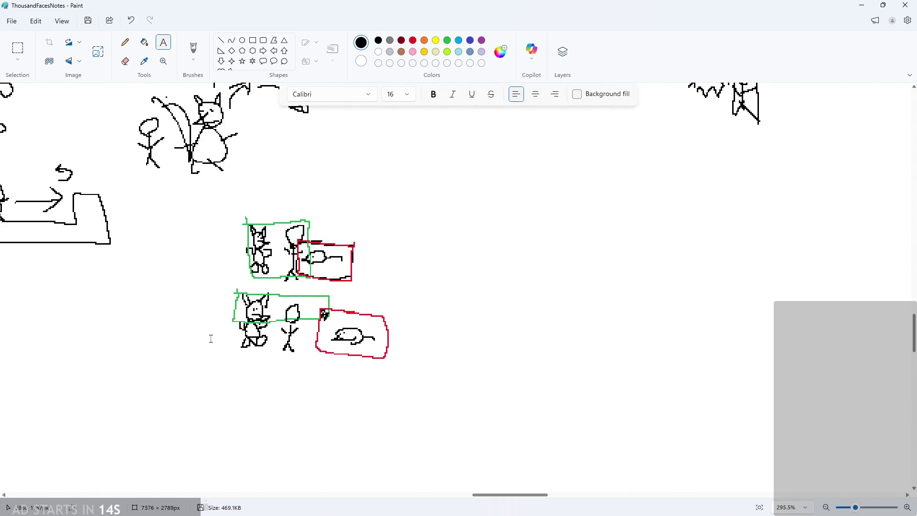
{"action": "scroll", "coordinate": [88, 344], "scroll_direction": "down", "scroll_amount": 5, "text": "ctrl"}
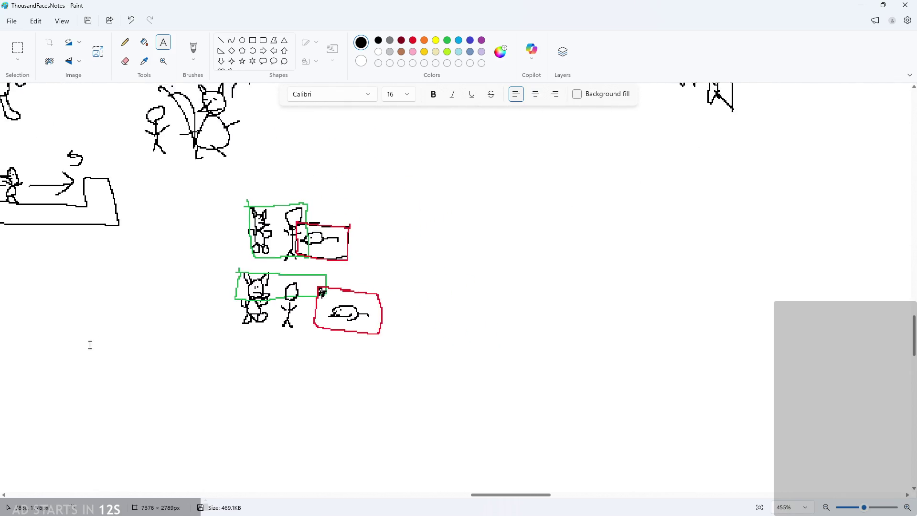
{"action": "scroll", "coordinate": [113, 371], "scroll_direction": "up", "scroll_amount": 3, "text": "ctrl"}
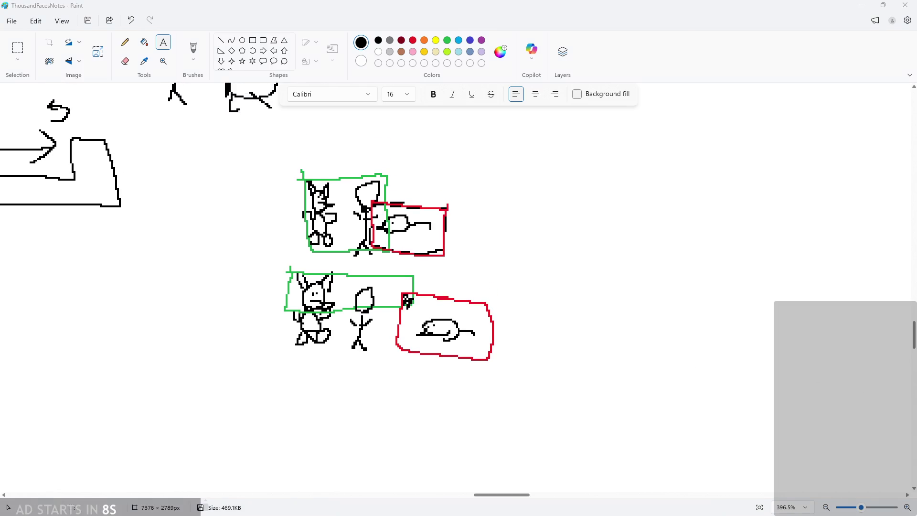
{"action": "scroll", "coordinate": [394, 261], "scroll_direction": "down", "scroll_amount": 3}
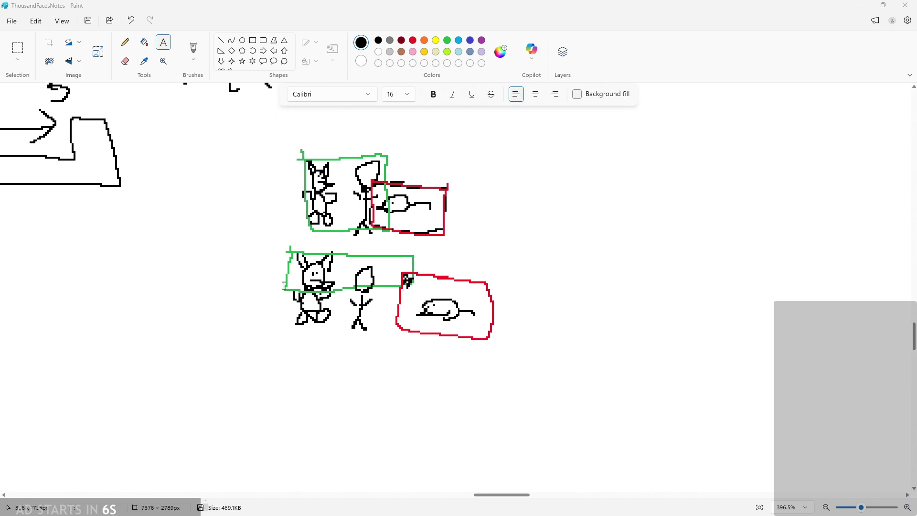
{"action": "scroll", "coordinate": [466, 239], "scroll_direction": "up", "scroll_amount": 1, "text": "ctrl"}
{"action": "scroll", "coordinate": [466, 239], "scroll_direction": "down", "scroll_amount": 5, "text": "ctrl"}
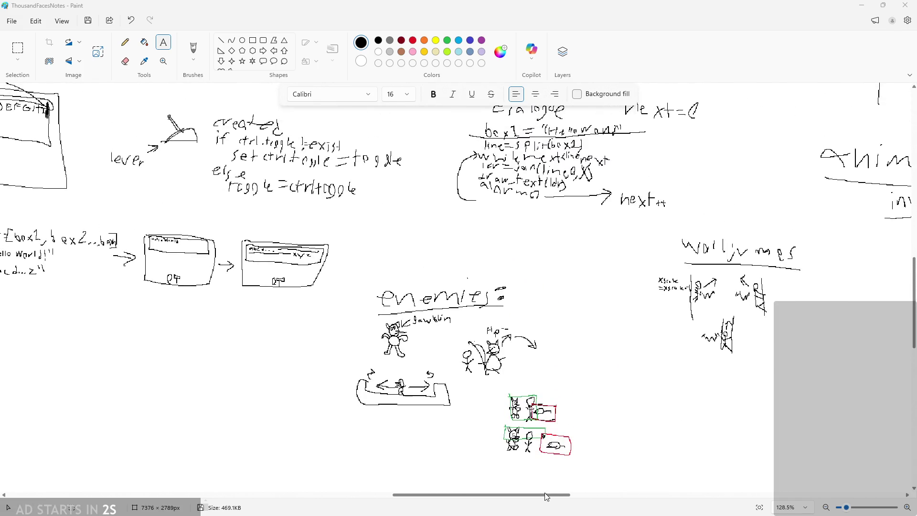
{"action": "mouse_move", "coordinate": [547, 497]}
{"action": "left_mouse_down"}
{"action": "mouse_move", "coordinate": [731, 498]}
{"action": "mouse_move", "coordinate": [675, 497]}
{"action": "left_mouse_up"}
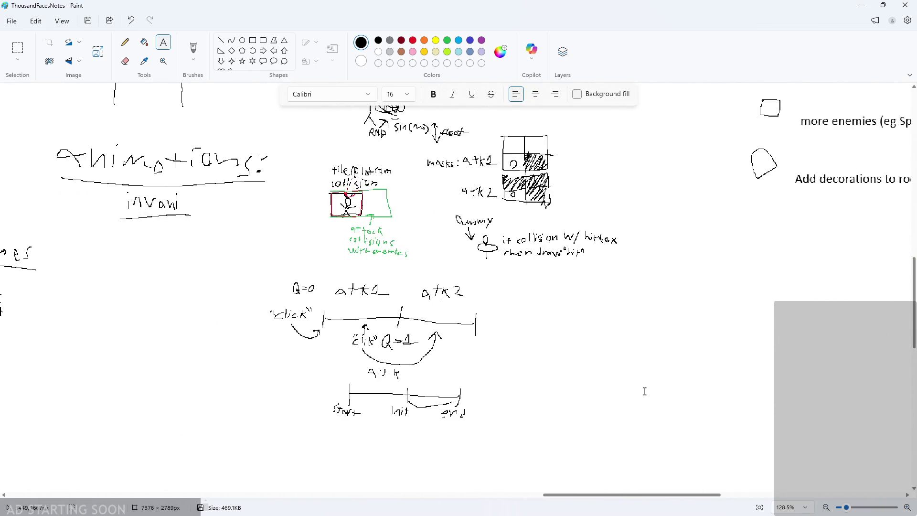
{"action": "scroll", "coordinate": [674, 322], "scroll_direction": "down", "scroll_amount": 3, "text": "ctrl"}
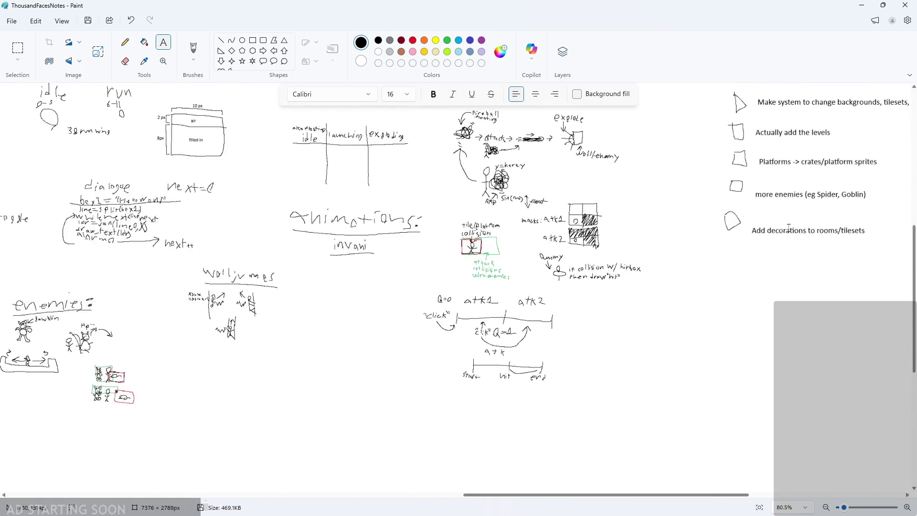
{"action": "scroll", "coordinate": [822, 378], "scroll_direction": "up", "scroll_amount": 5, "text": "ctrl"}
{"action": "left_click", "coordinate": [519, 225]}
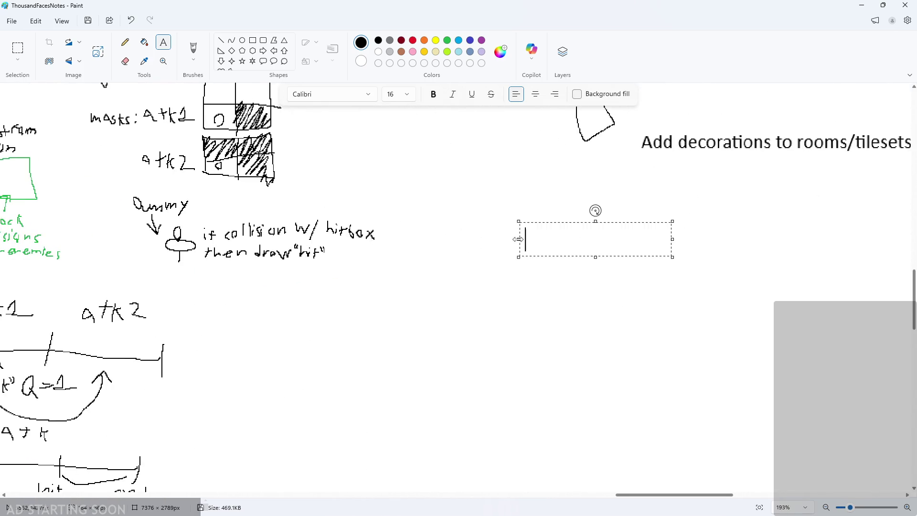
{"action": "left_click", "coordinate": [475, 214]}
{"action": "left_click", "coordinate": [125, 42]}
{"action": "scroll", "coordinate": [444, 209], "scroll_direction": "up", "scroll_amount": 1, "text": "ctrl"}
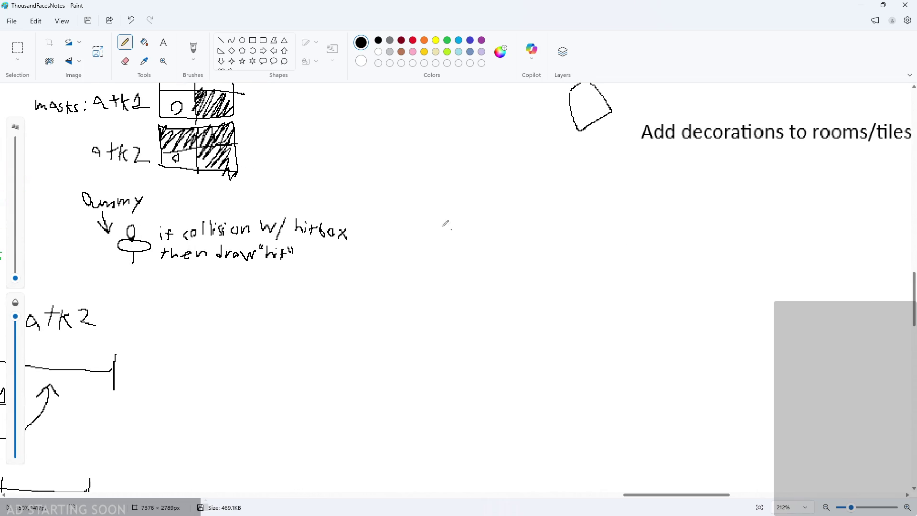
{"action": "mouse_move", "coordinate": [444, 209]}
{"action": "left_mouse_down"}
{"action": "mouse_move", "coordinate": [456, 226]}
{"action": "mouse_move", "coordinate": [444, 228]}
{"action": "left_mouse_up"}
{"action": "left_click_drag", "start_coordinate": [460, 231], "coordinate": [474, 230]}
{"action": "left_click_drag", "start_coordinate": [486, 226], "coordinate": [527, 238]}
Sketch the bee between a left and right wall, with arrows showing its back-and-forth movement.
{"action": "scroll", "coordinate": [536, 272], "scroll_direction": "up", "scroll_amount": 4, "text": "ctrl"}
{"action": "mouse_move", "coordinate": [432, 267]}
{"action": "left_mouse_down"}
{"action": "mouse_move", "coordinate": [421, 263]}
{"action": "mouse_move", "coordinate": [432, 262]}
{"action": "left_mouse_up"}
{"action": "scroll", "coordinate": [488, 278], "scroll_direction": "up", "scroll_amount": 4, "text": "ctrl"}
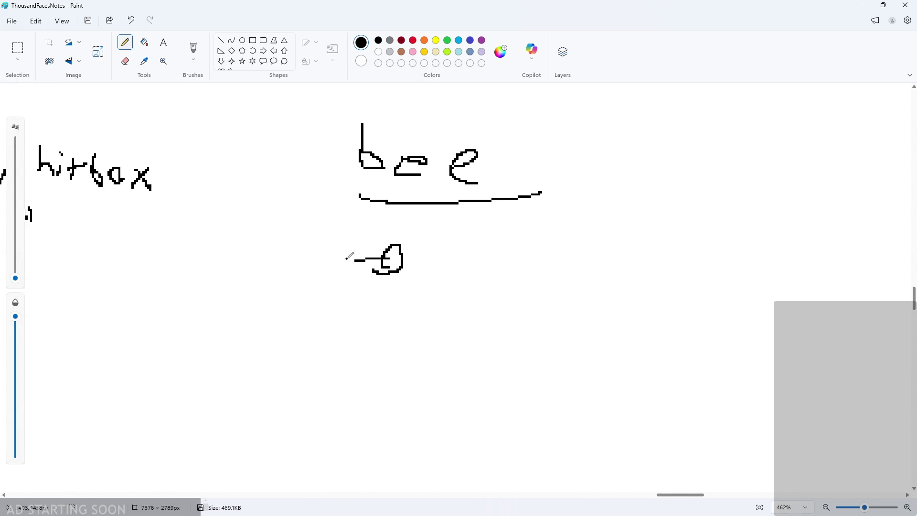
{"action": "mouse_move", "coordinate": [355, 260]}
{"action": "left_mouse_down"}
{"action": "mouse_move", "coordinate": [398, 264]}
{"action": "mouse_move", "coordinate": [398, 245]}
{"action": "mouse_move", "coordinate": [409, 265]}
{"action": "mouse_move", "coordinate": [420, 249]}
{"action": "mouse_move", "coordinate": [544, 248]}
{"action": "mouse_move", "coordinate": [537, 262]}
{"action": "mouse_move", "coordinate": [307, 282]}
{"action": "mouse_move", "coordinate": [325, 291]}
{"action": "left_mouse_up"}
{"action": "left_click", "coordinate": [393, 253]}
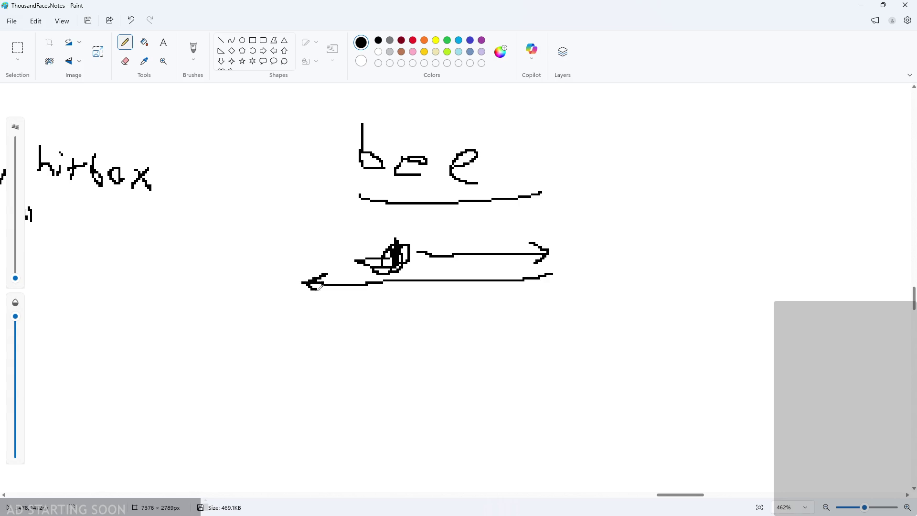
{"action": "left_click_drag", "start_coordinate": [557, 217], "coordinate": [558, 309]}
{"action": "left_click_drag", "start_coordinate": [289, 220], "coordinate": [287, 319]}
{"action": "mouse_move", "coordinate": [303, 256]}
{"action": "left_mouse_down"}
{"action": "mouse_move", "coordinate": [345, 257]}
{"action": "mouse_move", "coordinate": [336, 273]}
{"action": "left_mouse_up"}
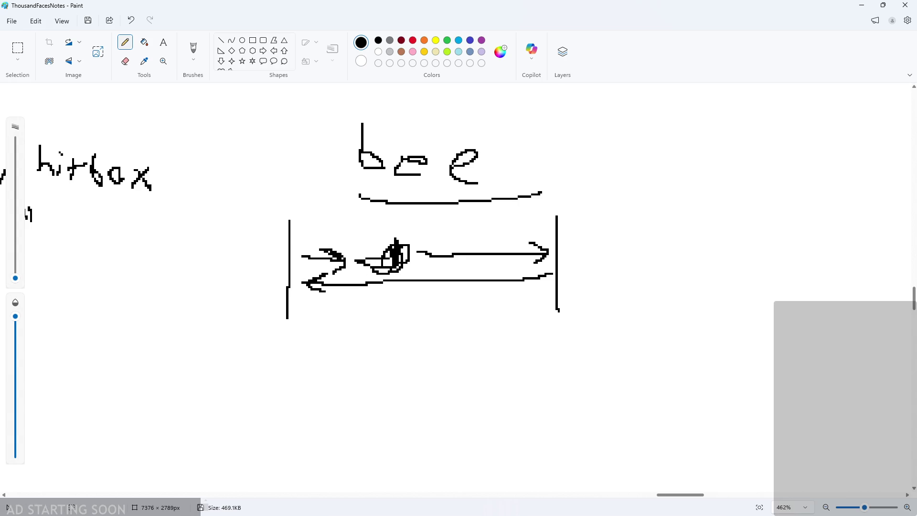
Start a label beside the 'bee' heading, undoing the mistaken letter strokes.
{"action": "scroll", "coordinate": [463, 228], "scroll_direction": "down", "scroll_amount": 1}
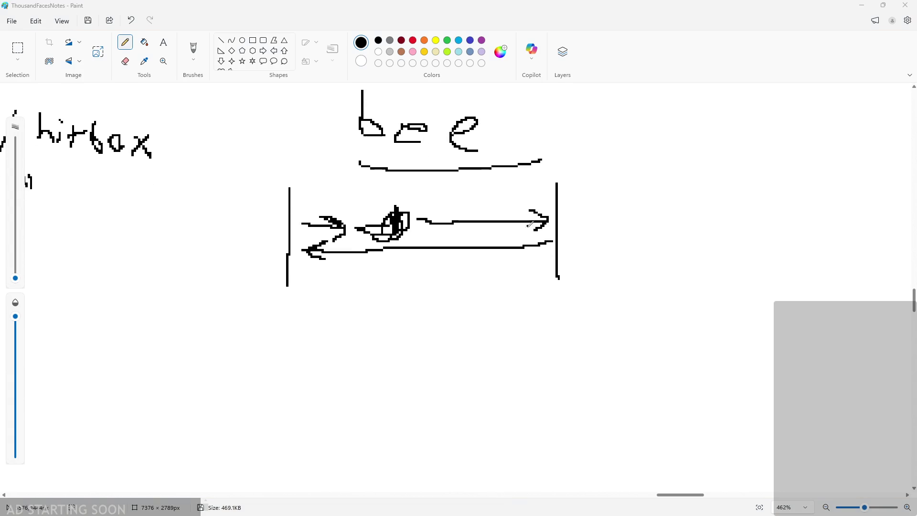
{"action": "scroll", "coordinate": [466, 239], "scroll_direction": "down", "scroll_amount": 3}
{"action": "scroll", "coordinate": [469, 268], "scroll_direction": "down", "scroll_amount": 1}
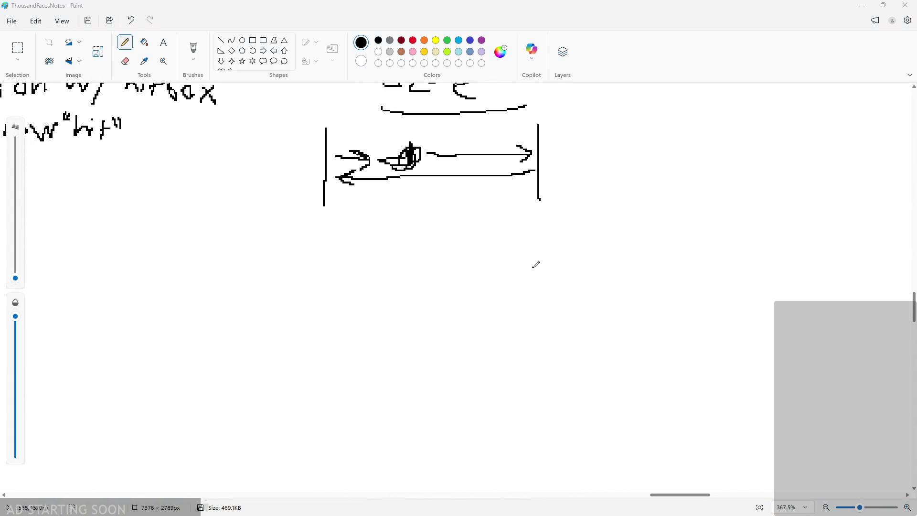
{"action": "scroll", "coordinate": [537, 262], "scroll_direction": "up", "scroll_amount": 3}
{"action": "scroll", "coordinate": [565, 205], "scroll_direction": "down", "scroll_amount": 2}
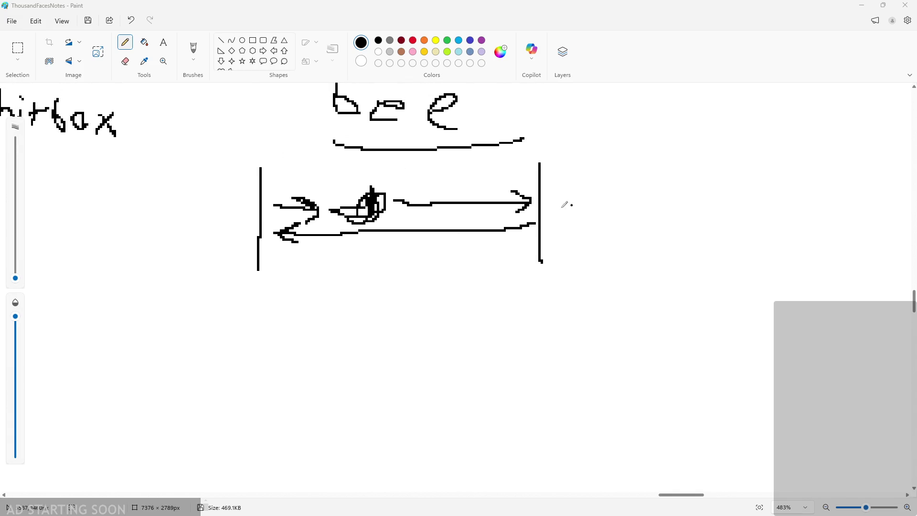
{"action": "scroll", "coordinate": [735, 182], "scroll_direction": "up", "scroll_amount": 2}
{"action": "scroll", "coordinate": [586, 176], "scroll_direction": "up", "scroll_amount": 1}
{"action": "left_click_drag", "start_coordinate": [583, 144], "coordinate": [582, 179]}
{"action": "mouse_move", "coordinate": [576, 157]}
{"action": "left_mouse_down"}
{"action": "mouse_move", "coordinate": [597, 156]}
{"action": "mouse_move", "coordinate": [606, 183]}
{"action": "mouse_move", "coordinate": [665, 168]}
{"action": "mouse_move", "coordinate": [668, 178]}
{"action": "left_mouse_up"}
{"action": "left_click", "coordinate": [620, 141]}
{"action": "key", "text": "ctrl+z"}
{"action": "key", "text": "ctrl+z"}
{"action": "key", "text": "ctrl+z"}
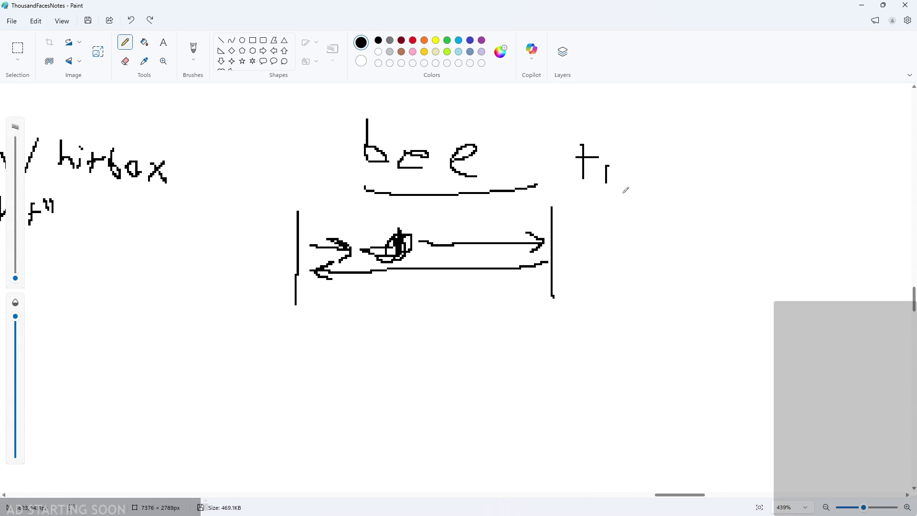
Write 'Alarm2' beside the bee sketch, then return to GameMaker.
{"action": "mouse_move", "coordinate": [568, 159]}
{"action": "left_mouse_down"}
{"action": "mouse_move", "coordinate": [596, 172]}
{"action": "mouse_move", "coordinate": [569, 158]}
{"action": "left_mouse_up"}
{"action": "left_click", "coordinate": [634, 168]}
{"action": "left_click_drag", "start_coordinate": [611, 134], "coordinate": [621, 171]}
{"action": "mouse_move", "coordinate": [653, 149]}
{"action": "left_mouse_down"}
{"action": "mouse_move", "coordinate": [655, 167]}
{"action": "mouse_move", "coordinate": [676, 155]}
{"action": "left_mouse_up"}
{"action": "left_click_drag", "start_coordinate": [691, 148], "coordinate": [725, 166]}
{"action": "mouse_move", "coordinate": [745, 141]}
{"action": "left_mouse_down"}
{"action": "mouse_move", "coordinate": [791, 166]}
{"action": "mouse_move", "coordinate": [585, 187]}
{"action": "mouse_move", "coordinate": [555, 167]}
{"action": "mouse_move", "coordinate": [568, 164]}
{"action": "left_mouse_up"}
{"action": "scroll", "coordinate": [618, 205], "scroll_direction": "down", "scroll_amount": 1}
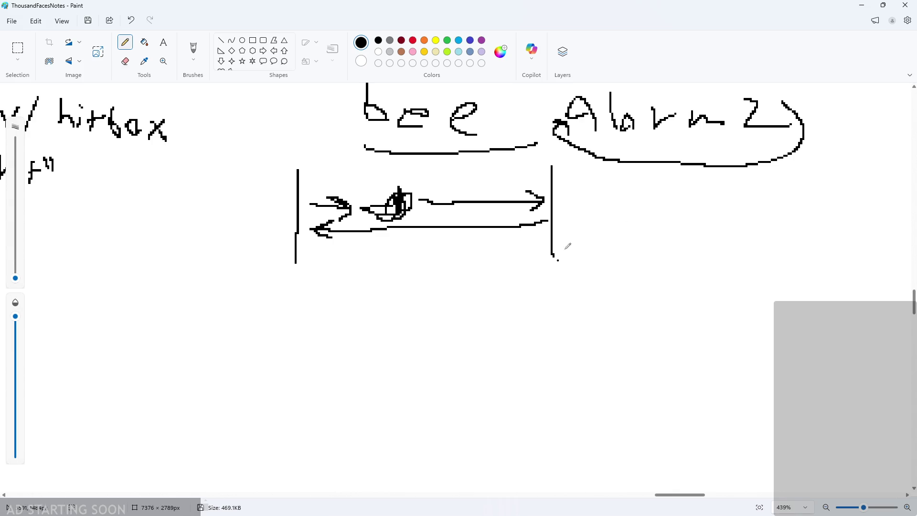
{"action": "mouse_move", "coordinate": [621, 182]}
{"action": "left_mouse_down"}
{"action": "mouse_move", "coordinate": [500, 289]}
{"action": "mouse_move", "coordinate": [471, 248]}
{"action": "mouse_move", "coordinate": [522, 264]}
{"action": "left_mouse_up"}
{"action": "key", "text": "ctrl+z"}
{"action": "key", "text": "alt+Tab"}
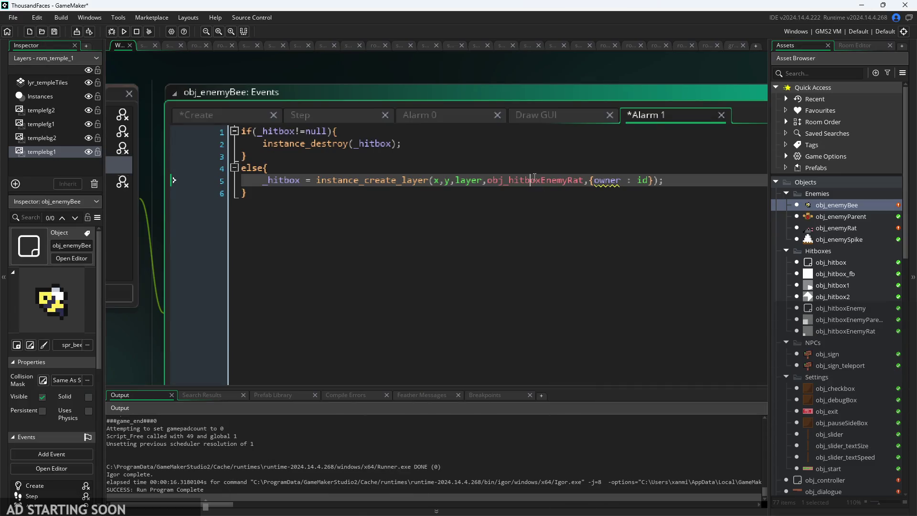
{"action": "left_click", "coordinate": [560, 117]}
{"action": "left_click", "coordinate": [436, 119]}
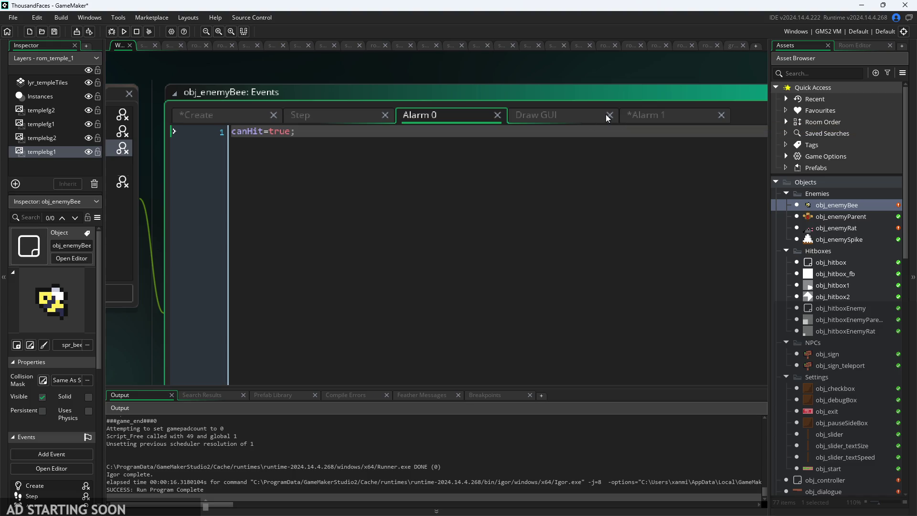
{"action": "left_click", "coordinate": [637, 118]}
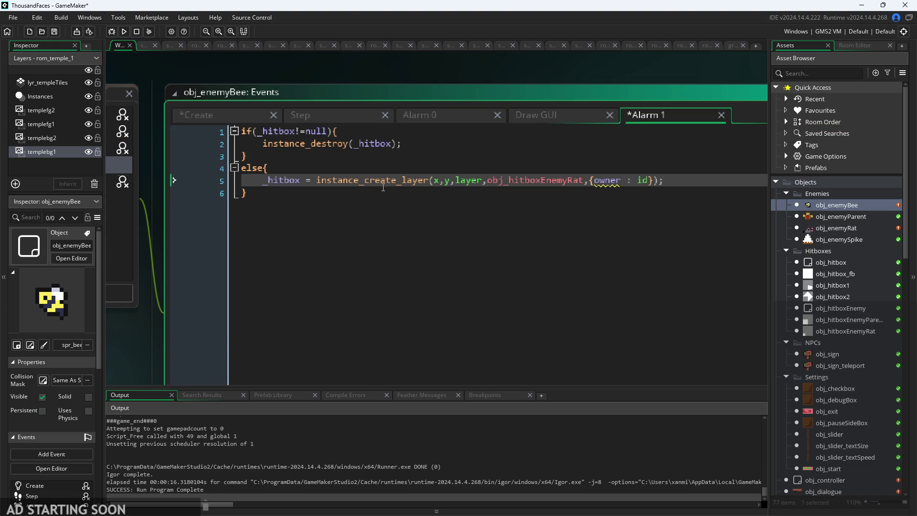
{"action": "mouse_move", "coordinate": [401, 185]}
{"action": "key", "text": "Up"}
{"action": "key", "text": "Up"}
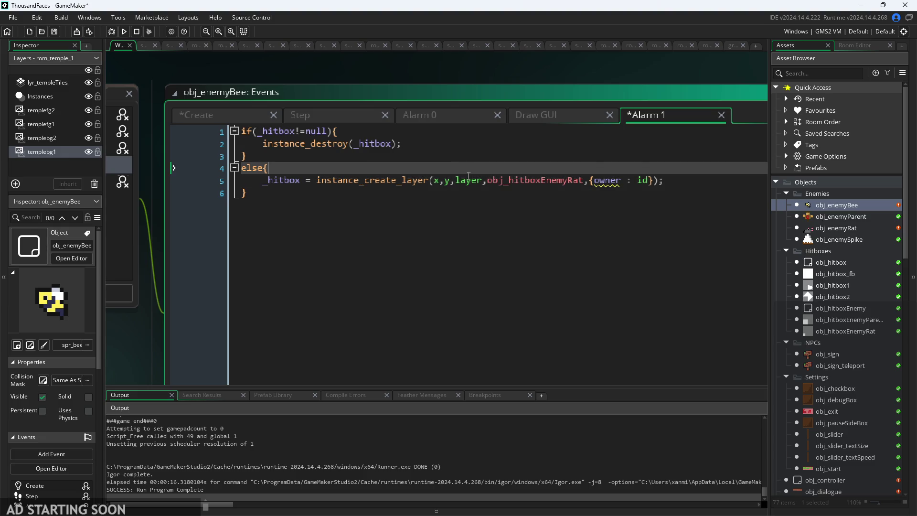
{"action": "key", "text": "Up"}
{"action": "key", "text": "Up"}
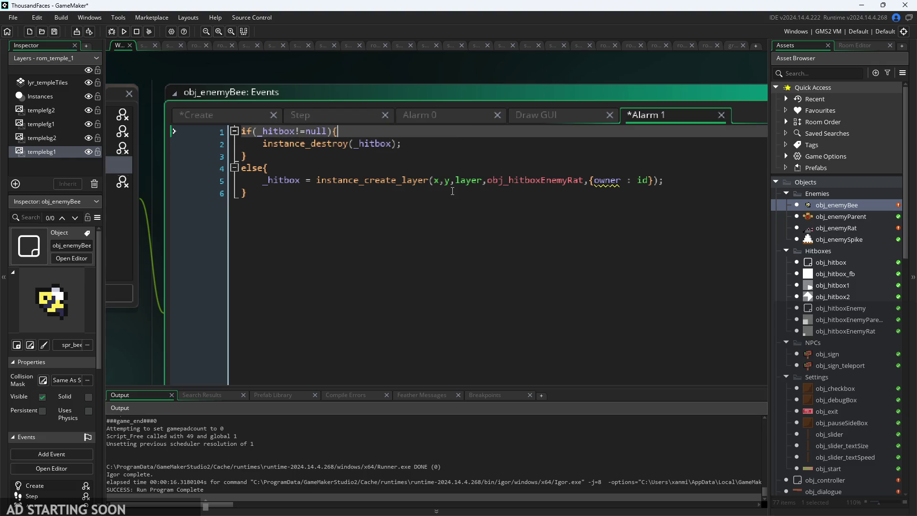
{"action": "left_click", "coordinate": [527, 182]}
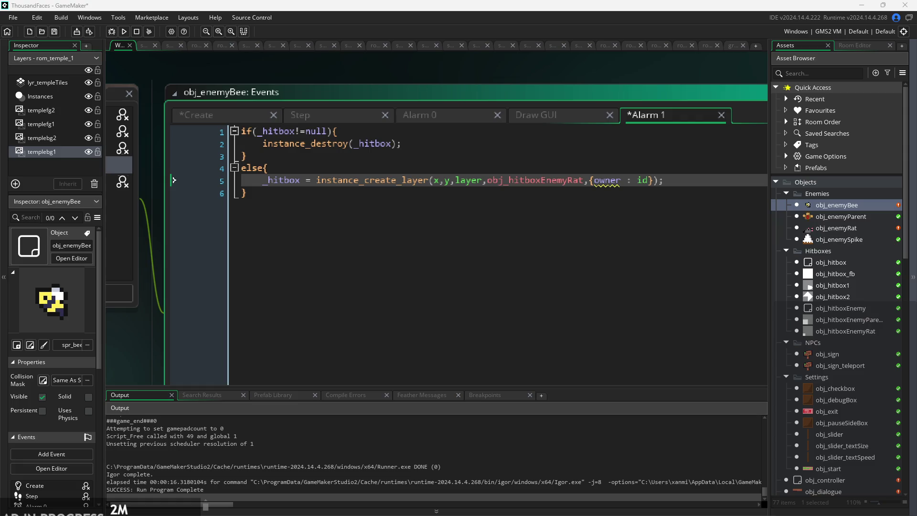
{"action": "left_click", "coordinate": [573, 277]}
{"action": "scroll", "coordinate": [506, 279], "scroll_direction": "down", "scroll_amount": 2}
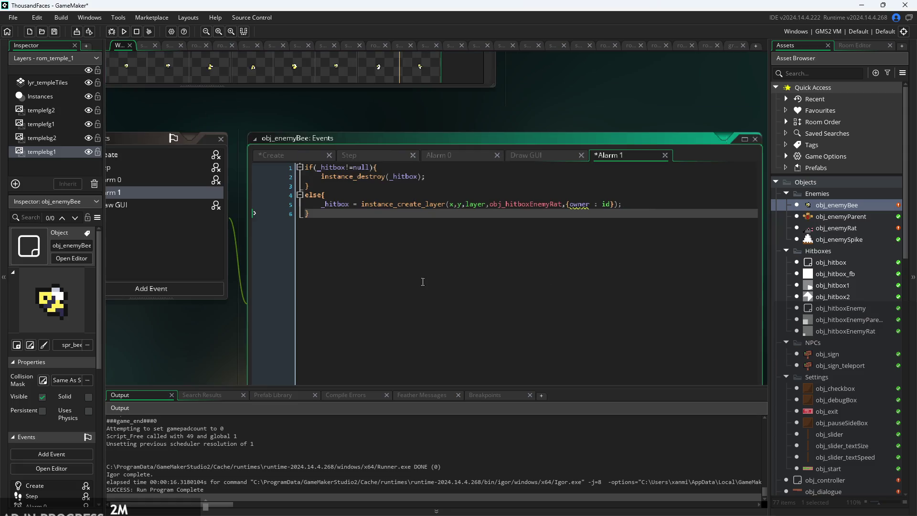
{"action": "scroll", "coordinate": [164, 302], "scroll_direction": "down", "scroll_amount": 1}
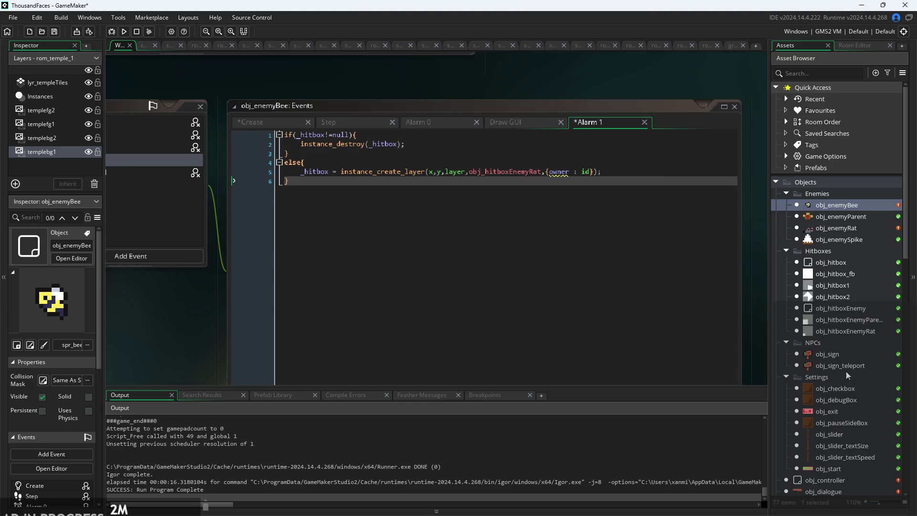
{"action": "key", "text": "alt+Tab"}
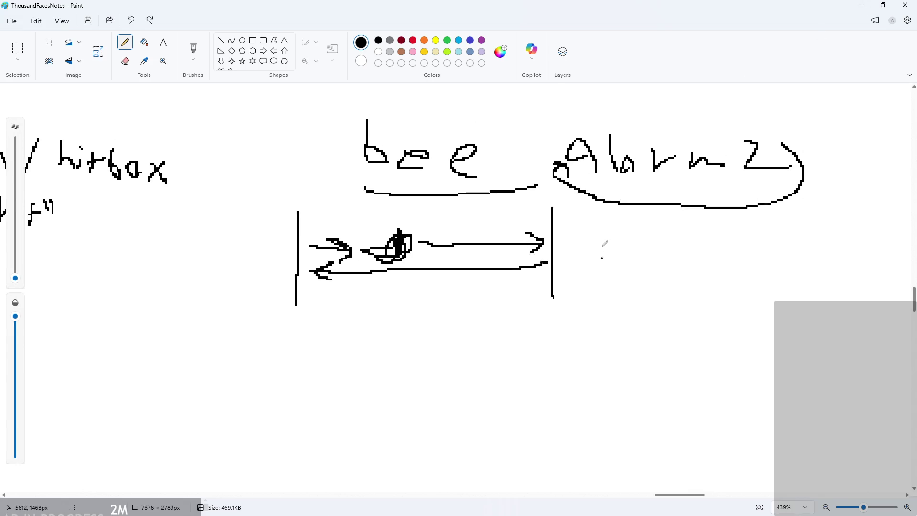
{"action": "left_click", "coordinate": [862, 5]}
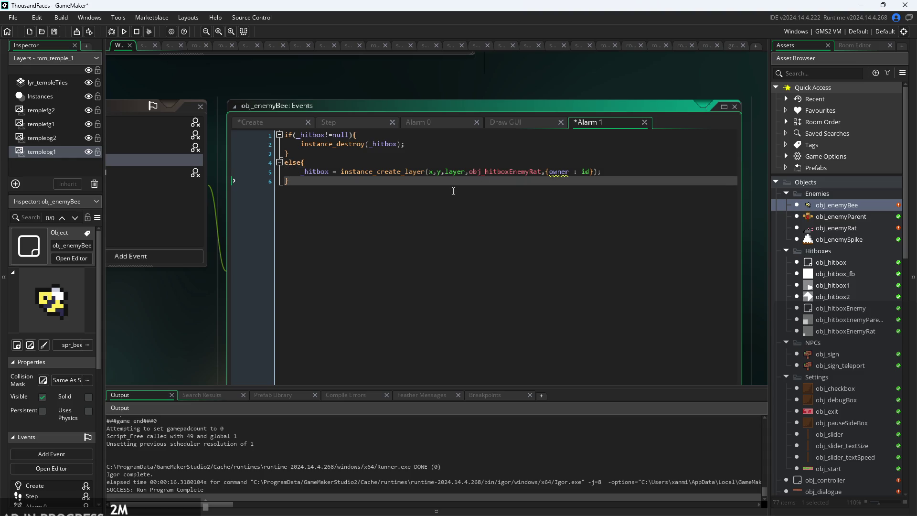
Add alarm_set(1,300); on a new line after the hitbox if/else block.
{"action": "key", "text": "Return"}
{"action": "type", "text": "alarm"}
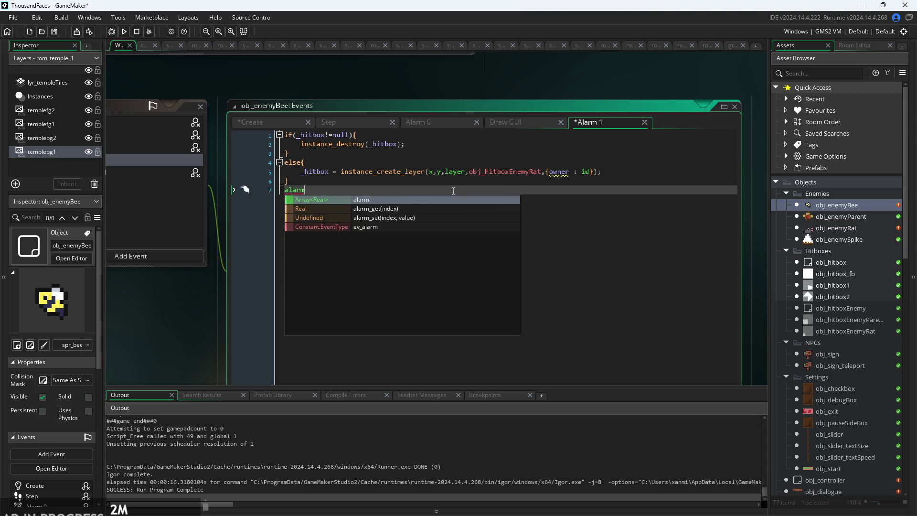
{"action": "key", "text": "Down"}
{"action": "key", "text": "Down"}
{"action": "key", "text": "Return"}
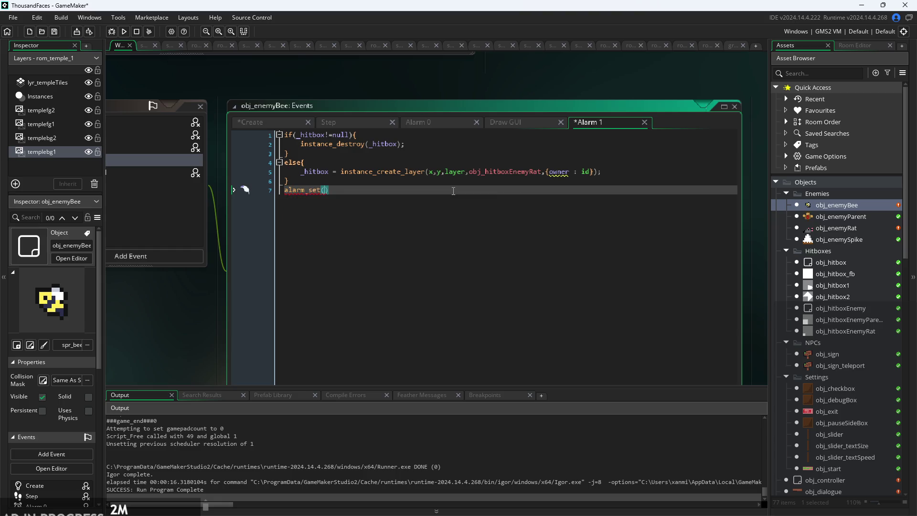
{"action": "type", "text": "1,"}
{"action": "type", "text": "300"}
{"action": "key", "text": "End"}
{"action": "type", "text": ";"}
Look over the Alarm 1 lines and select the new alarm_set(1,300); line.
{"action": "left_click", "coordinate": [351, 185]}
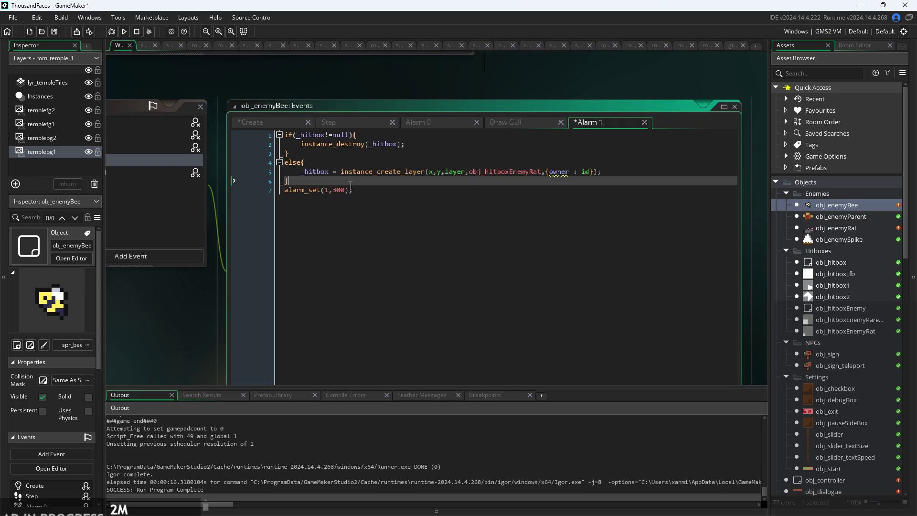
{"action": "mouse_move", "coordinate": [300, 193]}
{"action": "scroll", "coordinate": [299, 193], "scroll_direction": "up", "scroll_amount": 2}
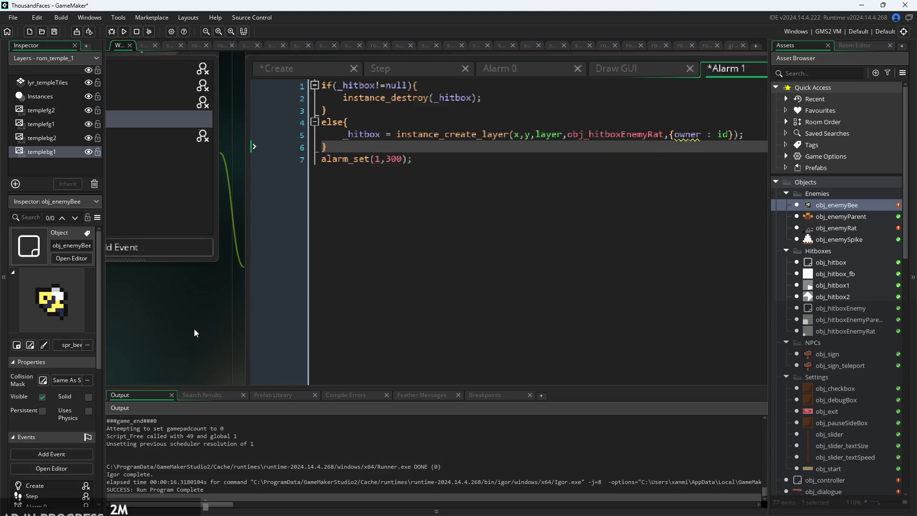
{"action": "left_click", "coordinate": [355, 122]}
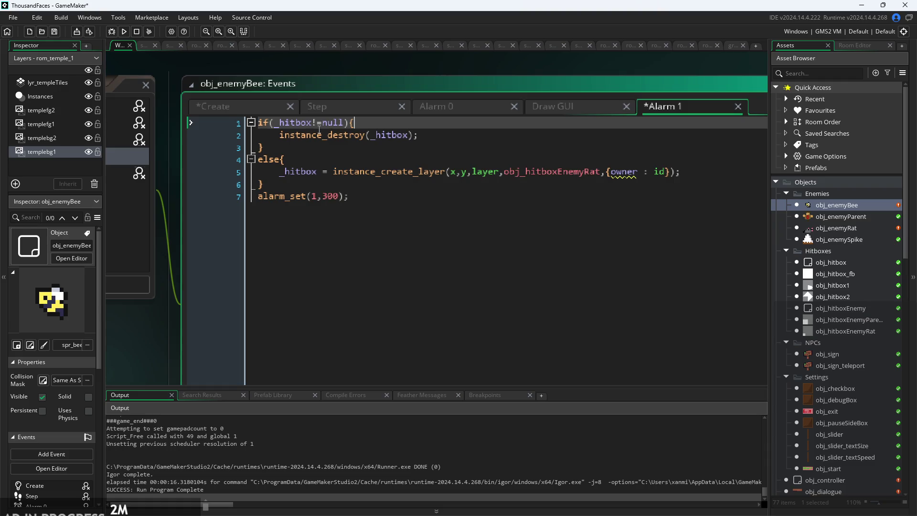
{"action": "left_click", "coordinate": [467, 138]}
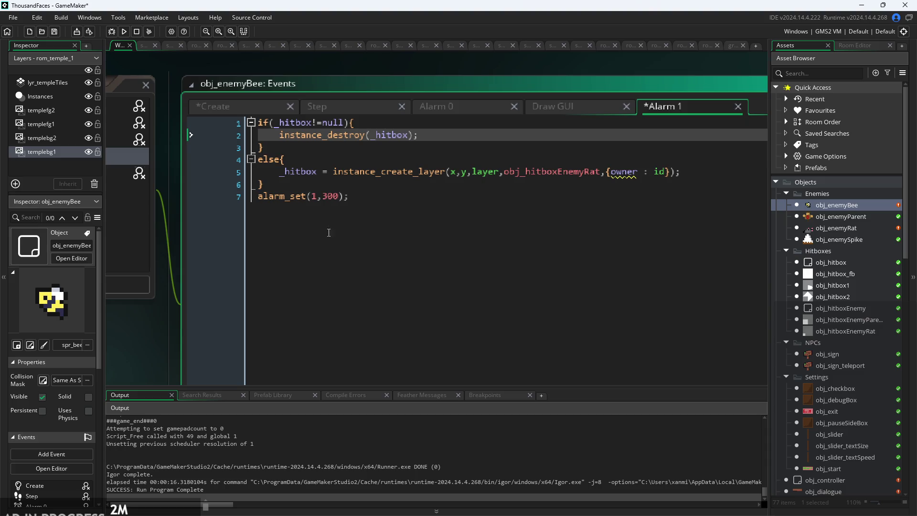
{"action": "left_click", "coordinate": [326, 199]}
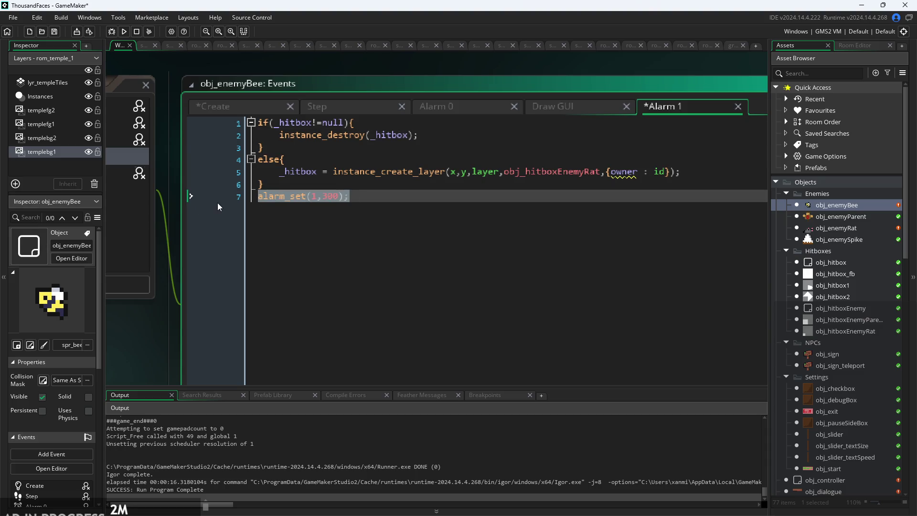
Remove the trailing alarm_set line and paste alarm_set(1,300); under instance_destroy(_hitbox).
{"action": "key", "text": "BackSpace"}
{"action": "left_click", "coordinate": [691, 172]}
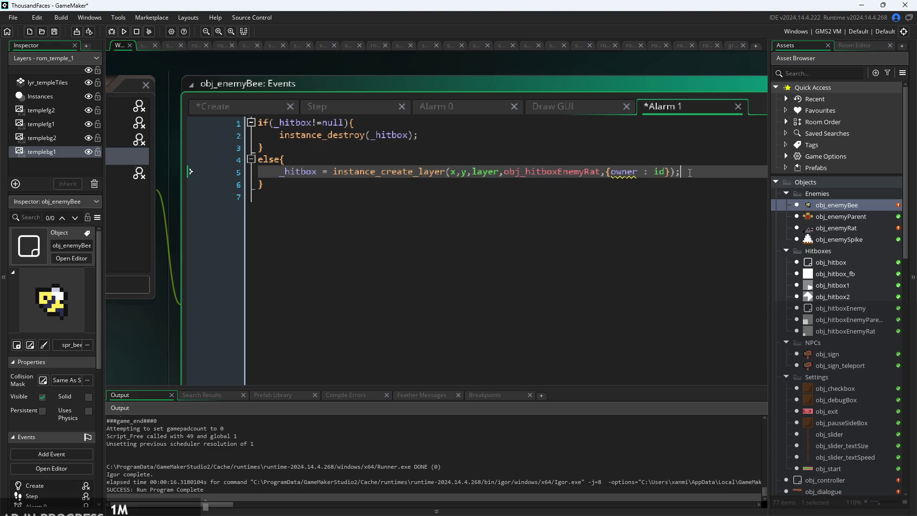
{"action": "key", "text": "Return"}
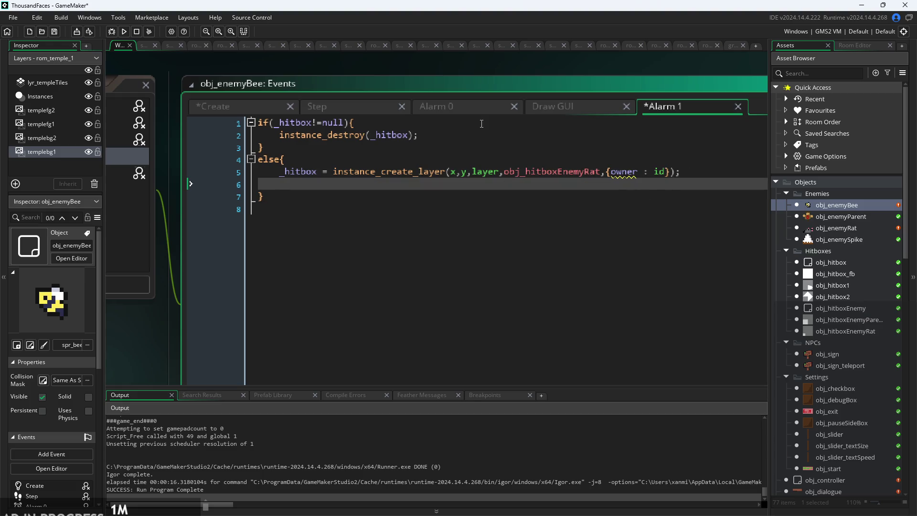
{"action": "key", "text": "Up"}
{"action": "key", "text": "Up"}
{"action": "key", "text": "Up"}
{"action": "left_click", "coordinate": [663, 135]}
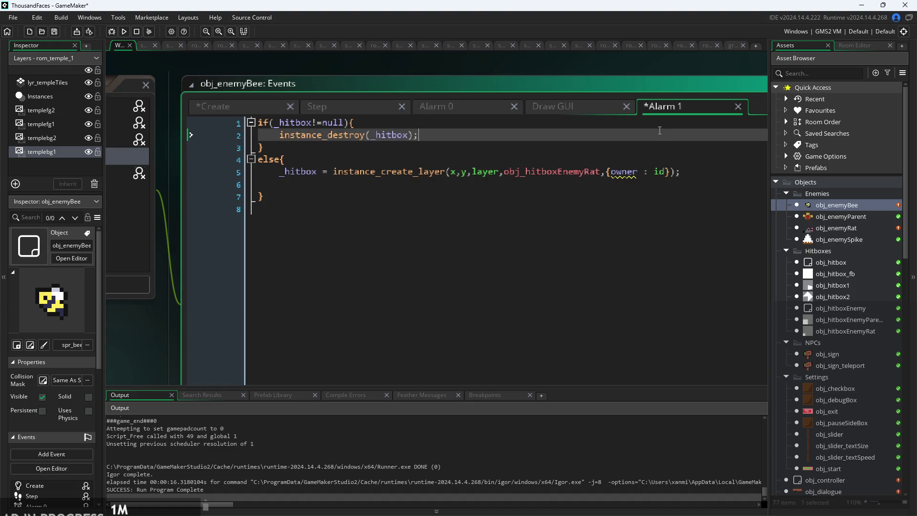
{"action": "key", "text": "Return"}
{"action": "type", "text": "alarm_set(1,300);"}
Paste the alarm into the else branch and shorten it to alarm_set(1,30);.
{"action": "left_click", "coordinate": [402, 193]}
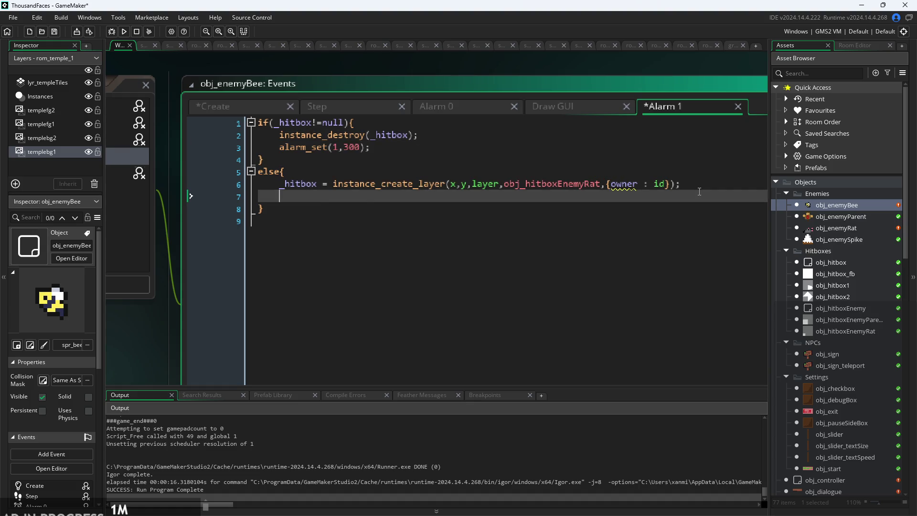
{"action": "type", "text": "alarm_set(1,300);"}
{"action": "left_click", "coordinate": [362, 200]}
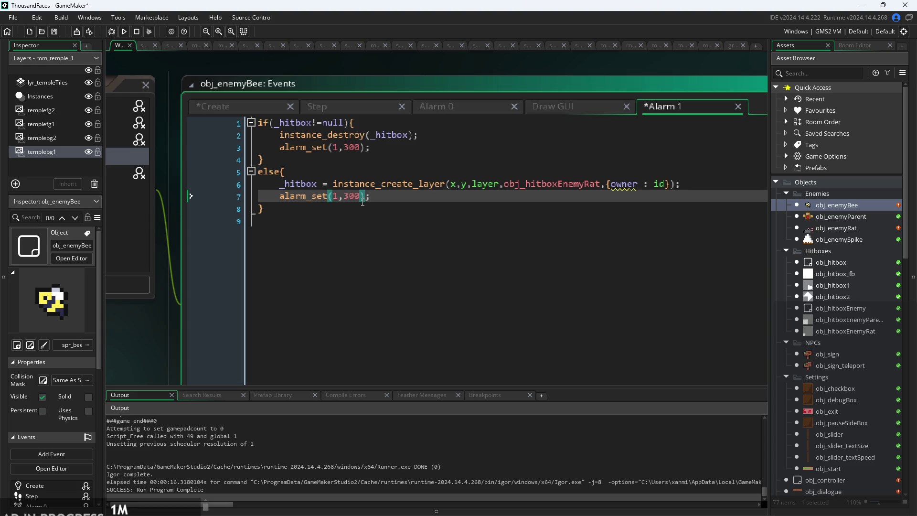
{"action": "key", "text": "BackSpace"}
{"action": "left_click", "coordinate": [401, 197]}
{"action": "left_click", "coordinate": [403, 216]}
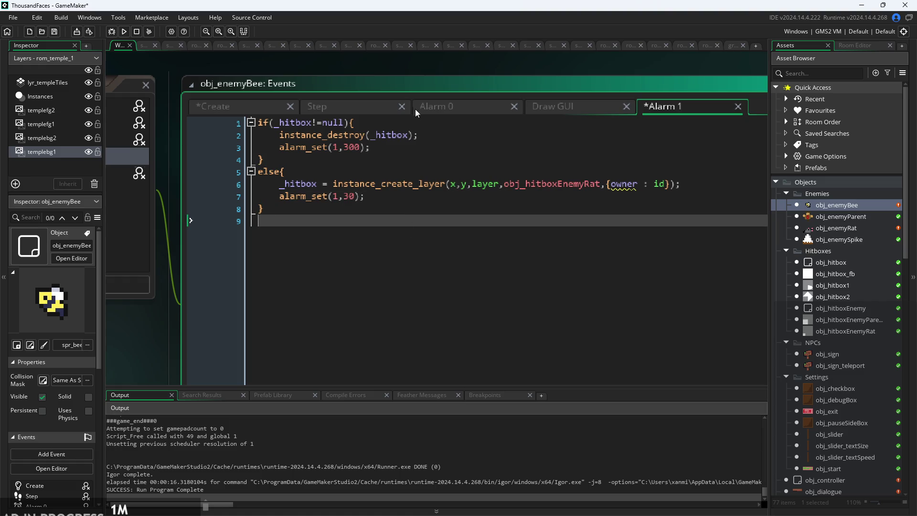
Tidy the blank lines above the if statement and place the caret at its != comparison.
{"action": "left_click", "coordinate": [264, 124]}
{"action": "key", "text": "Return"}
{"action": "key", "text": "Return"}
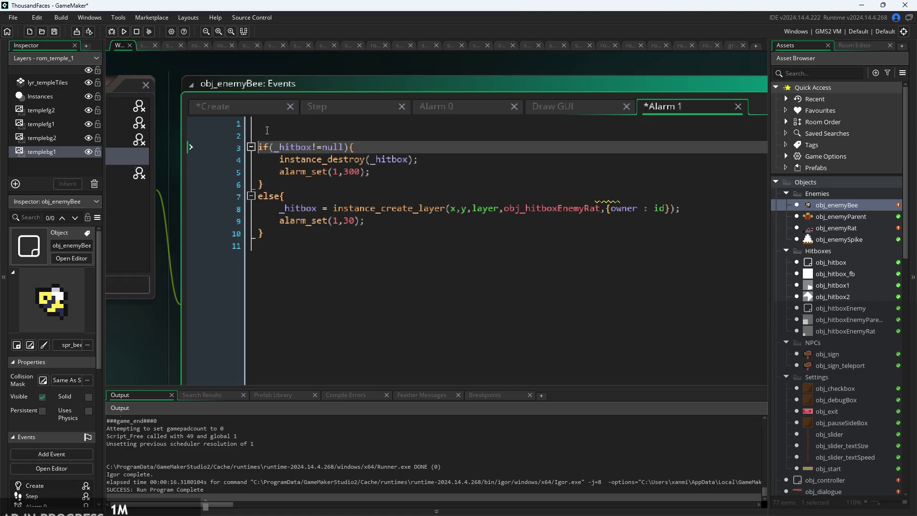
{"action": "key", "text": "Up"}
{"action": "key", "text": "Up"}
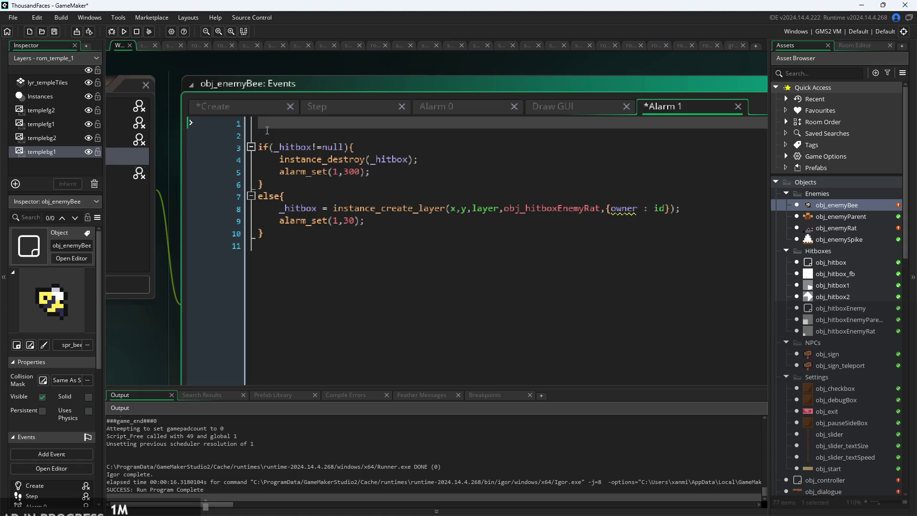
{"action": "key", "text": "Delete"}
{"action": "key", "text": "Delete"}
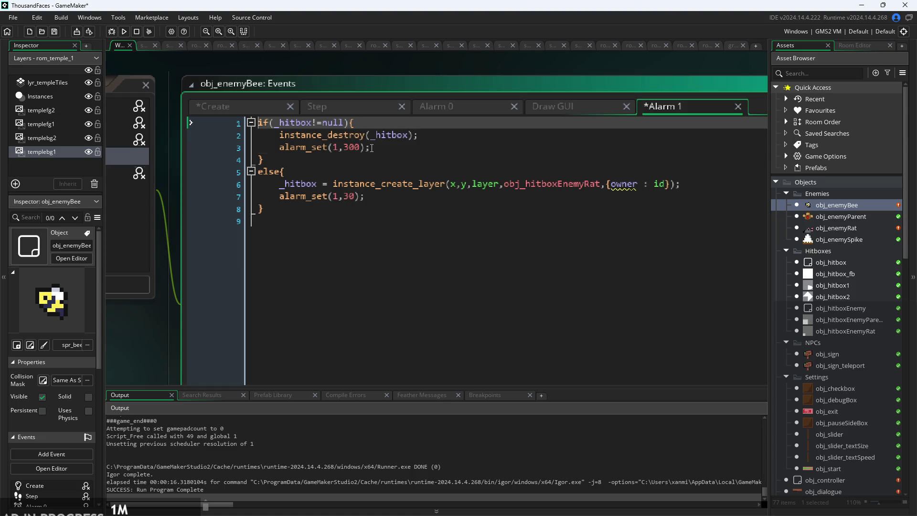
{"action": "left_click", "coordinate": [371, 148]}
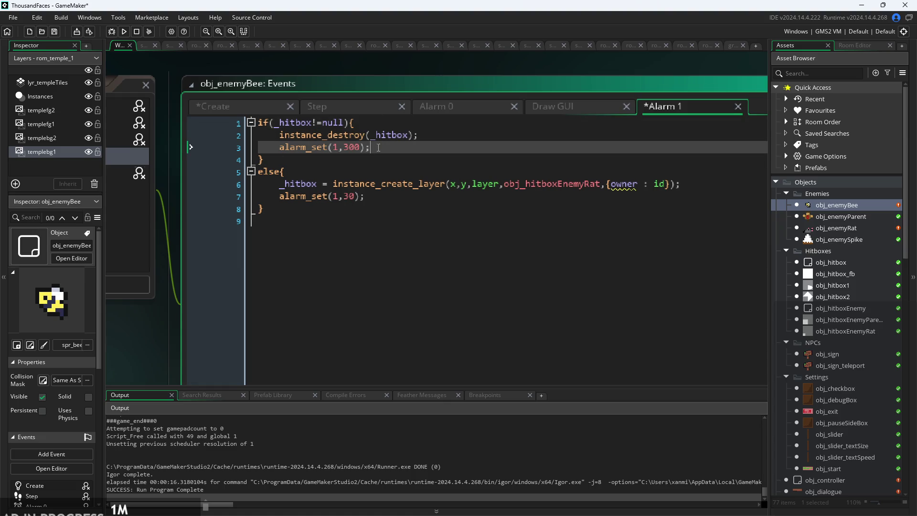
{"action": "key", "text": "Down"}
{"action": "key", "text": "Down"}
{"action": "key", "text": "Down"}
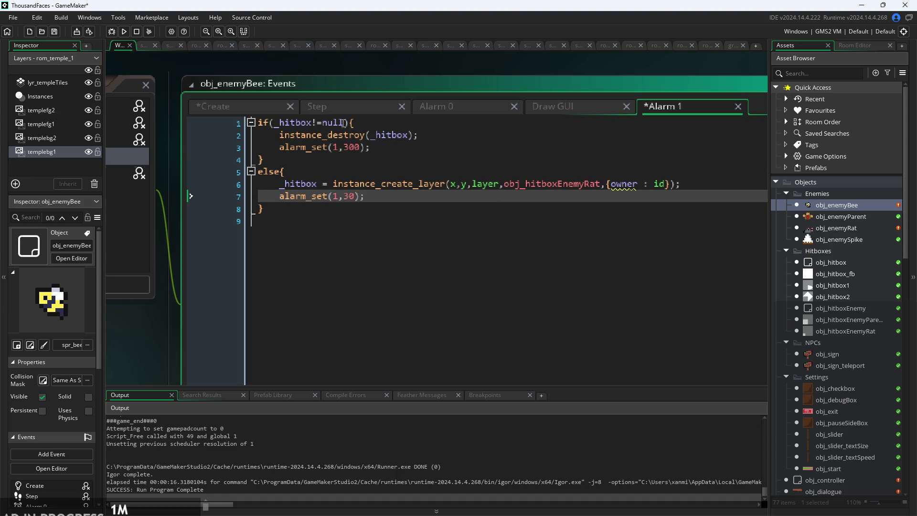
{"action": "left_click", "coordinate": [319, 124]}
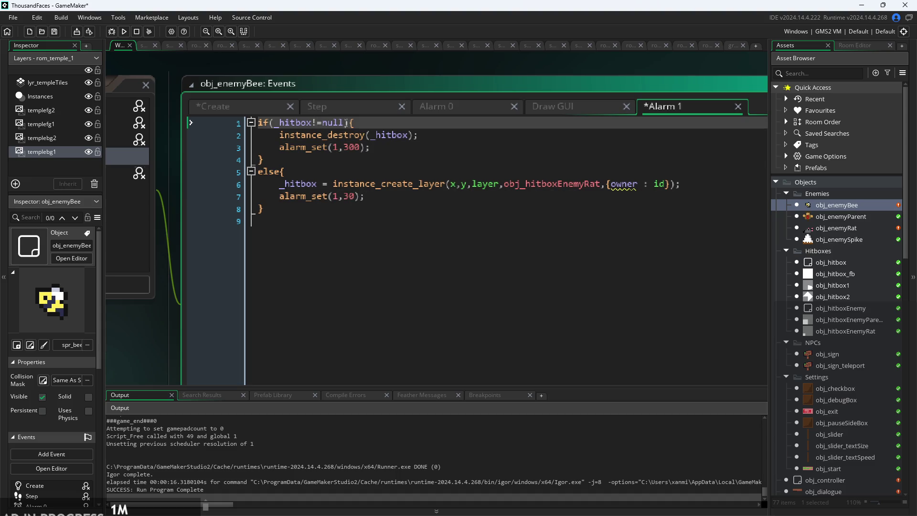
Change the check to _hitbox==null and review the branch lines.
{"action": "key", "text": "BackSpace"}
{"action": "type", "text": "="}
{"action": "left_click", "coordinate": [305, 173]}
{"action": "left_click", "coordinate": [390, 147]}
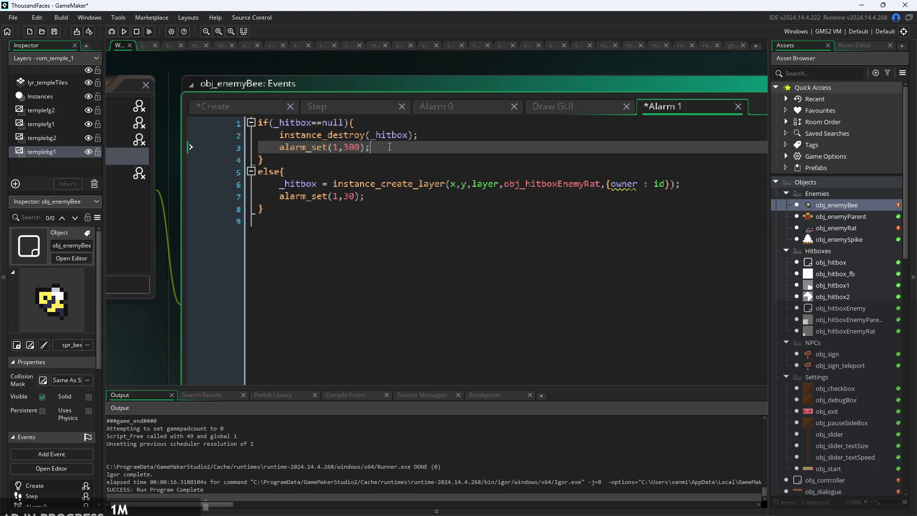
{"action": "left_click", "coordinate": [428, 135]}
{"action": "left_click", "coordinate": [332, 173]}
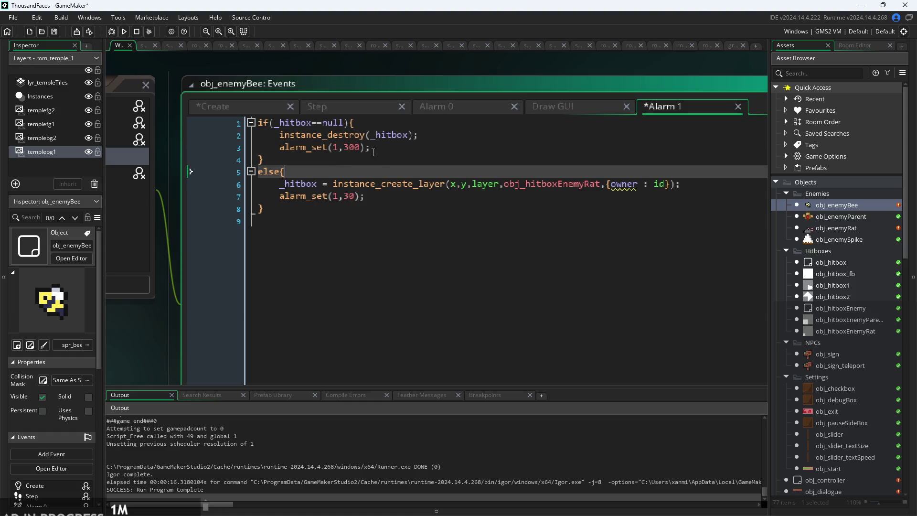
{"action": "left_click", "coordinate": [421, 136]}
{"action": "left_click", "coordinate": [430, 160]}
{"action": "left_click", "coordinate": [436, 148]}
{"action": "left_click", "coordinate": [437, 138]}
{"action": "left_click", "coordinate": [411, 184]}
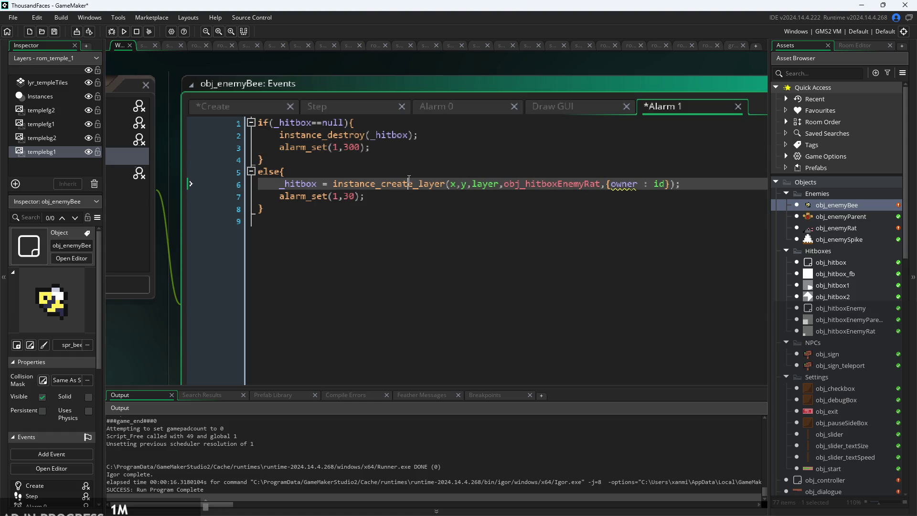
{"action": "left_click", "coordinate": [409, 171]}
{"action": "left_click", "coordinate": [423, 135]}
{"action": "left_click", "coordinate": [425, 148]}
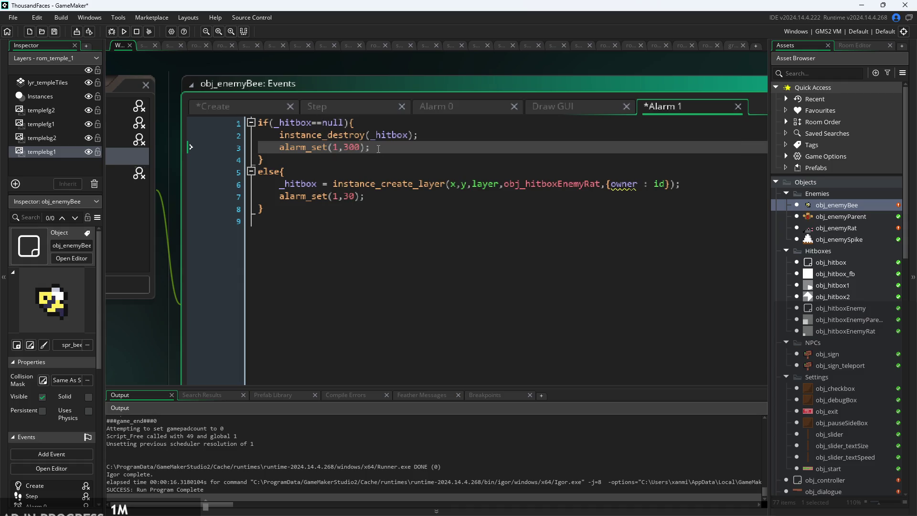
Swap the branches: hitbox creation with the 30-step alarm into if, destroy with the 300-step alarm into else.
{"action": "mouse_move", "coordinate": [279, 196]}
{"action": "left_mouse_down"}
{"action": "mouse_move", "coordinate": [268, 187]}
{"action": "mouse_move", "coordinate": [279, 187]}
{"action": "left_mouse_up"}
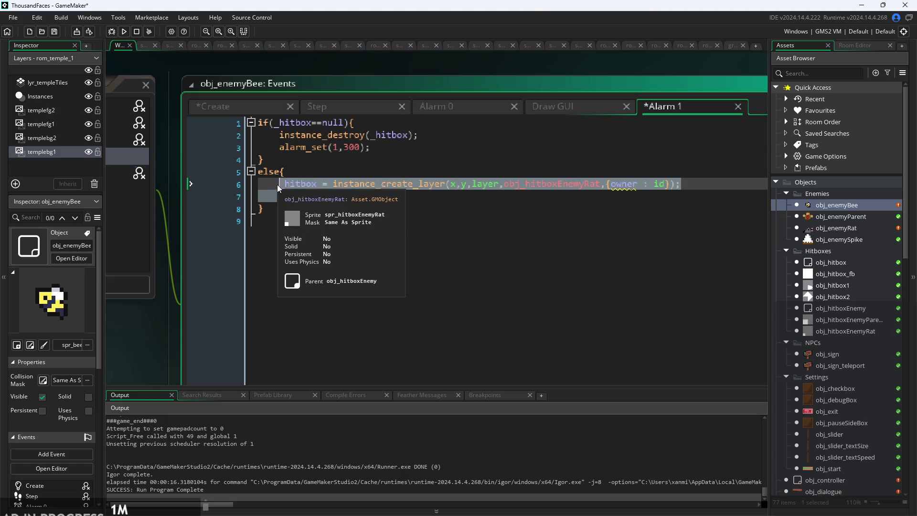
{"action": "key", "text": "Delete"}
{"action": "left_click", "coordinate": [398, 126]}
{"action": "type", "text": "_hitbox = instance_create_layer(x,y,layer,obj_hitboxEnemyRat,{owner : id});     alarm_set(1,30);"}
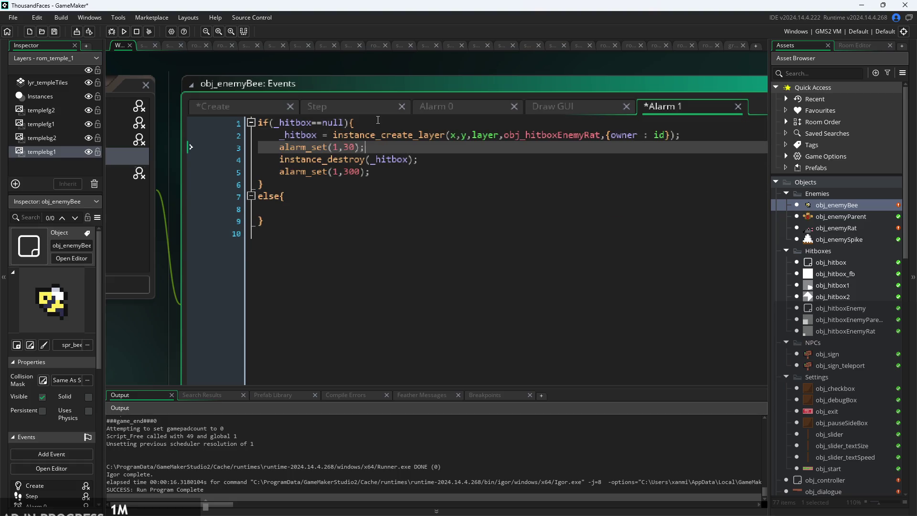
{"action": "left_click_drag", "start_coordinate": [281, 172], "coordinate": [280, 160]}
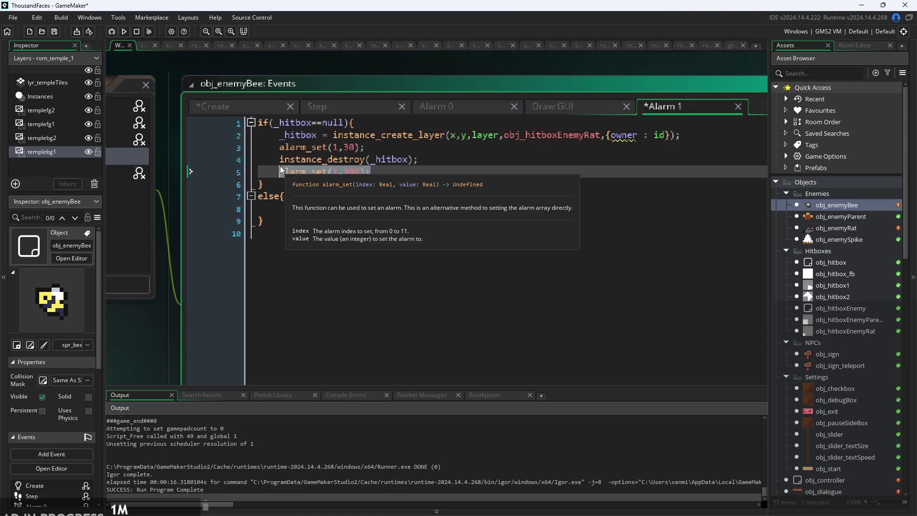
{"action": "key", "text": "ctrl+x"}
{"action": "key", "text": "Down"}
{"action": "key", "text": "Down"}
{"action": "key", "text": "Down"}
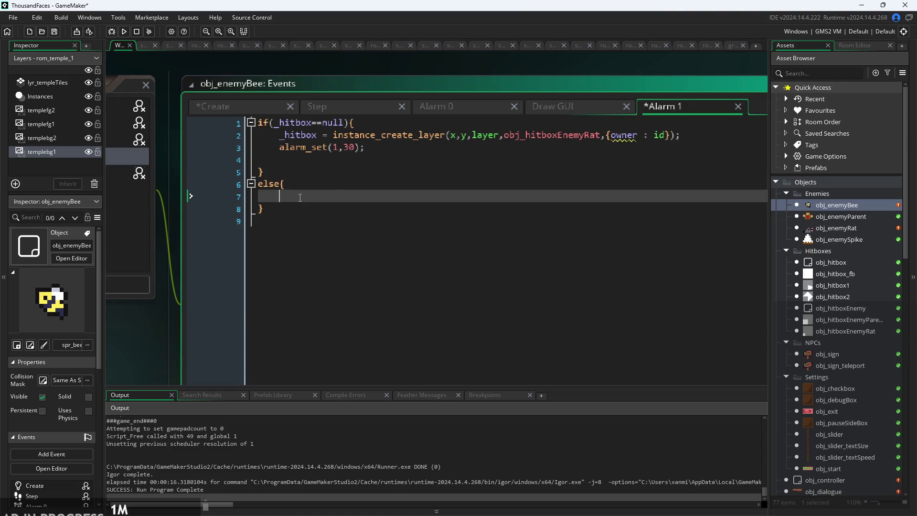
{"action": "key", "text": "ctrl+v"}
{"action": "key", "text": "Up"}
{"action": "key", "text": "Up"}
{"action": "key", "text": "Up"}
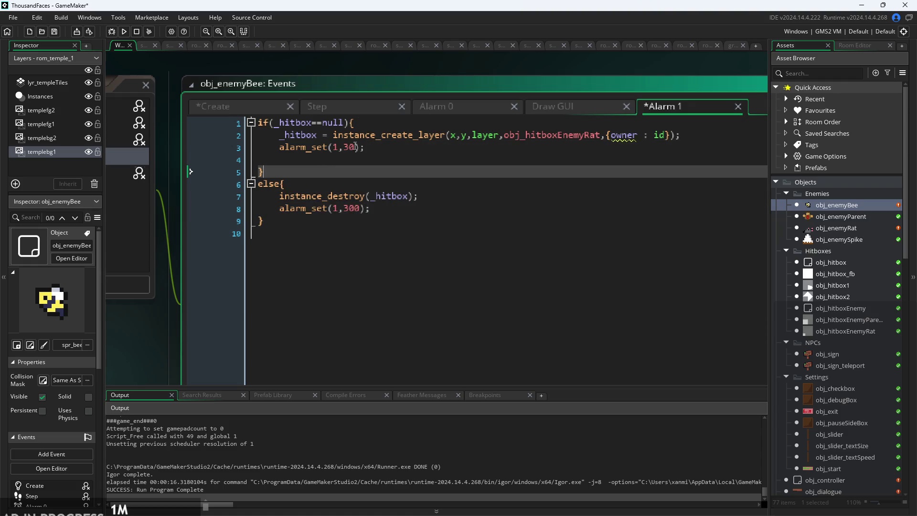
Add blank-line spacing at the start of each branch and before the closing braces.
{"action": "left_click", "coordinate": [359, 123]}
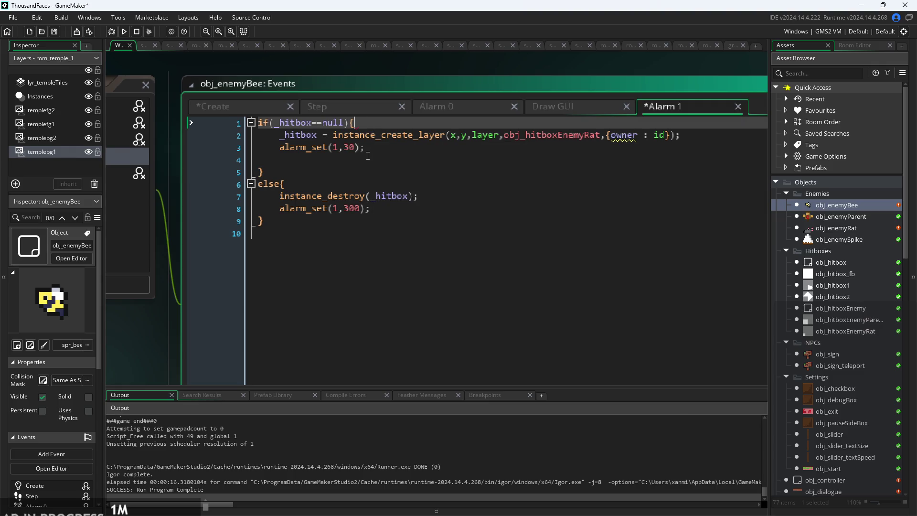
{"action": "key", "text": "Return"}
{"action": "left_click", "coordinate": [363, 198]}
{"action": "key", "text": "Return"}
{"action": "left_click", "coordinate": [260, 246]}
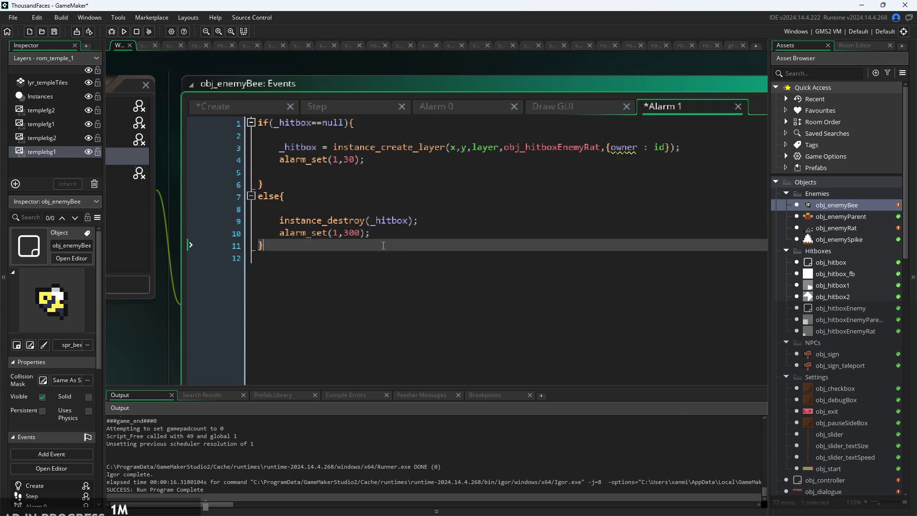
{"action": "key", "text": "Return"}
{"action": "left_click", "coordinate": [260, 250]}
{"action": "key", "text": "Return"}
Check the hitbox creation and 300-step alarm lines, ending on empty line 2 inside the if block.
{"action": "left_click", "coordinate": [419, 214]}
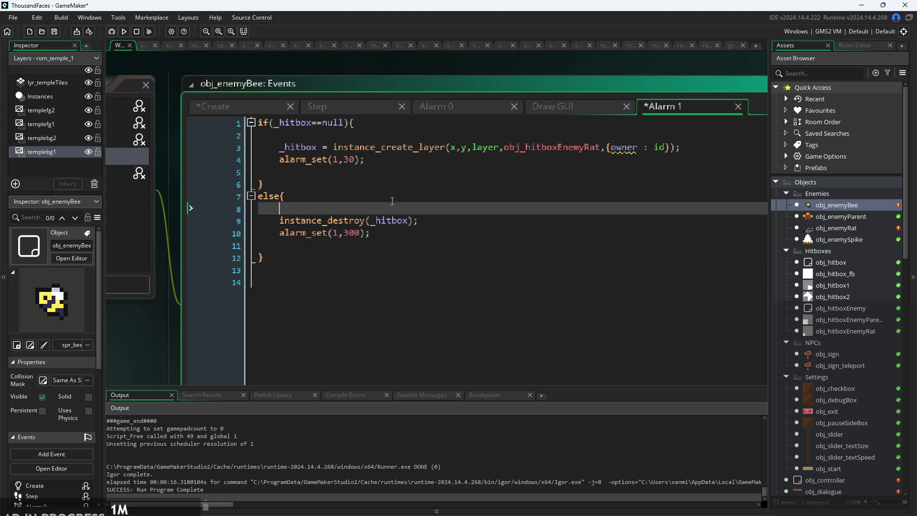
{"action": "left_click", "coordinate": [609, 172]}
{"action": "key", "text": "Up"}
{"action": "key", "text": "Up"}
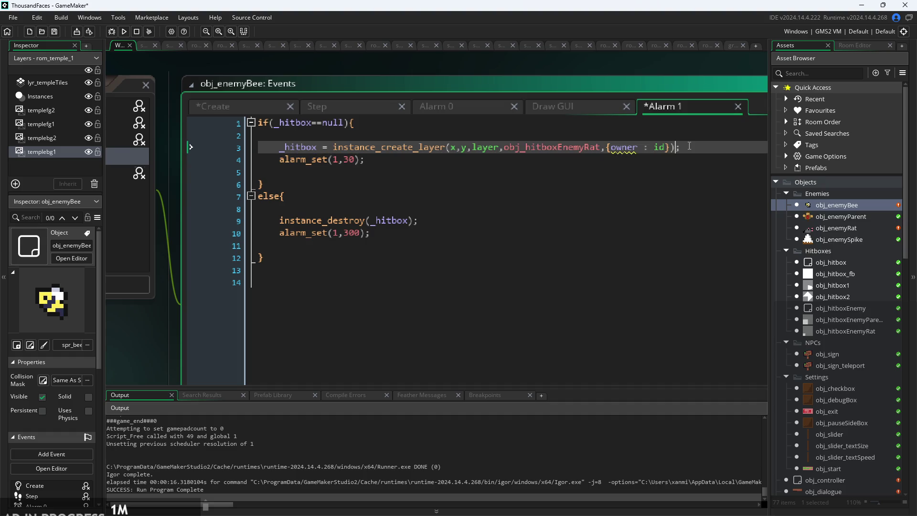
{"action": "key", "text": "End"}
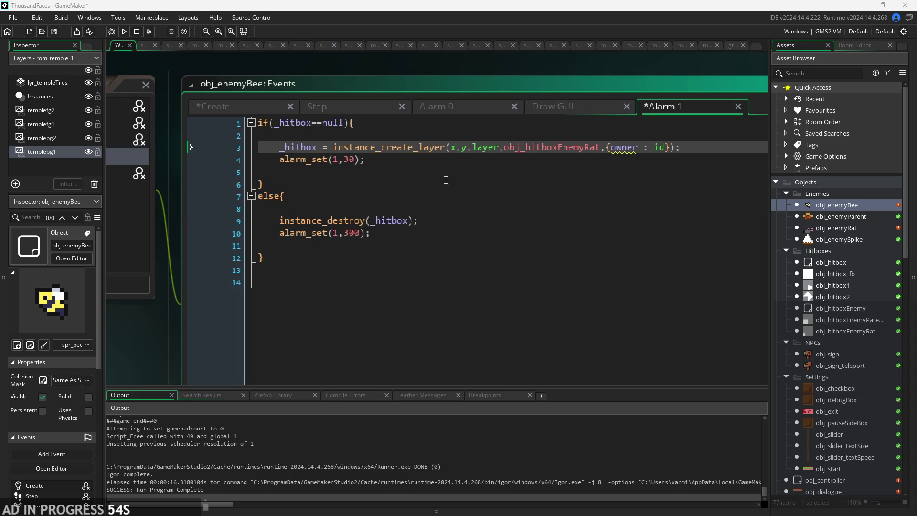
{"action": "left_click", "coordinate": [431, 205]}
{"action": "key", "text": "Down"}
{"action": "key", "text": "Down"}
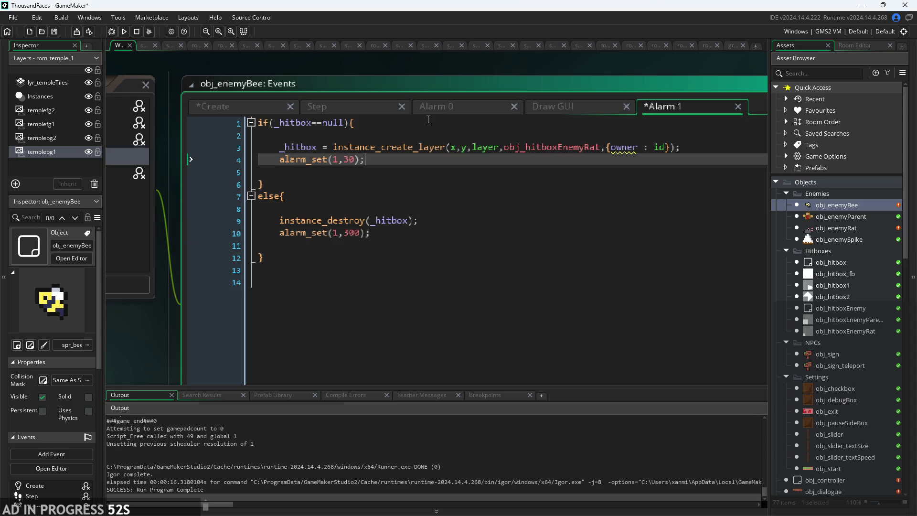
{"action": "left_click", "coordinate": [423, 133]}
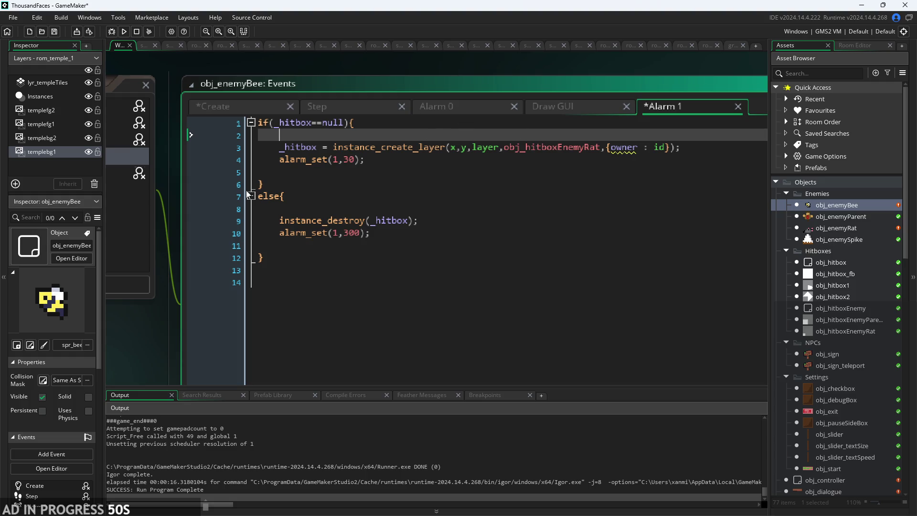
Open the spr_bee sprite in the Sprite editor.
{"action": "scroll", "coordinate": [464, 143], "scroll_direction": "left", "scroll_amount": 5}
{"action": "scroll", "coordinate": [855, 404], "scroll_direction": "down", "scroll_amount": 15}
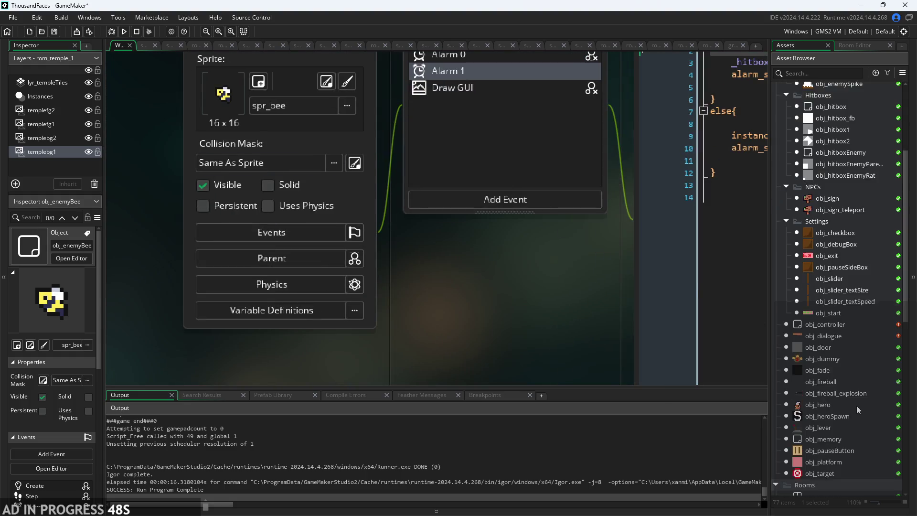
{"action": "double_click", "coordinate": [837, 263]}
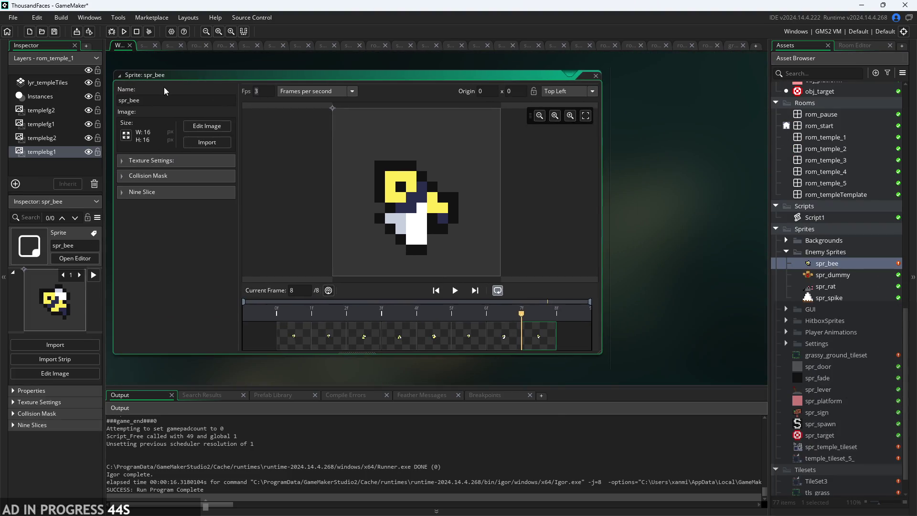
{"action": "left_click", "coordinate": [614, 196]}
{"action": "scroll", "coordinate": [877, 301], "scroll_direction": "up", "scroll_amount": 5}
{"action": "scroll", "coordinate": [877, 301], "scroll_direction": "up", "scroll_amount": 20}
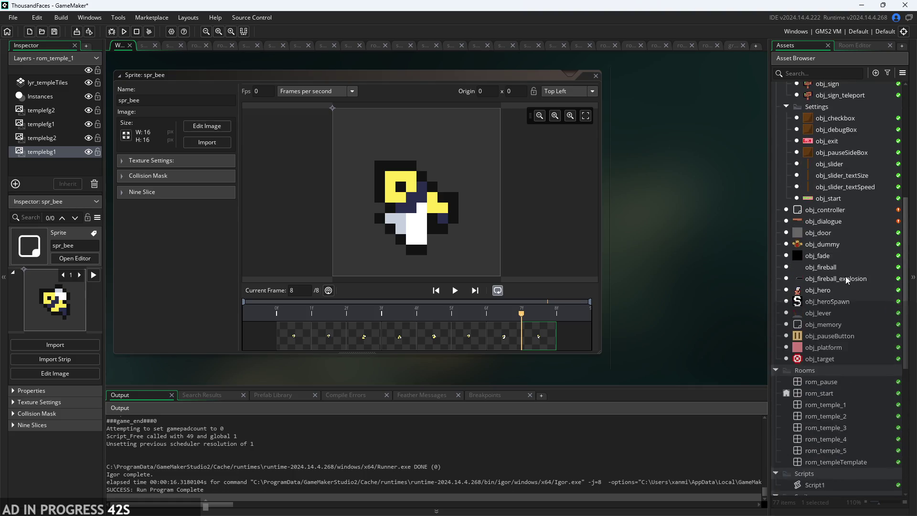
Step through frames 1–6 of the bee animation.
{"action": "left_click", "coordinate": [294, 333]}
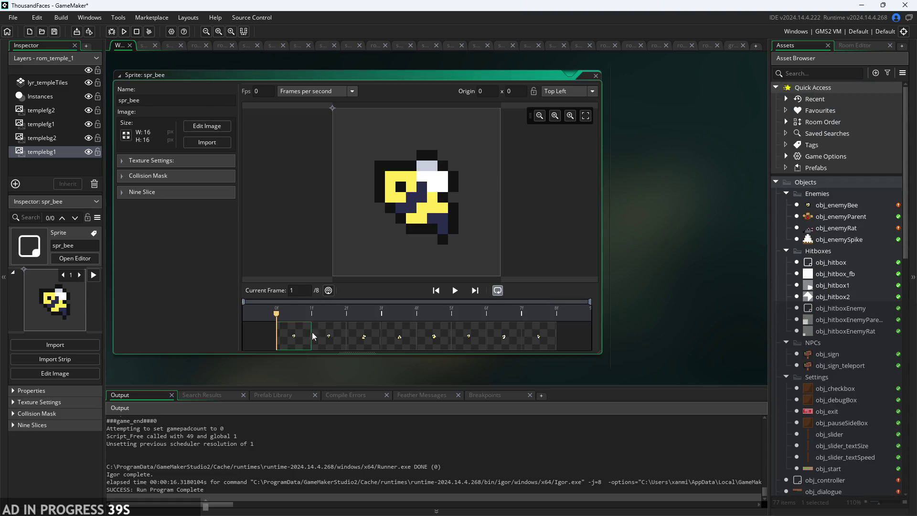
{"action": "left_click", "coordinate": [328, 340]}
{"action": "left_click", "coordinate": [363, 340]}
{"action": "left_click", "coordinate": [388, 340]}
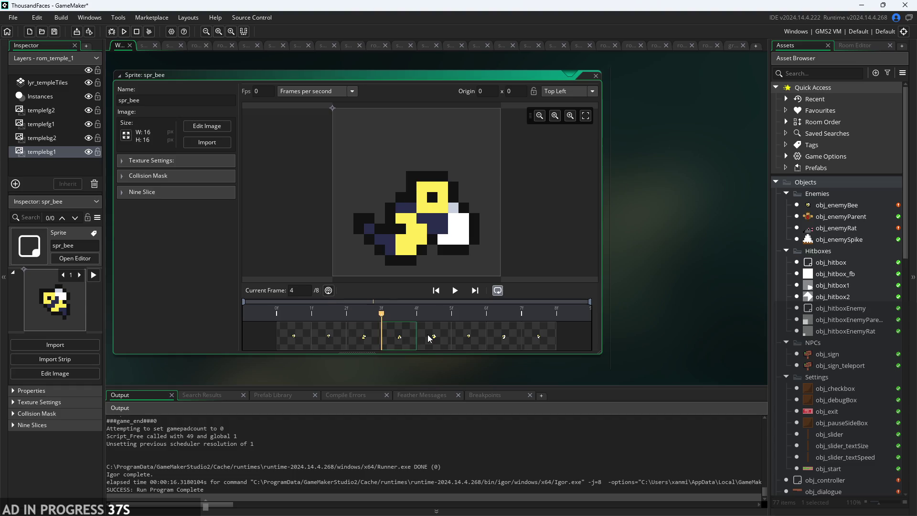
{"action": "left_click", "coordinate": [432, 337]}
{"action": "left_click", "coordinate": [462, 339]}
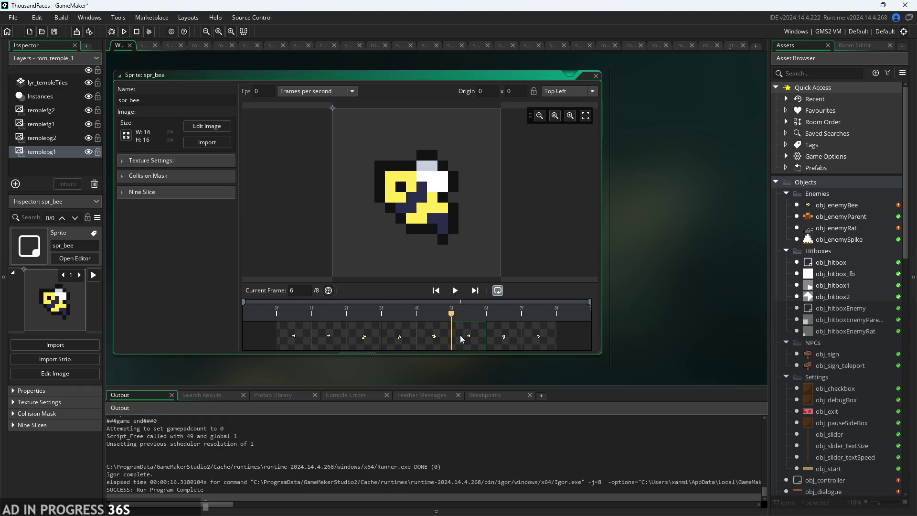
{"action": "left_click", "coordinate": [289, 340]}
{"action": "left_click", "coordinate": [330, 337]}
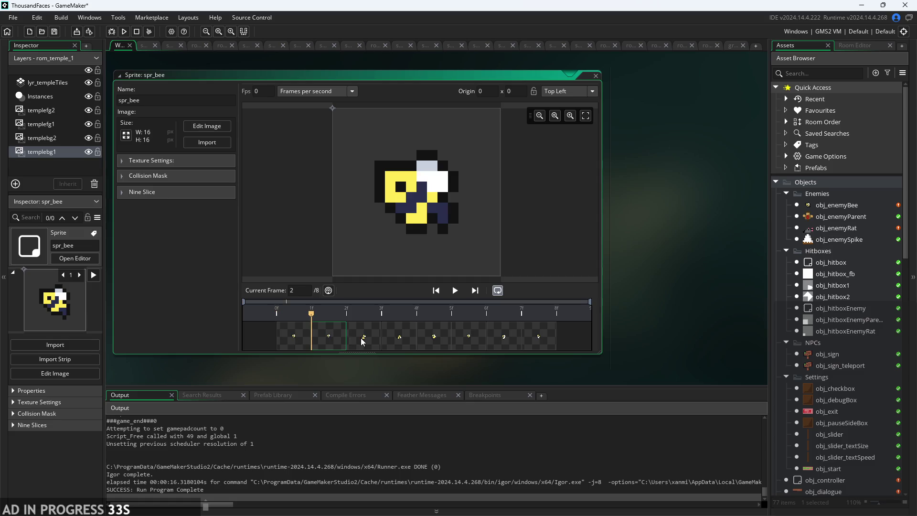
{"action": "left_click", "coordinate": [292, 340]}
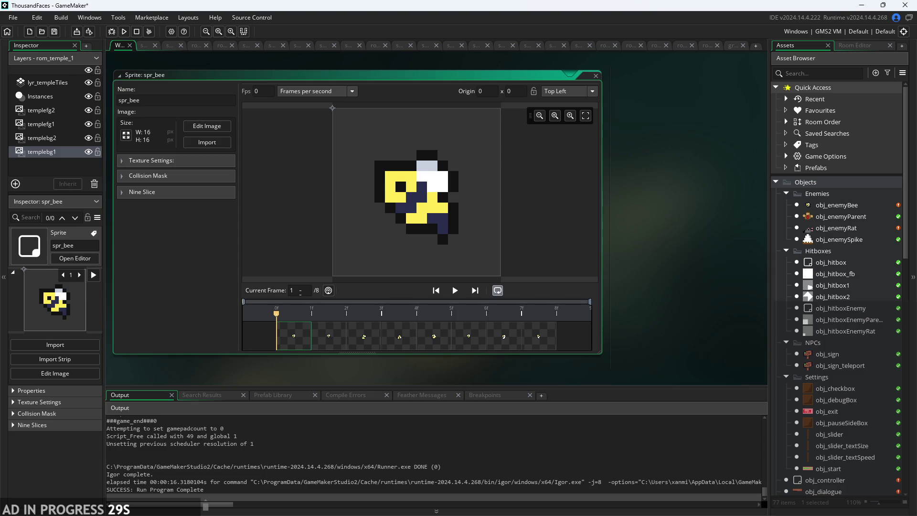
Compare frames 4–8 back and forth to pick out the bee's attack poses.
{"action": "left_click", "coordinate": [317, 333]}
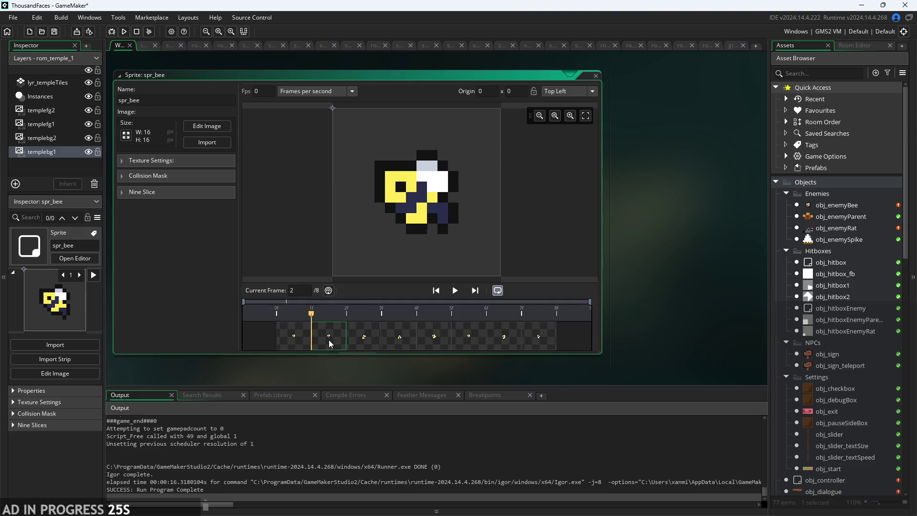
{"action": "left_click", "coordinate": [380, 337]}
{"action": "left_click", "coordinate": [400, 337]}
{"action": "left_click", "coordinate": [437, 340]}
{"action": "left_click", "coordinate": [471, 337]}
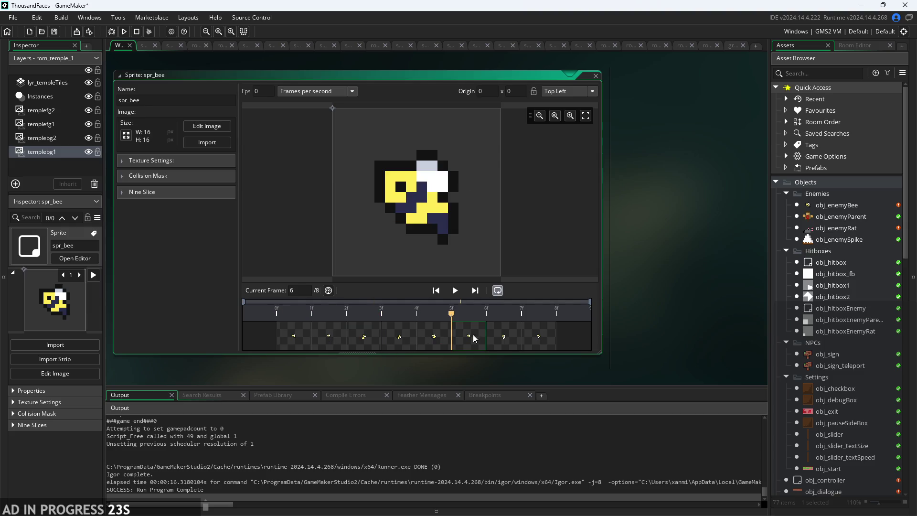
{"action": "left_click", "coordinate": [507, 340]}
{"action": "key", "text": "Right"}
{"action": "left_click", "coordinate": [462, 340]}
{"action": "left_click", "coordinate": [502, 339]}
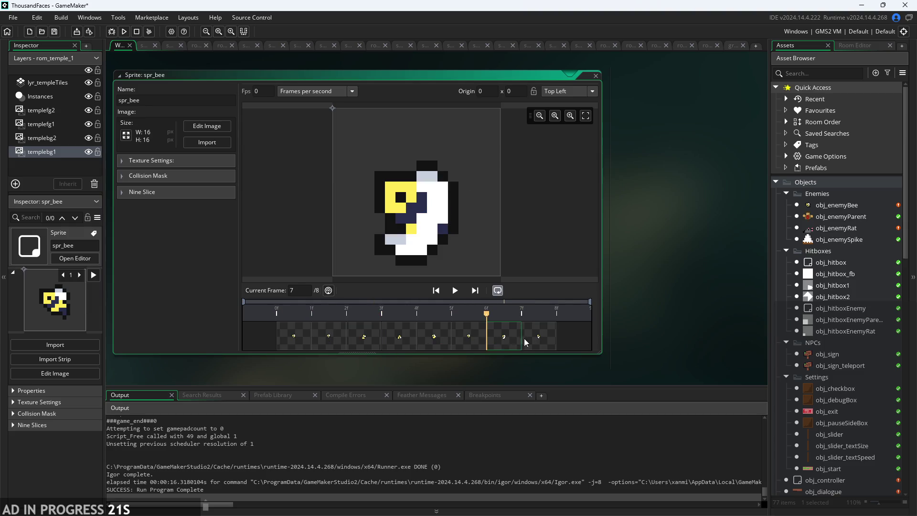
{"action": "left_click", "coordinate": [466, 339]}
{"action": "left_click", "coordinate": [506, 343]}
{"action": "left_click", "coordinate": [534, 347]}
{"action": "left_click", "coordinate": [494, 346]}
{"action": "left_click", "coordinate": [482, 337]}
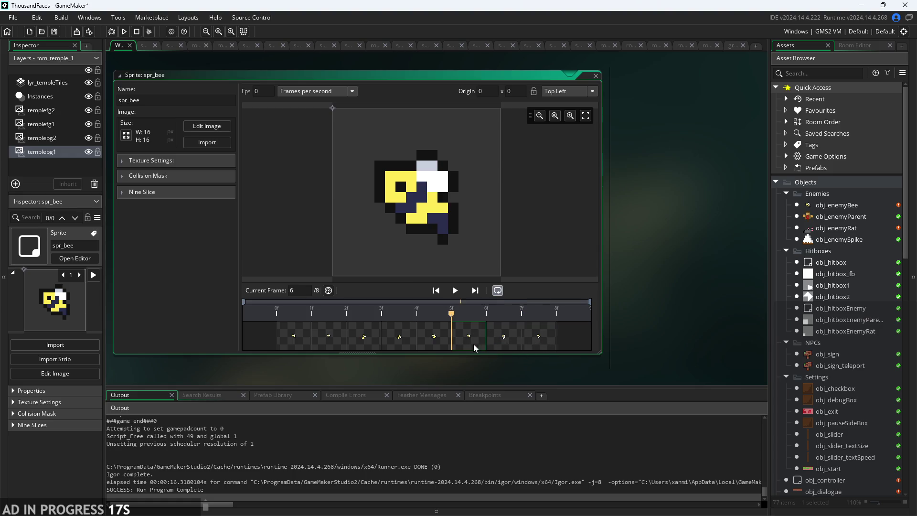
{"action": "left_click", "coordinate": [497, 342]}
{"action": "left_click", "coordinate": [524, 344]}
{"action": "left_click", "coordinate": [501, 344]}
{"action": "left_click", "coordinate": [471, 346]}
{"action": "left_click", "coordinate": [509, 342]}
{"action": "left_click", "coordinate": [553, 337]}
{"action": "left_click", "coordinate": [477, 349]}
{"action": "left_click", "coordinate": [490, 334]}
{"action": "left_click", "coordinate": [536, 335]}
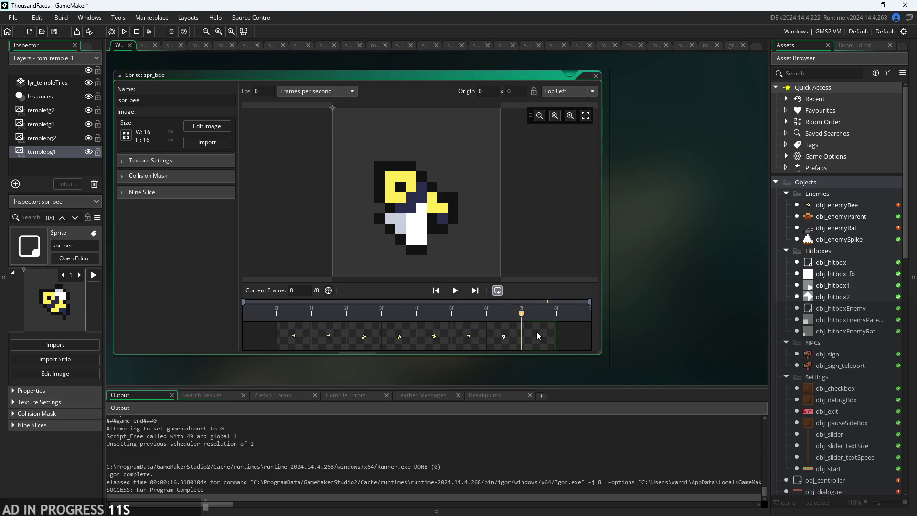
{"action": "left_click", "coordinate": [460, 344]}
{"action": "left_click", "coordinate": [504, 341]}
{"action": "left_click", "coordinate": [543, 340]}
{"action": "left_click", "coordinate": [506, 340]}
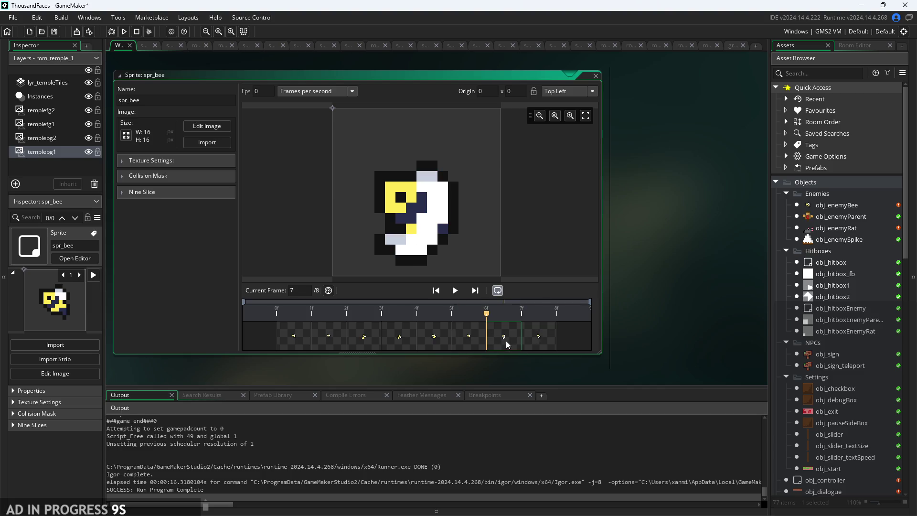
{"action": "left_click", "coordinate": [440, 341]}
{"action": "left_click", "coordinate": [467, 339]}
{"action": "left_click", "coordinate": [499, 337]}
{"action": "left_click", "coordinate": [539, 335]}
{"action": "left_click", "coordinate": [513, 342]}
{"action": "left_click", "coordinate": [468, 332]}
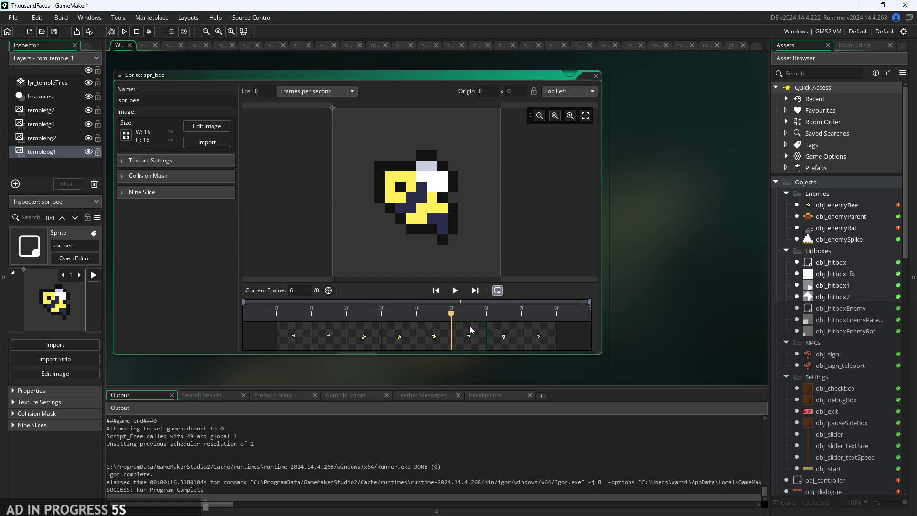
{"action": "left_click", "coordinate": [506, 336]}
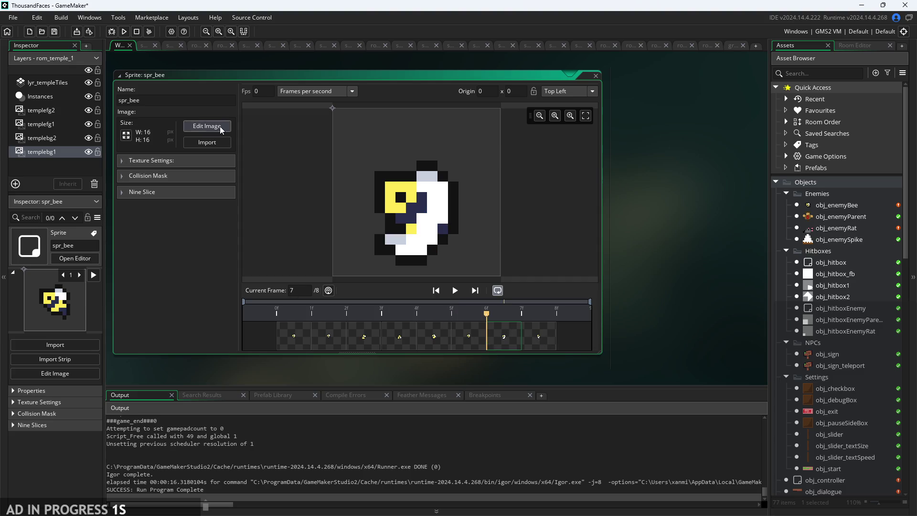
{"action": "left_click_drag", "start_coordinate": [462, 340], "coordinate": [544, 338]}
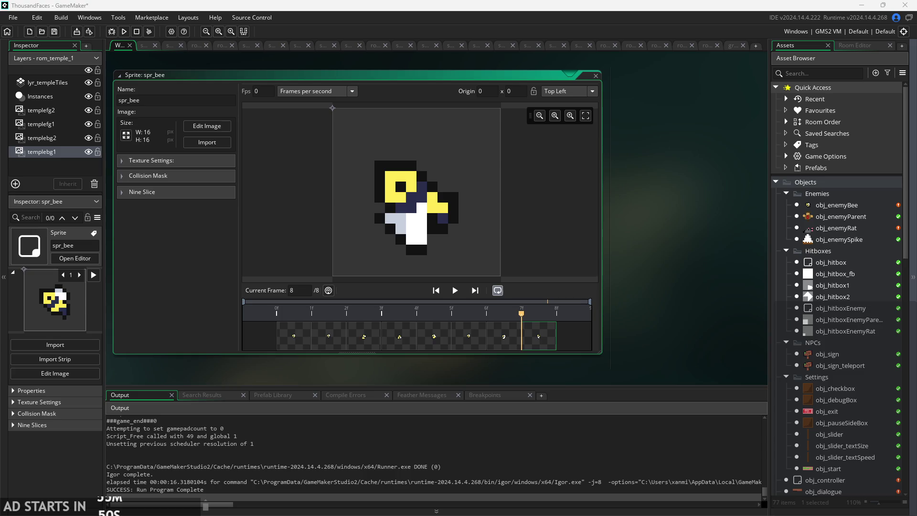
{"action": "scroll", "coordinate": [814, 282], "scroll_direction": "down", "scroll_amount": 1}
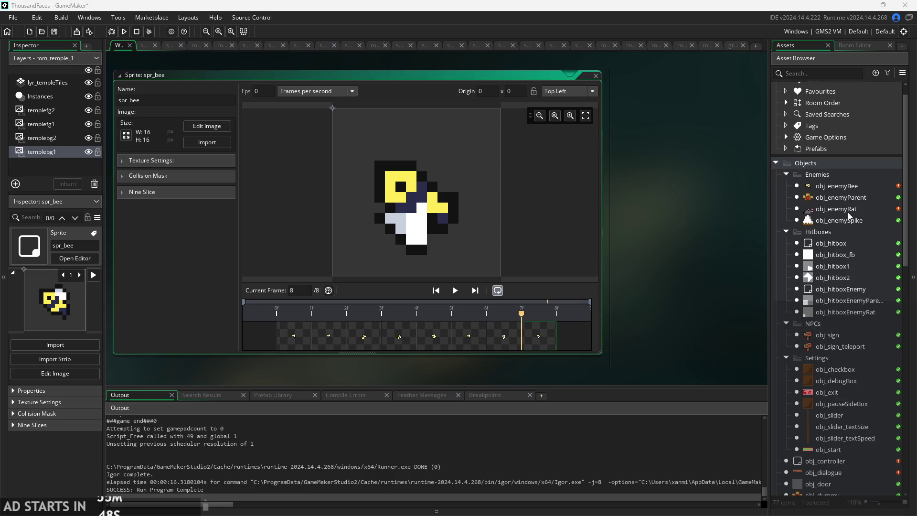
Open obj_enemyBee's Create code and add blank lines above the _hitbox line.
{"action": "double_click", "coordinate": [857, 188]}
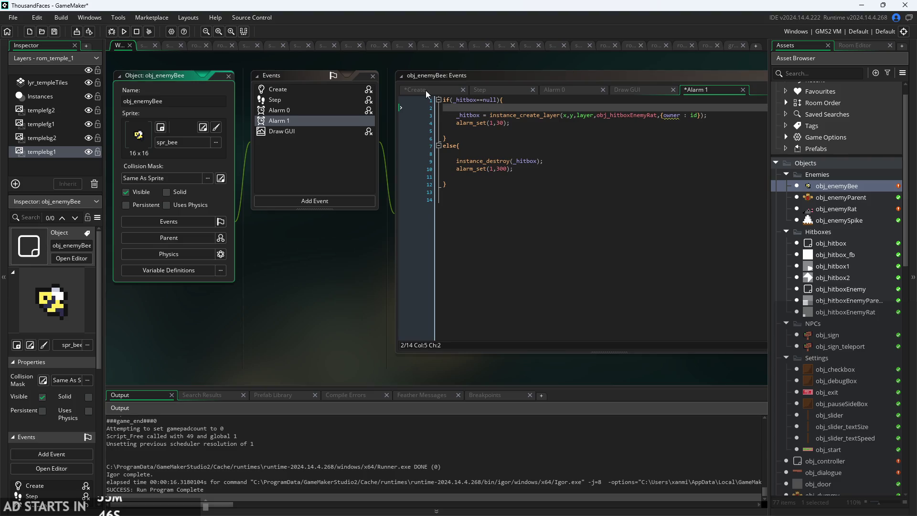
{"action": "left_click", "coordinate": [426, 90]}
{"action": "scroll", "coordinate": [354, 247], "scroll_direction": "up", "scroll_amount": 3}
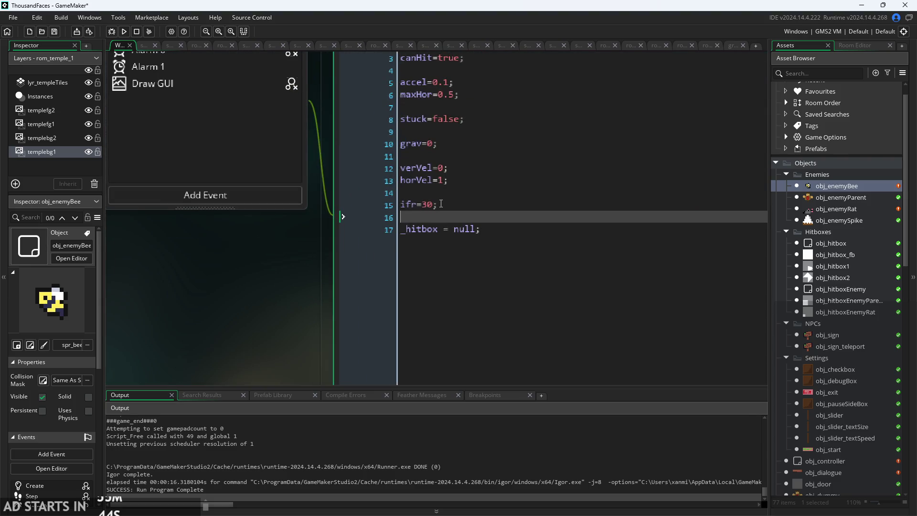
{"action": "key", "text": "Return"}
{"action": "key", "text": "Return"}
{"action": "key", "text": "Up"}
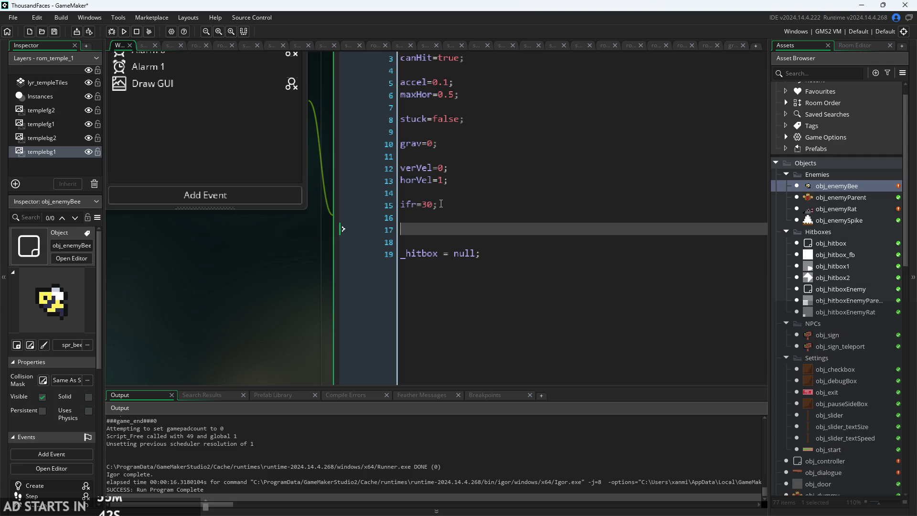
Add movementStart and movementEnd=7 variable lines to the Create code.
{"action": "type", "text": "m"}
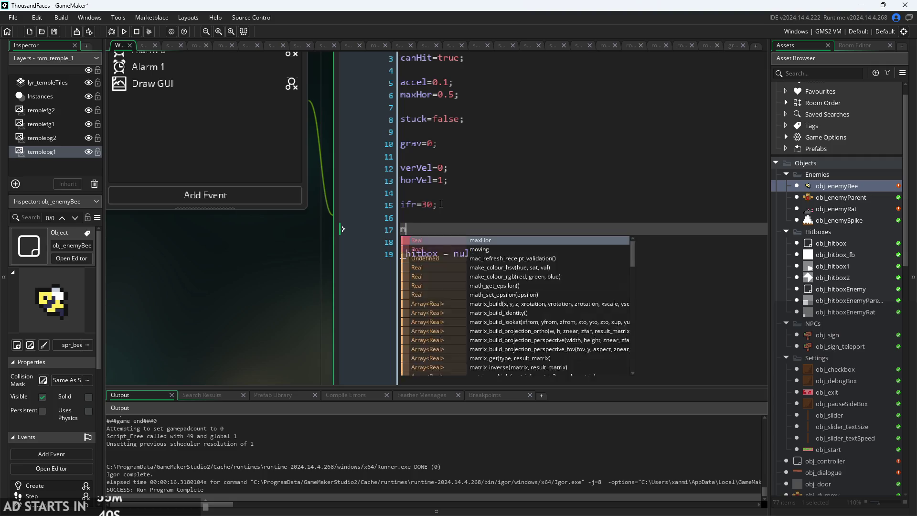
{"action": "type", "text": "ovementSt"}
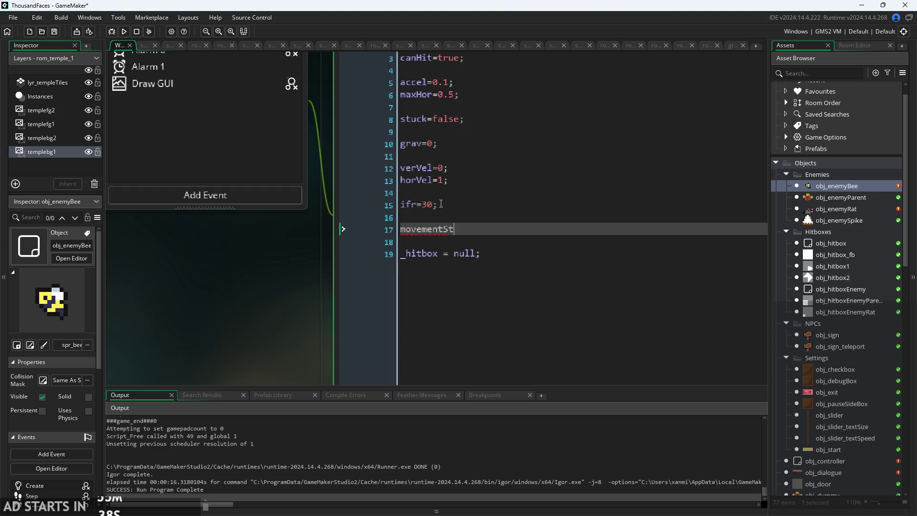
{"action": "type", "text": "art=5;"}
{"action": "key", "text": "Return"}
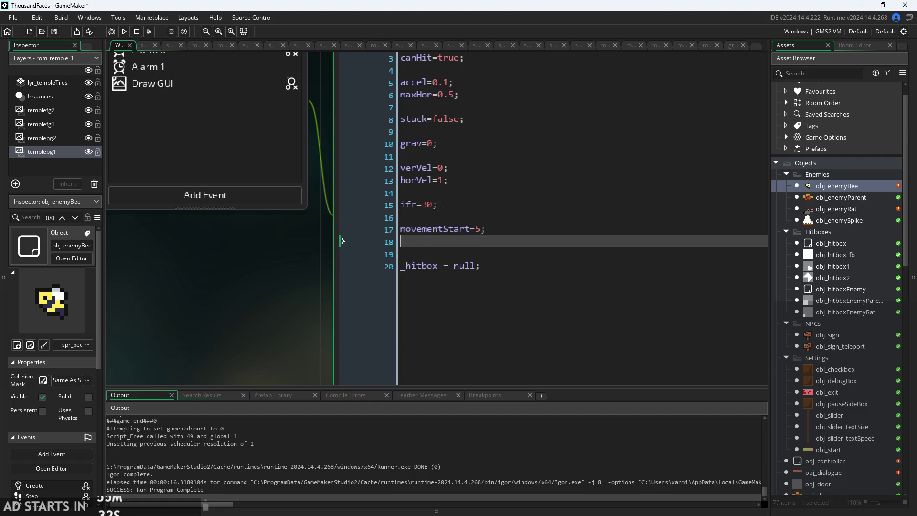
{"action": "type", "text": "movementStart"}
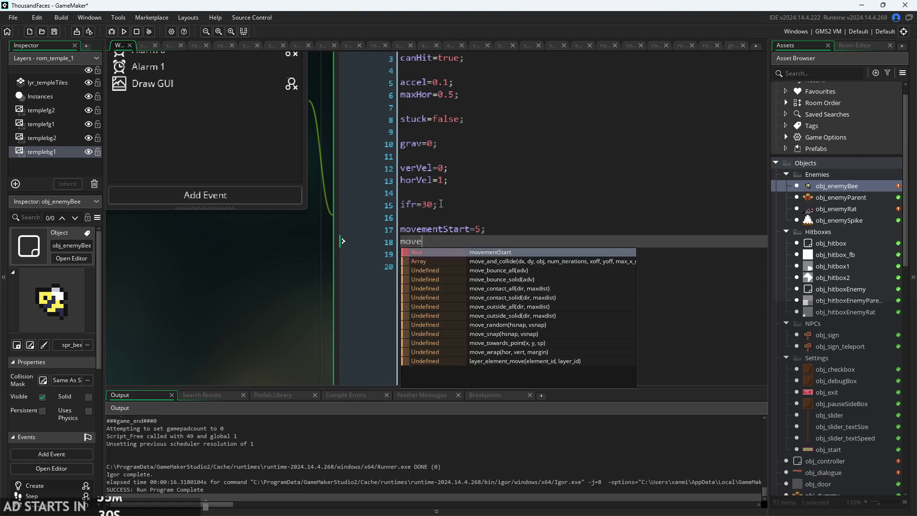
{"action": "key", "text": "BackSpace"}
{"action": "key", "text": "BackSpace"}
{"action": "key", "text": "BackSpace"}
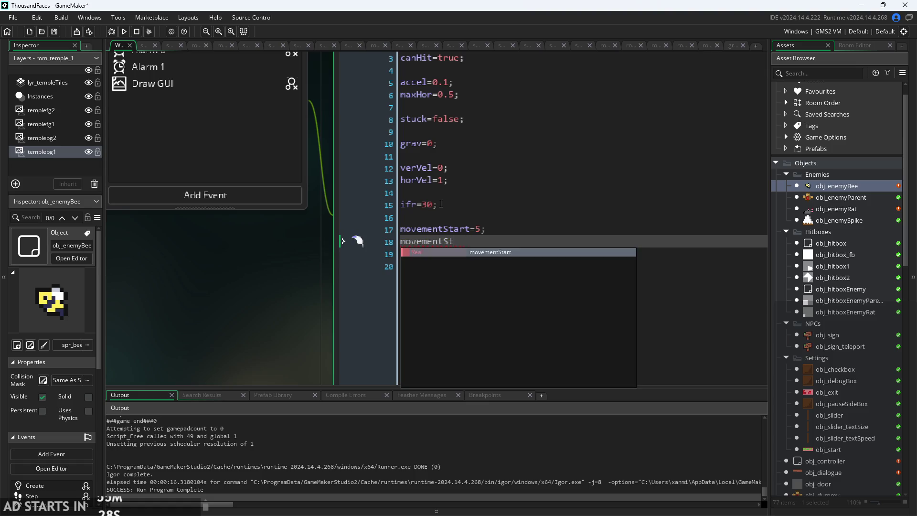
{"action": "type", "text": "End="}
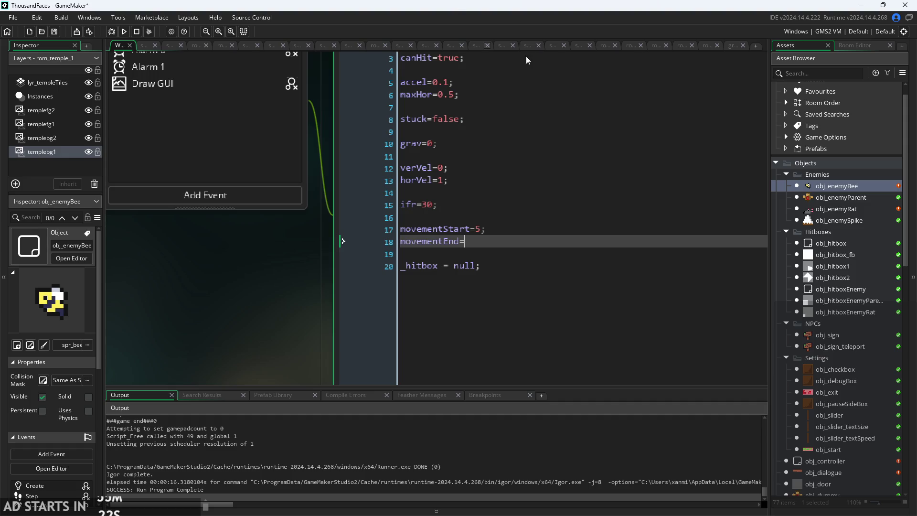
{"action": "scroll", "coordinate": [812, 310], "scroll_direction": "down", "scroll_amount": 12}
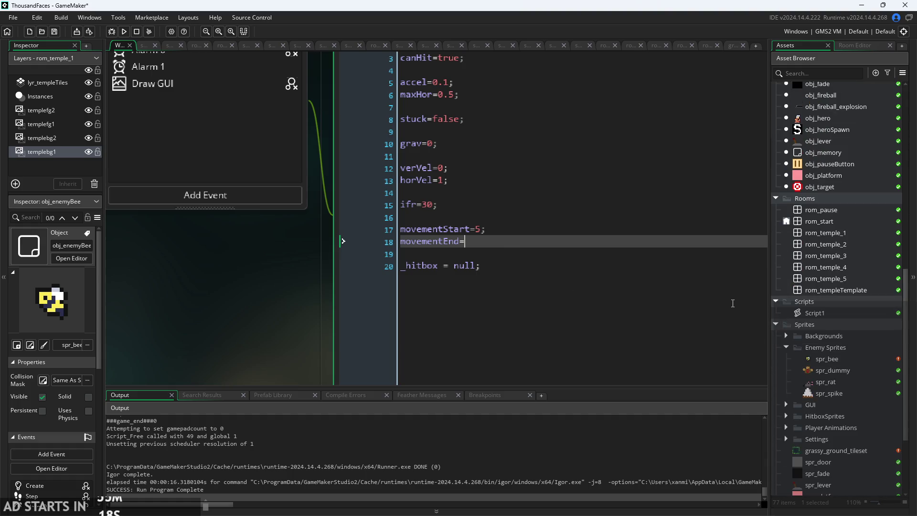
{"action": "type", "text": "7;"}
Add attackStart=0; after movementEnd and begin an attackEnd= line.
{"action": "left_click", "coordinate": [534, 250]}
{"action": "left_click", "coordinate": [545, 240]}
{"action": "key", "text": "Return"}
{"action": "type", "text": "att"}
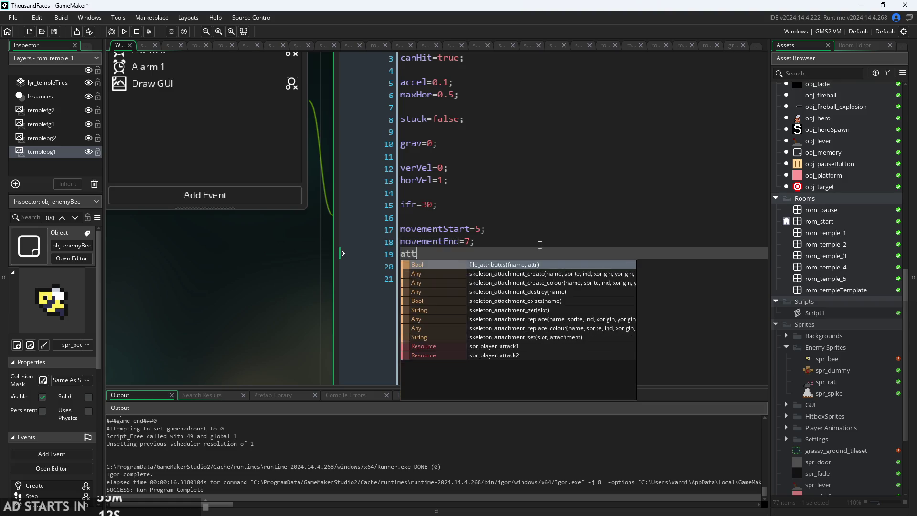
{"action": "type", "text": "ackStart="}
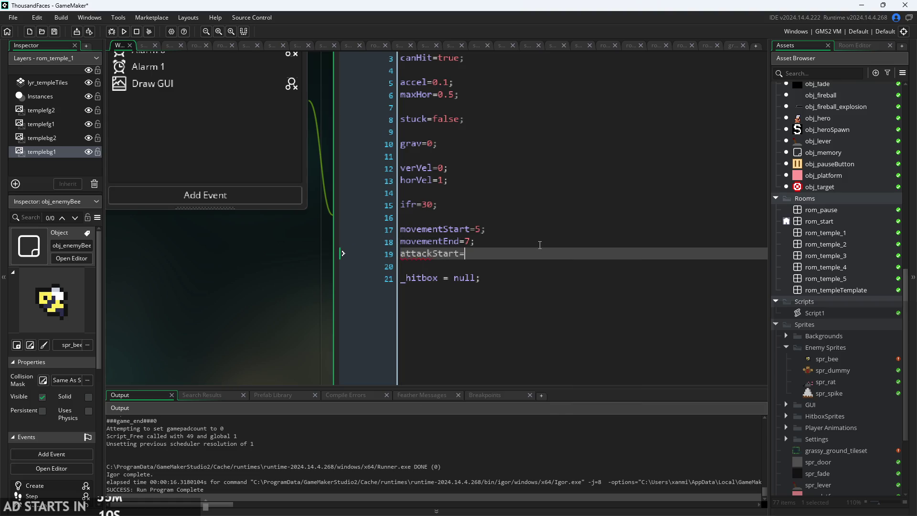
{"action": "type", "text": "0;"}
{"action": "key", "text": "Return"}
{"action": "type", "text": "attacx"}
{"action": "key", "text": "BackSpace"}
{"action": "type", "text": "kEnd="}
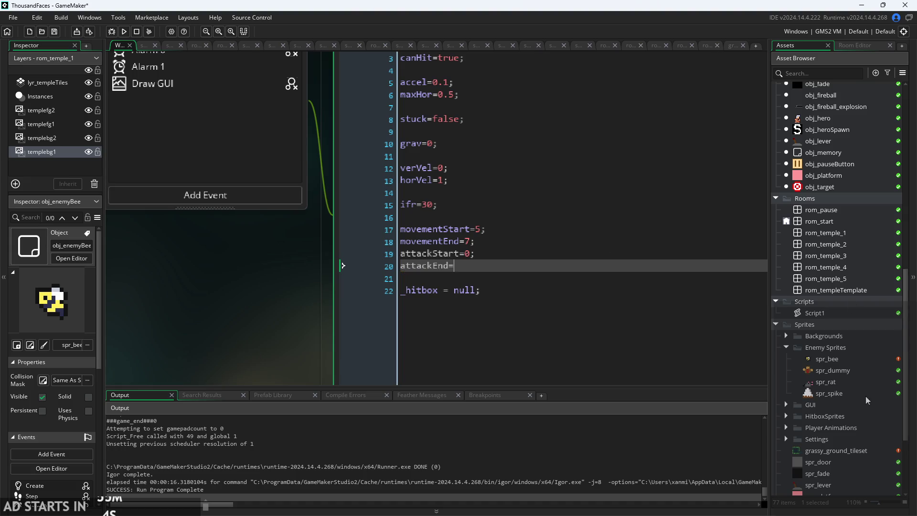
{"action": "double_click", "coordinate": [856, 360]}
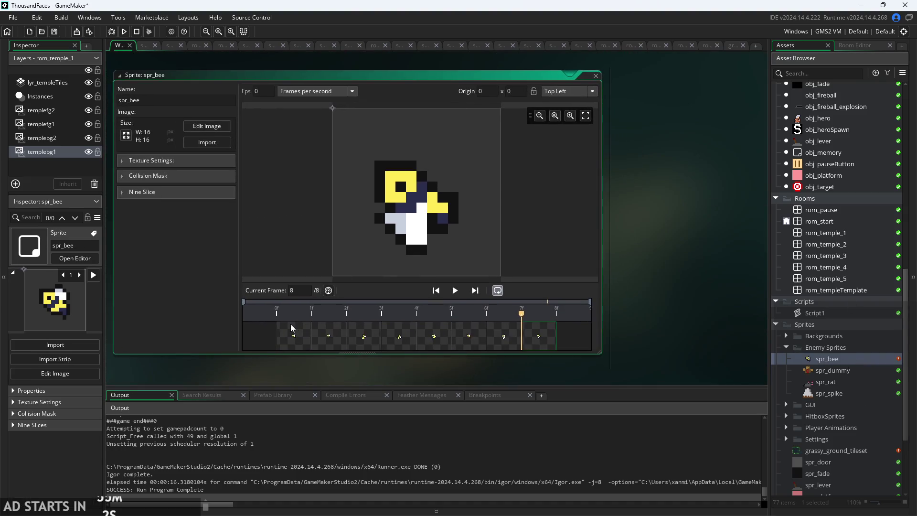
{"action": "left_click", "coordinate": [336, 338]}
{"action": "left_click", "coordinate": [368, 340]}
{"action": "left_click", "coordinate": [400, 341]}
{"action": "left_click", "coordinate": [430, 338]}
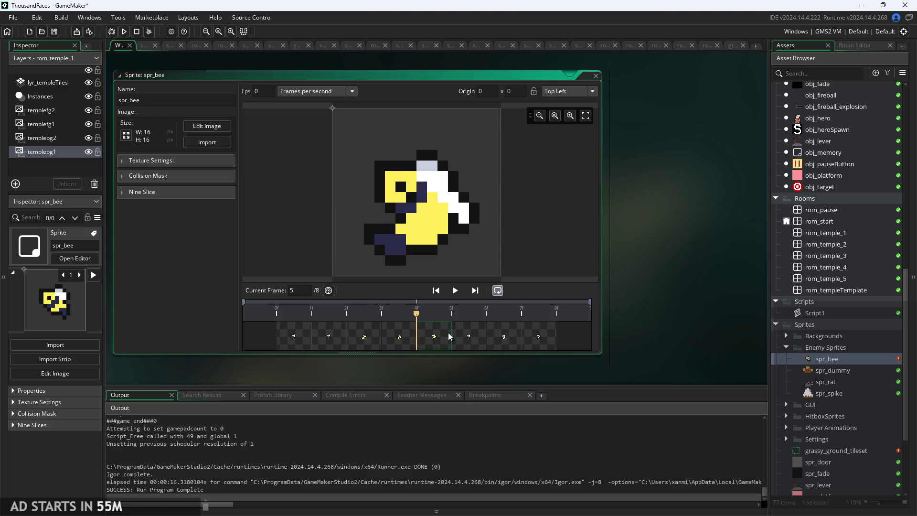
{"action": "left_click", "coordinate": [473, 339]}
{"action": "left_click", "coordinate": [506, 339]}
{"action": "left_click", "coordinate": [470, 340]}
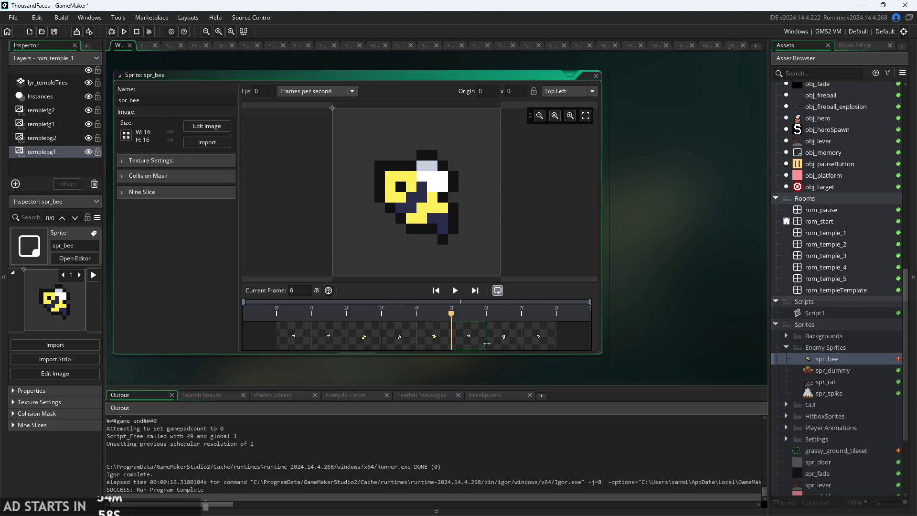
{"action": "left_click", "coordinate": [502, 342]}
{"action": "left_click", "coordinate": [534, 344]}
{"action": "left_click", "coordinate": [459, 337]}
{"action": "left_click", "coordinate": [502, 342]}
{"action": "left_click", "coordinate": [533, 344]}
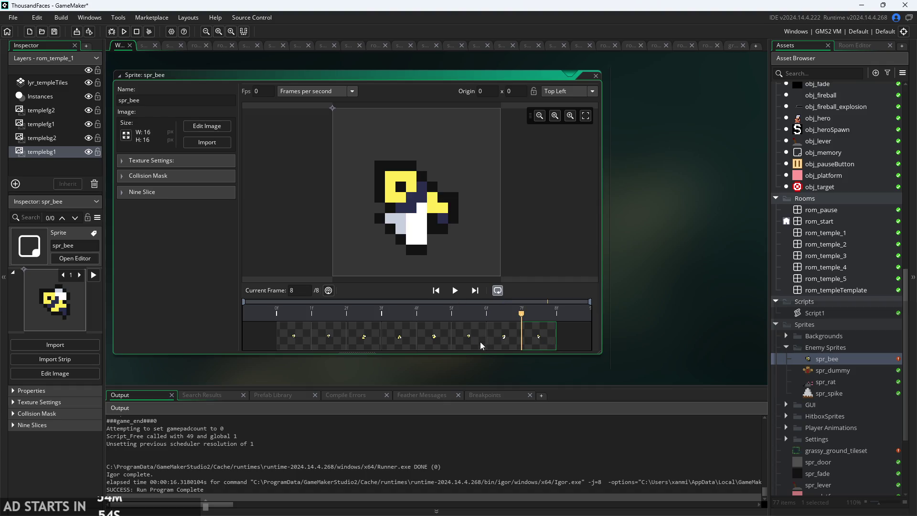
{"action": "left_click", "coordinate": [443, 337]}
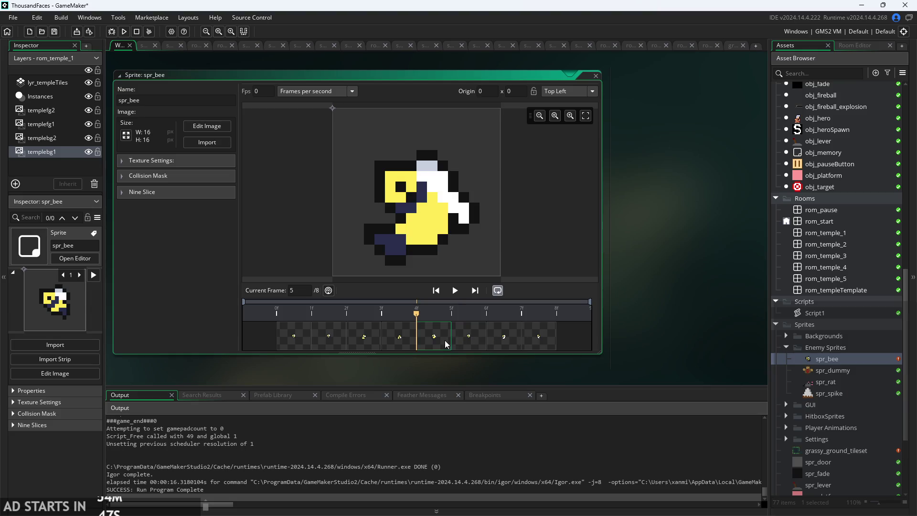
{"action": "left_click", "coordinate": [474, 340]}
{"action": "scroll", "coordinate": [837, 152], "scroll_direction": "up", "scroll_amount": 10}
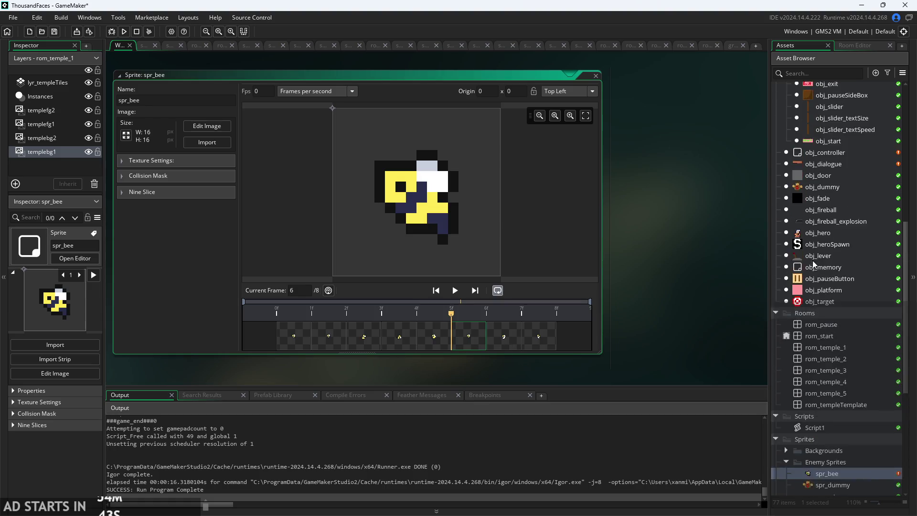
{"action": "scroll", "coordinate": [836, 152], "scroll_direction": "up", "scroll_amount": 4}
{"action": "double_click", "coordinate": [837, 185]}
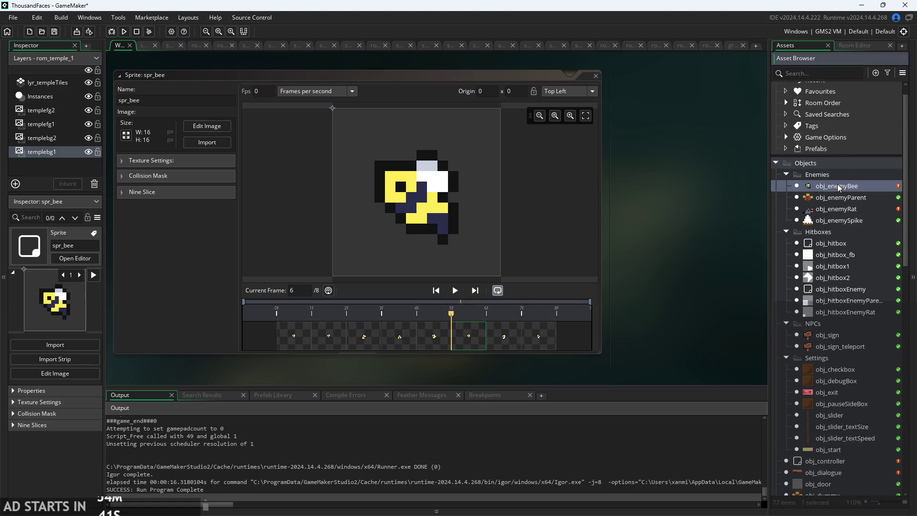
{"action": "type", "text": "attackEnd=4;"}
Change attackEnd to 4 in the Create code.
{"action": "left_click", "coordinate": [491, 245]}
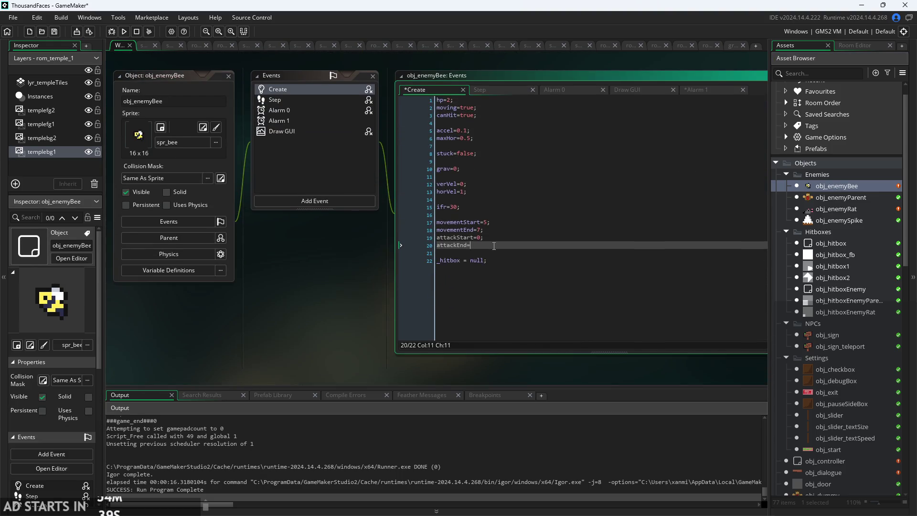
{"action": "key", "text": "BackSpace"}
{"action": "scroll", "coordinate": [317, 276], "scroll_direction": "up", "scroll_amount": 3}
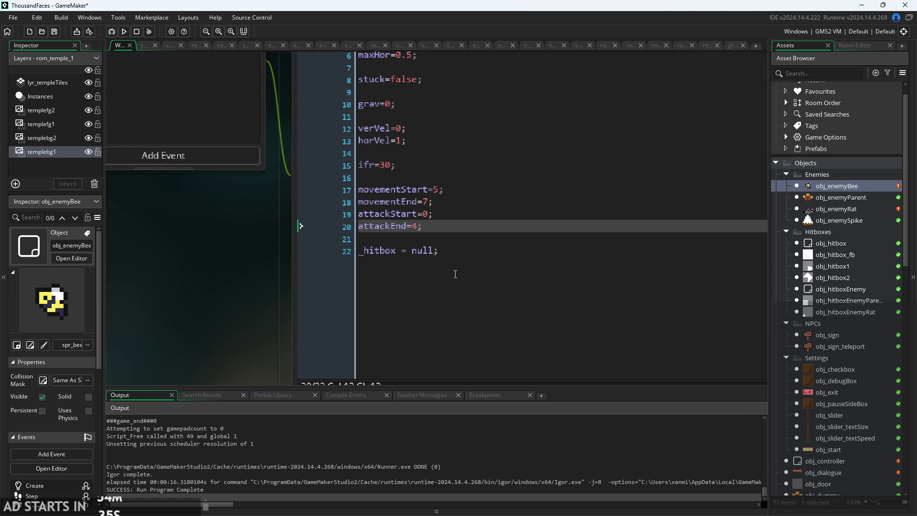
{"action": "left_click", "coordinate": [477, 250]}
{"action": "scroll", "coordinate": [230, 299], "scroll_direction": "down", "scroll_amount": 2}
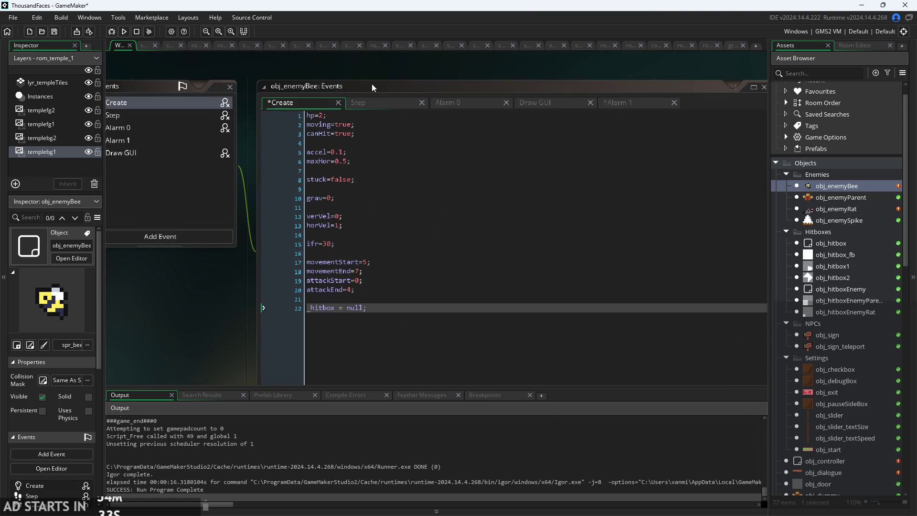
Review the Step, Alarm 0, Draw GUI and Alarm 1 code, then return to Create.
{"action": "left_click", "coordinate": [382, 106]}
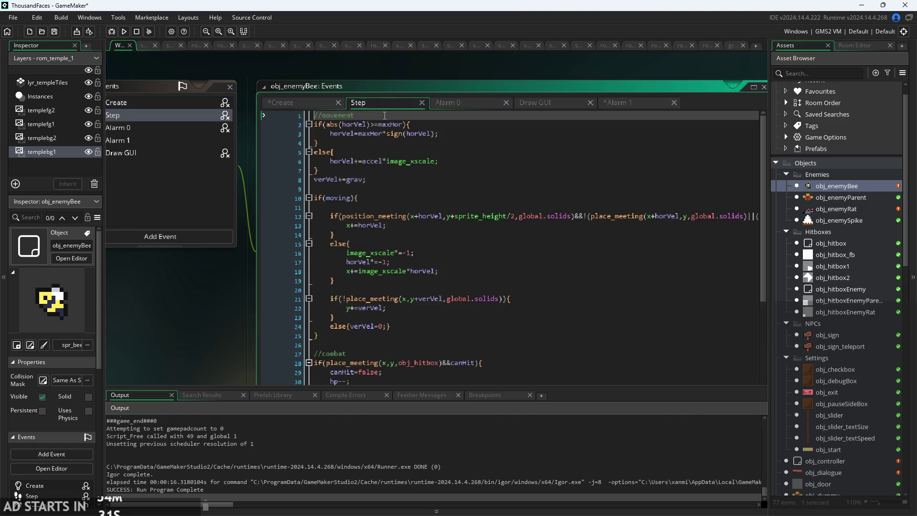
{"action": "scroll", "coordinate": [383, 303], "scroll_direction": "down", "scroll_amount": 4}
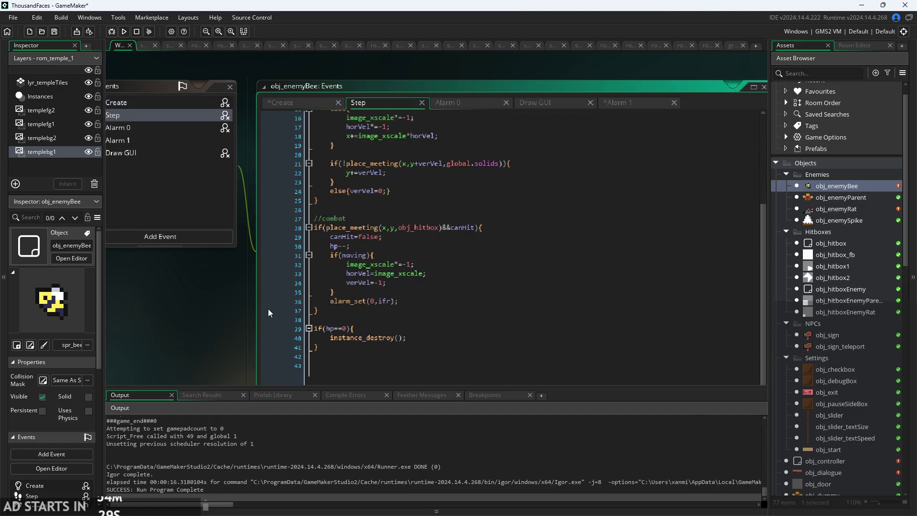
{"action": "scroll", "coordinate": [383, 304], "scroll_direction": "up", "scroll_amount": 4}
{"action": "left_click", "coordinate": [482, 102]}
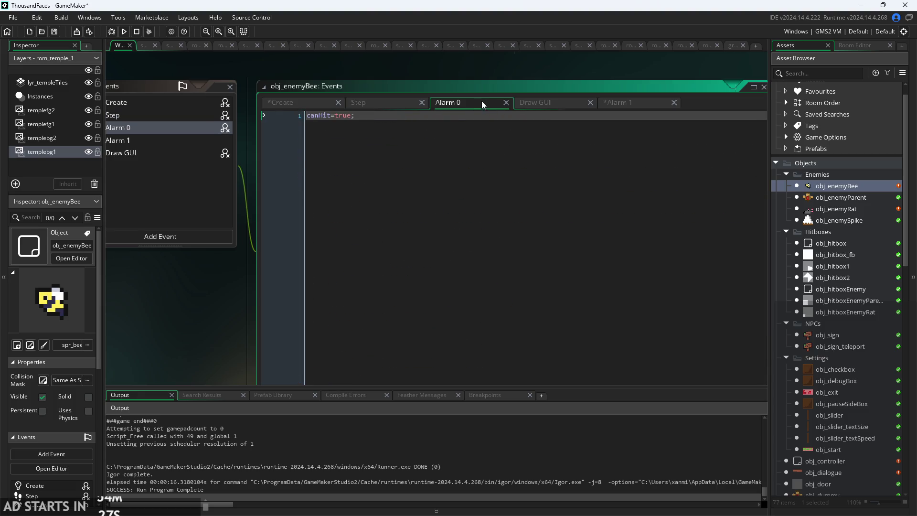
{"action": "left_click", "coordinate": [533, 105]}
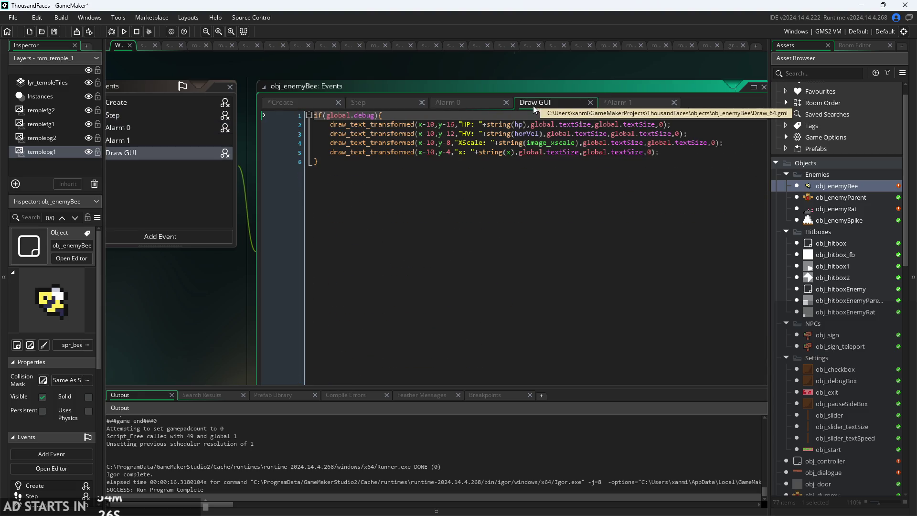
{"action": "left_click", "coordinate": [636, 106]}
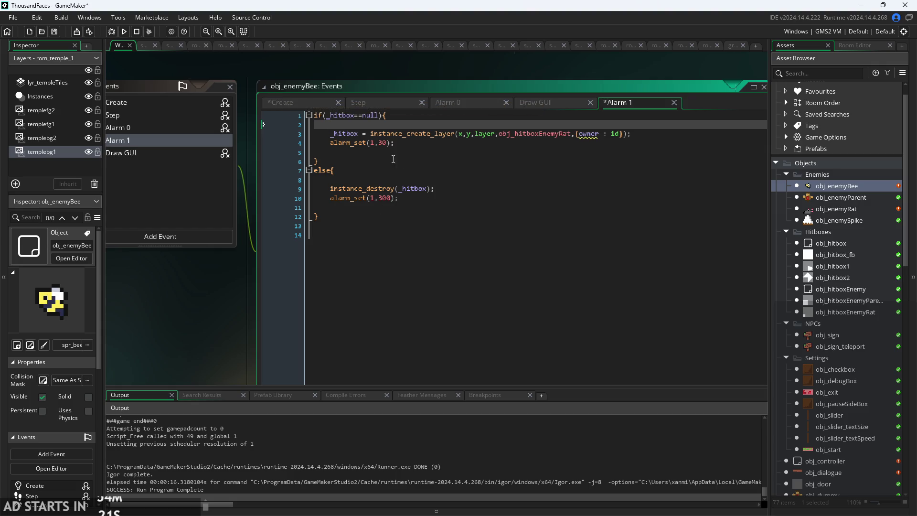
{"action": "left_click", "coordinate": [295, 106]}
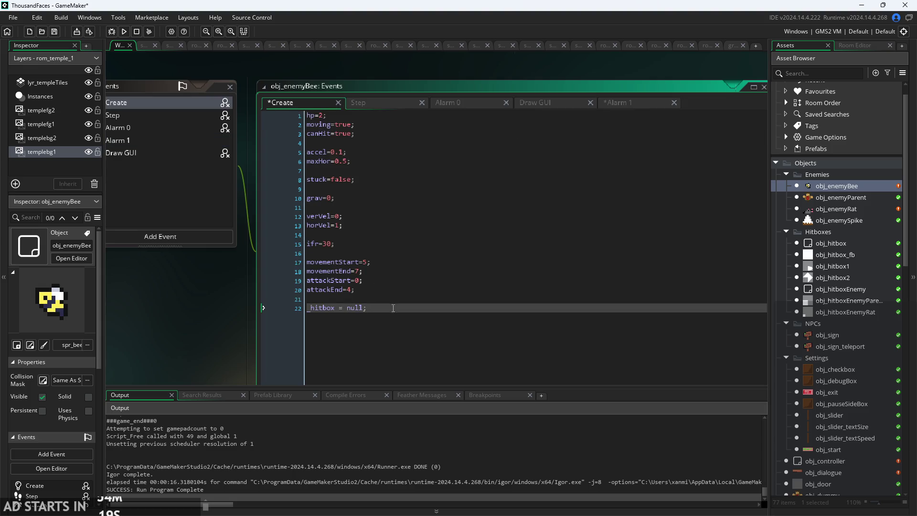
Add image_speed=3 on its own line in the Create code, then bring up Alarm 1.
{"action": "left_click", "coordinate": [407, 300]}
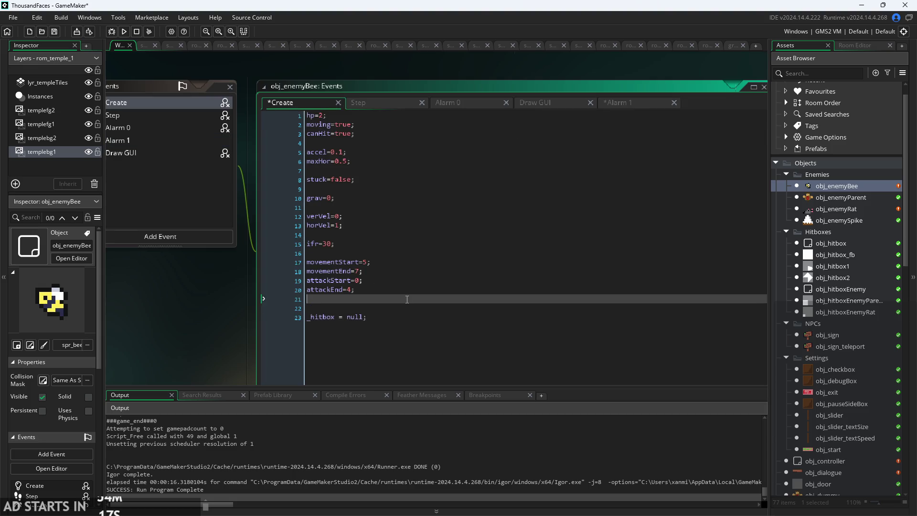
{"action": "type", "text": "imag"}
{"action": "key", "text": "Down"}
{"action": "key", "text": "Down"}
{"action": "key", "text": "Down"}
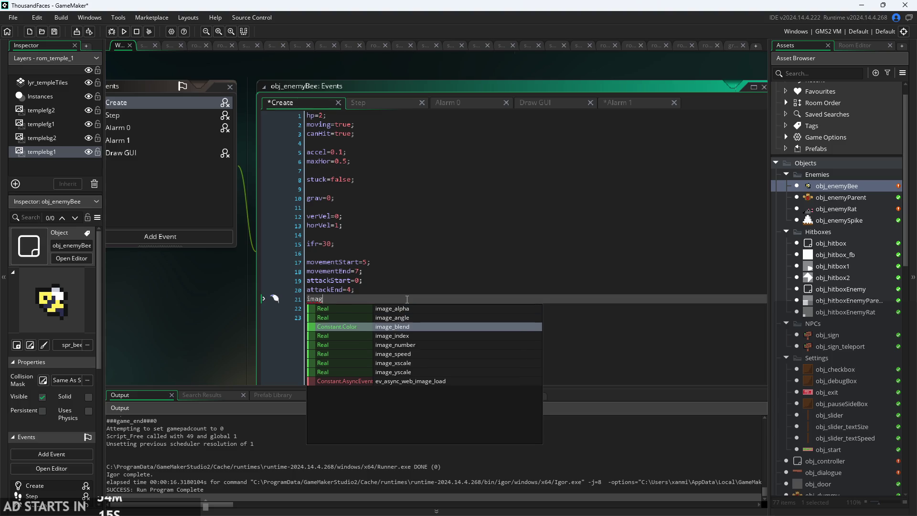
{"action": "key", "text": "Return"}
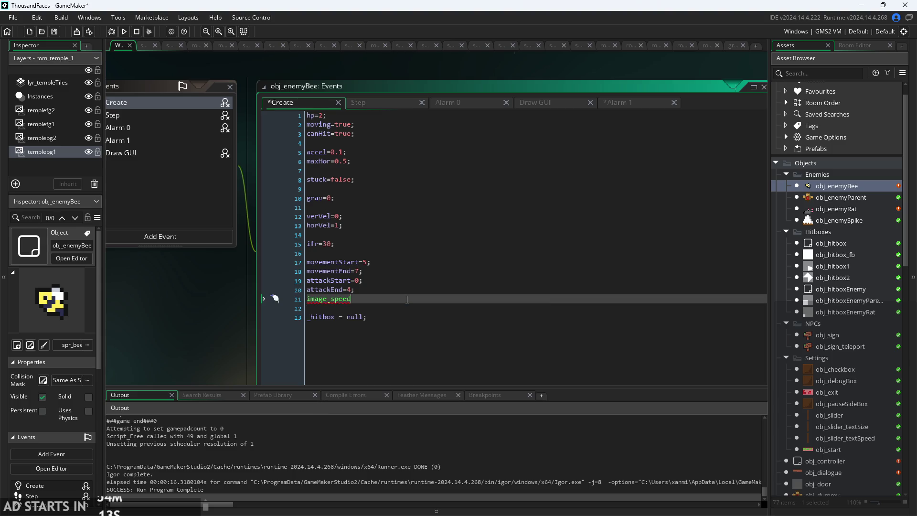
{"action": "type", "text": "=3;"}
{"action": "key", "text": "Home"}
{"action": "key", "text": "Return"}
{"action": "key", "text": "Up"}
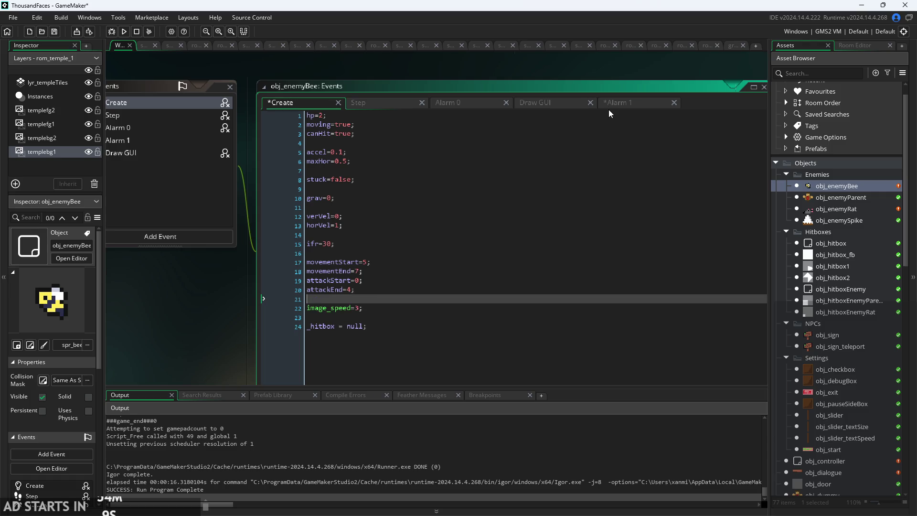
{"action": "left_click", "coordinate": [609, 107]}
{"action": "left_click", "coordinate": [558, 144]}
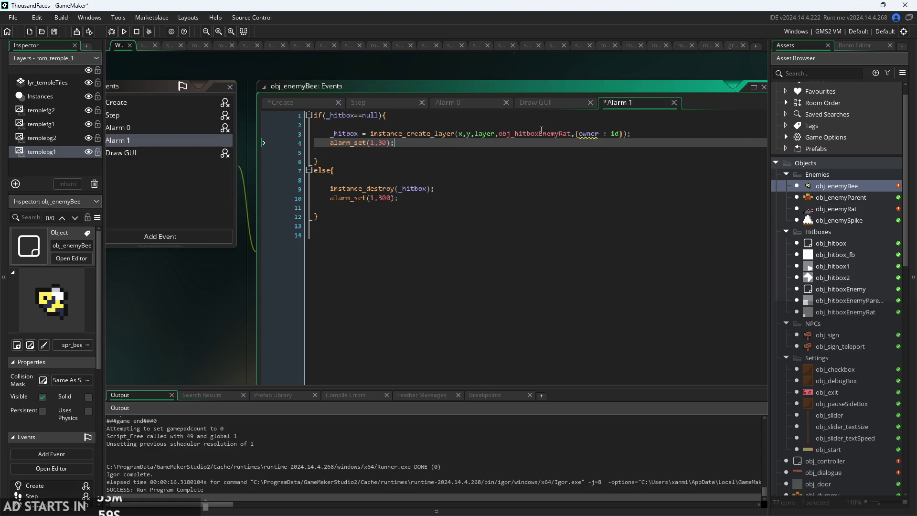
Add image_index=attackStart inside the if block of Alarm 1.
{"action": "left_click", "coordinate": [469, 136]}
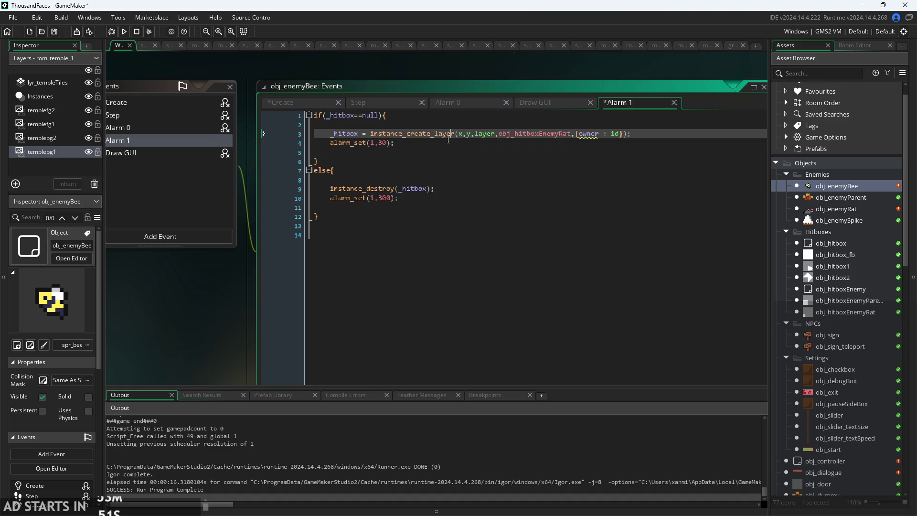
{"action": "key", "text": "Down"}
{"action": "scroll", "coordinate": [239, 312], "scroll_direction": "up", "scroll_amount": 3}
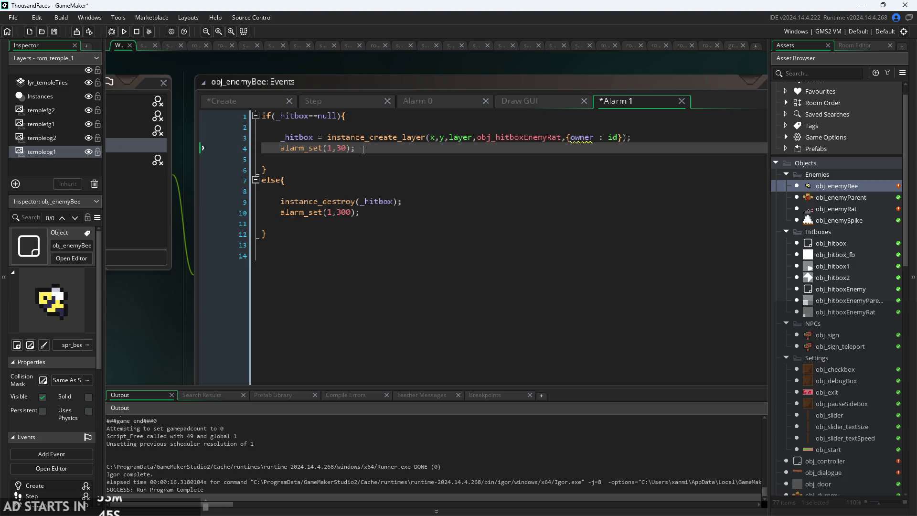
{"action": "left_click", "coordinate": [347, 149]}
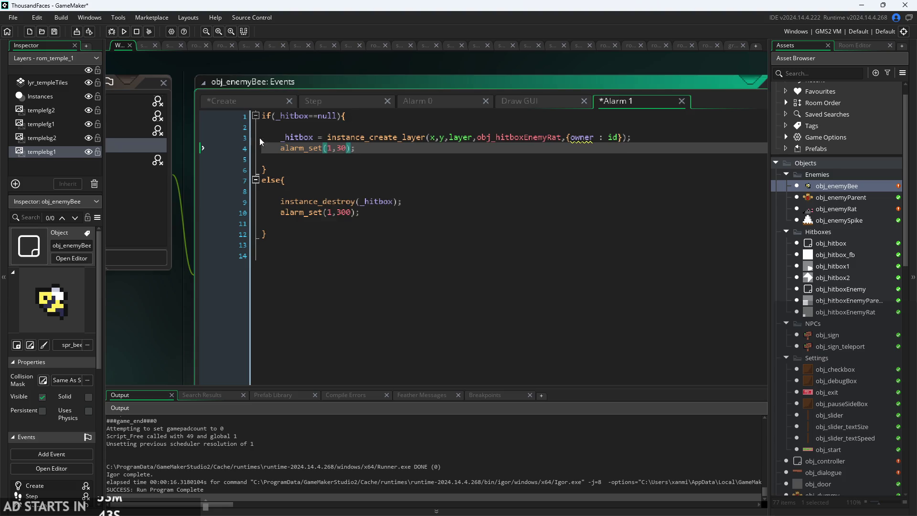
{"action": "left_click", "coordinate": [264, 119]}
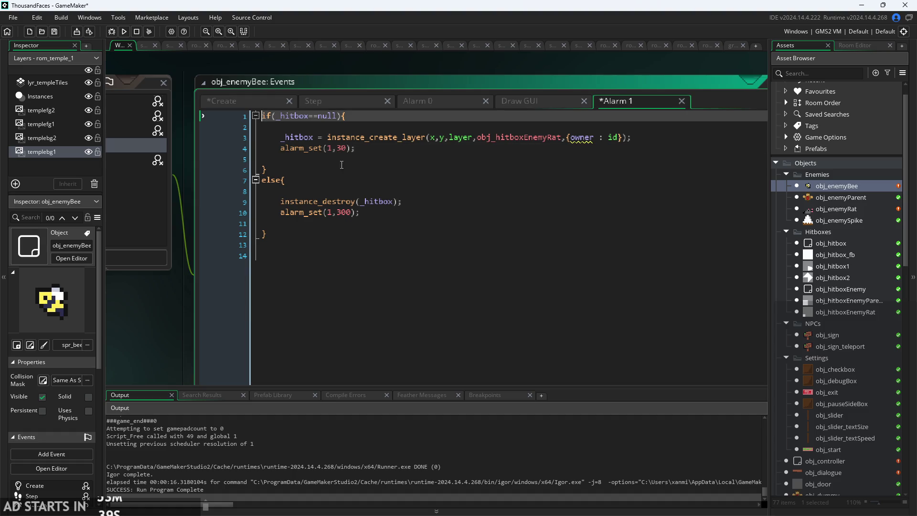
{"action": "key", "text": "End"}
{"action": "key", "text": "Return"}
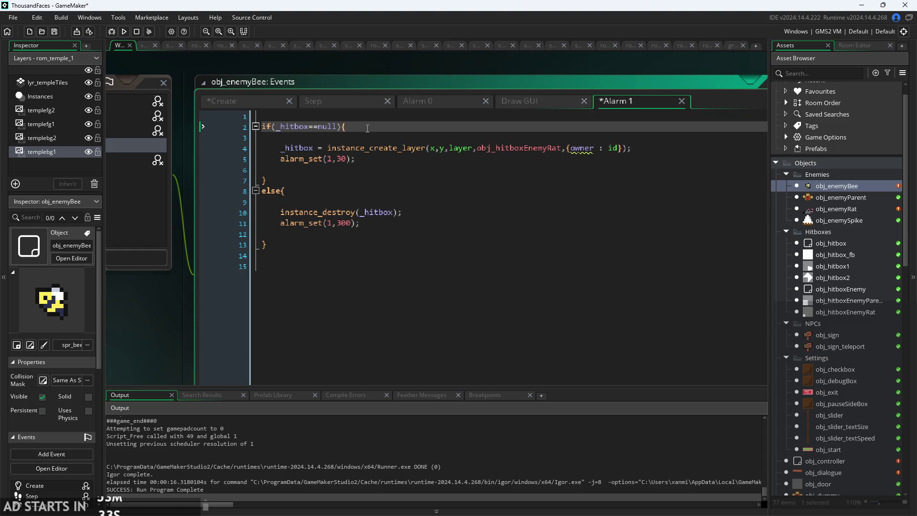
{"action": "key", "text": "BackSpace"}
{"action": "left_click", "coordinate": [379, 127]}
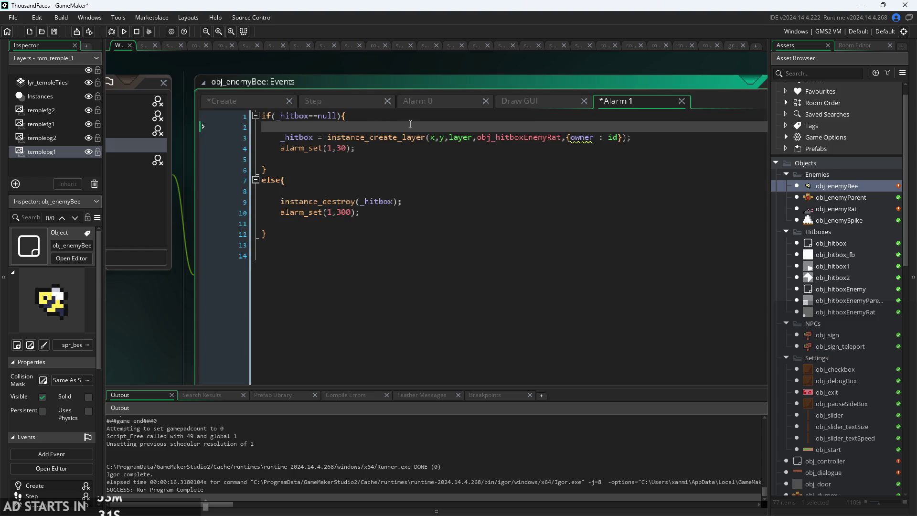
{"action": "type", "text": "image"}
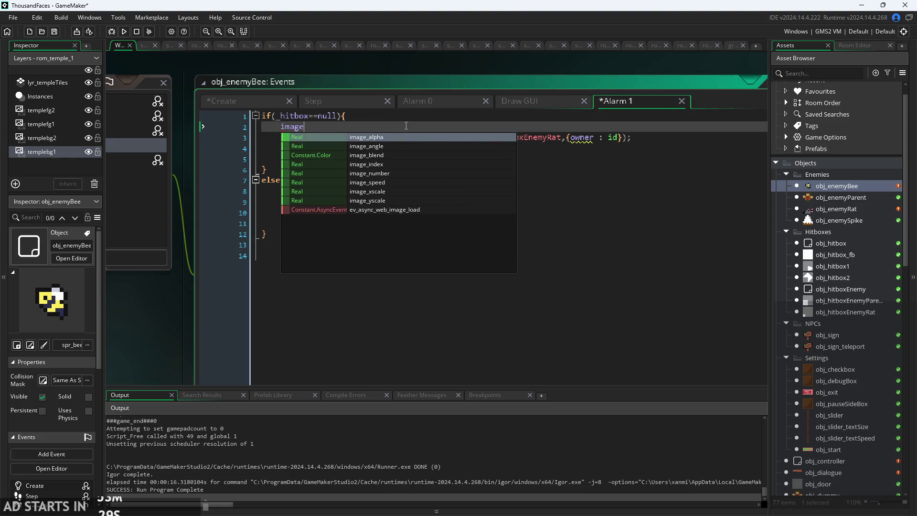
{"action": "key", "text": "Down"}
{"action": "key", "text": "Down"}
{"action": "key", "text": "Down"}
{"action": "key", "text": "Return"}
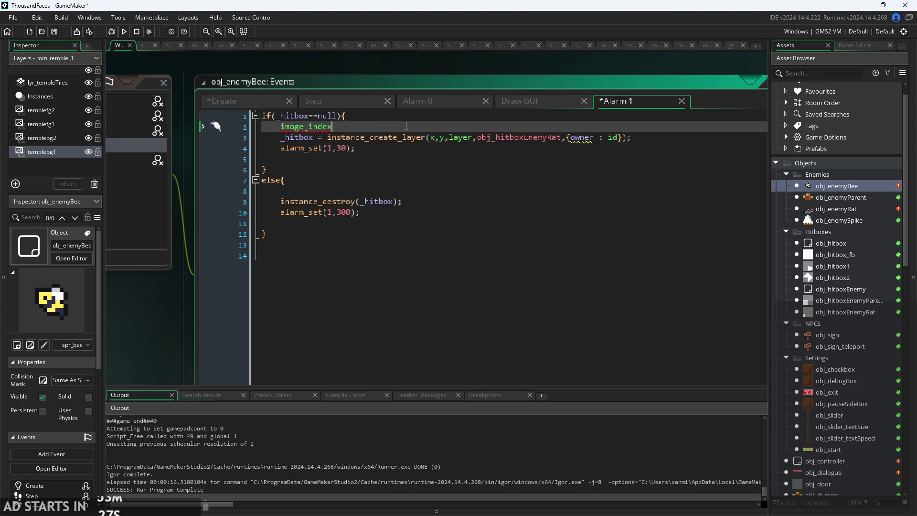
{"action": "type", "text": "=attackStart"}
Delete the alarm_set(1,30) line from Alarm 1.
{"action": "key", "text": "Down"}
{"action": "key", "text": "Down"}
{"action": "key", "text": "Up"}
{"action": "key", "text": "Up"}
{"action": "key", "text": "Down"}
{"action": "key", "text": "Down"}
{"action": "left_click", "coordinate": [380, 165]}
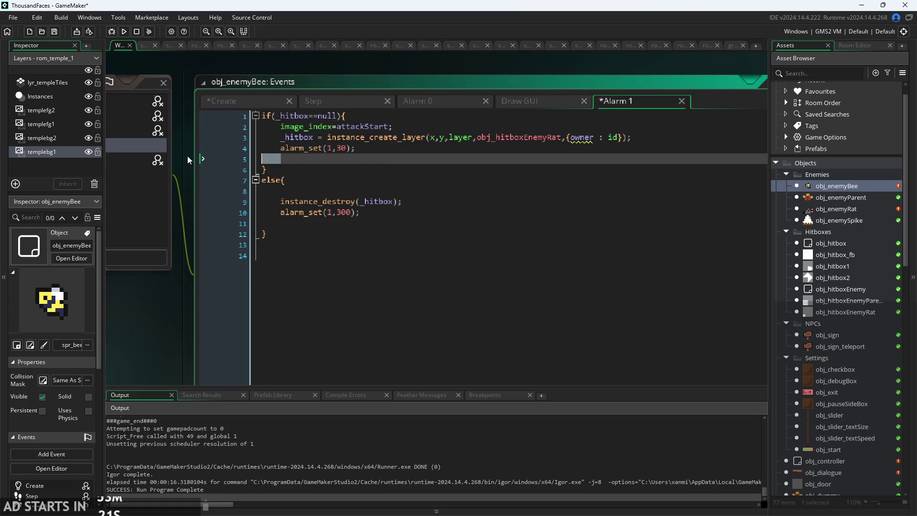
{"action": "left_click_drag", "start_coordinate": [280, 149], "coordinate": [257, 158]}
{"action": "key", "text": "BackSpace"}
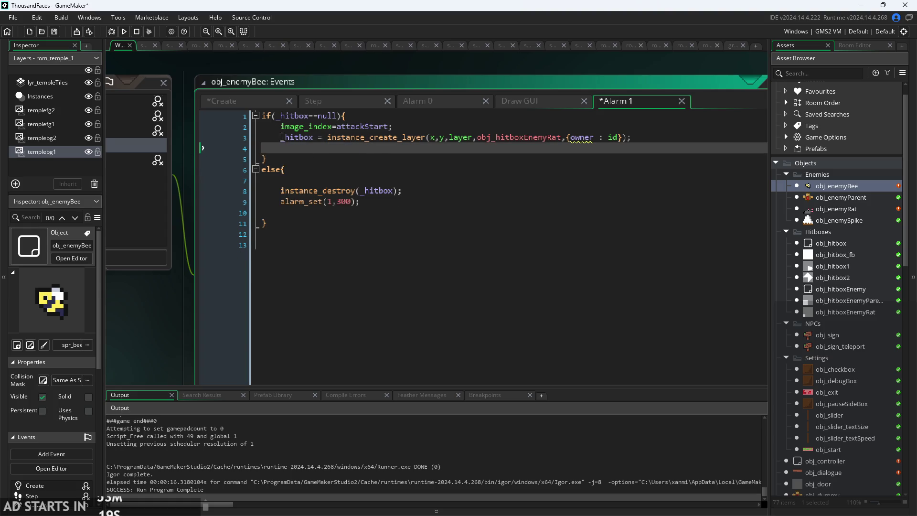
{"action": "left_click", "coordinate": [221, 101]}
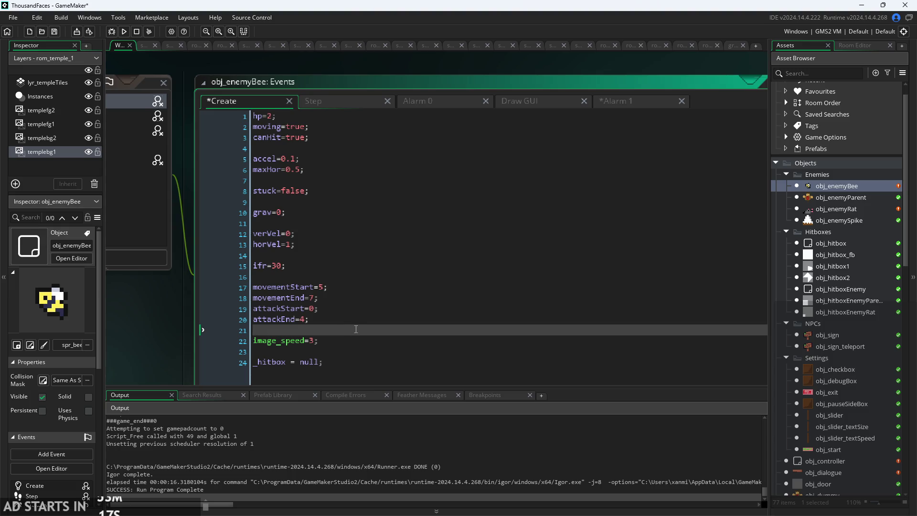
Add attacking=false; after attackEnd in the Create code.
{"action": "scroll", "coordinate": [347, 330], "scroll_direction": "down", "scroll_amount": 1}
{"action": "key", "text": "Up"}
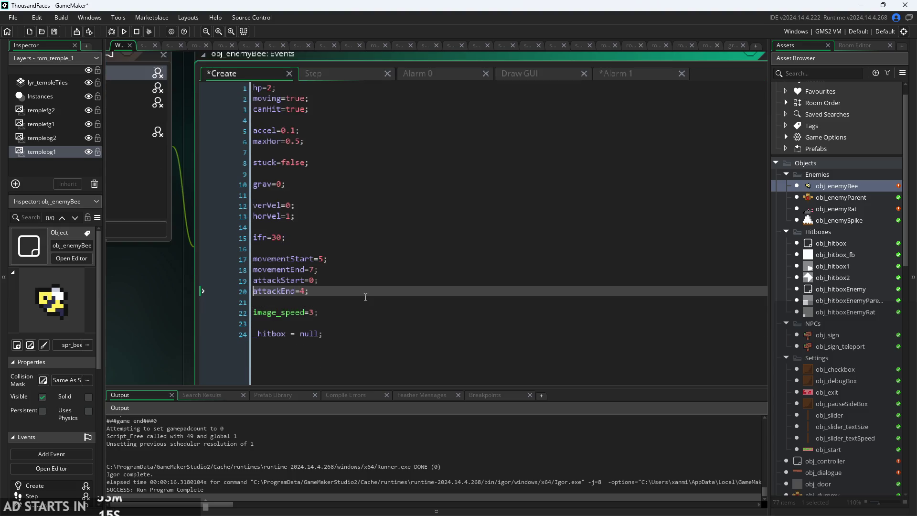
{"action": "key", "text": "Down"}
{"action": "key", "text": "Return"}
{"action": "key", "text": "Return"}
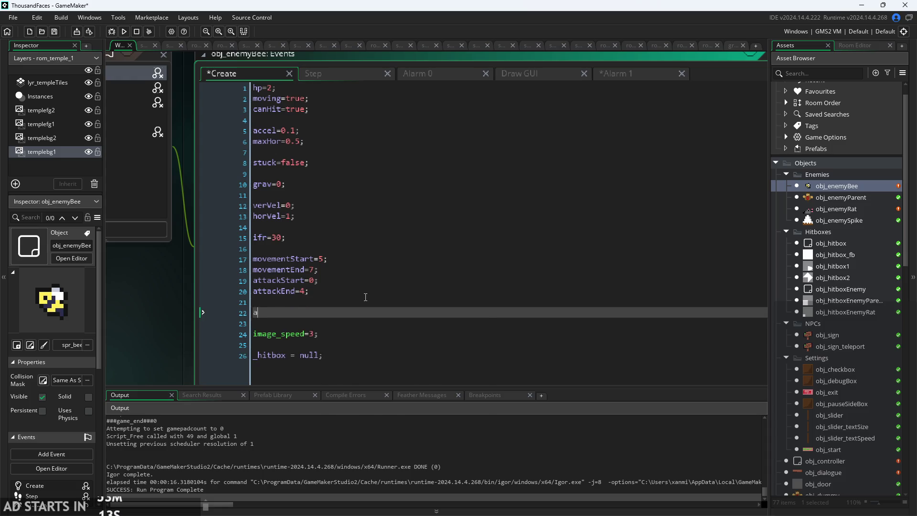
{"action": "type", "text": "attacking=fa"}
{"action": "type", "text": "lse;"}
Set attacking=true; in Alarm 1 right after the hitbox is created.
{"action": "left_click", "coordinate": [612, 70]}
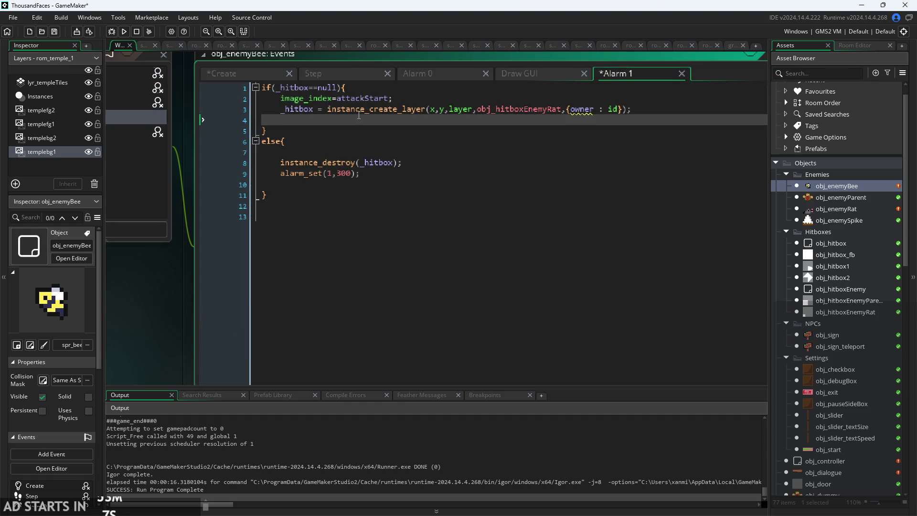
{"action": "type", "text": "attackint"}
{"action": "key", "text": "BackSpace"}
{"action": "key", "text": "Return"}
{"action": "type", "text": "=true;"}
{"action": "mouse_move", "coordinate": [382, 108]}
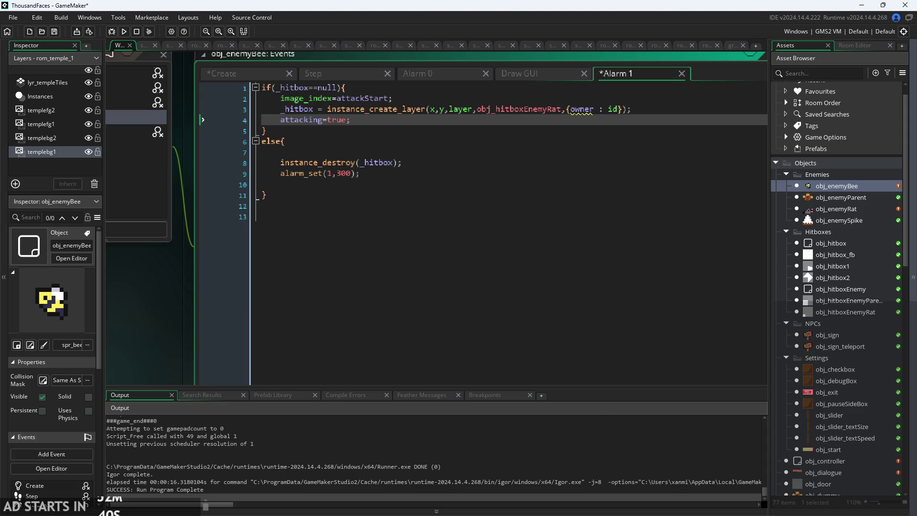
{"action": "left_click", "coordinate": [375, 120]}
{"action": "left_click", "coordinate": [406, 99]}
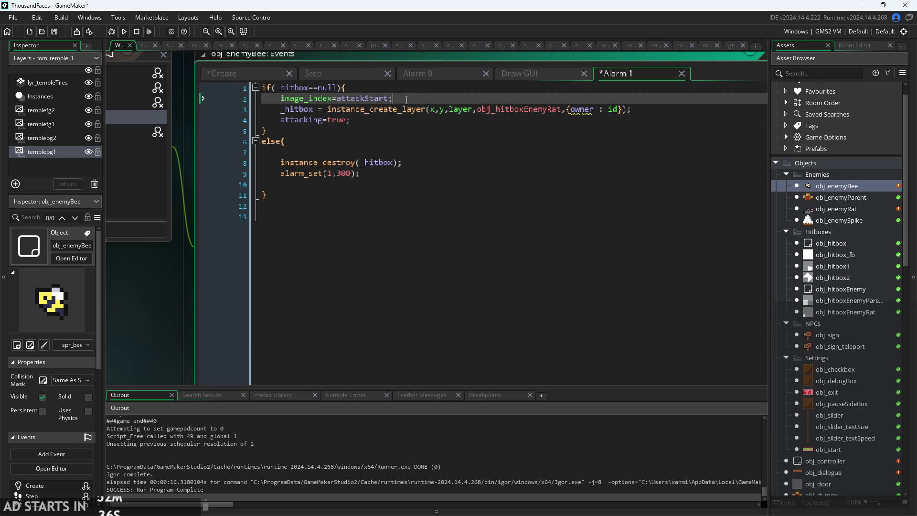
{"action": "left_click", "coordinate": [423, 118]}
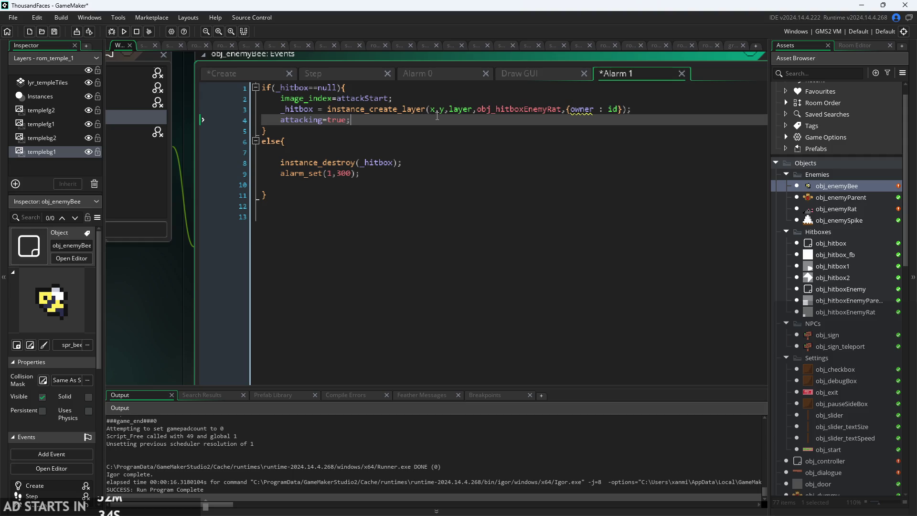
{"action": "scroll", "coordinate": [437, 116], "scroll_direction": "up", "scroll_amount": 1}
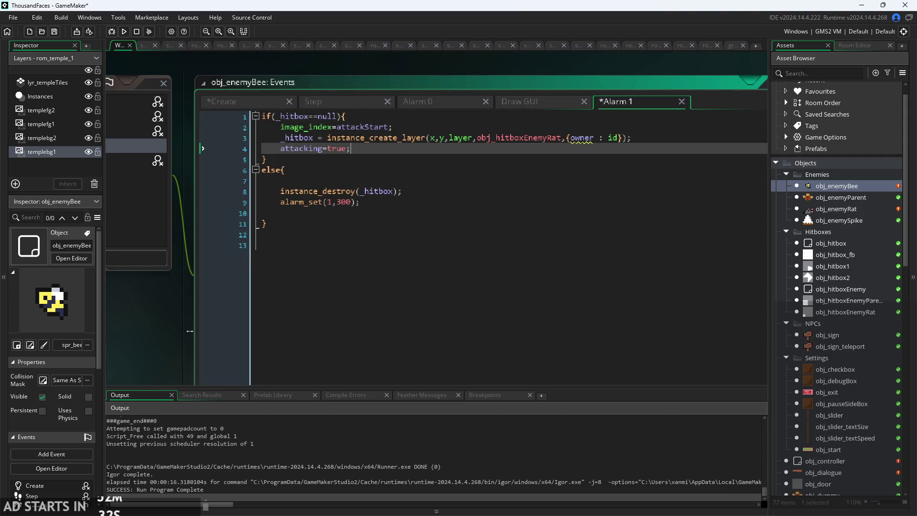
{"action": "scroll", "coordinate": [191, 316], "scroll_direction": "down", "scroll_amount": 2}
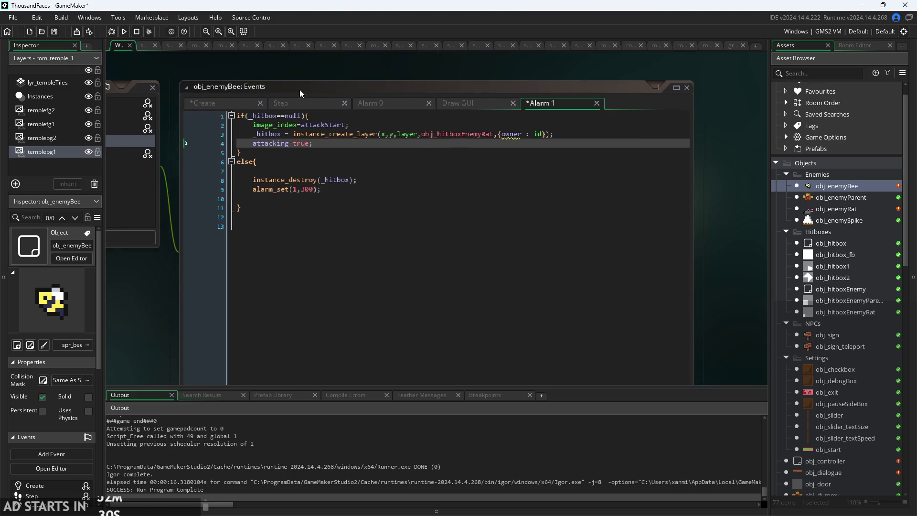
Insert an if(attacking) line between the movement block and the combat section of obj_enemyBee's Step code.
{"action": "left_click", "coordinate": [291, 100]}
{"action": "scroll", "coordinate": [333, 335], "scroll_direction": "down", "scroll_amount": 5}
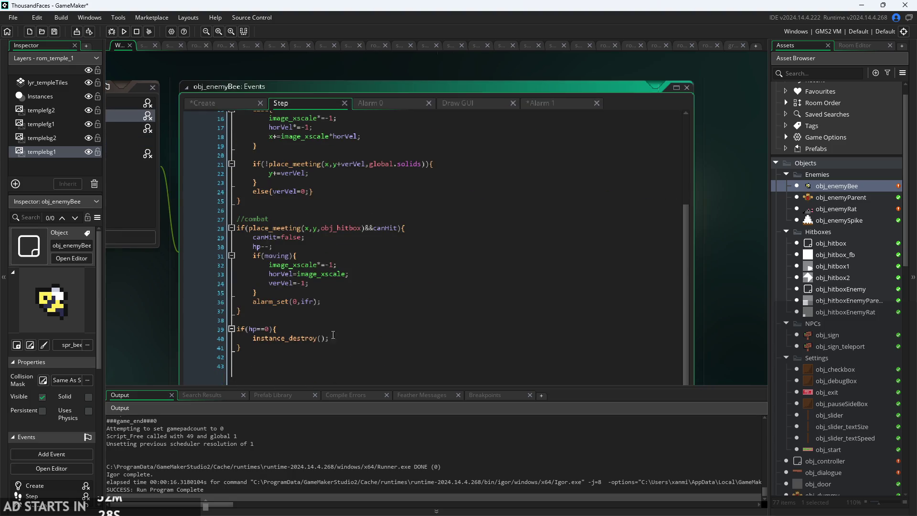
{"action": "scroll", "coordinate": [333, 335], "scroll_direction": "up", "scroll_amount": 5}
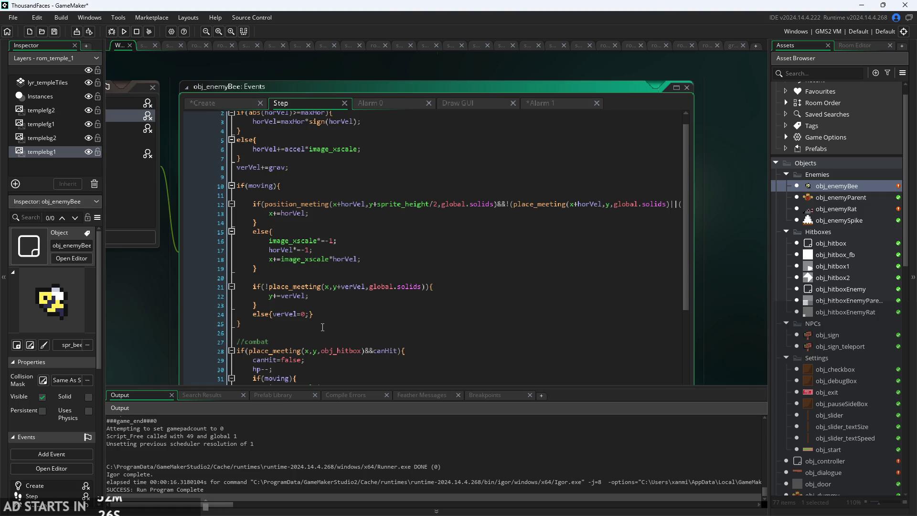
{"action": "left_click", "coordinate": [322, 328]}
{"action": "key", "text": "Return"}
{"action": "key", "text": "Return"}
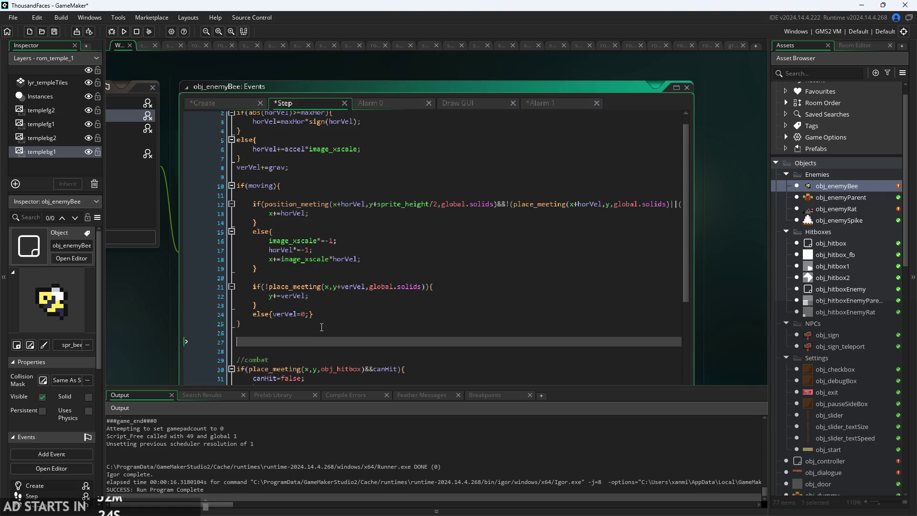
{"action": "key", "text": "Up"}
{"action": "key", "text": "Return"}
{"action": "type", "text": "if(atta"}
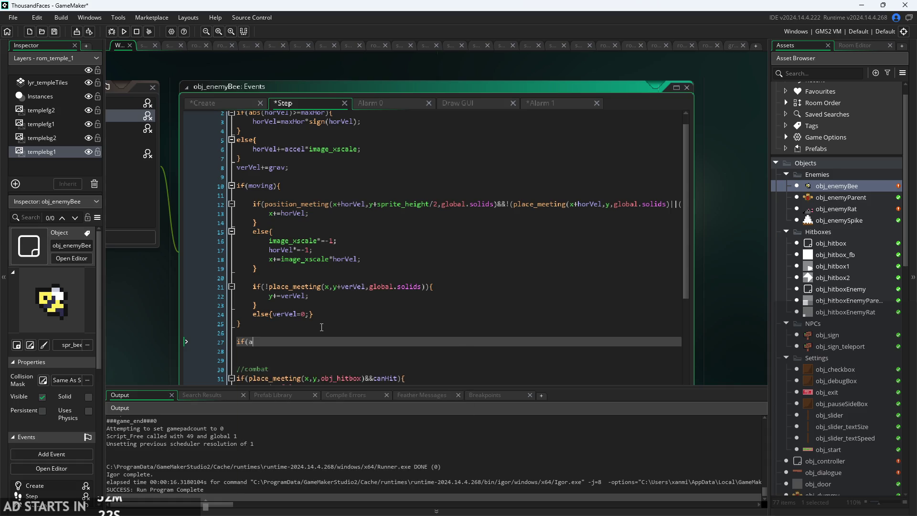
{"action": "key", "text": "Down"}
{"action": "key", "text": "Down"}
{"action": "key", "text": "Return"}
{"action": "type", "text": ")"}
{"action": "left_click", "coordinate": [223, 103]}
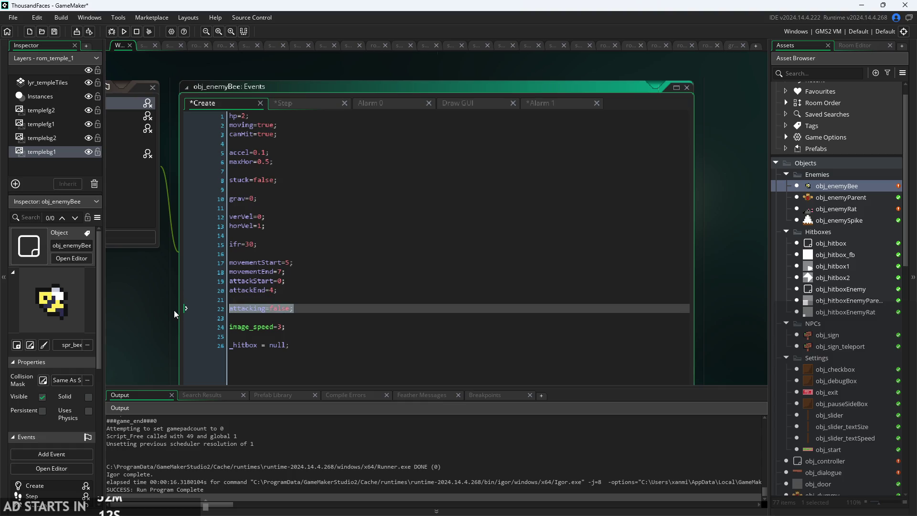
Delete the attacking=false line and its blank lines from the Create code.
{"action": "key", "text": "BackSpace"}
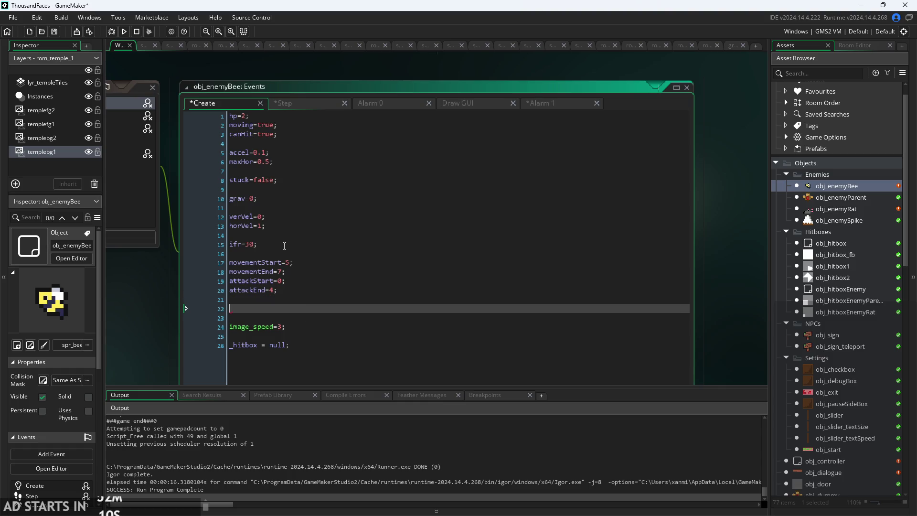
{"action": "key", "text": "BackSpace"}
{"action": "key", "text": "BackSpace"}
{"action": "left_click", "coordinate": [291, 127]}
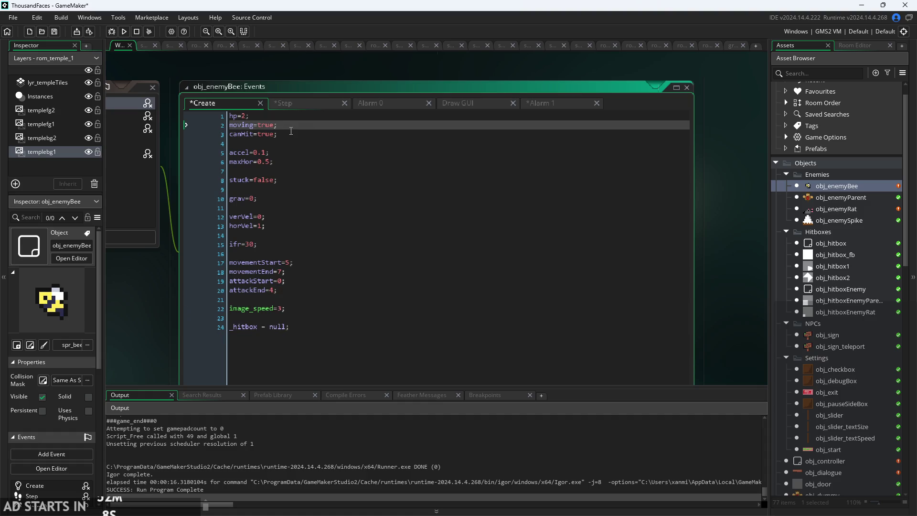
{"action": "key", "text": "Return"}
Add moving=false; after attacking=true in Alarm 1 and save the project.
{"action": "left_click", "coordinate": [563, 102]}
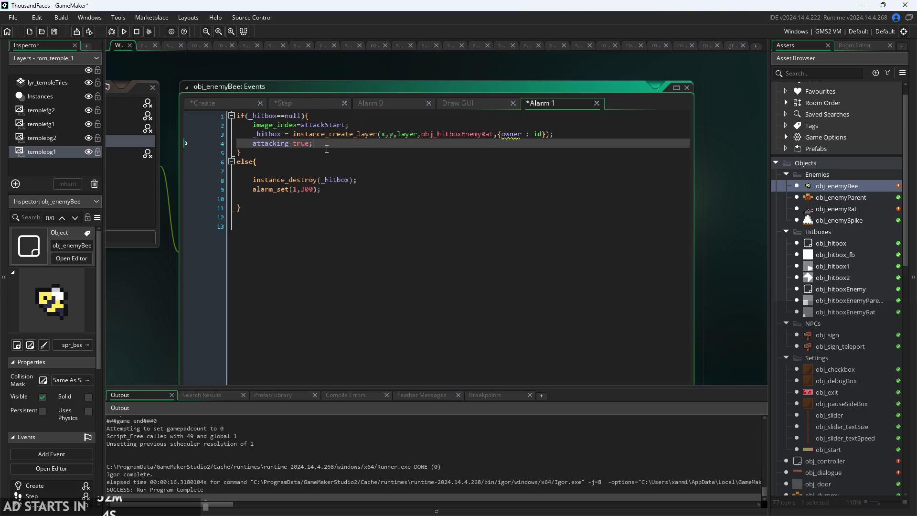
{"action": "key", "text": "Return"}
{"action": "type", "text": "moving-="}
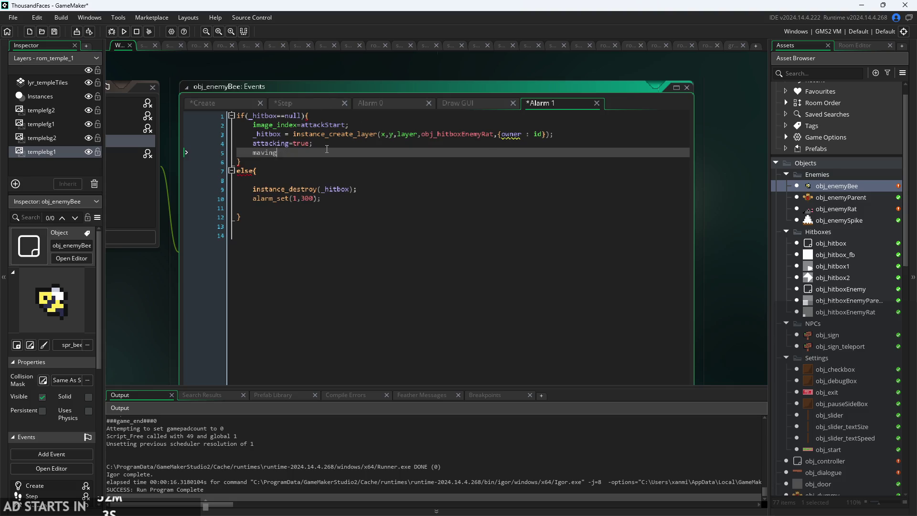
{"action": "key", "text": "BackSpace"}
{"action": "key", "text": "BackSpace"}
{"action": "key", "text": "BackSpace"}
{"action": "type", "text": "oving"}
{"action": "type", "text": "=false;"}
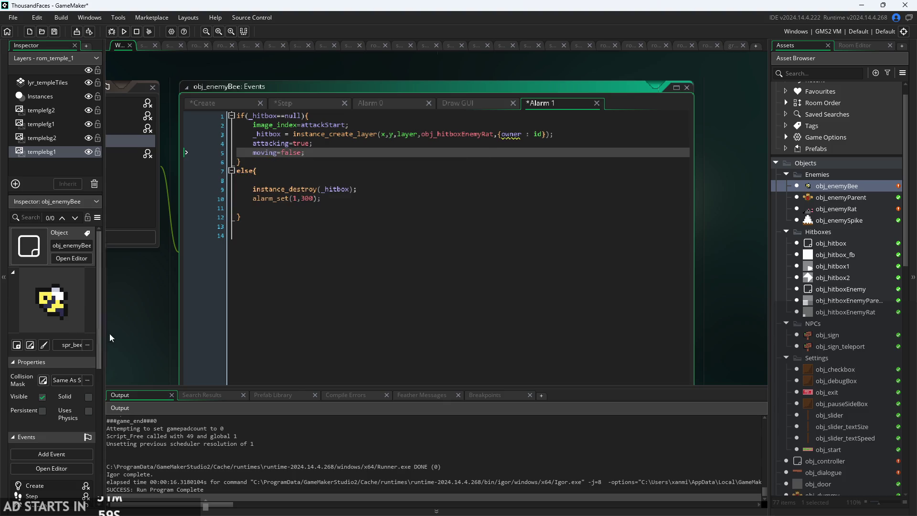
{"action": "key", "text": "ctrl+s"}
Move the caret to the empty line in Alarm 1's else block.
{"action": "scroll", "coordinate": [214, 326], "scroll_direction": "up", "scroll_amount": 2}
{"action": "key", "text": "Up"}
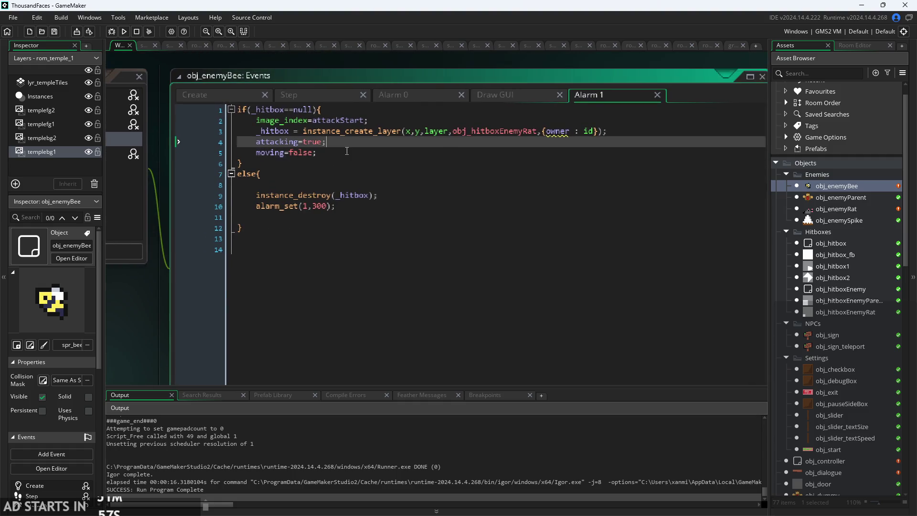
{"action": "left_click", "coordinate": [347, 154]}
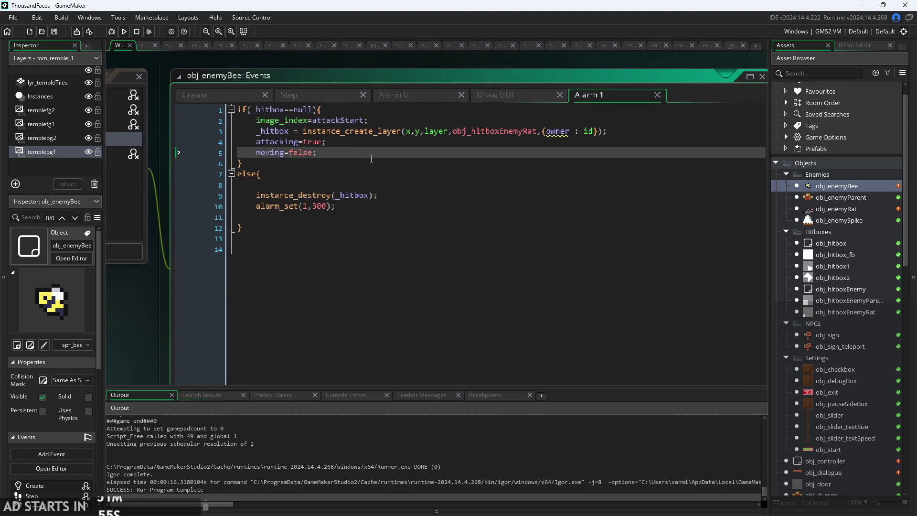
{"action": "key", "text": "Down"}
{"action": "key", "text": "Down"}
{"action": "key", "text": "Down"}
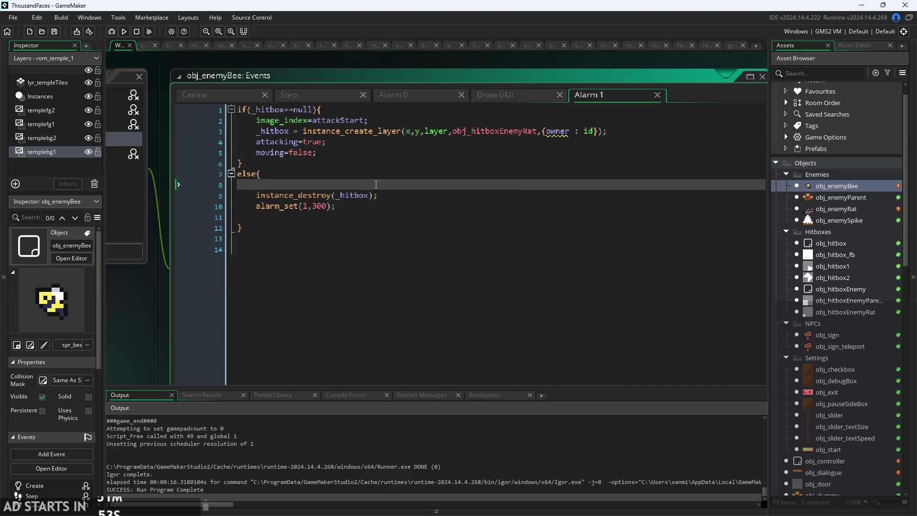
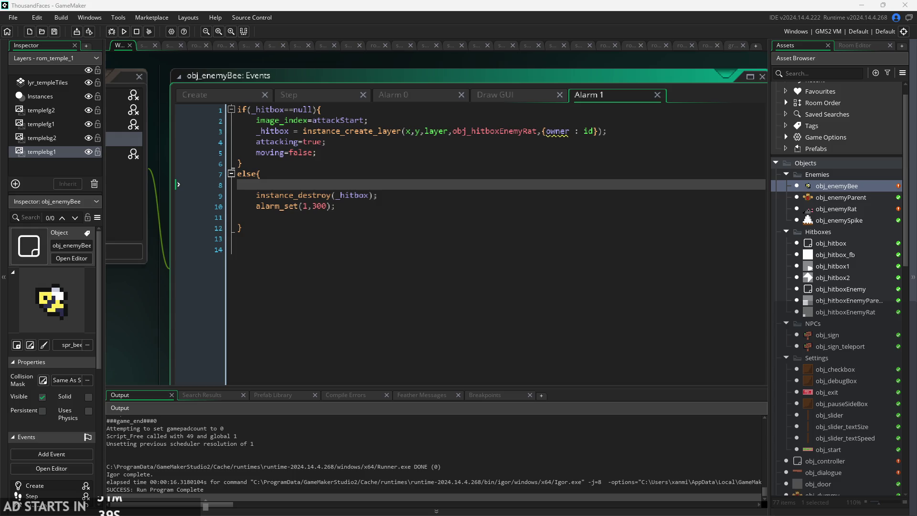
Review obj_enemyBee's Alarm 1 code, from the hitbox creation lines to the image_index assignment.
{"action": "left_click", "coordinate": [536, 132]}
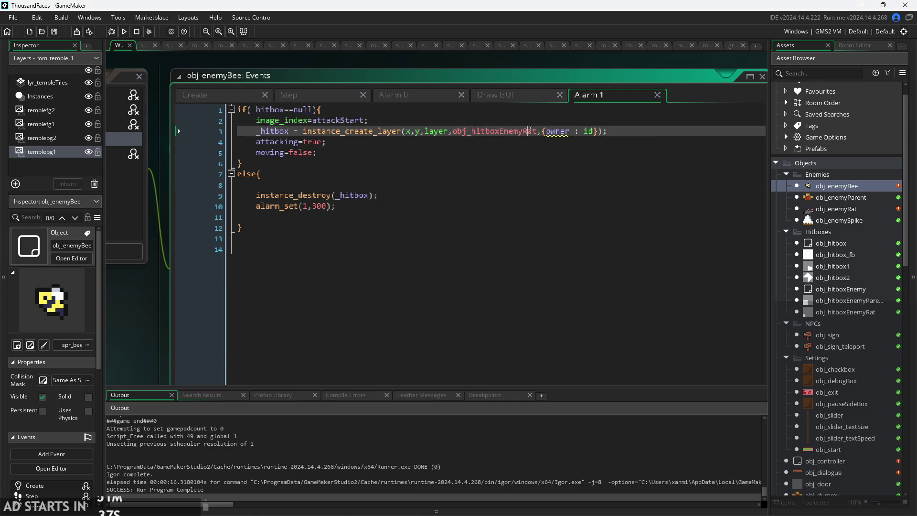
{"action": "left_click", "coordinate": [536, 142]}
{"action": "left_click", "coordinate": [546, 163]}
{"action": "left_click", "coordinate": [540, 152]}
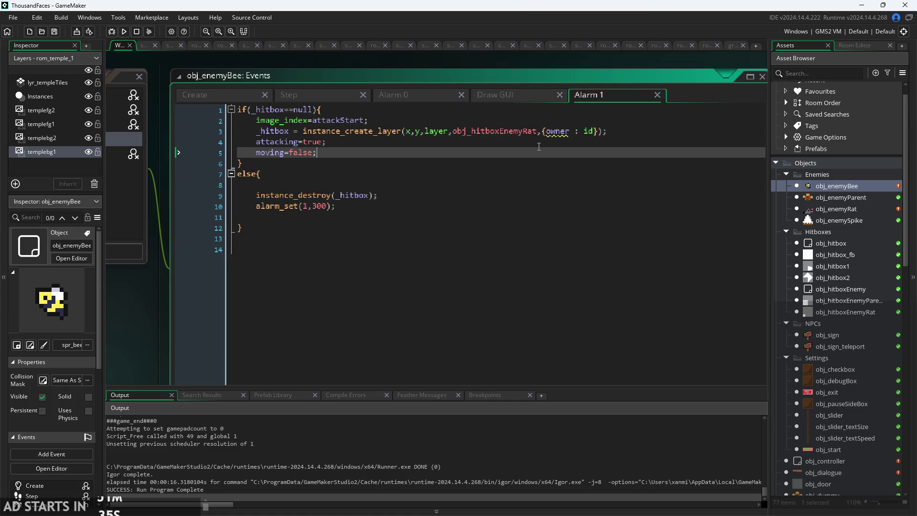
{"action": "left_click", "coordinate": [522, 111]}
{"action": "left_click", "coordinate": [523, 116]}
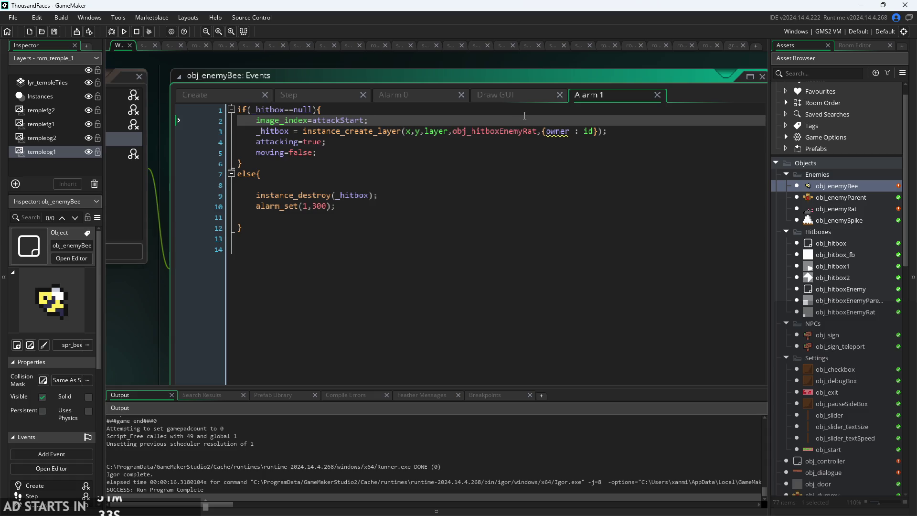
In the Step event, give line 27's if(attacking) an empty brace block.
{"action": "left_click", "coordinate": [313, 94]}
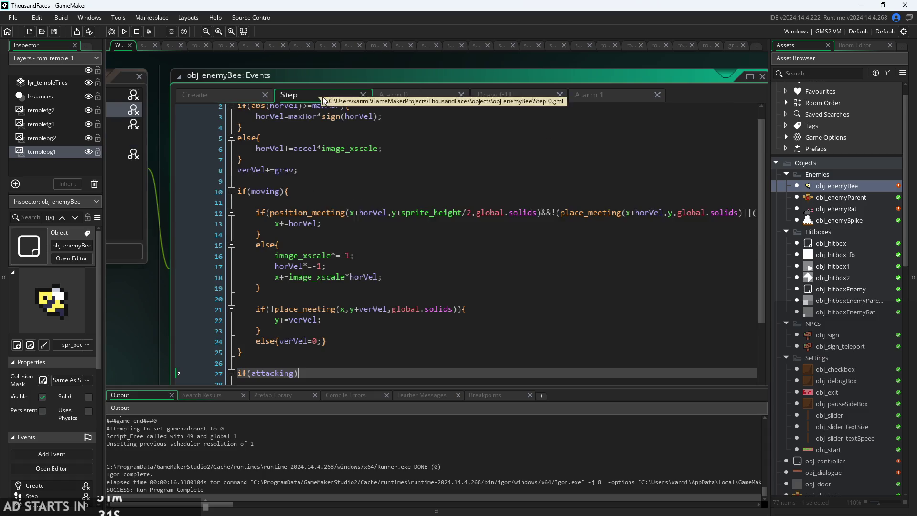
{"action": "scroll", "coordinate": [420, 225], "scroll_direction": "down", "scroll_amount": 3}
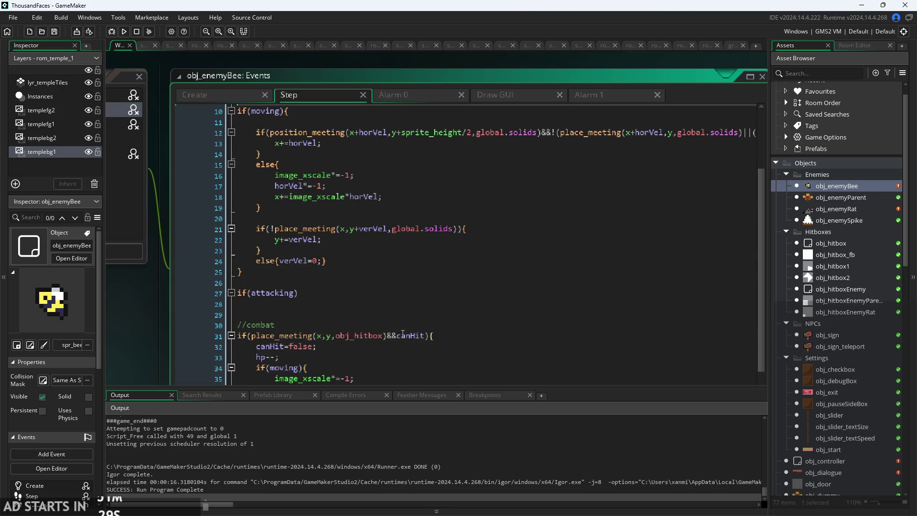
{"action": "left_click", "coordinate": [407, 289]}
{"action": "type", "text": "{"}
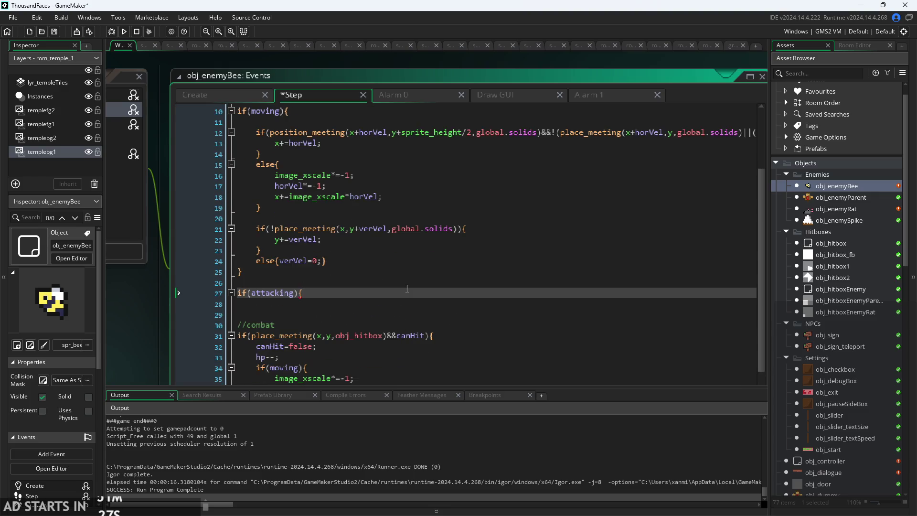
{"action": "key", "text": "Return"}
{"action": "key", "text": "Return"}
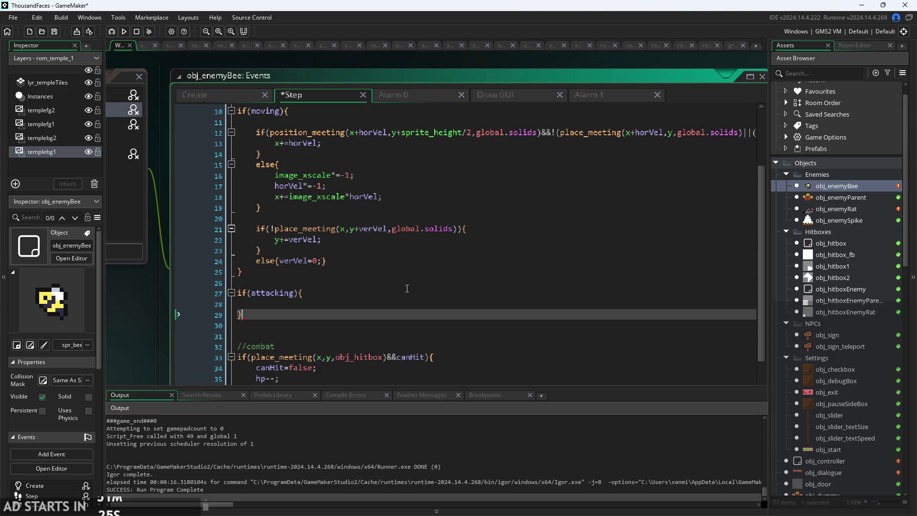
{"action": "type", "text": "}"}
{"action": "key", "text": "Up"}
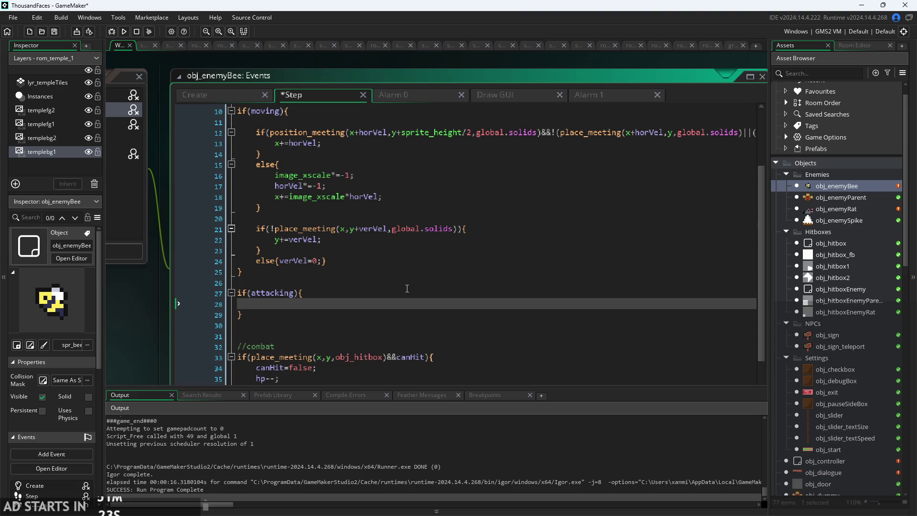
Start an if(image_index< condition inside the attacking block using autocomplete.
{"action": "type", "text": "uf"}
{"action": "key", "text": "BackSpace"}
{"action": "key", "text": "BackSpace"}
{"action": "type", "text": "if(image"}
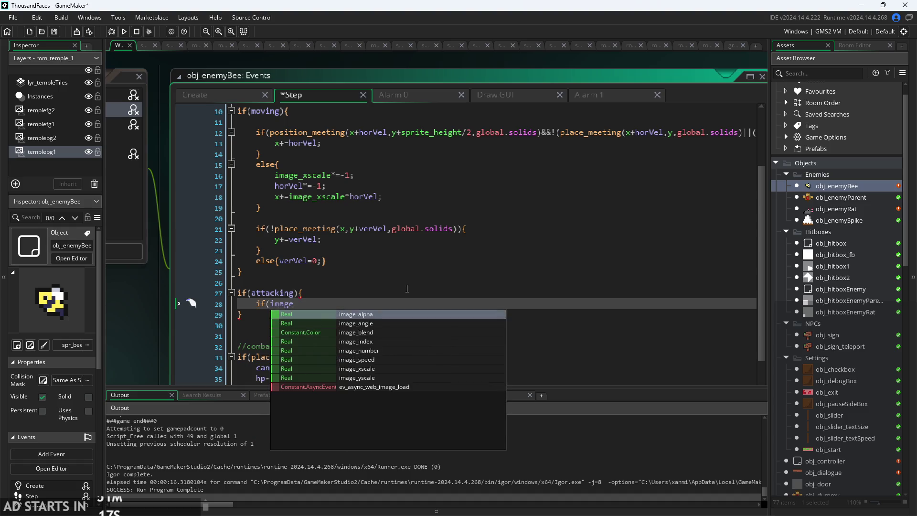
{"action": "key", "text": "Down"}
{"action": "key", "text": "Down"}
{"action": "key", "text": "Down"}
{"action": "key", "text": "Return"}
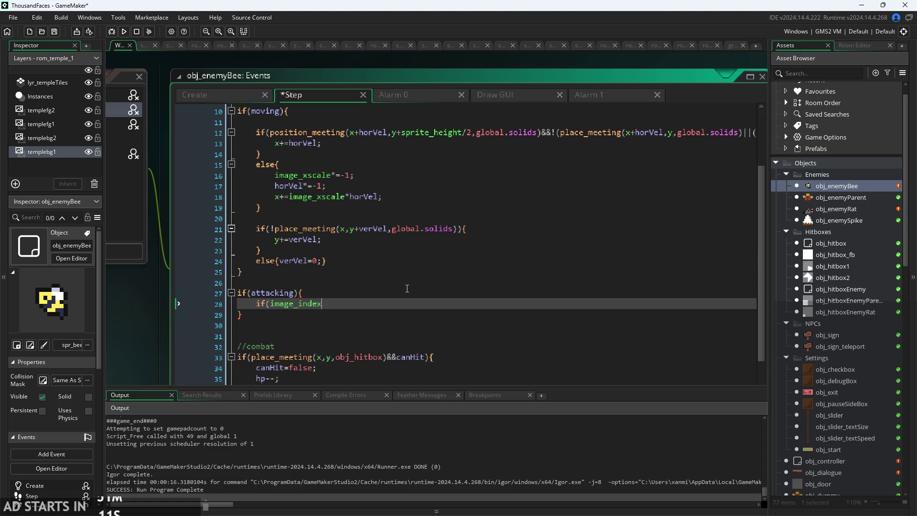
{"action": "type", "text": "<"}
{"action": "scroll", "coordinate": [834, 346], "scroll_direction": "down", "scroll_amount": 5}
{"action": "scroll", "coordinate": [834, 346], "scroll_direction": "down", "scroll_amount": 5}
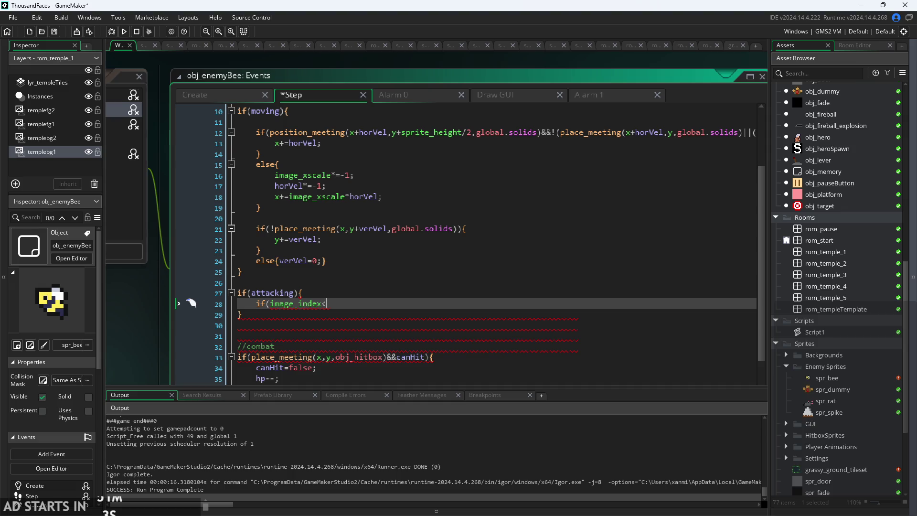
Complete the condition with attackStart and open its brace block.
{"action": "left_click", "coordinate": [521, 304]}
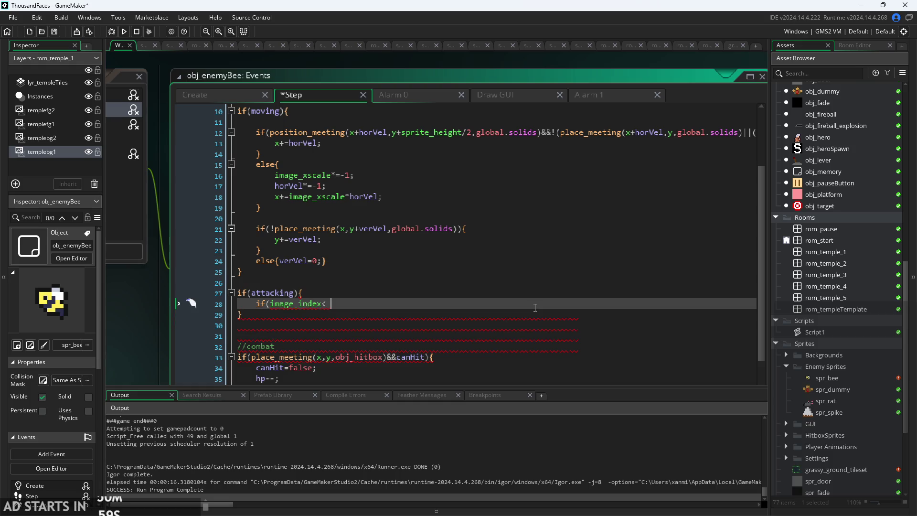
{"action": "type", "text": "atta"}
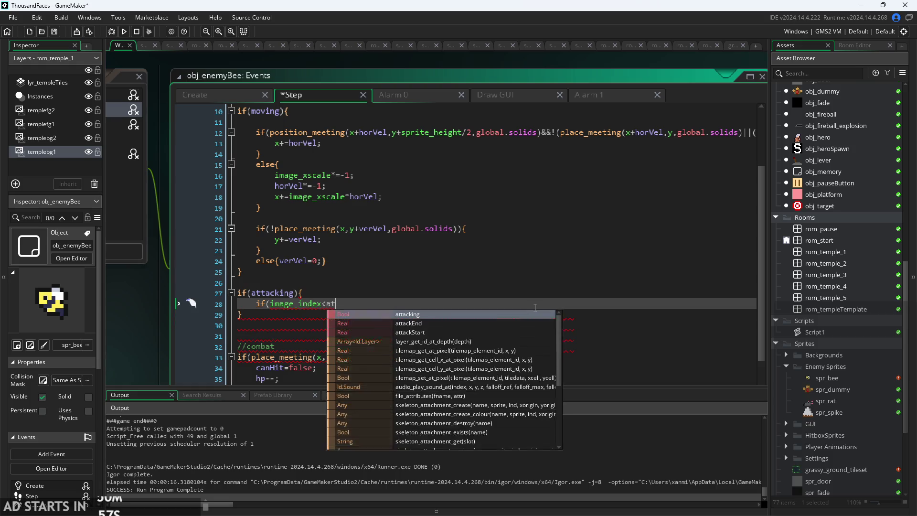
{"action": "key", "text": "Down"}
{"action": "key", "text": "Return"}
{"action": "type", "text": ")"}
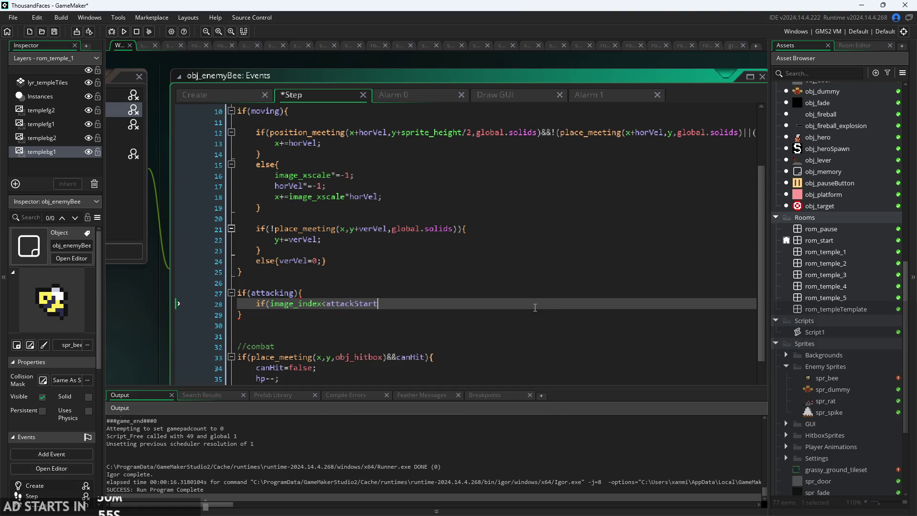
{"action": "type", "text": "{"}
{"action": "key", "text": "Return"}
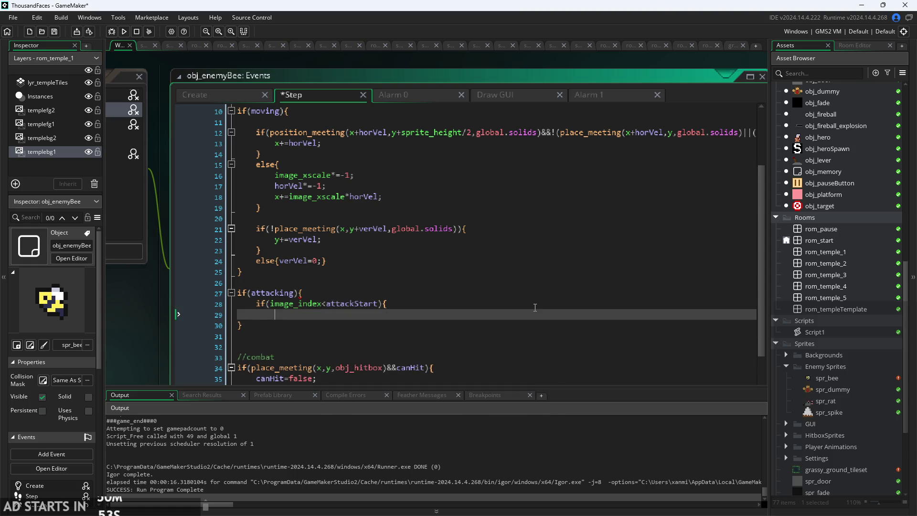
Add image_index=attackStart; inside the condition and check the attacking block's brace matching.
{"action": "type", "text": "att"}
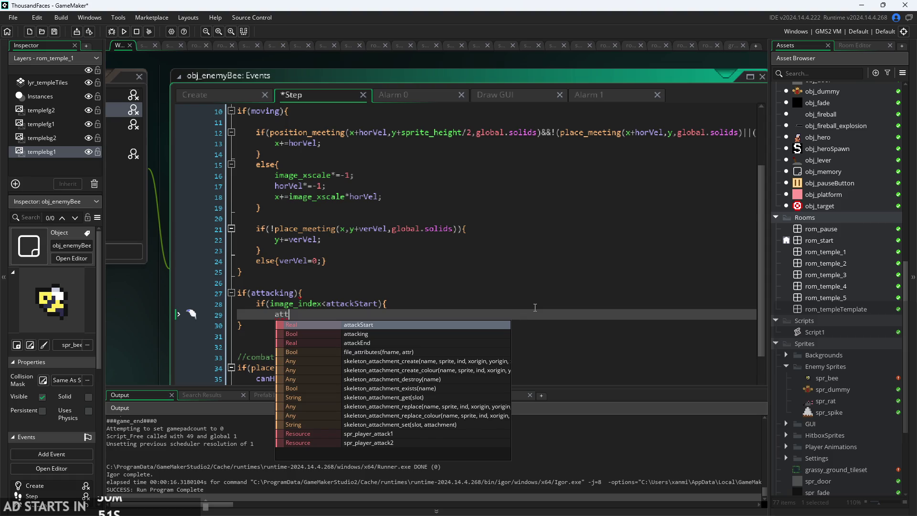
{"action": "key", "text": "BackSpace"}
{"action": "key", "text": "BackSpace"}
{"action": "key", "text": "BackSpace"}
{"action": "type", "text": "image_index"}
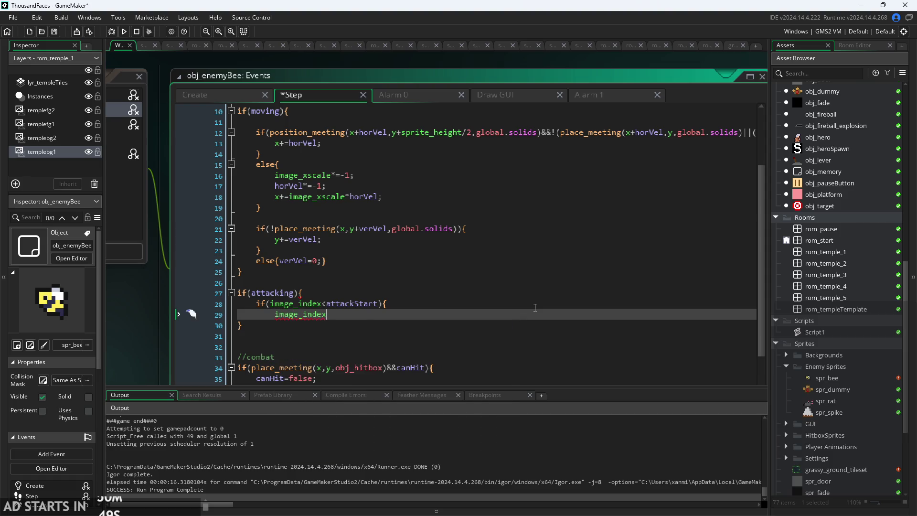
{"action": "type", "text": "=fa"}
{"action": "key", "text": "BackSpace"}
{"action": "key", "text": "BackSpace"}
{"action": "type", "text": "a"}
{"action": "key", "text": "Return"}
{"action": "type", "text": ";"}
{"action": "key", "text": "Return"}
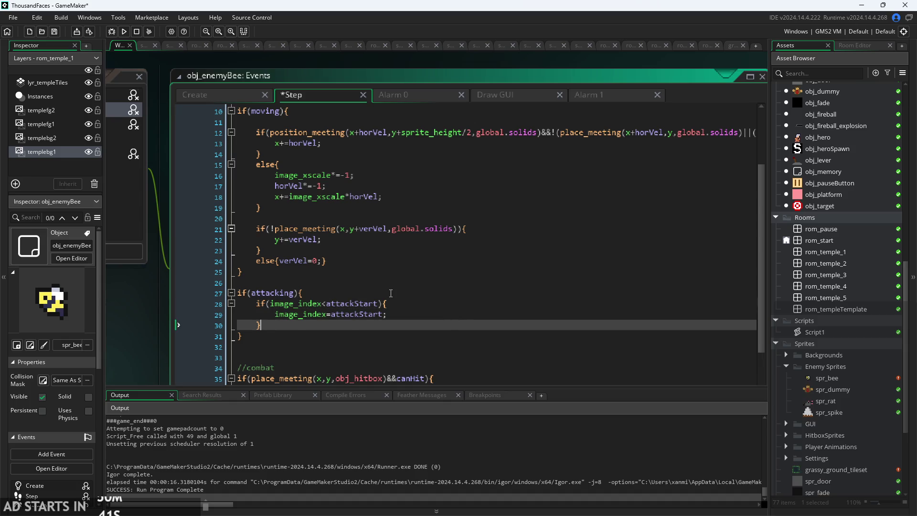
{"action": "left_click", "coordinate": [312, 295]}
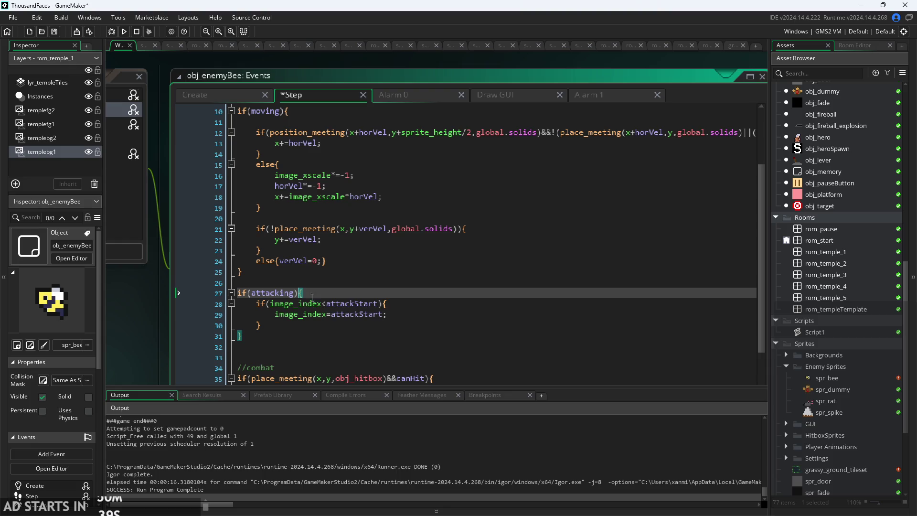
{"action": "left_click", "coordinate": [432, 314]}
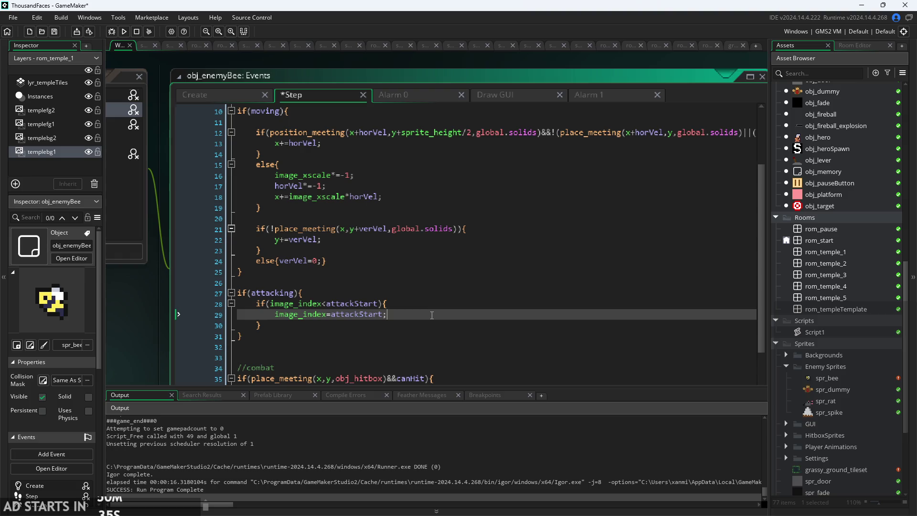
{"action": "key", "text": "Up"}
{"action": "key", "text": "Up"}
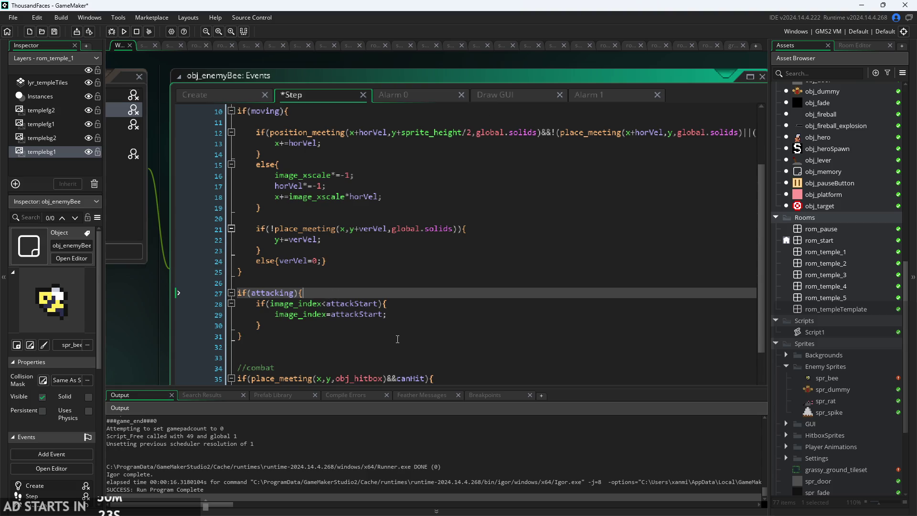
{"action": "left_click", "coordinate": [411, 327]}
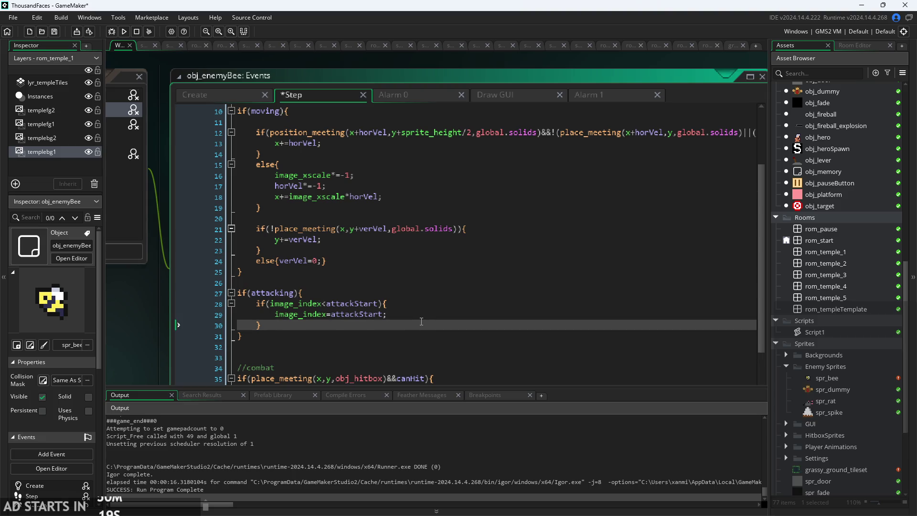
{"action": "key", "text": "Up"}
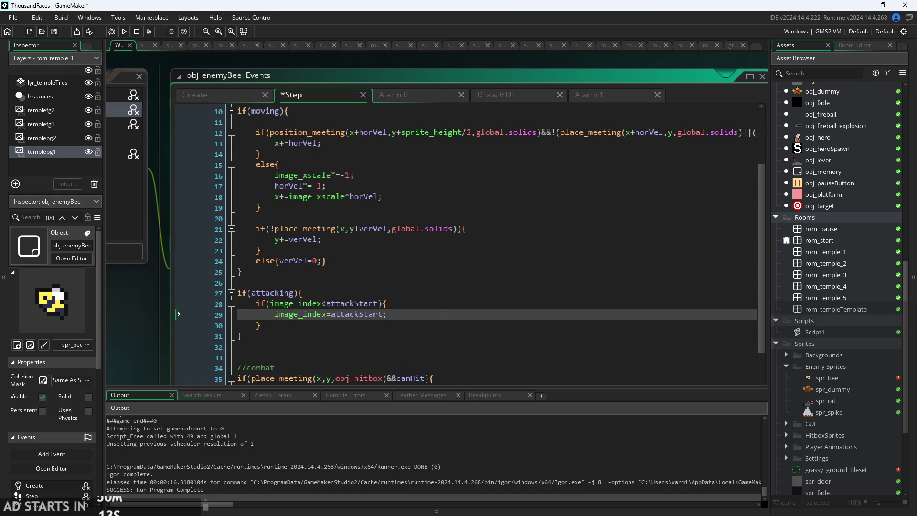
{"action": "scroll", "coordinate": [444, 326], "scroll_direction": "up", "scroll_amount": 3}
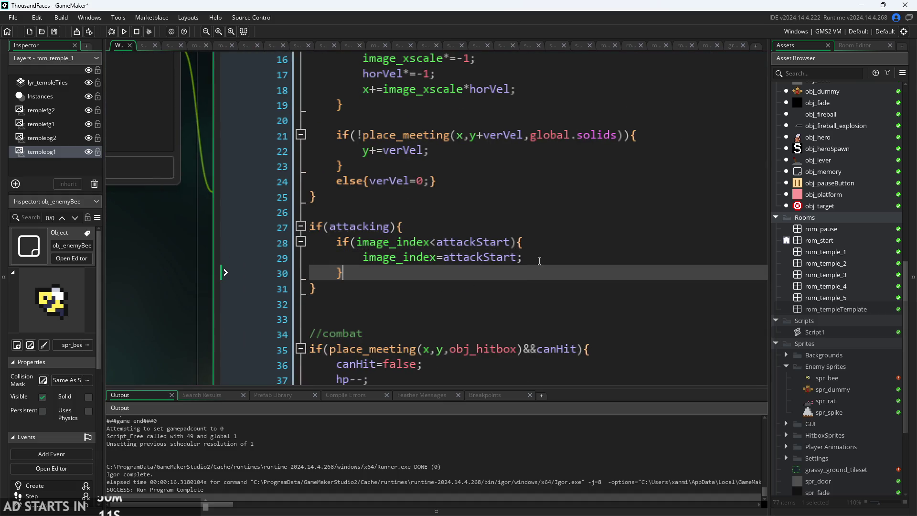
{"action": "scroll", "coordinate": [430, 257], "scroll_direction": "up", "scroll_amount": 2}
{"action": "left_click", "coordinate": [340, 268]}
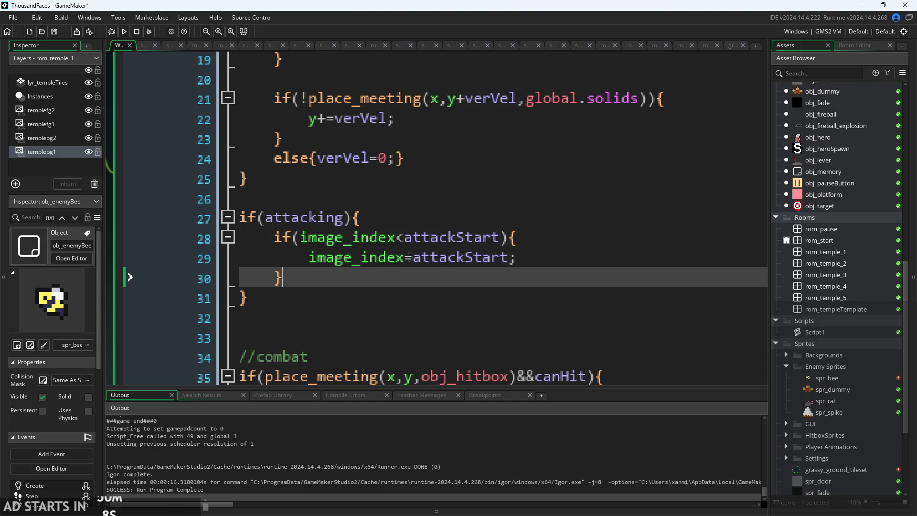
{"action": "left_click", "coordinate": [544, 258]}
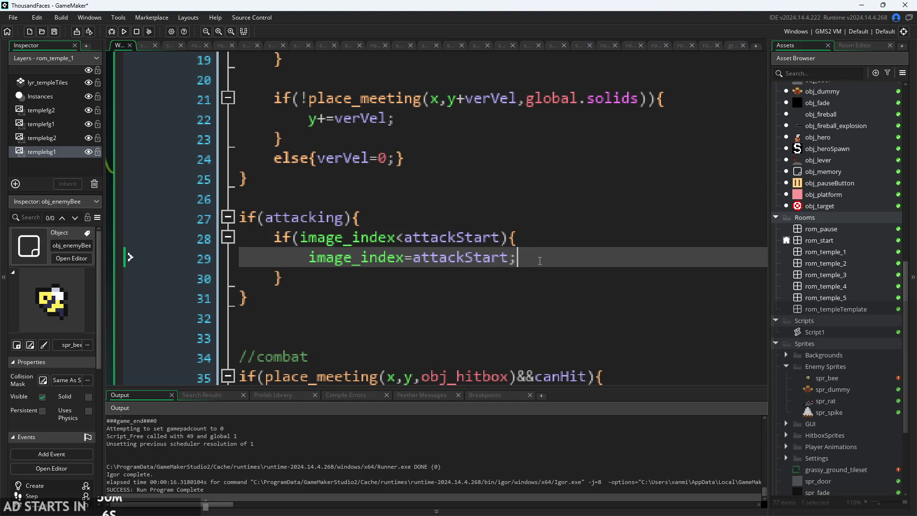
{"action": "scroll", "coordinate": [544, 258], "scroll_direction": "down", "scroll_amount": 2}
{"action": "left_click", "coordinate": [293, 291]}
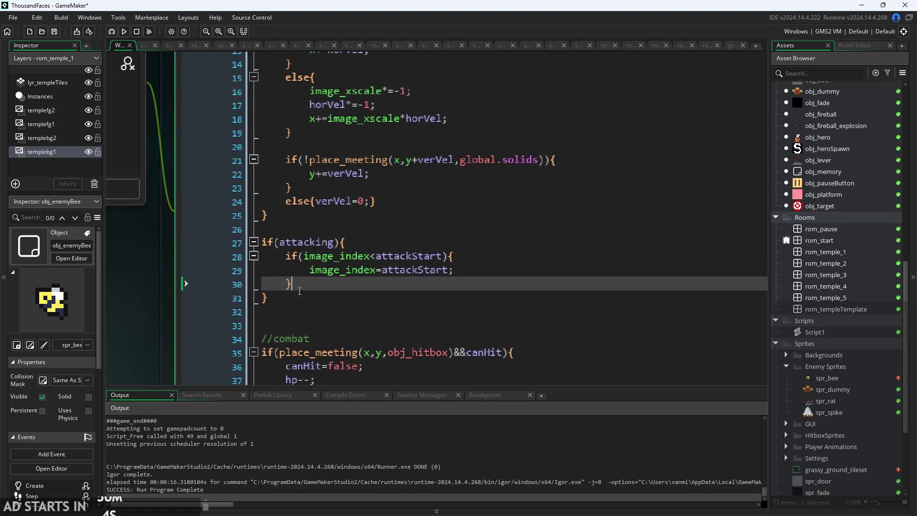
{"action": "scroll", "coordinate": [293, 292], "scroll_direction": "down", "scroll_amount": 3}
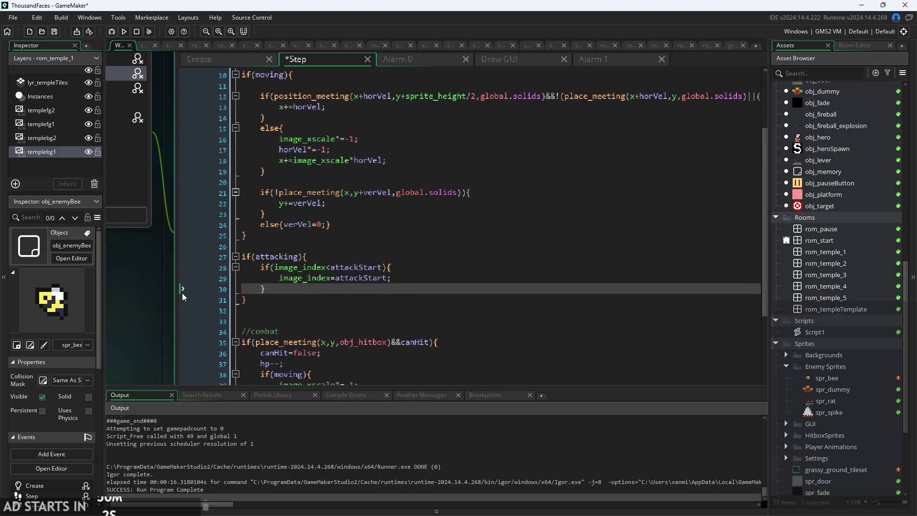
{"action": "scroll", "coordinate": [181, 292], "scroll_direction": "down", "scroll_amount": 2}
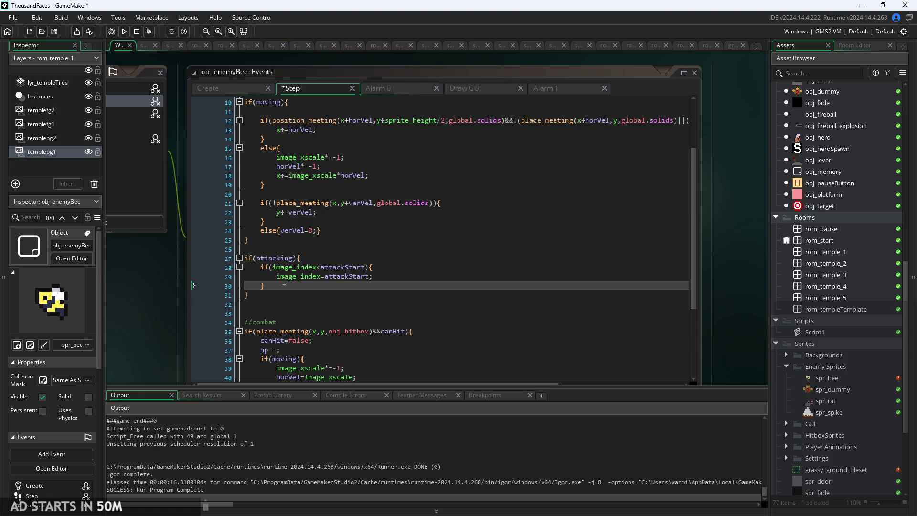
{"action": "left_click", "coordinate": [354, 267]}
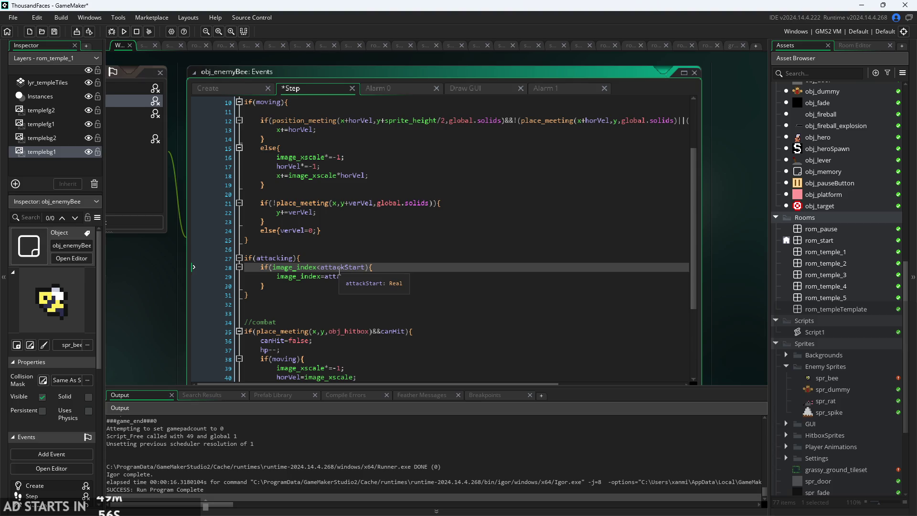
Add an else if(moving){ } branch after the attacking block.
{"action": "left_click", "coordinate": [298, 299]}
{"action": "key", "text": "Return"}
{"action": "type", "text": "else if"}
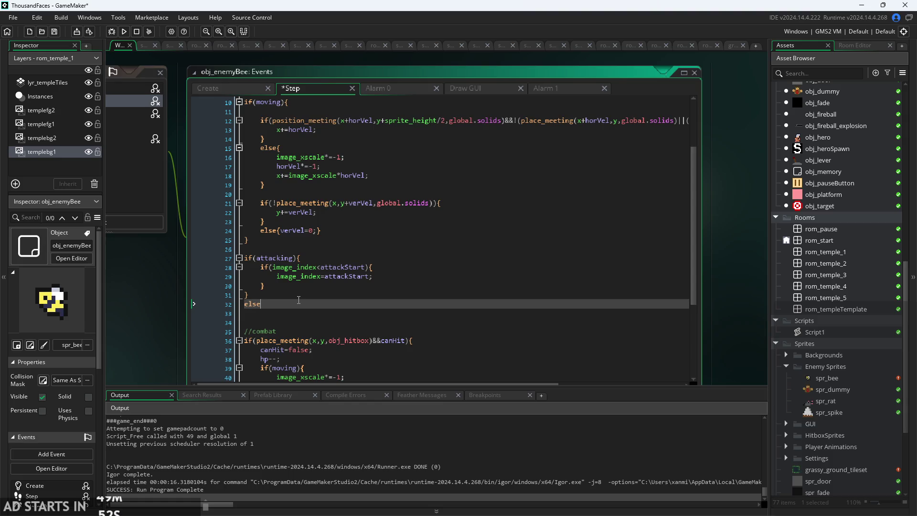
{"action": "type", "text": "(moving_"}
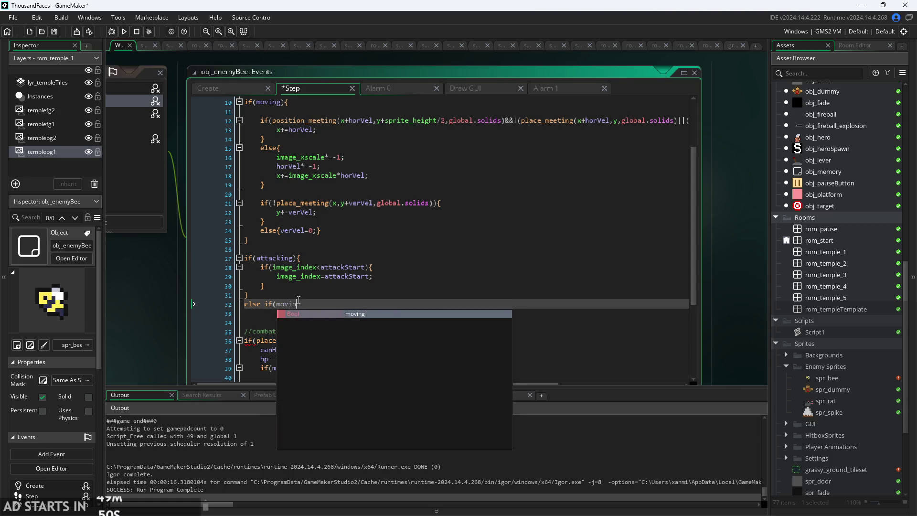
{"action": "key", "text": "BackSpace"}
{"action": "type", "text": "){"}
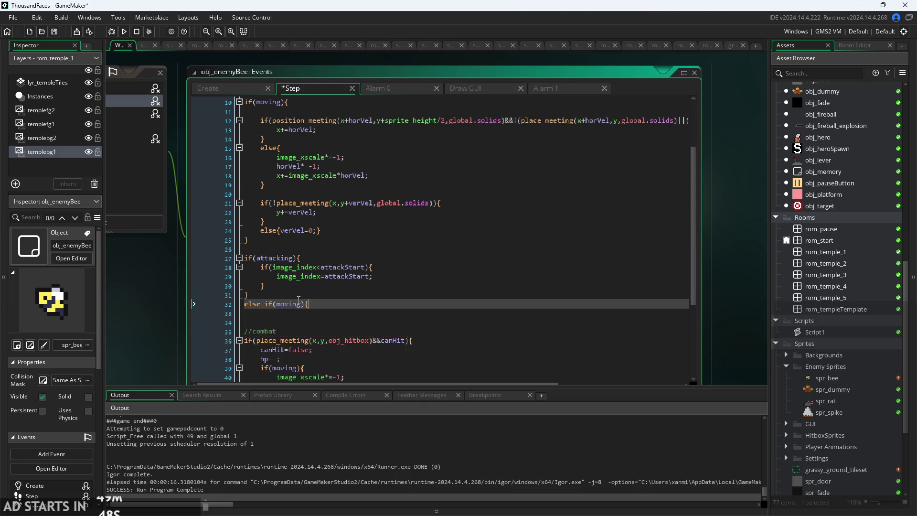
{"action": "key", "text": "Return"}
{"action": "key", "text": "Return"}
{"action": "type", "text": "}"}
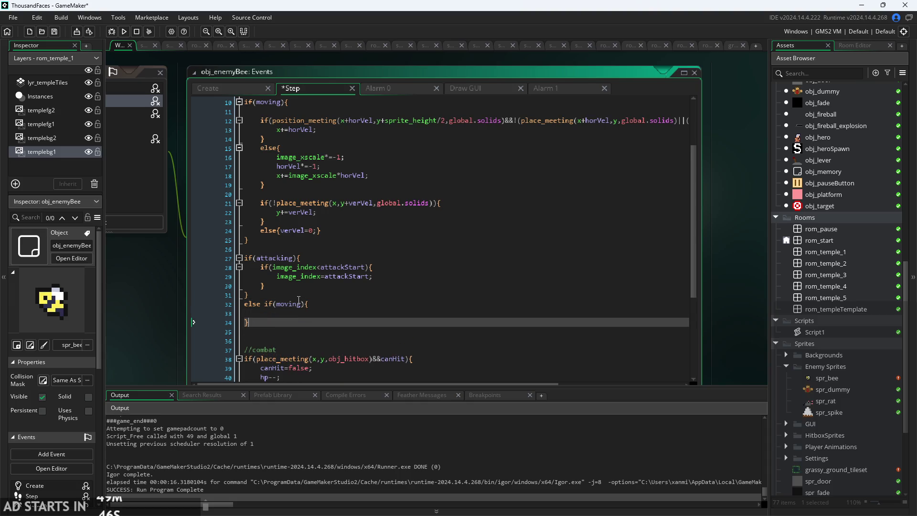
{"action": "key", "text": "Up"}
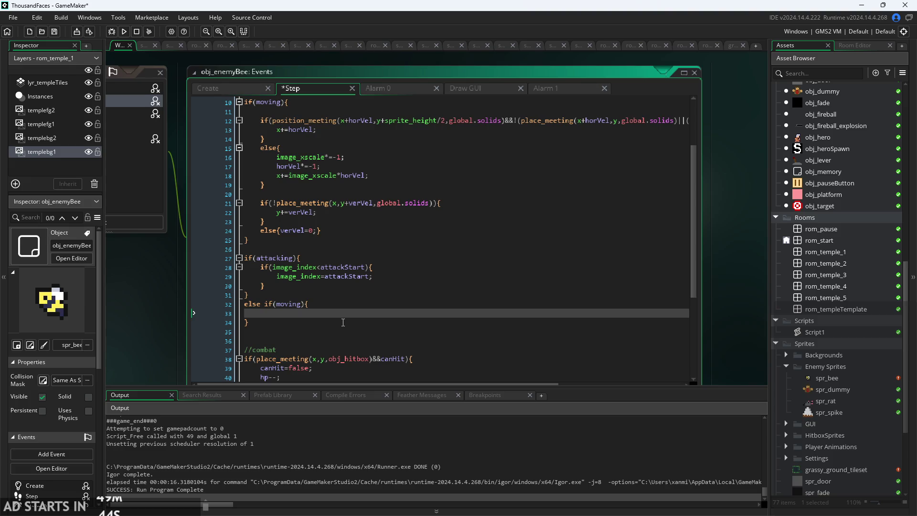
Inside the moving branch, start an if(image_index>attackStart){ condition via autocomplete.
{"action": "type", "text": "if(i"}
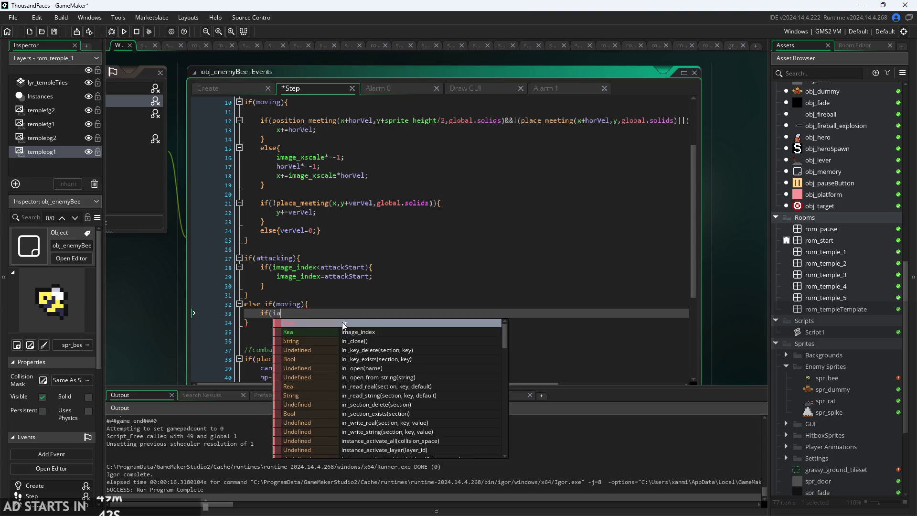
{"action": "type", "text": "m"}
{"action": "key", "text": "Return"}
{"action": "type", "text": ">"}
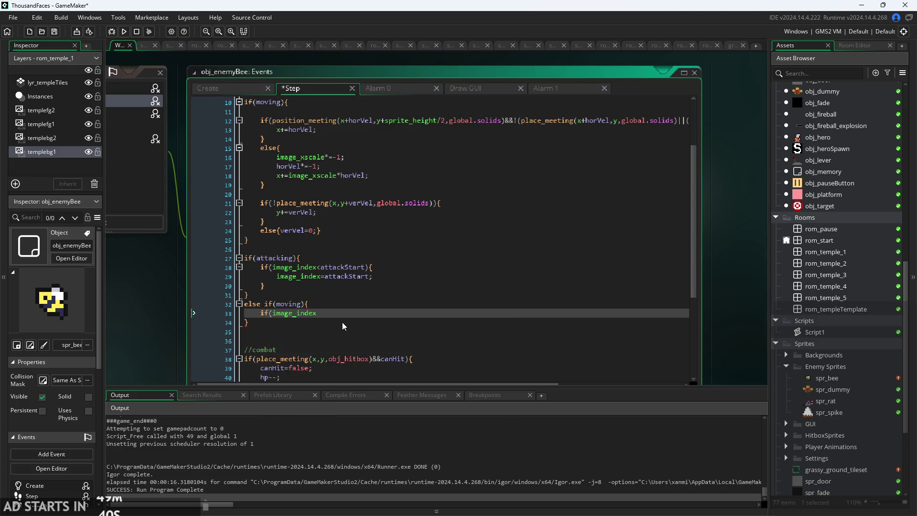
{"action": "type", "text": "at"}
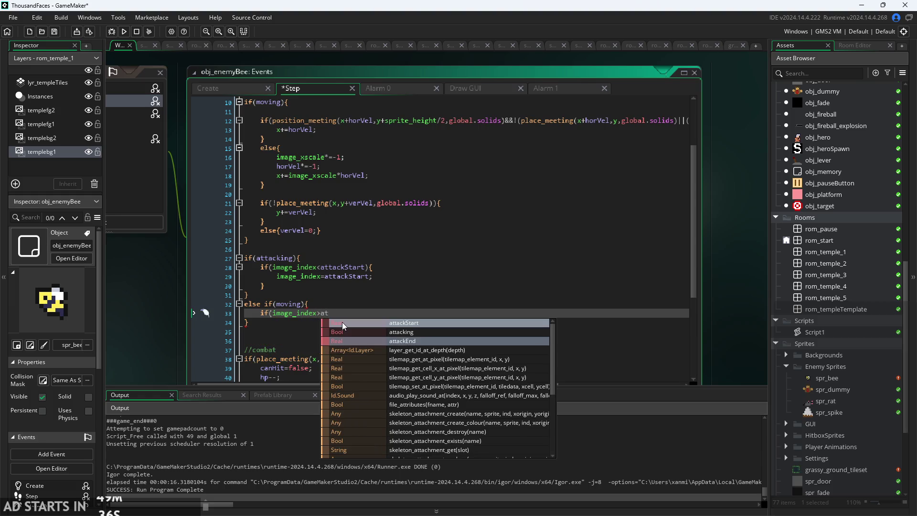
{"action": "left_click", "coordinate": [342, 322]}
{"action": "key", "text": "Left"}
{"action": "key", "text": "Left"}
{"action": "key", "text": "Left"}
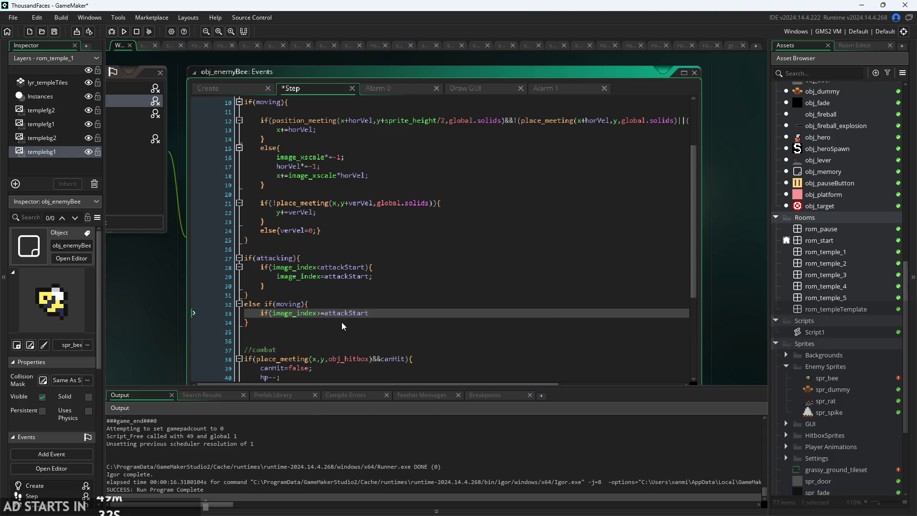
{"action": "type", "text": "){"}
{"action": "key", "text": "Return"}
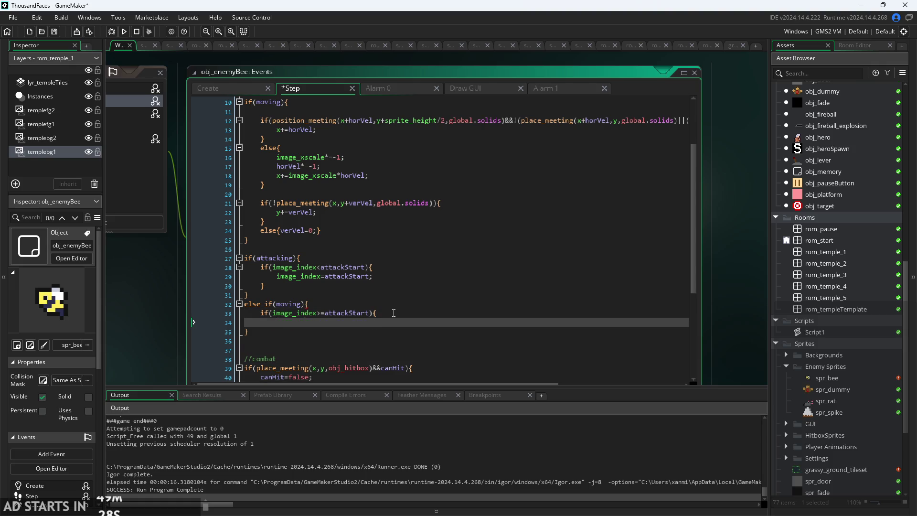
Replace attackStart in that condition with movementEnd.
{"action": "double_click", "coordinate": [324, 314]}
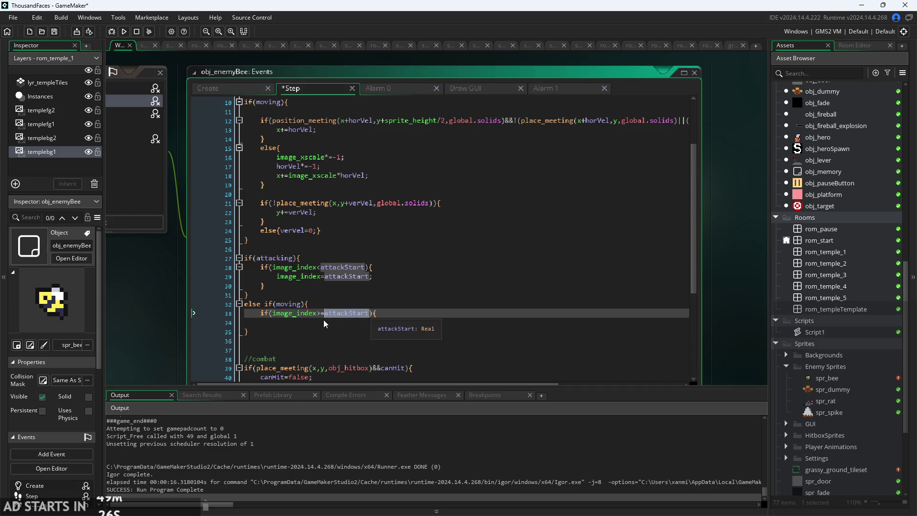
{"action": "type", "text": "mov"}
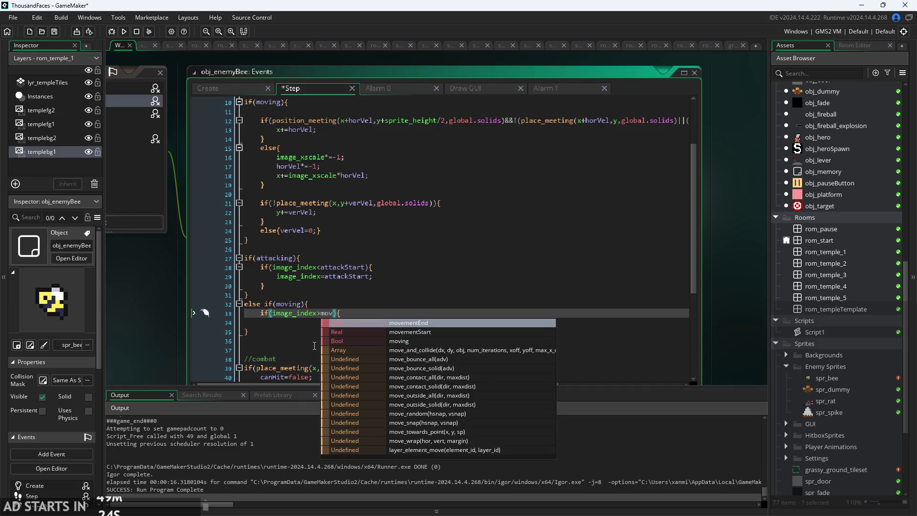
{"action": "key", "text": "Down"}
{"action": "key", "text": "Return"}
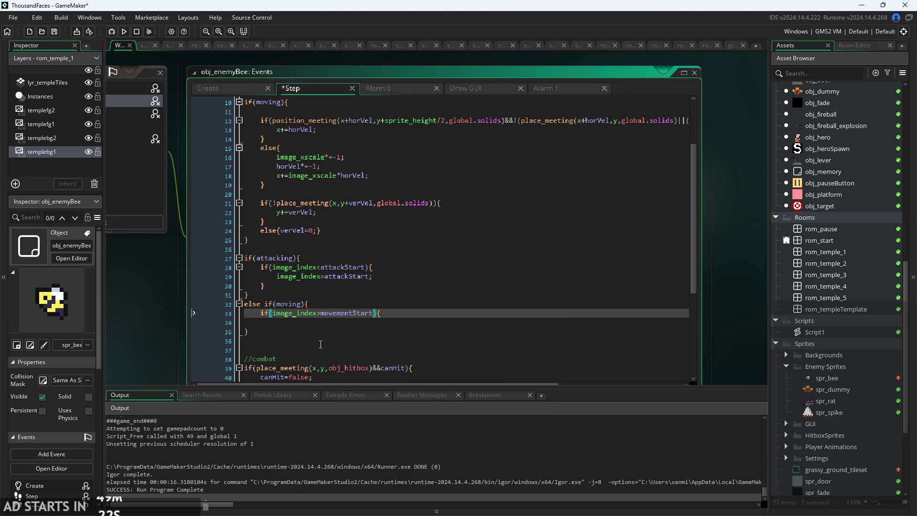
{"action": "left_click_drag", "start_coordinate": [353, 314], "coordinate": [377, 319]}
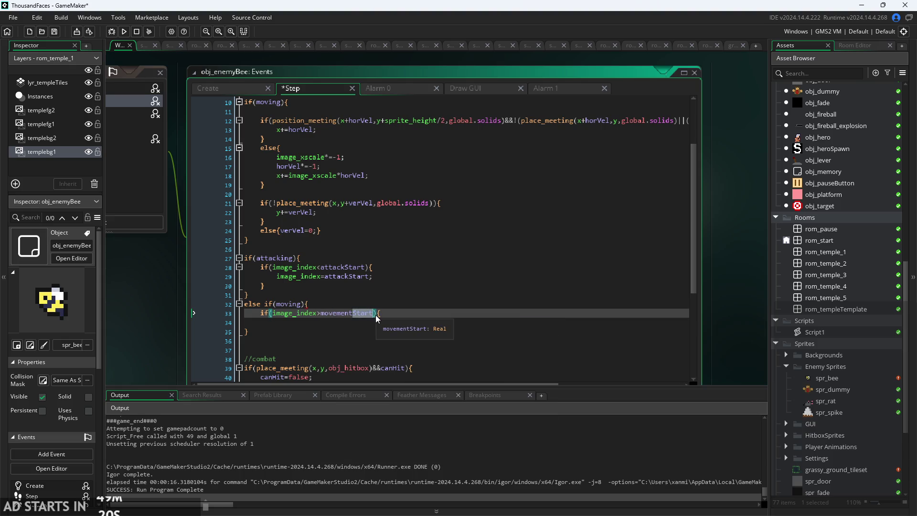
{"action": "type", "text": "End"}
Add image_index=movementStart; inside the check and close the inner if block.
{"action": "left_click", "coordinate": [392, 320]}
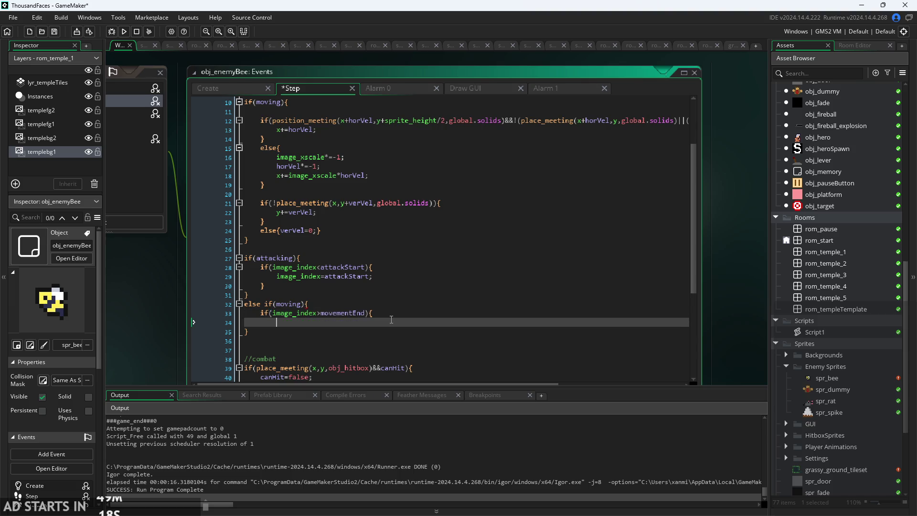
{"action": "type", "text": "image"}
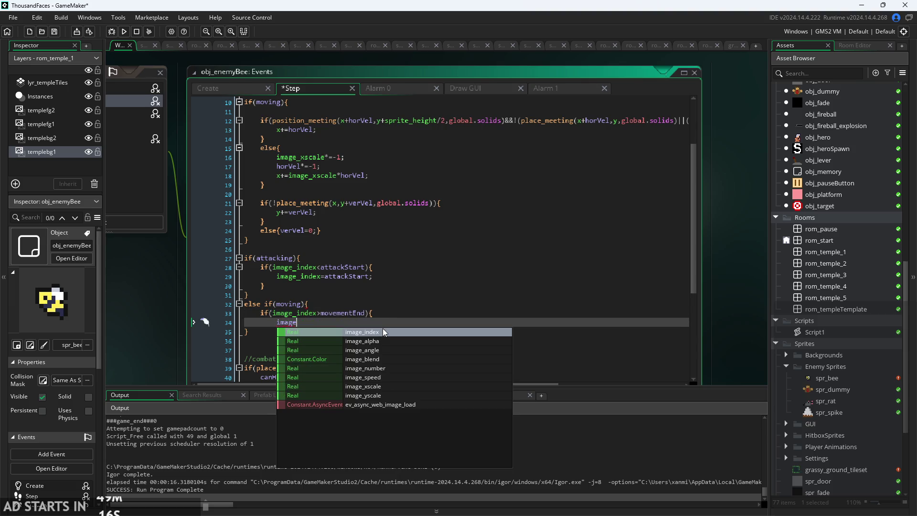
{"action": "type", "text": "_index=move"}
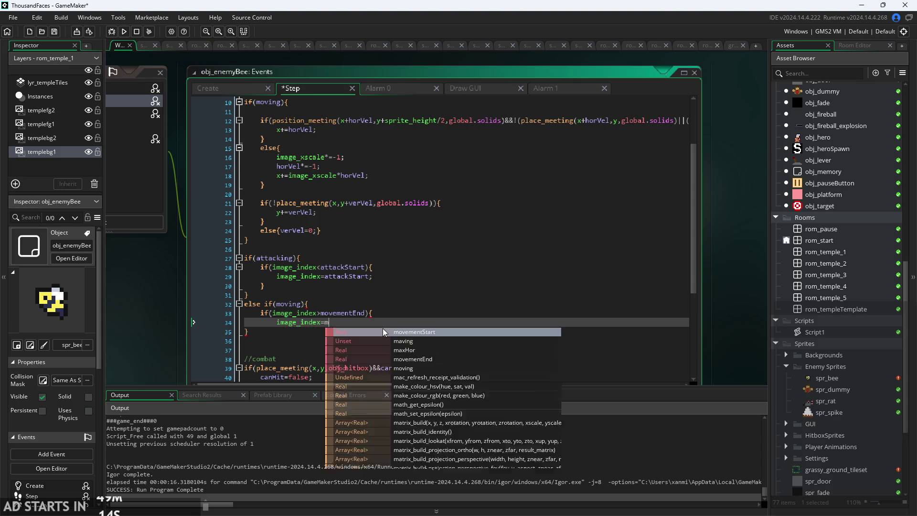
{"action": "key", "text": "Return"}
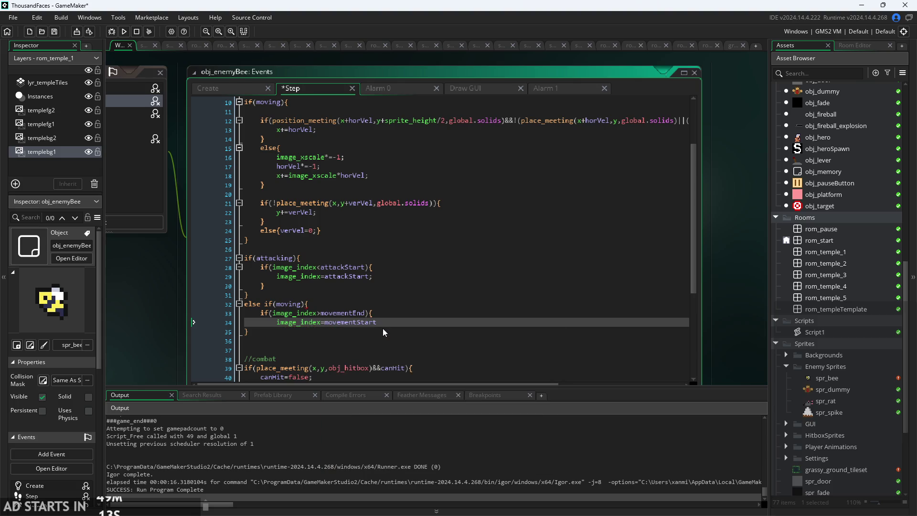
{"action": "type", "text": ";"}
{"action": "key", "text": "Return"}
{"action": "type", "text": "}"}
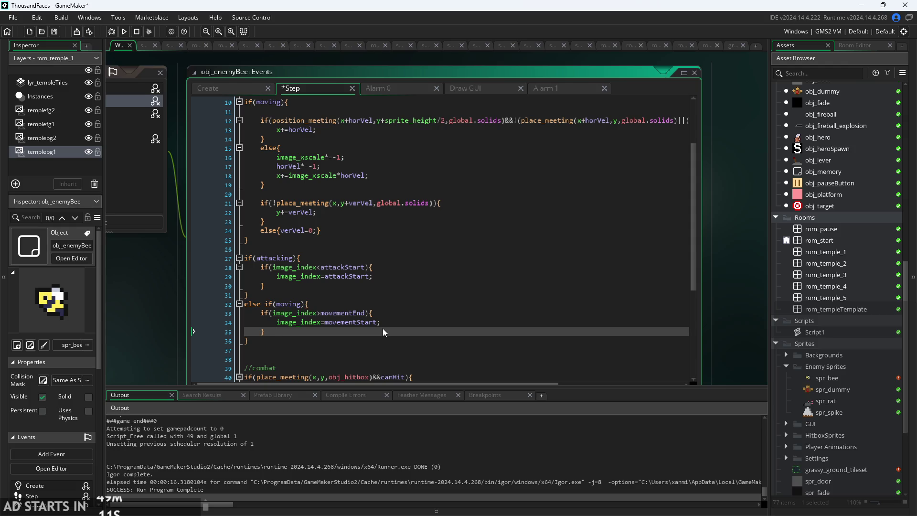
{"action": "scroll", "coordinate": [158, 259], "scroll_direction": "up", "scroll_amount": 4}
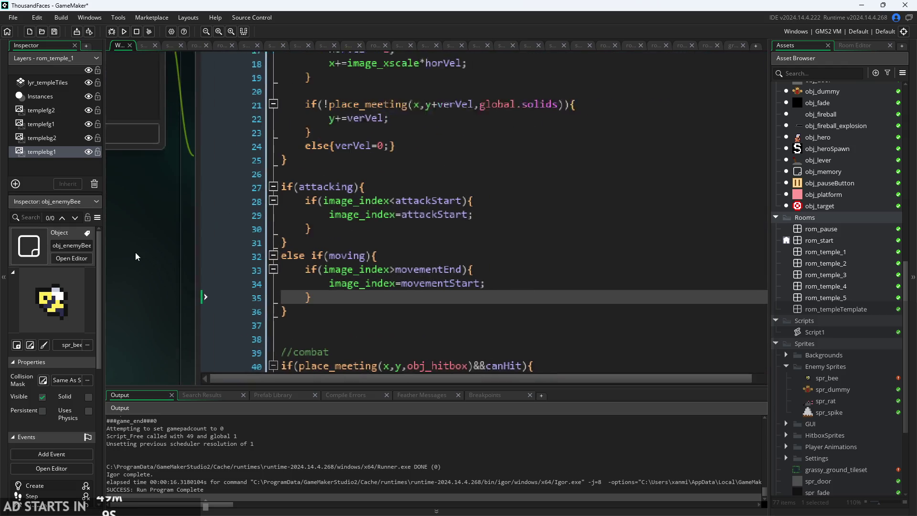
{"action": "scroll", "coordinate": [482, 272], "scroll_direction": "down", "scroll_amount": 1}
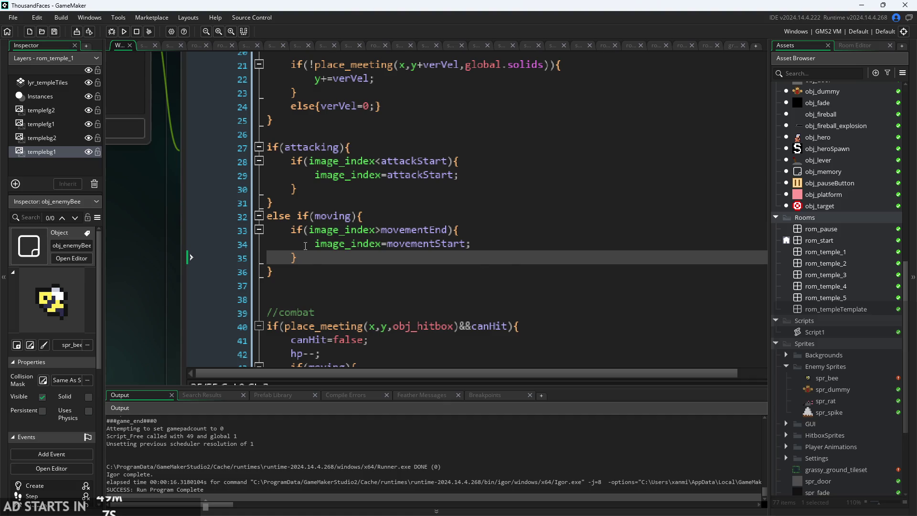
{"action": "scroll", "coordinate": [197, 271], "scroll_direction": "down", "scroll_amount": 3}
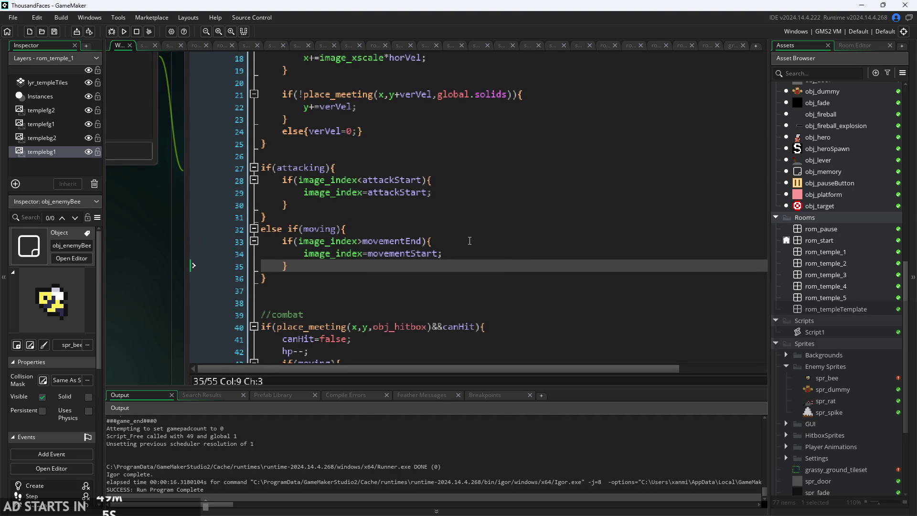
{"action": "scroll", "coordinate": [374, 237], "scroll_direction": "down", "scroll_amount": 1}
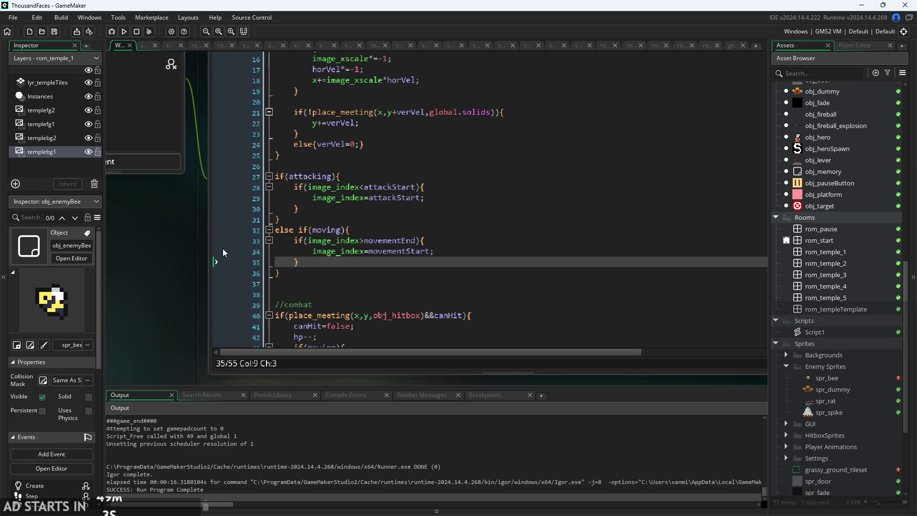
{"action": "scroll", "coordinate": [337, 286], "scroll_direction": "down", "scroll_amount": 2}
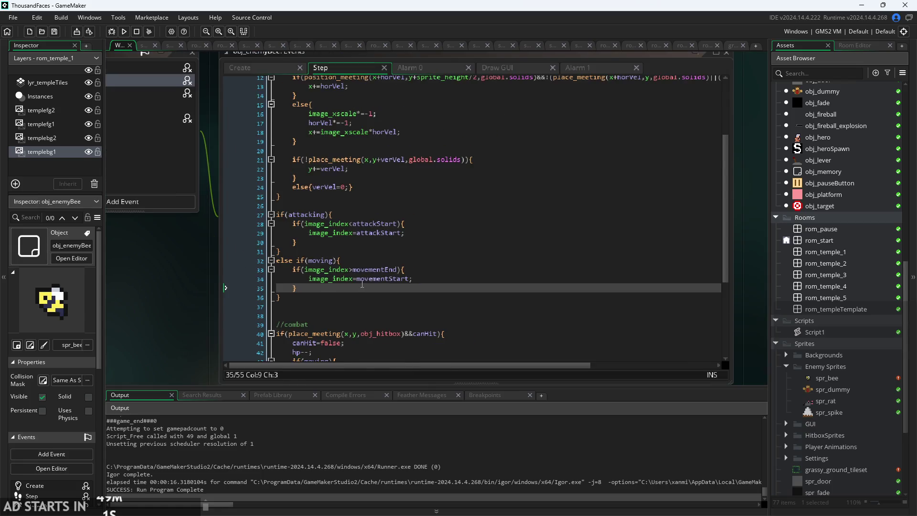
{"action": "left_click", "coordinate": [337, 298]}
{"action": "scroll", "coordinate": [336, 297], "scroll_direction": "up", "scroll_amount": 1}
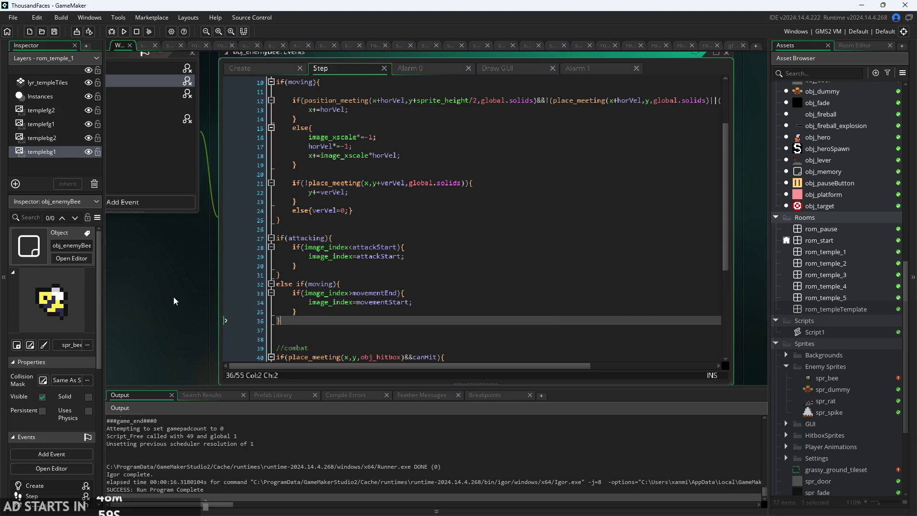
{"action": "scroll", "coordinate": [415, 227], "scroll_direction": "up", "scroll_amount": 1}
{"action": "left_click", "coordinate": [415, 227]}
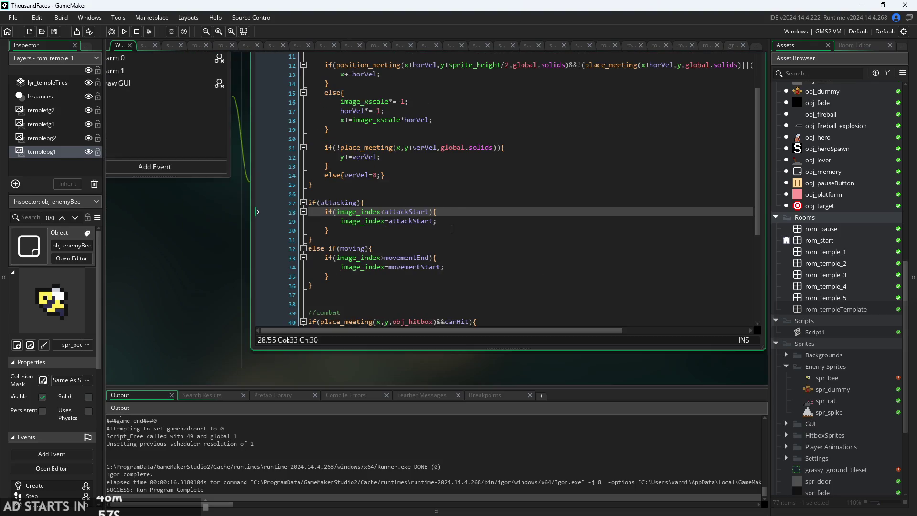
{"action": "scroll", "coordinate": [448, 227], "scroll_direction": "down", "scroll_amount": 1}
{"action": "left_click", "coordinate": [457, 222]}
{"action": "key", "text": "Down"}
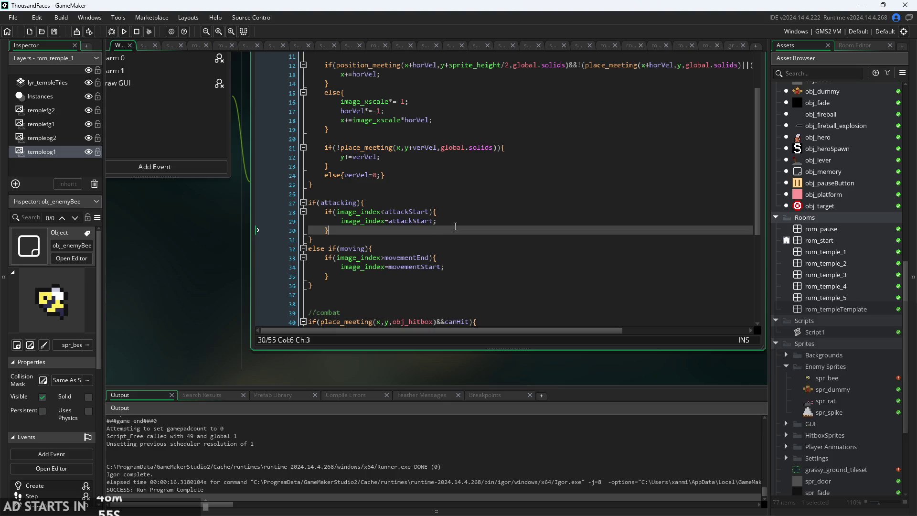
{"action": "key", "text": "Up"}
{"action": "key", "text": "Up"}
{"action": "left_click", "coordinate": [453, 225]}
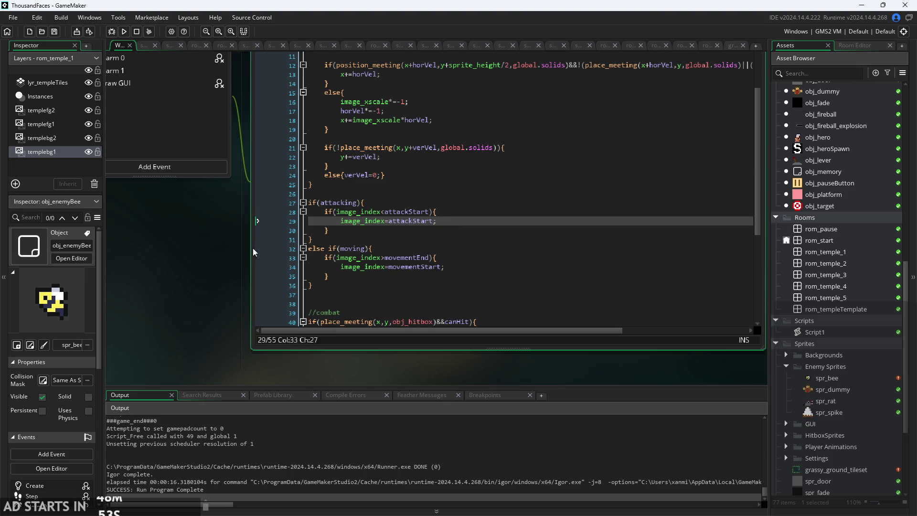
{"action": "scroll", "coordinate": [143, 277], "scroll_direction": "up", "scroll_amount": 2}
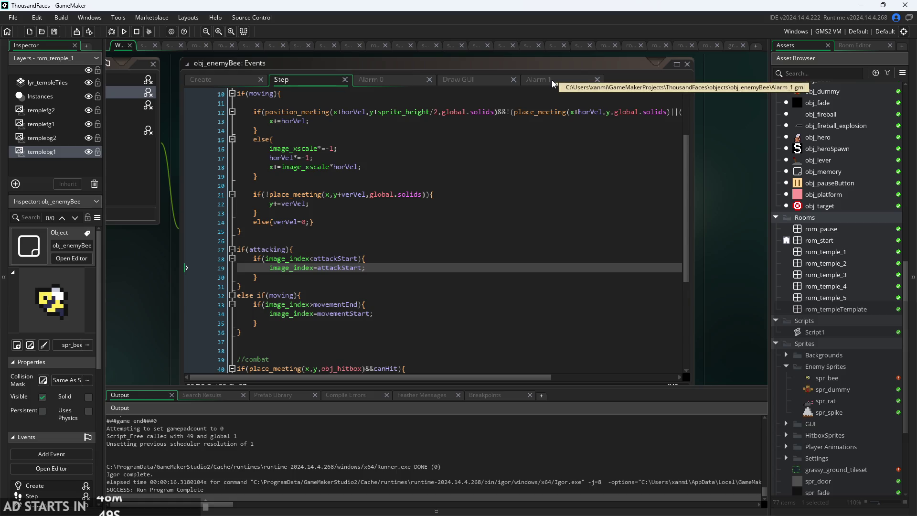
Open the Alarm 1 code and inspect the obj_hitboxEnemyRat lines.
{"action": "left_click", "coordinate": [551, 79]}
{"action": "double_click", "coordinate": [458, 111]}
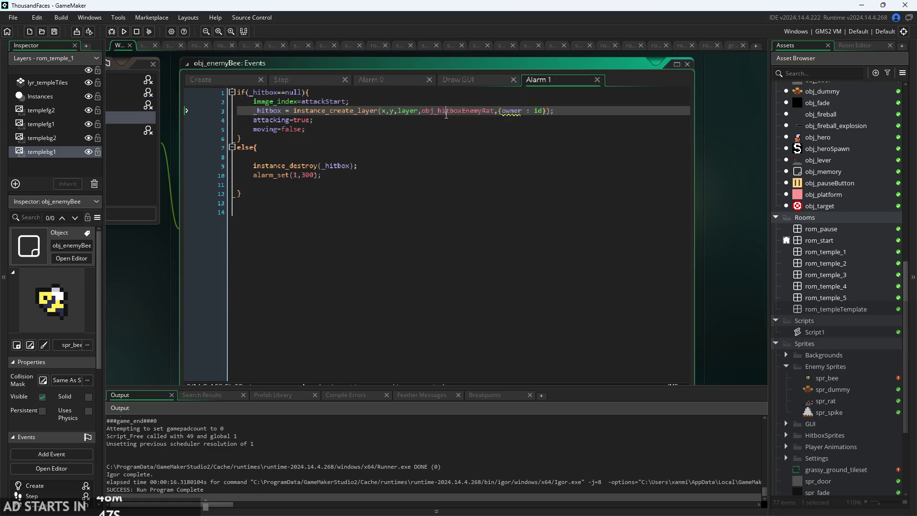
{"action": "left_click", "coordinate": [443, 132]}
{"action": "scroll", "coordinate": [168, 288], "scroll_direction": "up", "scroll_amount": 2}
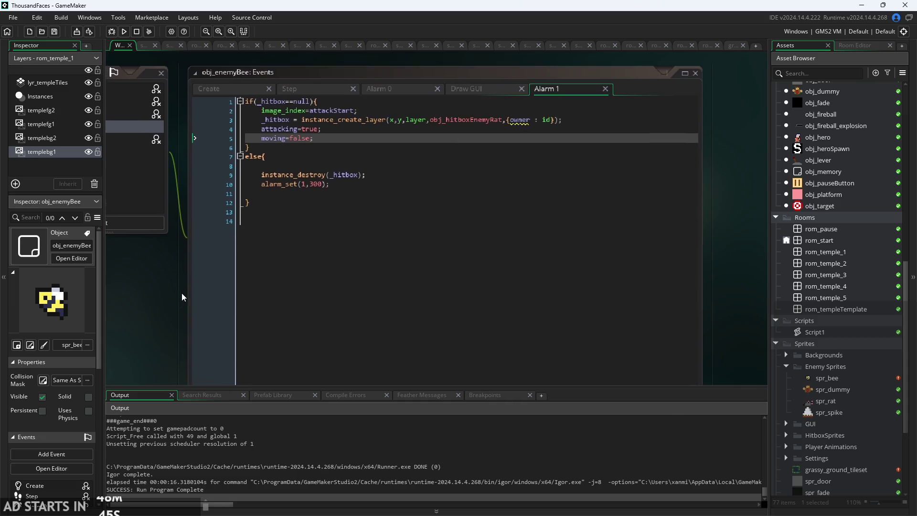
{"action": "left_click", "coordinate": [394, 128]}
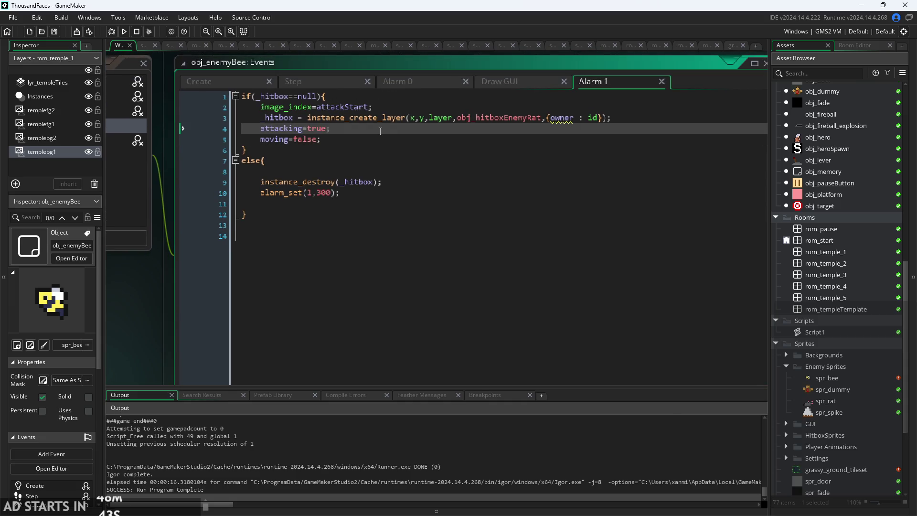
Return to the Step code and shift the code editor window slightly left.
{"action": "left_click", "coordinate": [286, 81]}
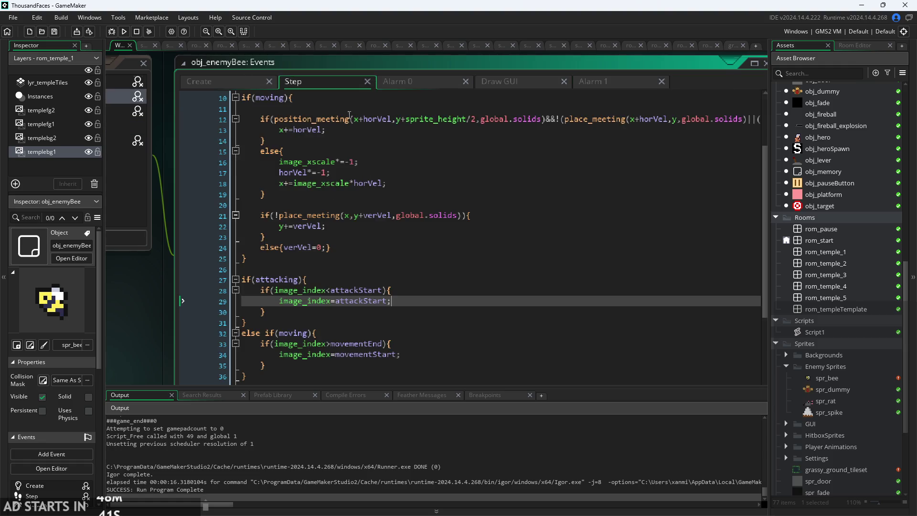
{"action": "scroll", "coordinate": [430, 160], "scroll_direction": "up", "scroll_amount": 2}
{"action": "scroll", "coordinate": [528, 200], "scroll_direction": "down", "scroll_amount": 1}
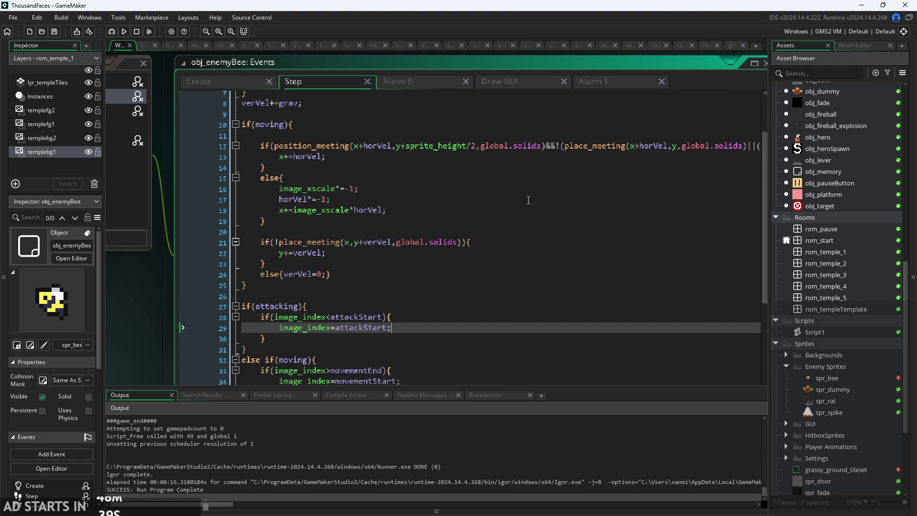
{"action": "left_click", "coordinate": [528, 200]}
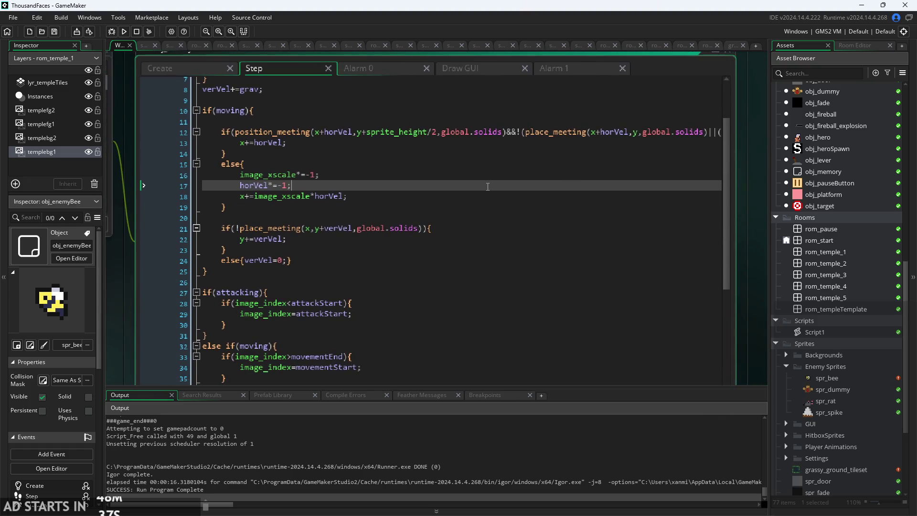
{"action": "left_click_drag", "start_coordinate": [488, 186], "coordinate": [479, 189]}
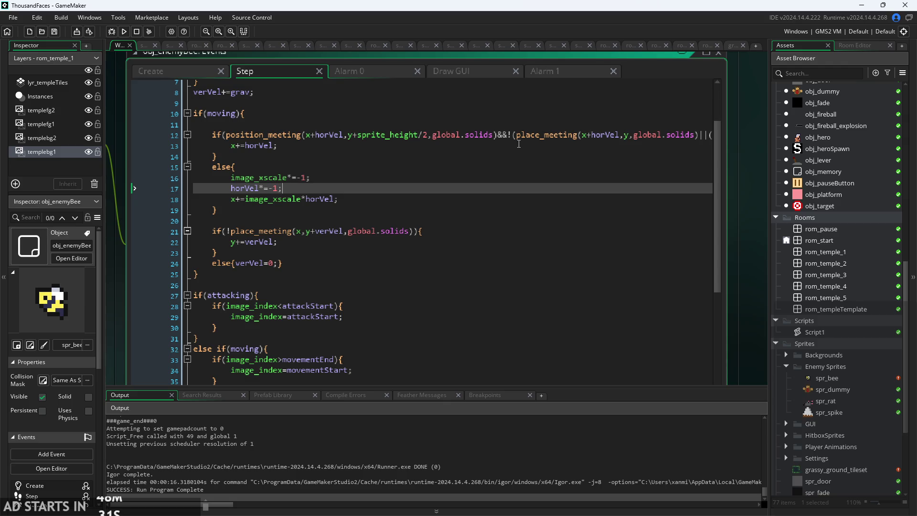
Review Alarm 1's hitbox creation, attacking=true and moving=false lines, glancing at the Step code.
{"action": "left_click", "coordinate": [550, 67]}
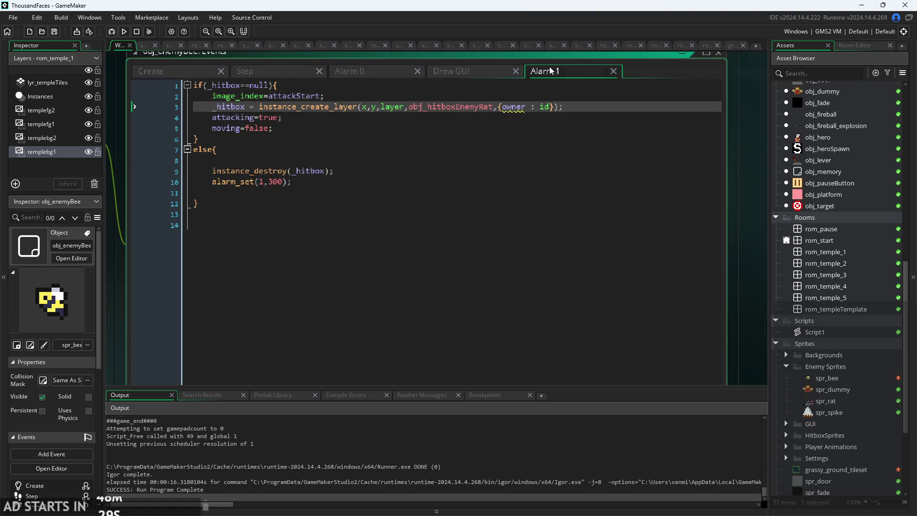
{"action": "left_click", "coordinate": [440, 129]}
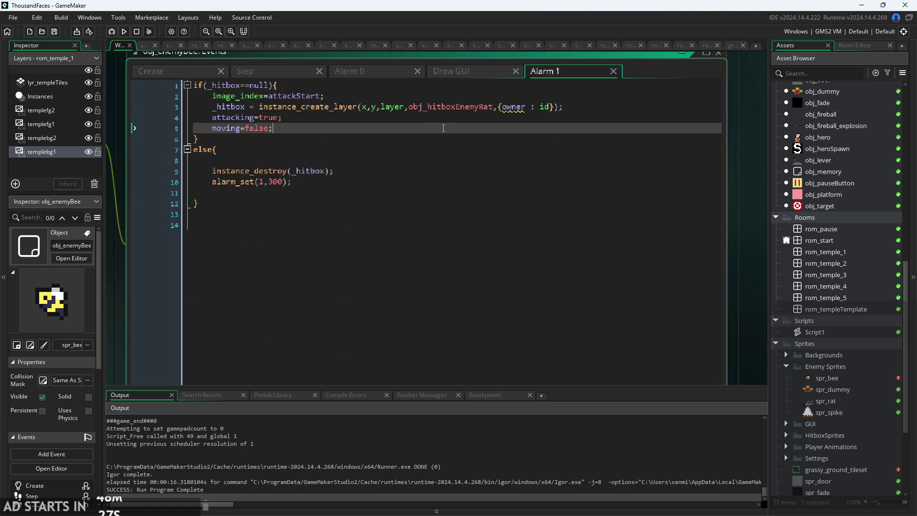
{"action": "left_click", "coordinate": [438, 107]}
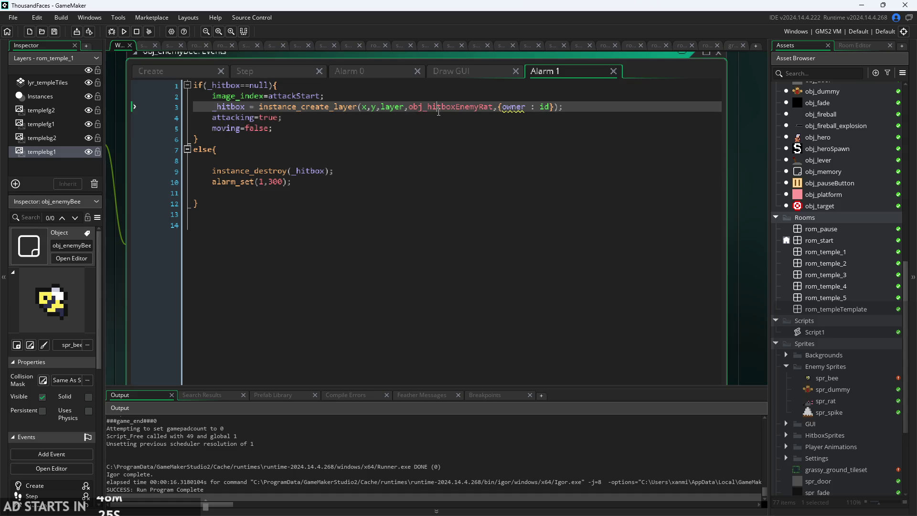
{"action": "left_click", "coordinate": [433, 119]}
{"action": "left_click", "coordinate": [430, 125]}
{"action": "left_click", "coordinate": [429, 122]}
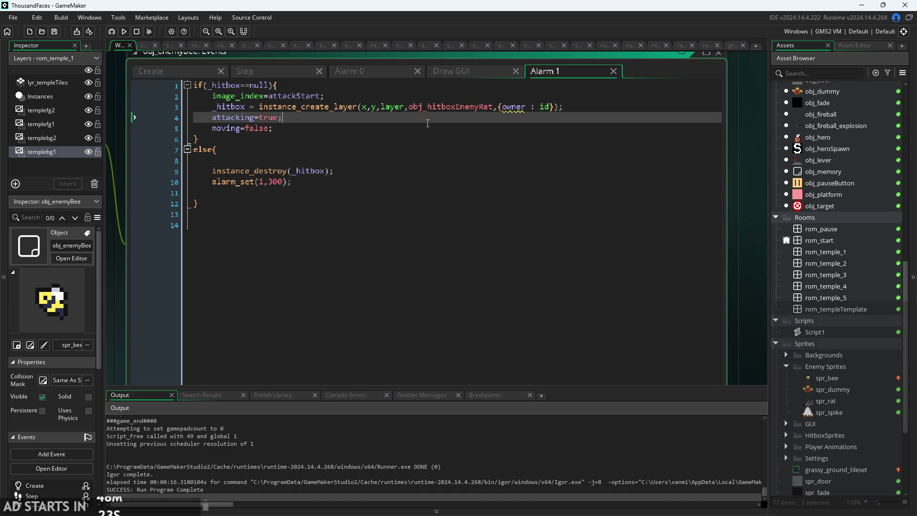
{"action": "left_click", "coordinate": [423, 128]}
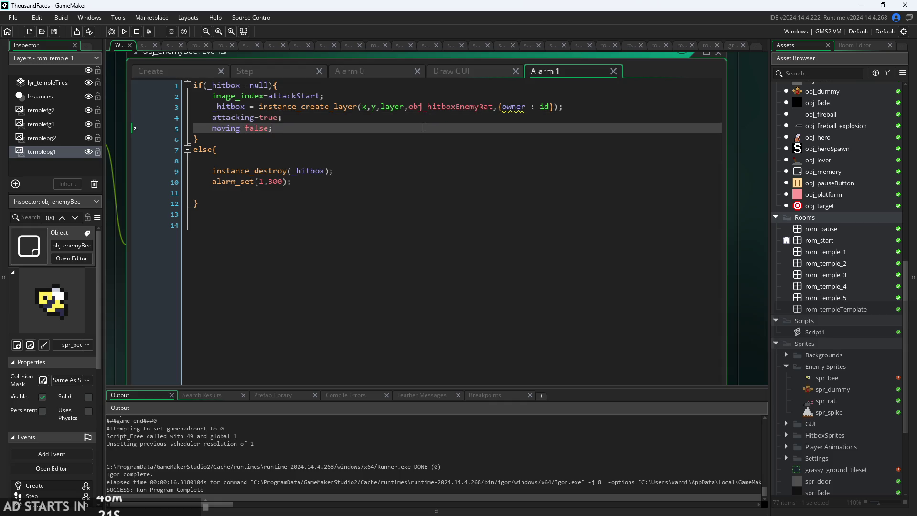
{"action": "left_click", "coordinate": [430, 117]}
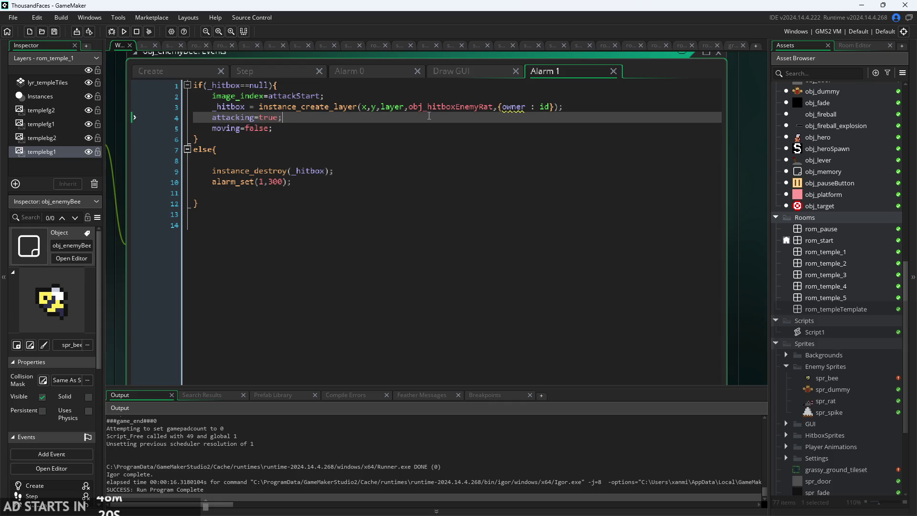
{"action": "left_click", "coordinate": [301, 75]}
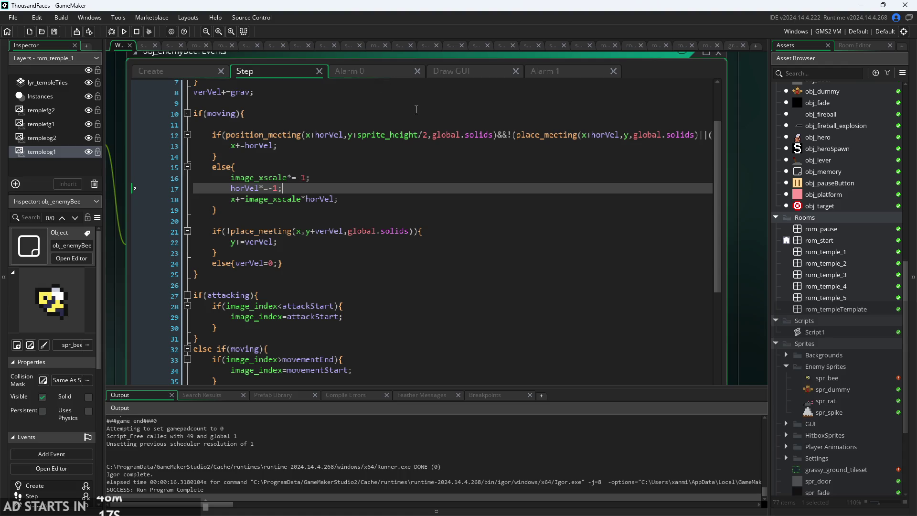
{"action": "left_click", "coordinate": [546, 70]}
{"action": "left_click", "coordinate": [412, 129]}
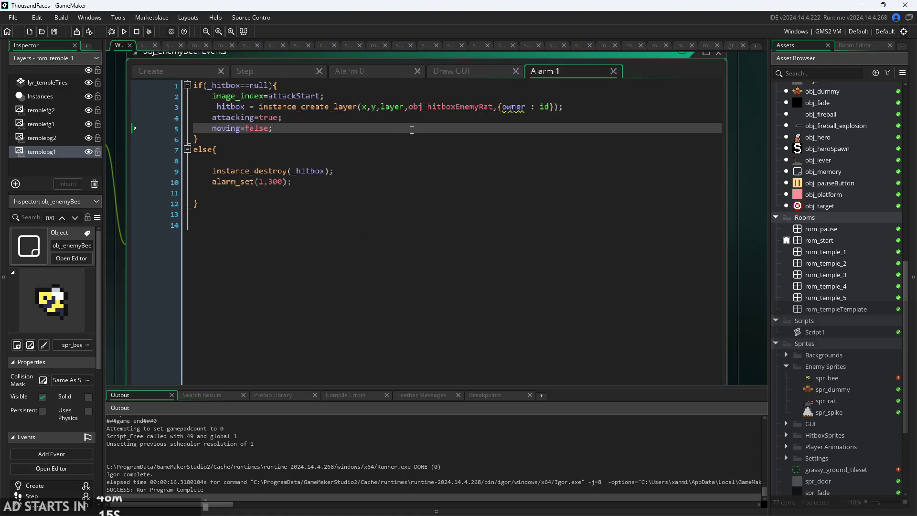
{"action": "left_click", "coordinate": [415, 117]}
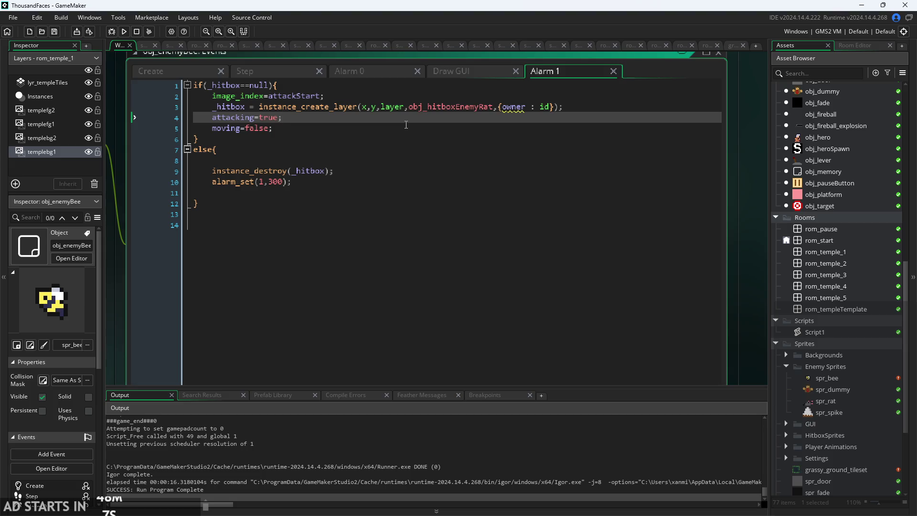
{"action": "key", "text": "Down"}
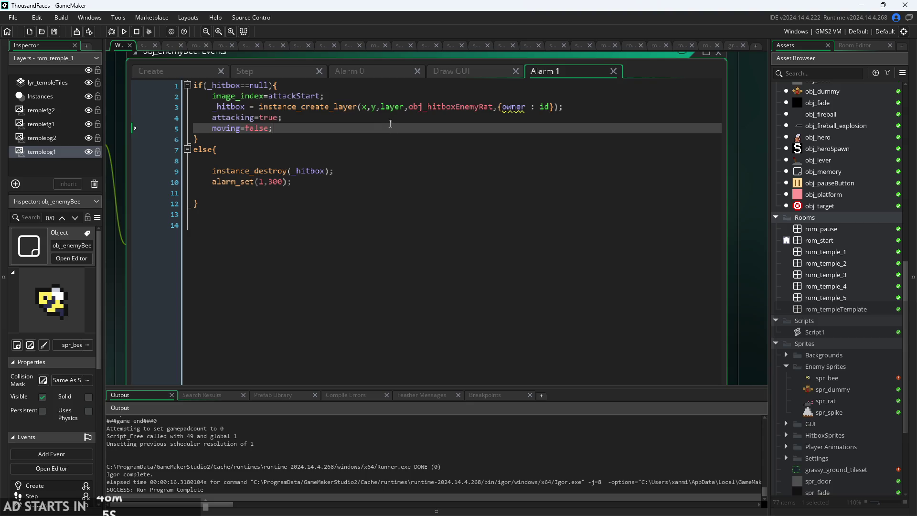
{"action": "key", "text": "Up"}
{"action": "key", "text": "Up"}
{"action": "key", "text": "Up"}
{"action": "key", "text": "Up"}
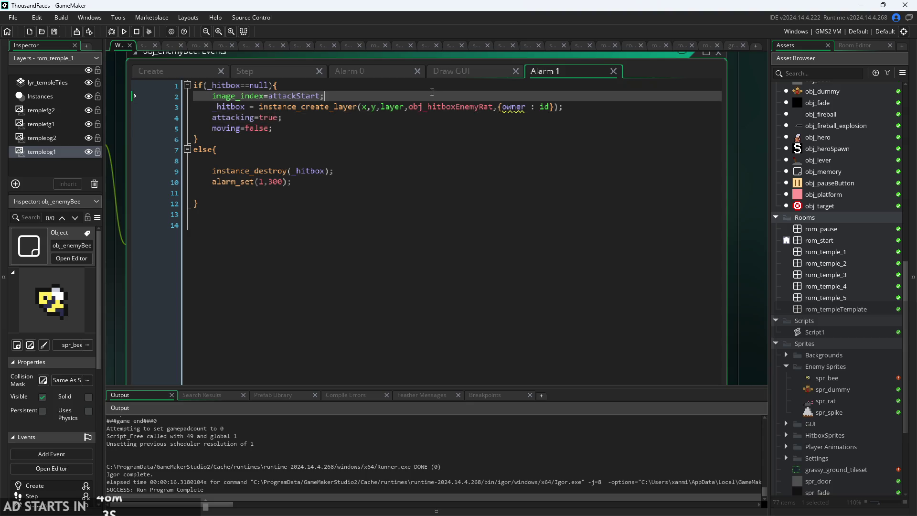
Check the Alarm 0 and Step code, then return to Alarm 1's else block.
{"action": "left_click", "coordinate": [337, 71]}
{"action": "left_click", "coordinate": [311, 74]}
{"action": "scroll", "coordinate": [354, 214], "scroll_direction": "down", "scroll_amount": 5}
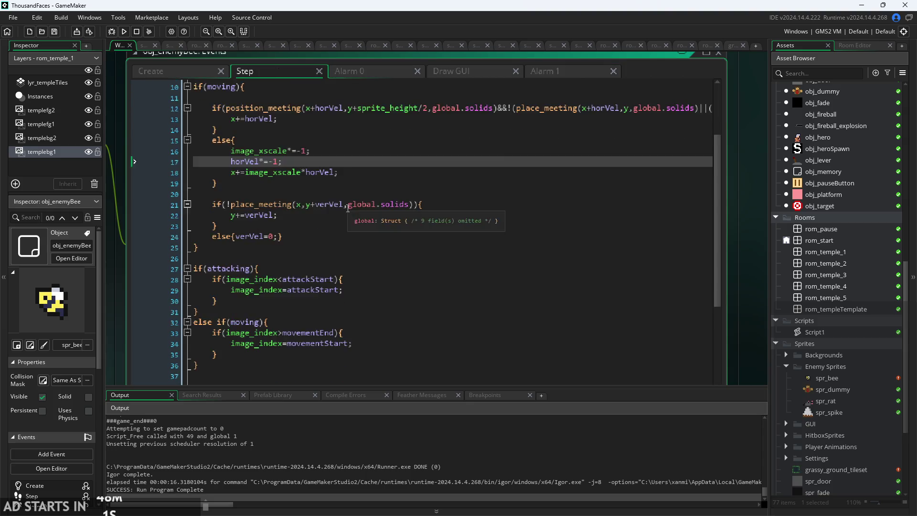
{"action": "left_click", "coordinate": [353, 214]}
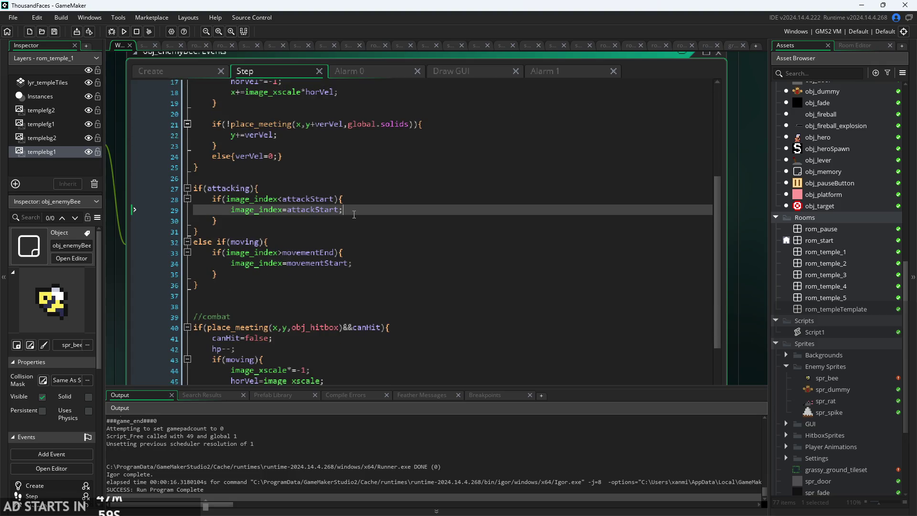
{"action": "left_click", "coordinate": [383, 201]}
{"action": "left_click", "coordinate": [543, 70]}
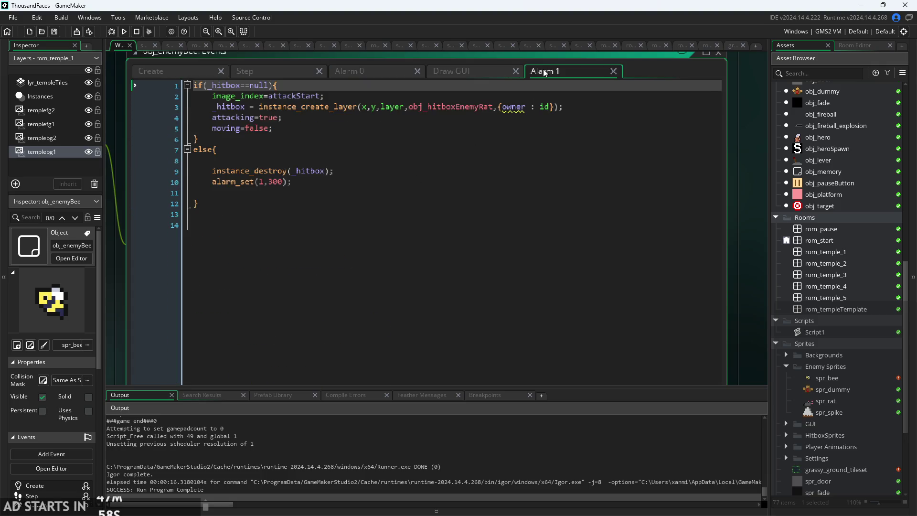
{"action": "left_click", "coordinate": [319, 206]}
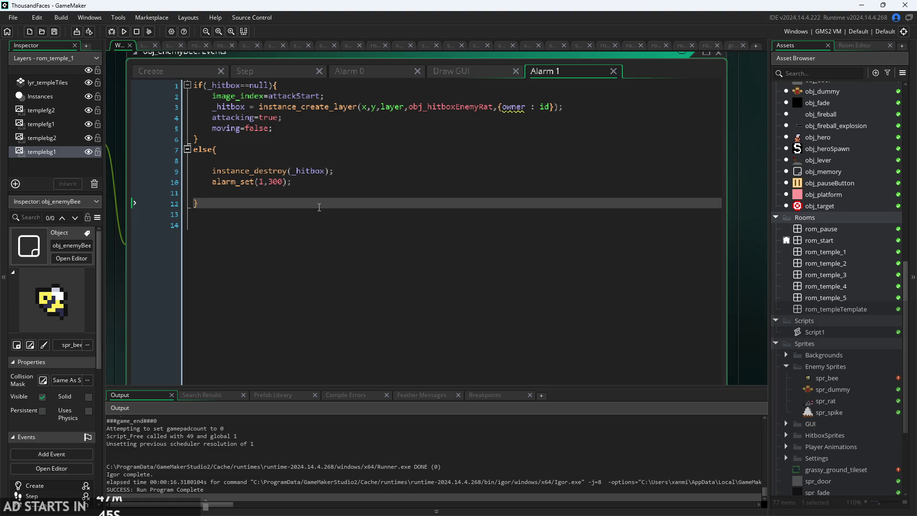
{"action": "left_click", "coordinate": [315, 84]}
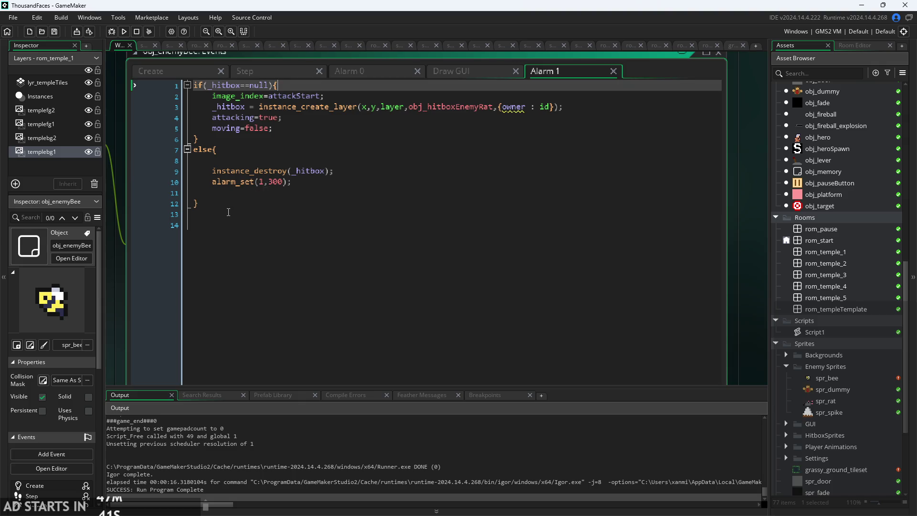
Delete the blank lines around instance_destroy and alarm_set, then select instance_destroy(_hitbox).
{"action": "left_click_drag", "start_coordinate": [229, 206], "coordinate": [177, 155]}
{"action": "left_click", "coordinate": [256, 163]}
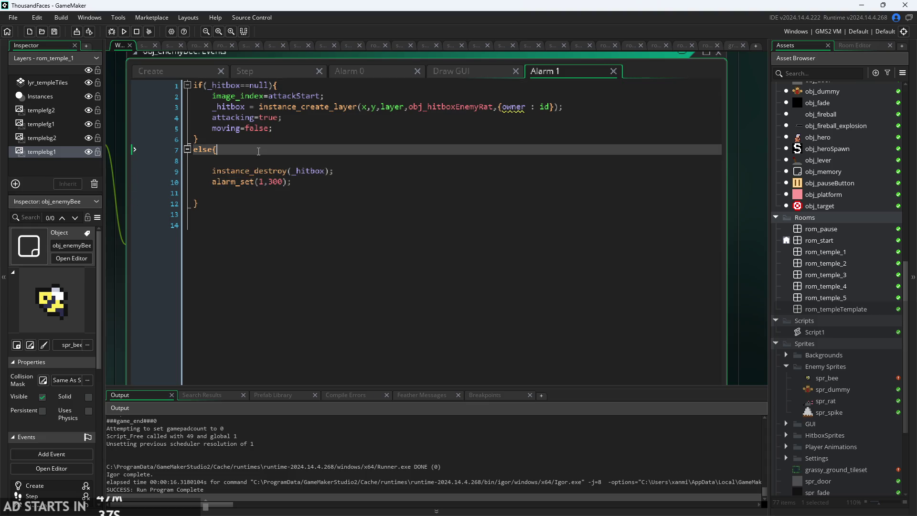
{"action": "key", "text": "Delete"}
{"action": "left_click", "coordinate": [326, 172]}
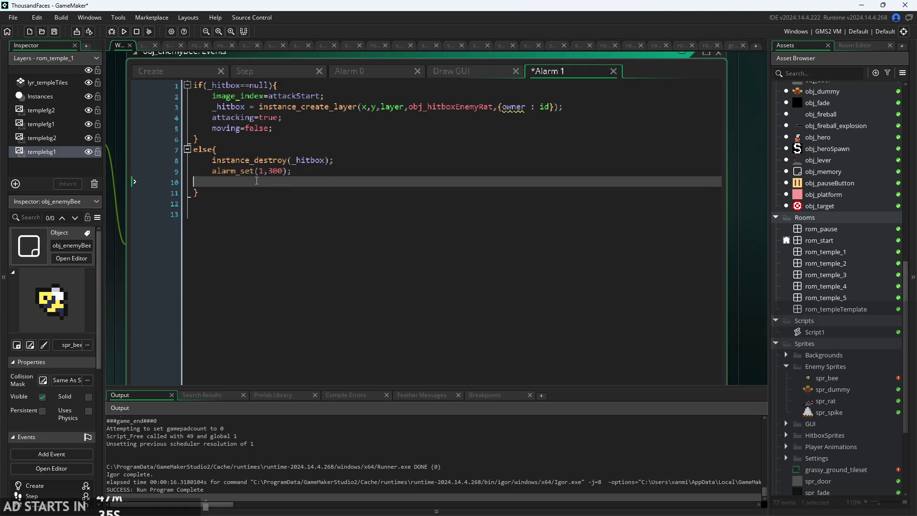
{"action": "key", "text": "Delete"}
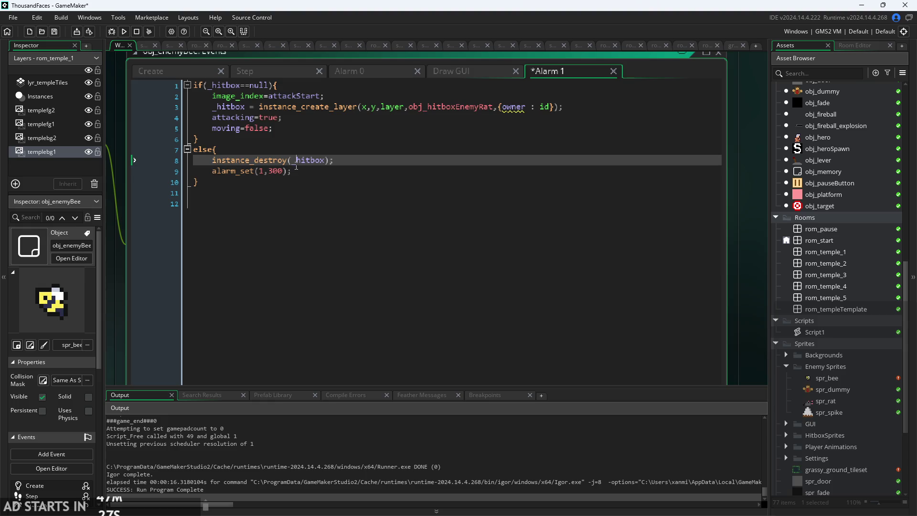
{"action": "key", "text": "Down"}
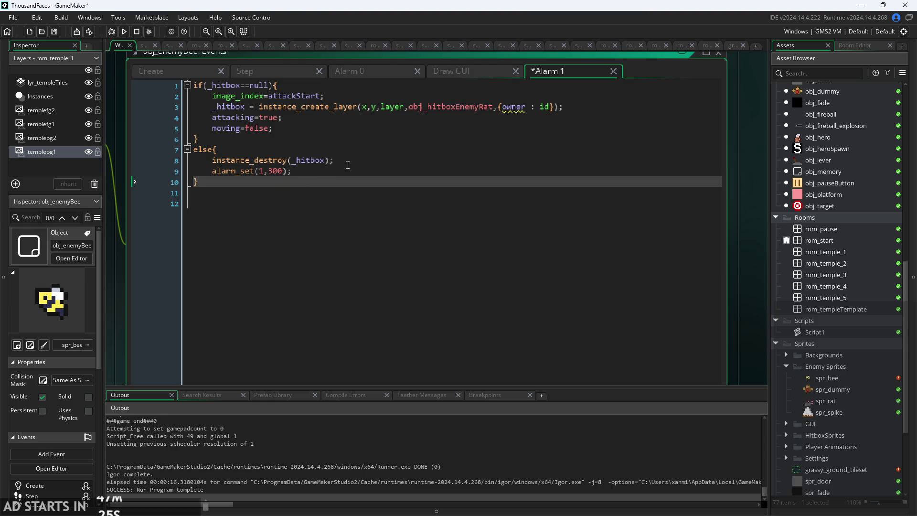
{"action": "mouse_move", "coordinate": [337, 160]}
{"action": "left_mouse_down"}
{"action": "mouse_move", "coordinate": [215, 170]}
{"action": "mouse_move", "coordinate": [213, 163]}
{"action": "left_mouse_up"}
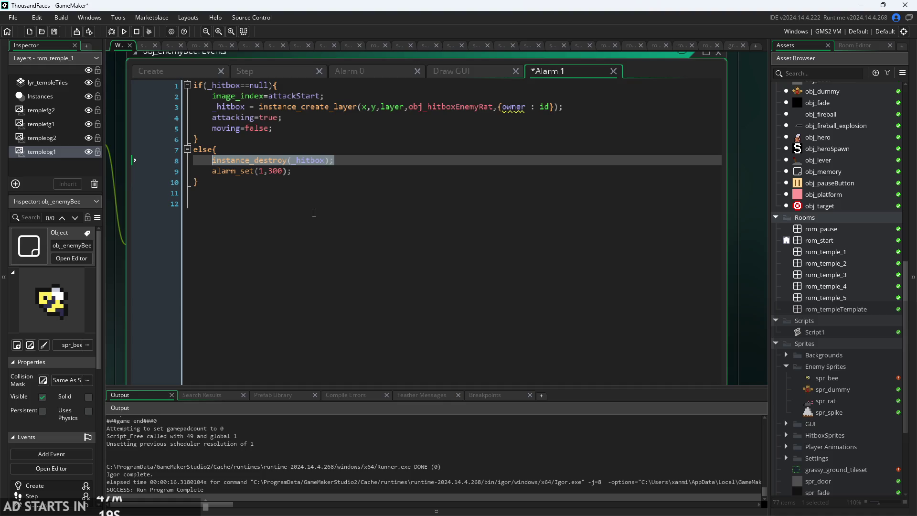
{"action": "left_click", "coordinate": [256, 71]}
Add if(image_index==attackEnd){ attacking=false; at the top of the attacking block.
{"action": "left_click", "coordinate": [302, 286]}
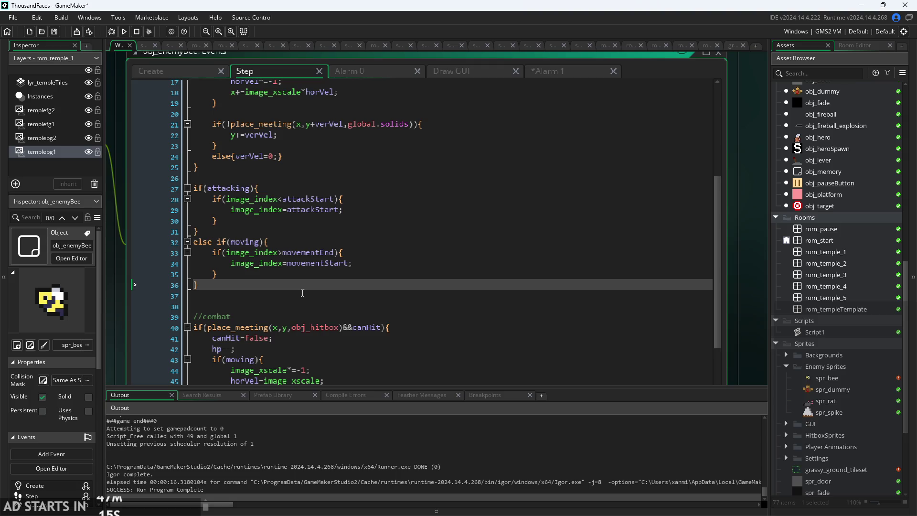
{"action": "left_click", "coordinate": [294, 220]}
{"action": "key", "text": "Return"}
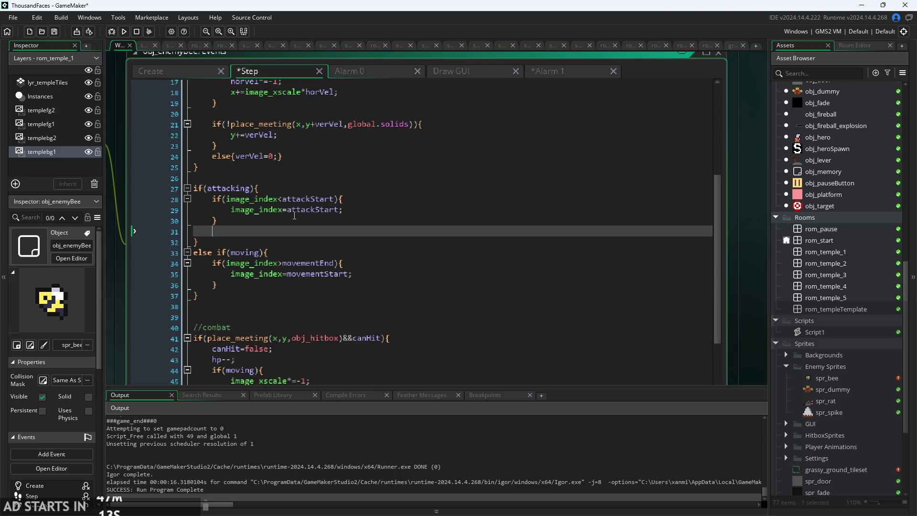
{"action": "key", "text": "BackSpace"}
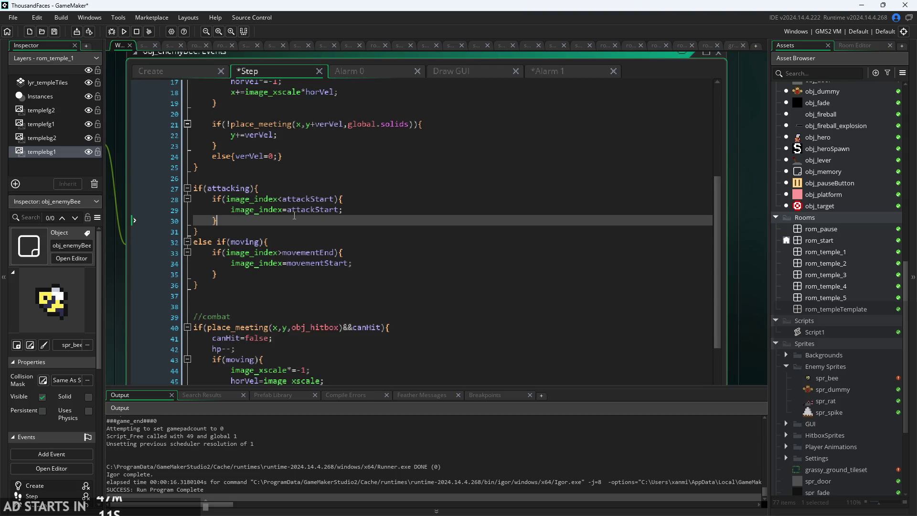
{"action": "left_click", "coordinate": [320, 189]}
{"action": "key", "text": "Return"}
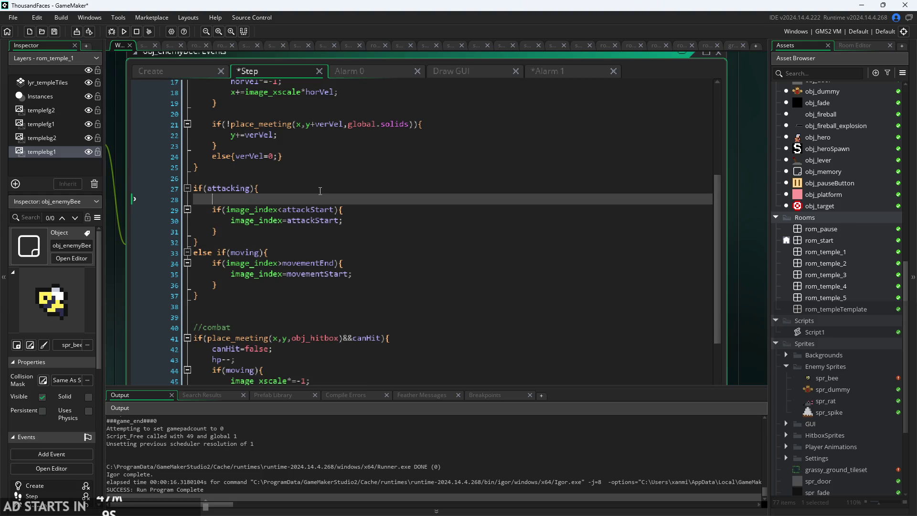
{"action": "type", "text": "if(image_index"}
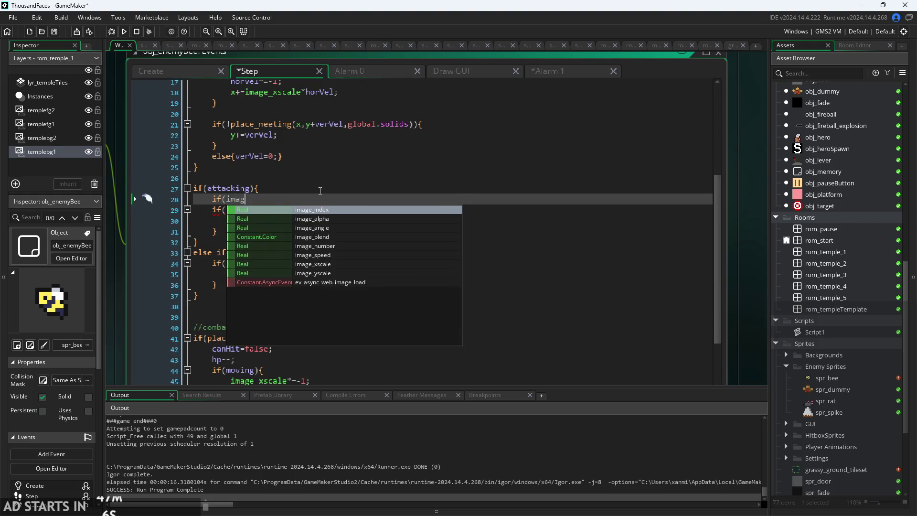
{"action": "type", "text": "==att"}
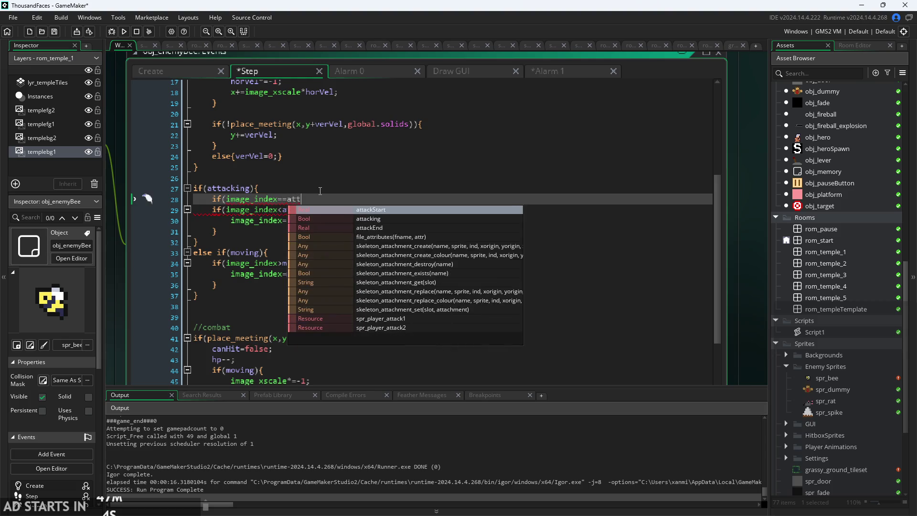
{"action": "type", "text": "ackEnd){"}
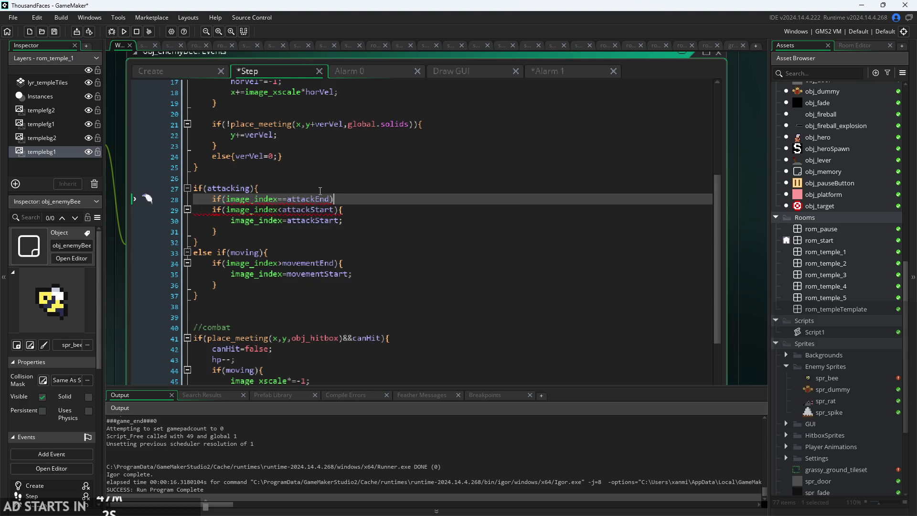
{"action": "key", "text": "Return"}
{"action": "type", "text": "atta"}
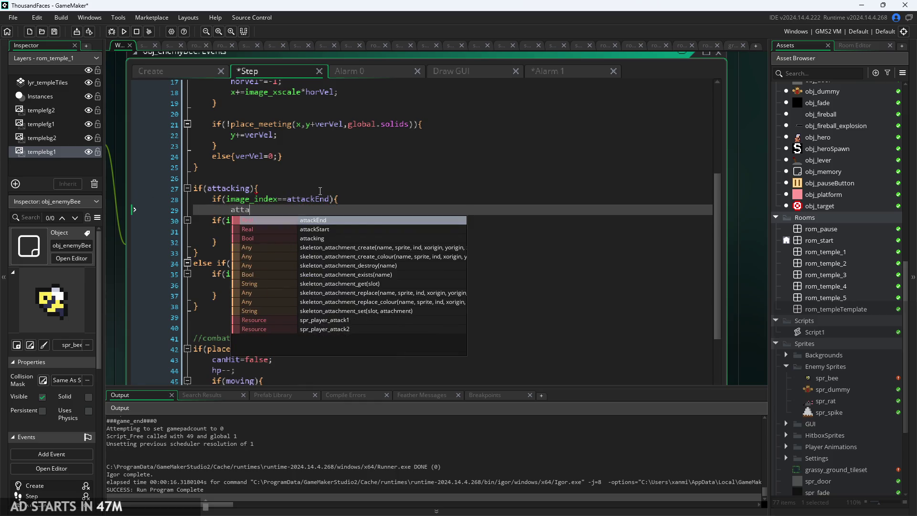
{"action": "type", "text": "cking"}
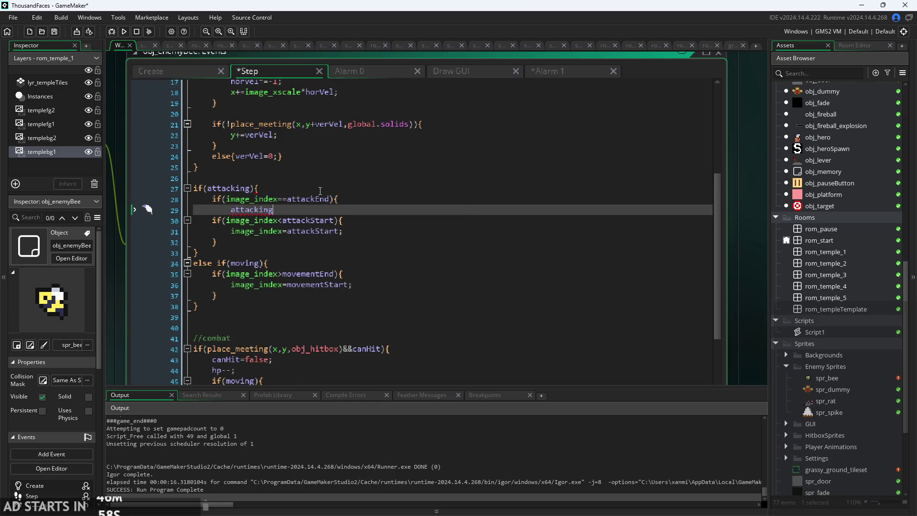
{"action": "type", "text": "=false;"}
{"action": "key", "text": "Return"}
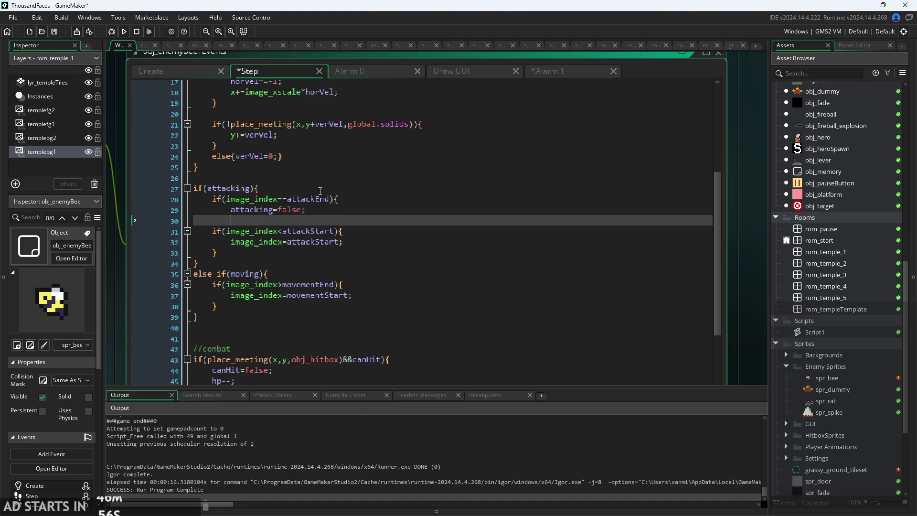
Add image_index=movementStart; below attacking=false and review the code beneath.
{"action": "type", "text": "ima"}
{"action": "type", "text": "g"}
{"action": "key", "text": "Return"}
{"action": "type", "text": "=m,"}
{"action": "key", "text": "BackSpace"}
{"action": "type", "text": "ov"}
{"action": "key", "text": "Return"}
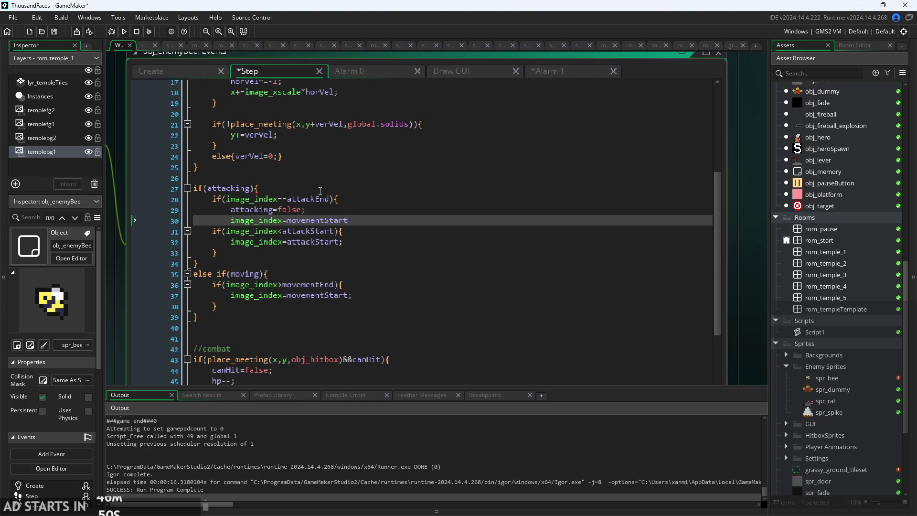
{"action": "type", "text": ";"}
{"action": "key", "text": "Return"}
{"action": "type", "text": "}"}
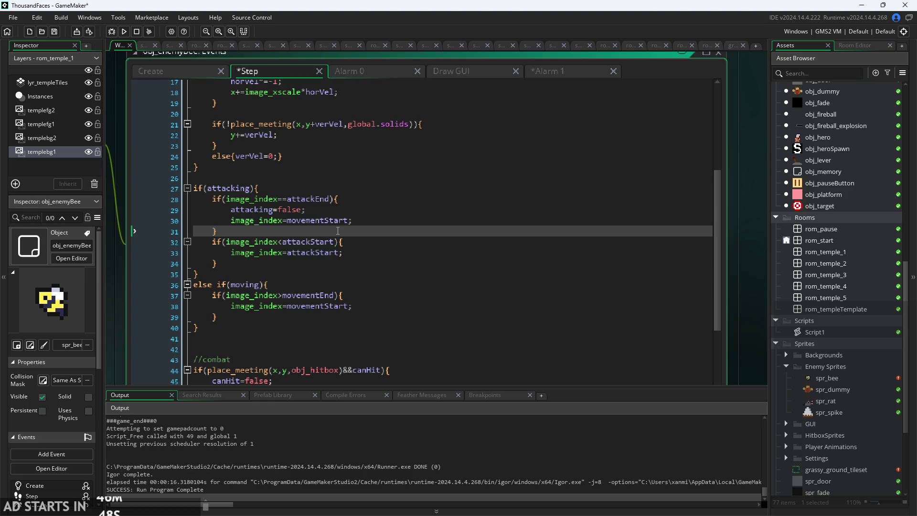
{"action": "key", "text": "Down"}
{"action": "key", "text": "Down"}
{"action": "key", "text": "Down"}
{"action": "left_click", "coordinate": [364, 241]}
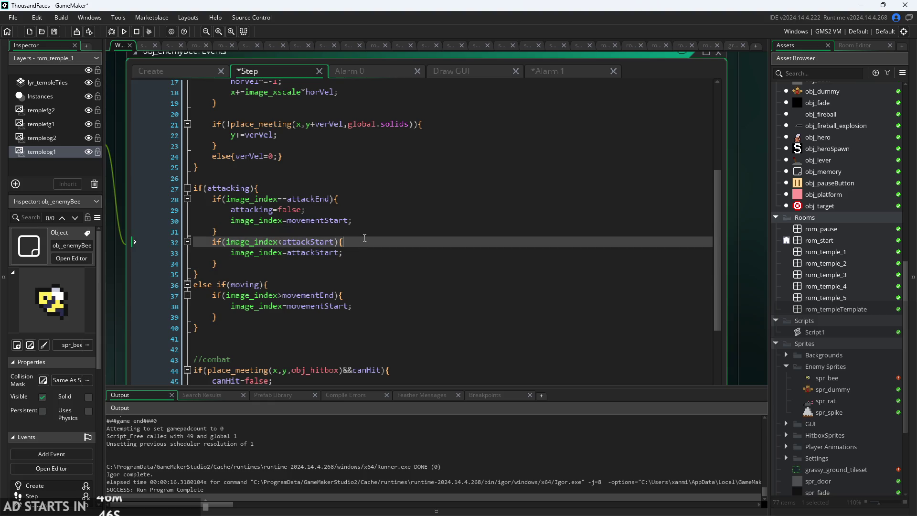
{"action": "key", "text": "Down"}
{"action": "key", "text": "Up"}
Move the attackEnd if-block below the attackStart check and delete the leftover blank line.
{"action": "left_click_drag", "start_coordinate": [218, 232], "coordinate": [214, 199]}
{"action": "key", "text": "BackSpace"}
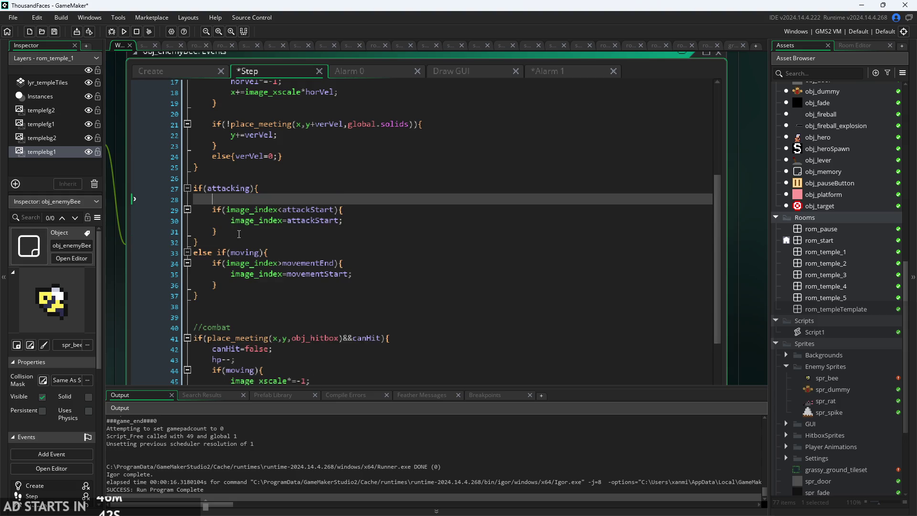
{"action": "key", "text": "Down"}
{"action": "key", "text": "Down"}
{"action": "key", "text": "Down"}
{"action": "type", "text": "if(image_index==attackEnd){         attacking=false;         image_index=movementStart;     }"}
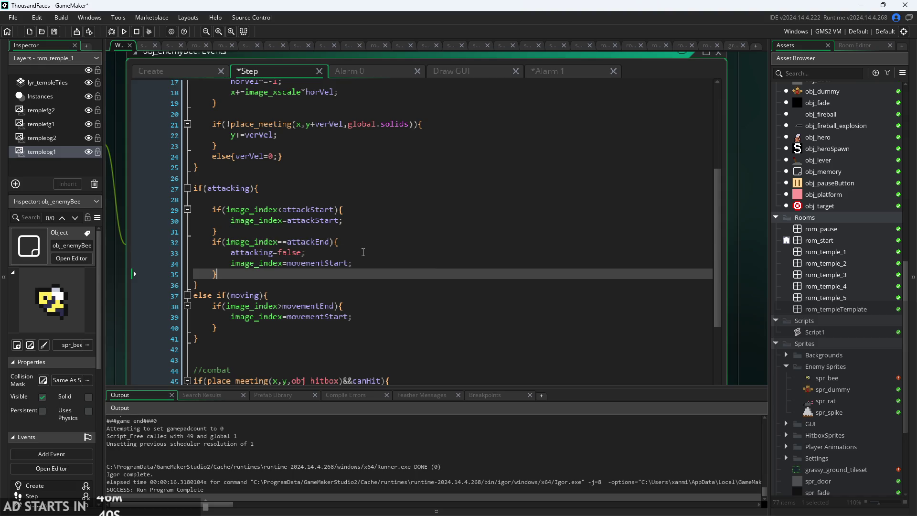
{"action": "left_click", "coordinate": [364, 252]}
{"action": "left_click", "coordinate": [364, 242]}
{"action": "left_click", "coordinate": [348, 199]}
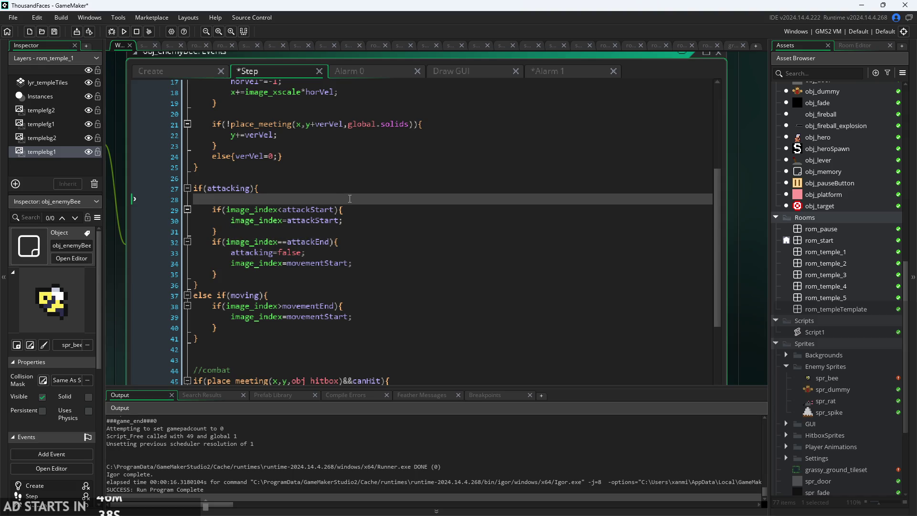
{"action": "key", "text": "Delete"}
Add moving=true; on a new line after attacking=false; in the attack-end block.
{"action": "left_click", "coordinate": [357, 205]}
{"action": "left_click", "coordinate": [355, 200]}
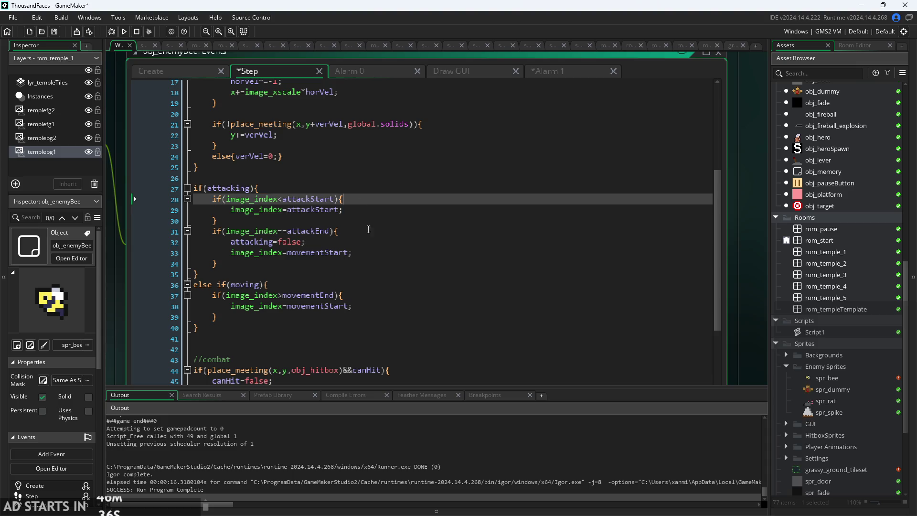
{"action": "left_click", "coordinate": [369, 253]}
{"action": "left_click", "coordinate": [379, 231]}
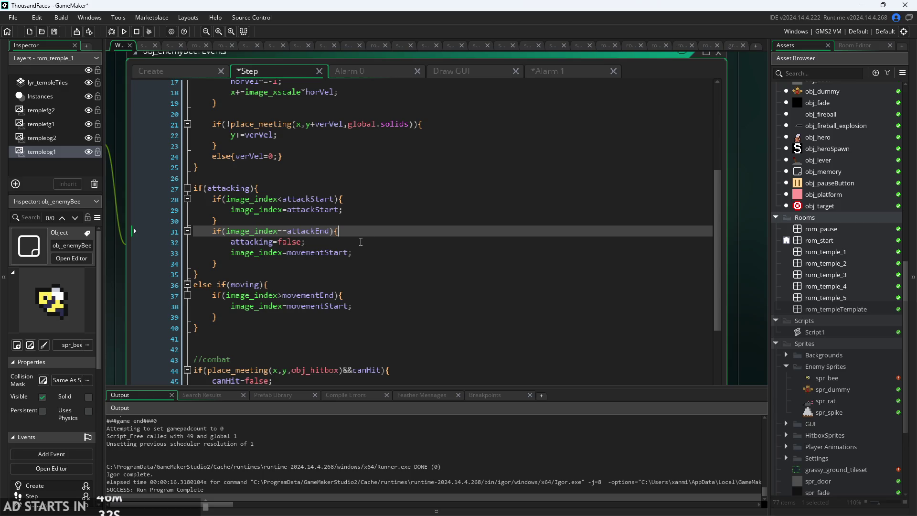
{"action": "left_click", "coordinate": [372, 239]}
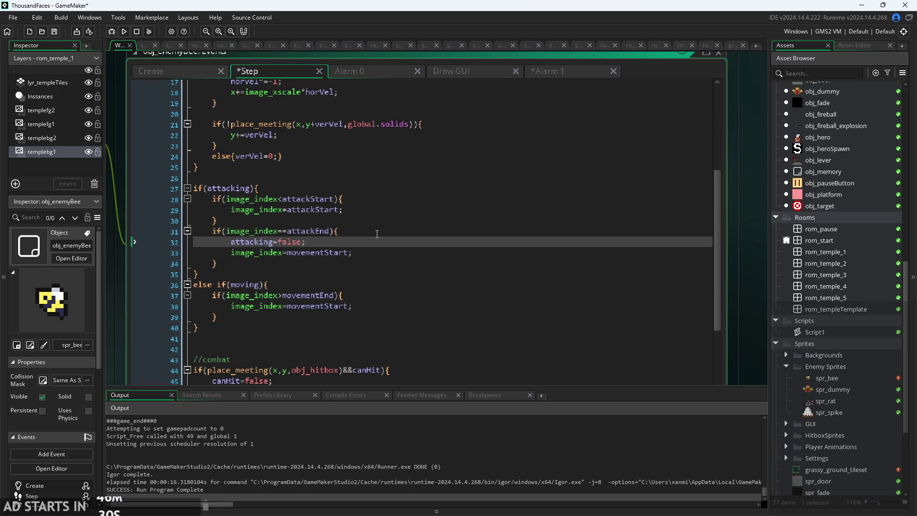
{"action": "left_click", "coordinate": [382, 249]}
{"action": "left_click", "coordinate": [386, 240]}
{"action": "key", "text": "Return"}
{"action": "type", "text": "mov"}
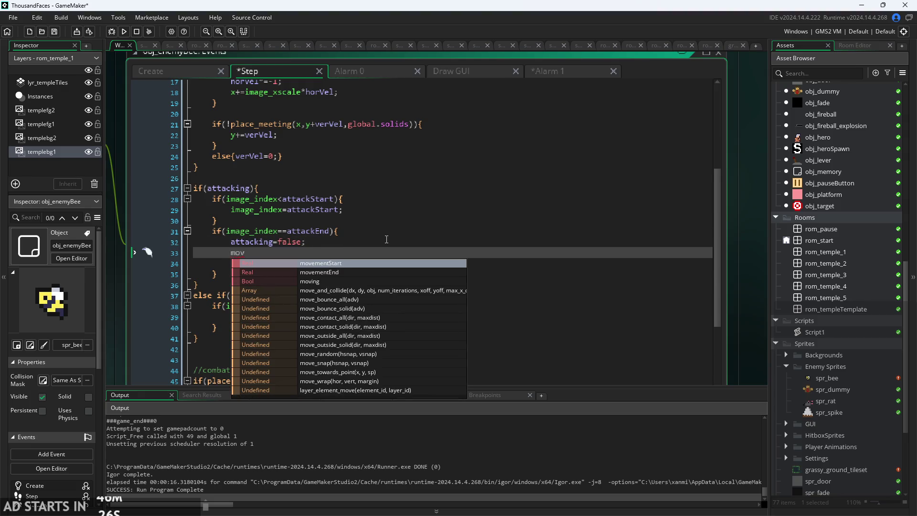
{"action": "type", "text": "ing=true"}
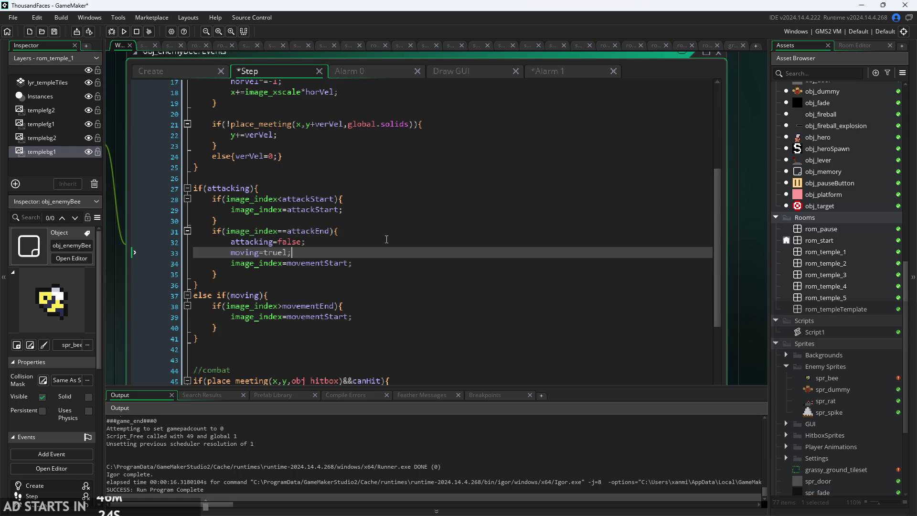
{"action": "type", "text": ";"}
{"action": "key", "text": "Down"}
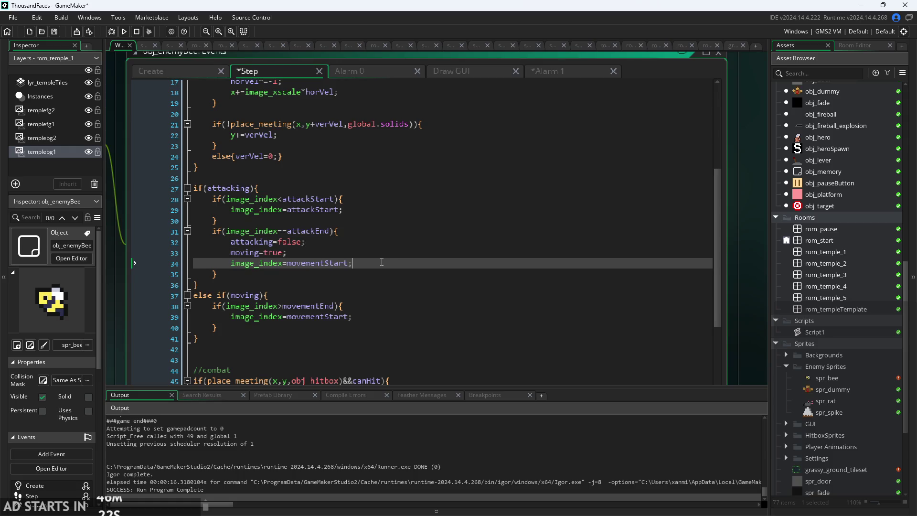
{"action": "scroll", "coordinate": [387, 239], "scroll_direction": "down", "scroll_amount": 1}
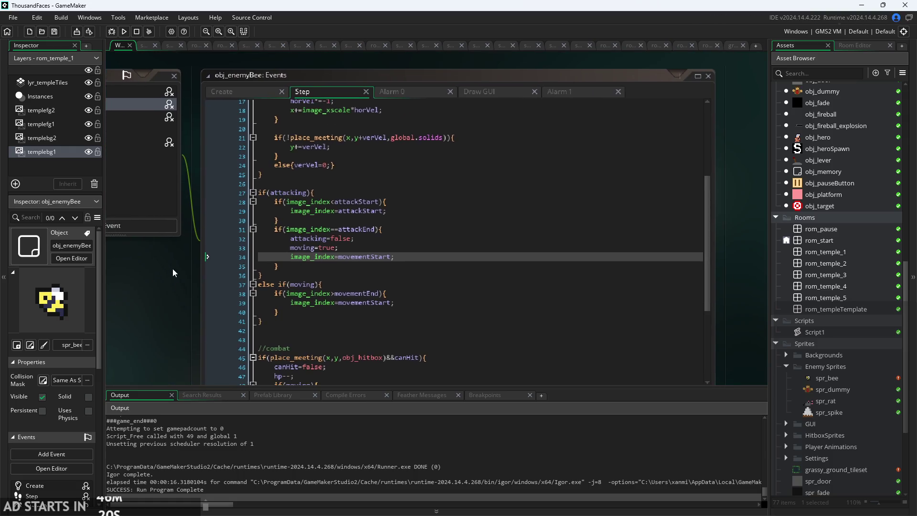
Look over the Step event's attack-end block down to the movementStart line.
{"action": "scroll", "coordinate": [173, 269], "scroll_direction": "up", "scroll_amount": 1}
{"action": "left_click", "coordinate": [344, 262]}
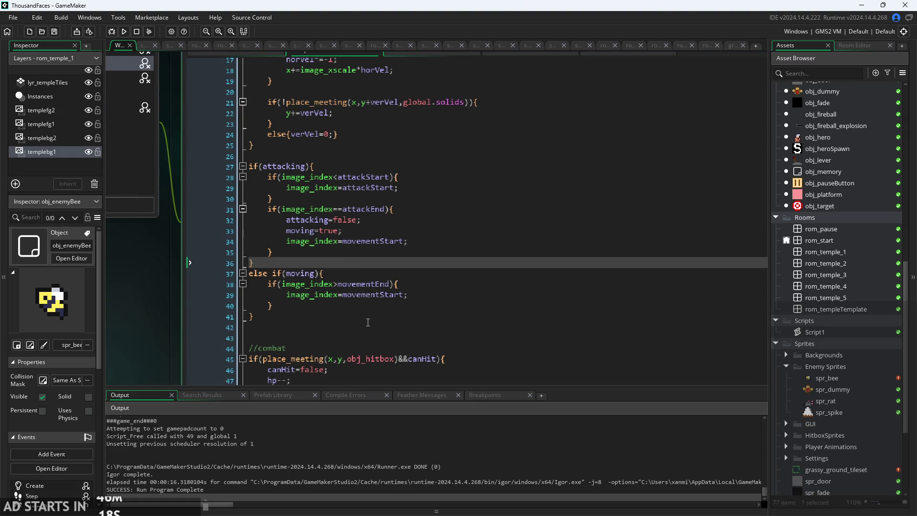
{"action": "key", "text": "Down"}
{"action": "key", "text": "Down"}
{"action": "key", "text": "Down"}
{"action": "key", "text": "Up"}
{"action": "key", "text": "Up"}
{"action": "key", "text": "Up"}
{"action": "scroll", "coordinate": [190, 304], "scroll_direction": "down", "scroll_amount": 1}
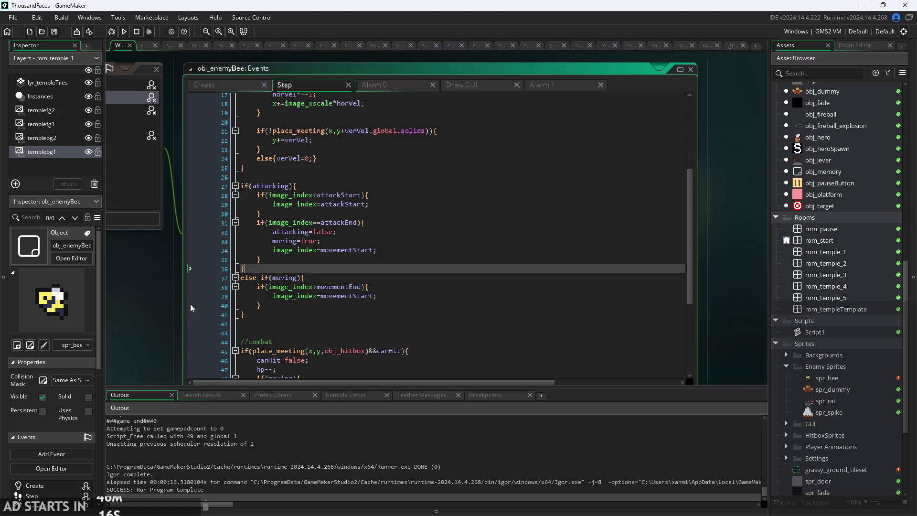
{"action": "key", "text": "Down"}
{"action": "key", "text": "Down"}
{"action": "key", "text": "Down"}
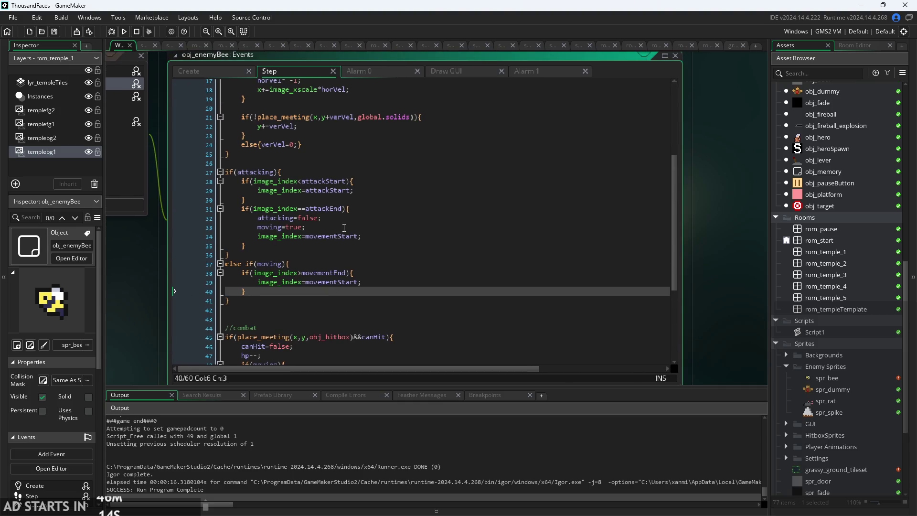
{"action": "key", "text": "Up"}
{"action": "key", "text": "Up"}
{"action": "key", "text": "Up"}
{"action": "key", "text": "End"}
{"action": "key", "text": "Down"}
{"action": "left_click", "coordinate": [377, 236]}
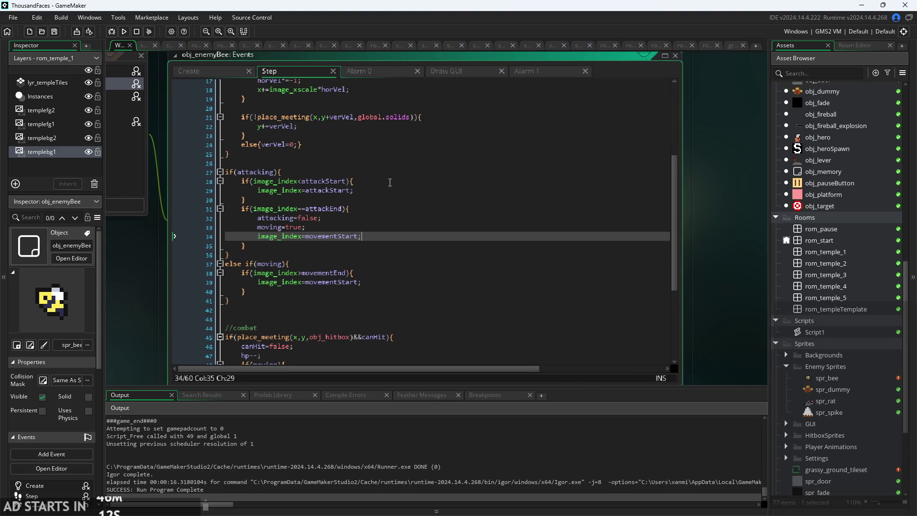
Compare Alarm 1's else branch with the Step code, ending on the instance_destroy line in Alarm 1.
{"action": "left_click", "coordinate": [532, 71]}
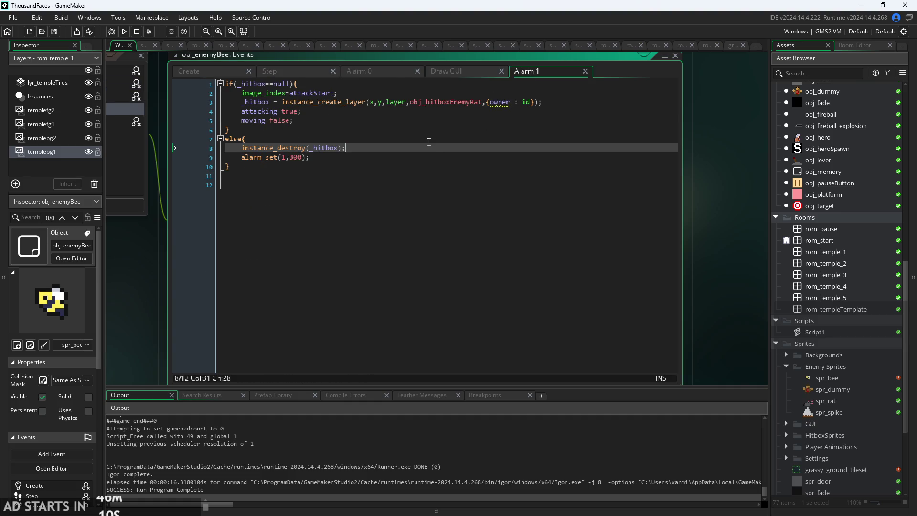
{"action": "left_click", "coordinate": [395, 158]}
{"action": "left_click", "coordinate": [294, 74]}
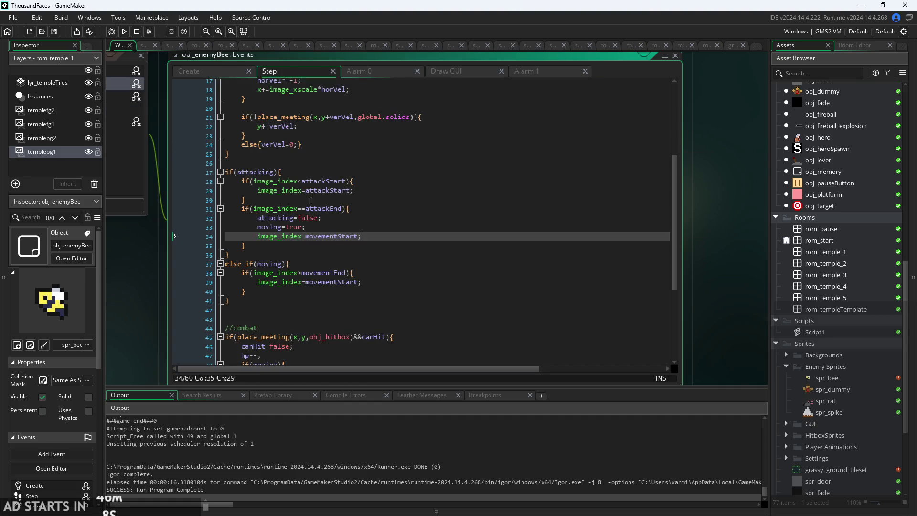
{"action": "left_click", "coordinate": [338, 225]}
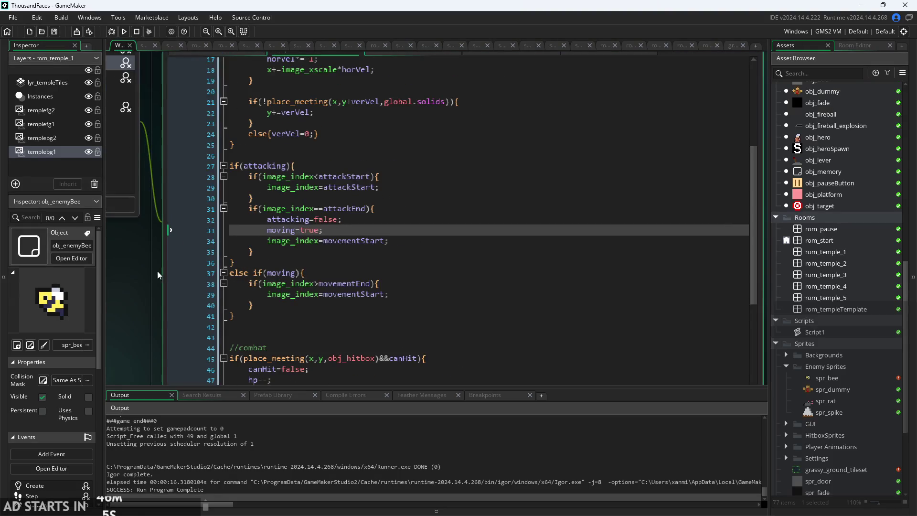
{"action": "scroll", "coordinate": [150, 276], "scroll_direction": "up", "scroll_amount": 2}
{"action": "scroll", "coordinate": [167, 272], "scroll_direction": "down", "scroll_amount": 1}
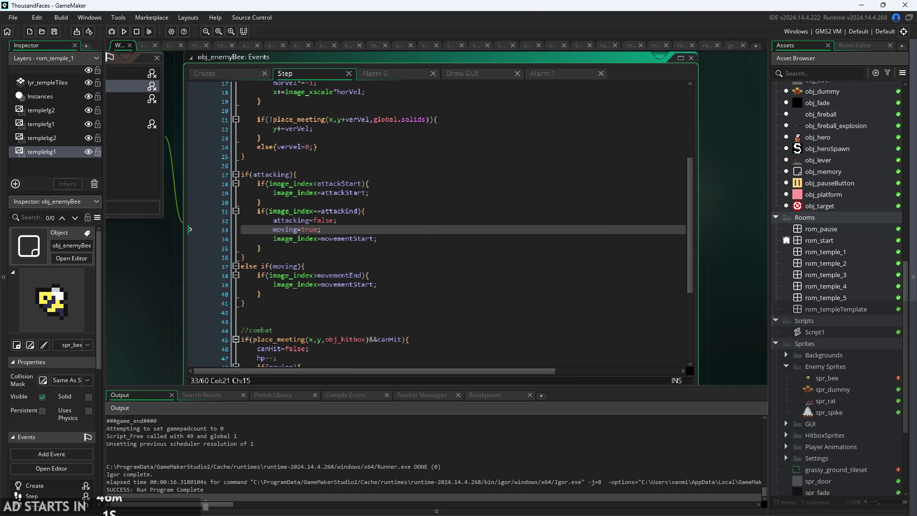
{"action": "left_click", "coordinate": [550, 72]}
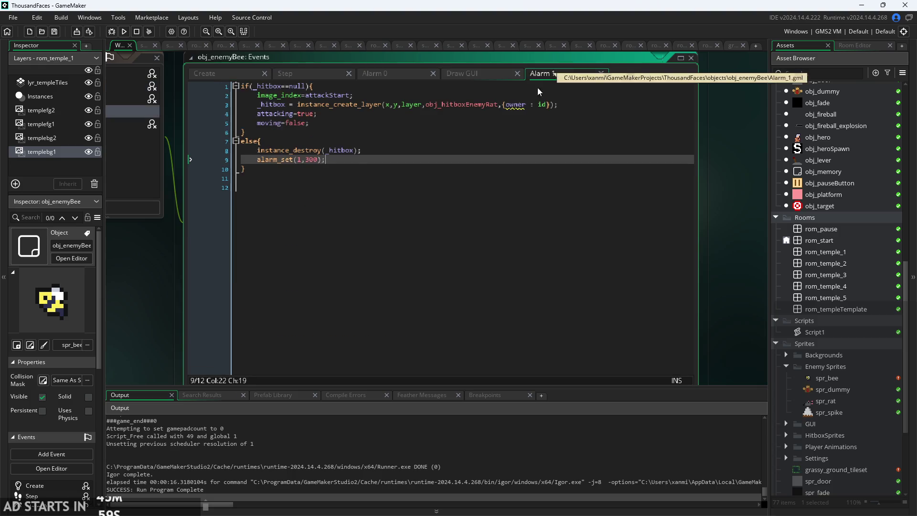
{"action": "left_click", "coordinate": [457, 151]}
{"action": "left_click", "coordinate": [457, 160]}
Cut the instance_destroy(_hitbox) call out of Alarm 1's else branch.
{"action": "left_click", "coordinate": [457, 169]}
{"action": "left_click", "coordinate": [457, 151]}
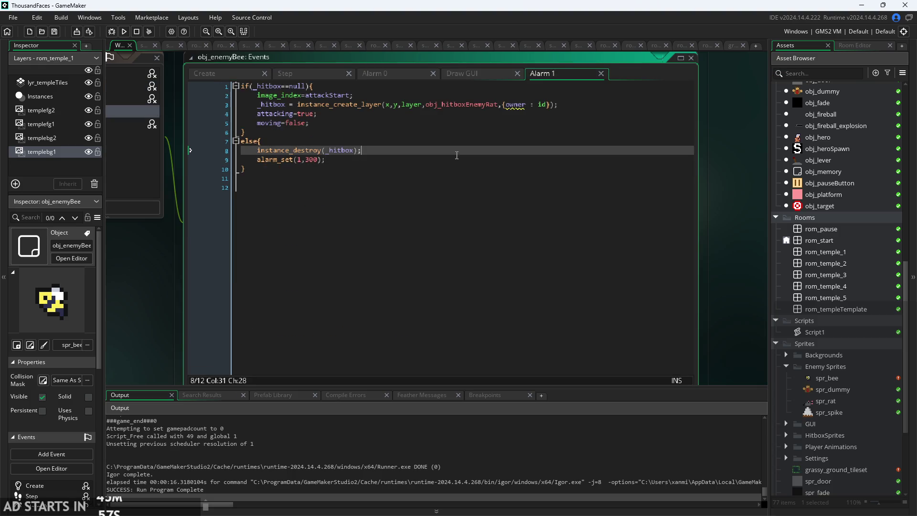
{"action": "left_click", "coordinate": [309, 73]}
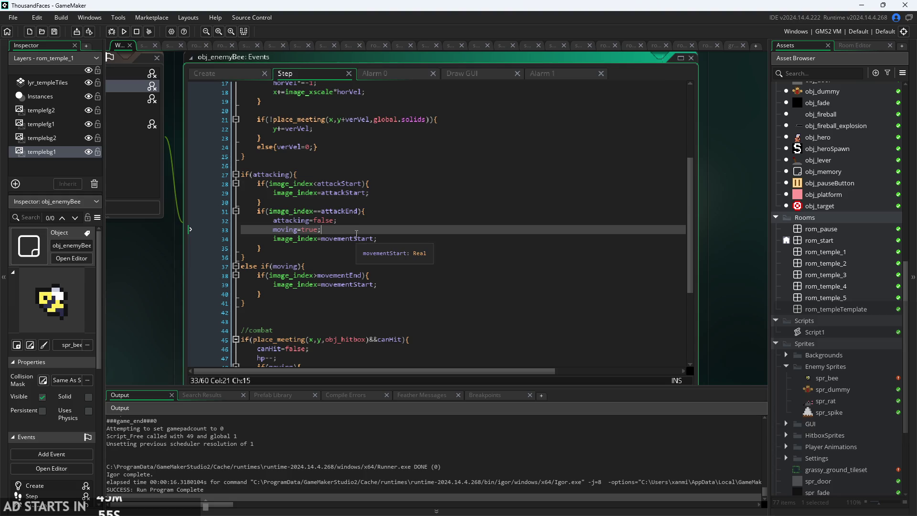
{"action": "scroll", "coordinate": [359, 218], "scroll_direction": "up", "scroll_amount": 2, "text": "ctrl"}
{"action": "scroll", "coordinate": [359, 218], "scroll_direction": "down", "scroll_amount": 2, "text": "ctrl"}
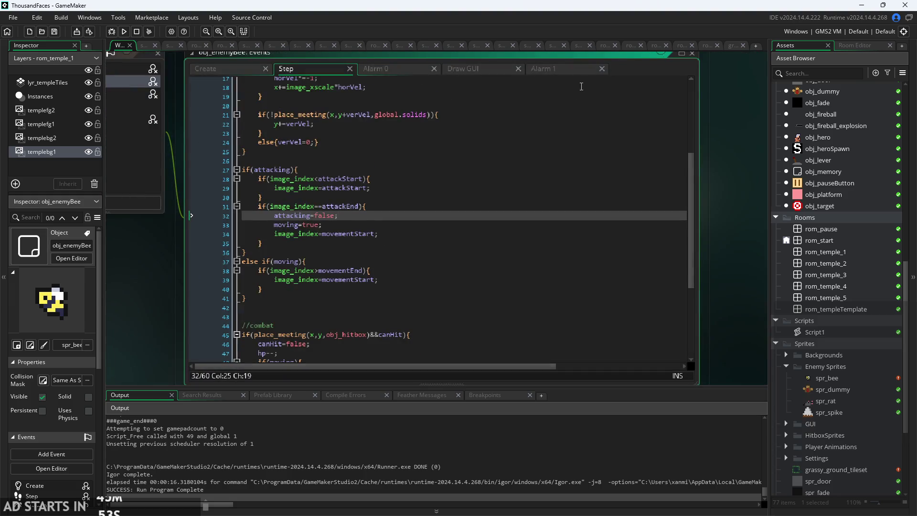
{"action": "key", "text": "ctrl+Tab"}
{"action": "left_click_drag", "start_coordinate": [363, 146], "coordinate": [260, 147]}
{"action": "key", "text": "ctrl+c"}
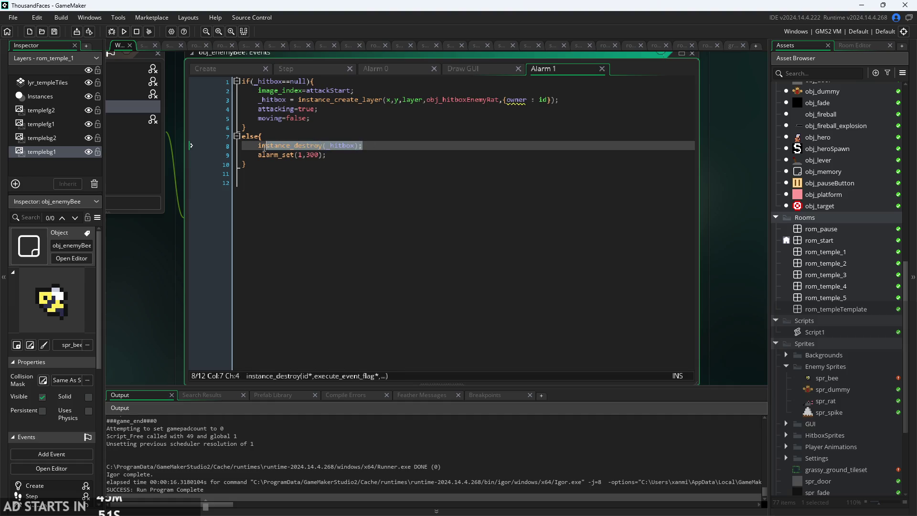
{"action": "mouse_move", "coordinate": [260, 148]}
{"action": "key", "text": "ctrl+v"}
Paste instance_destroy(_hitbox) into the Step attack-end block right after moving=true.
{"action": "left_click", "coordinate": [285, 69]}
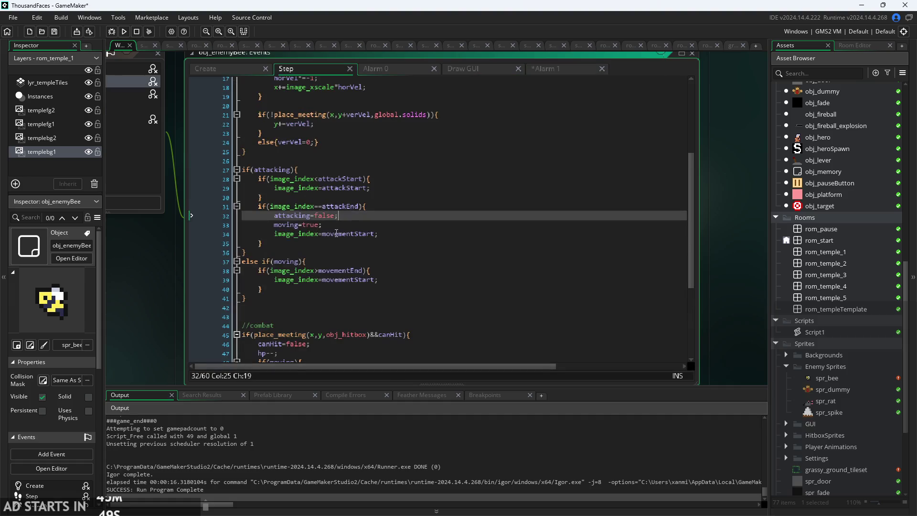
{"action": "key", "text": "Down"}
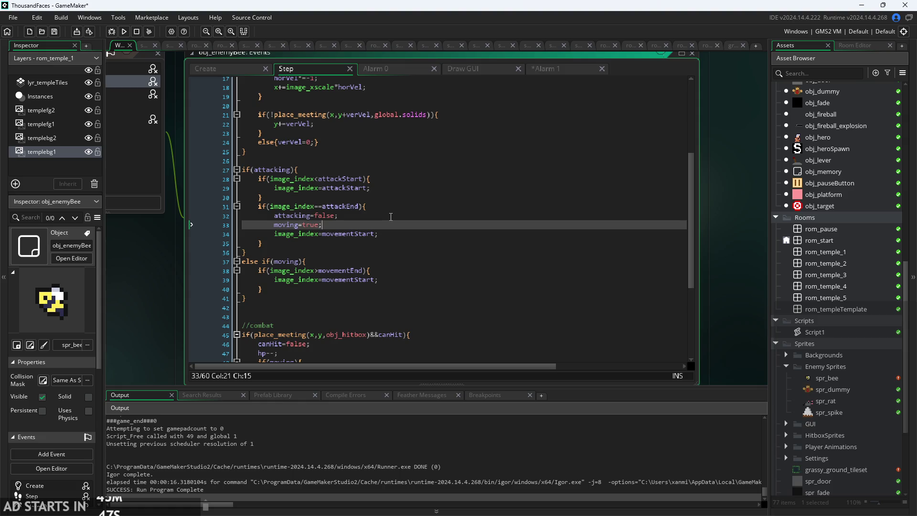
{"action": "key", "text": "Return"}
{"action": "key", "text": "ctrl+v"}
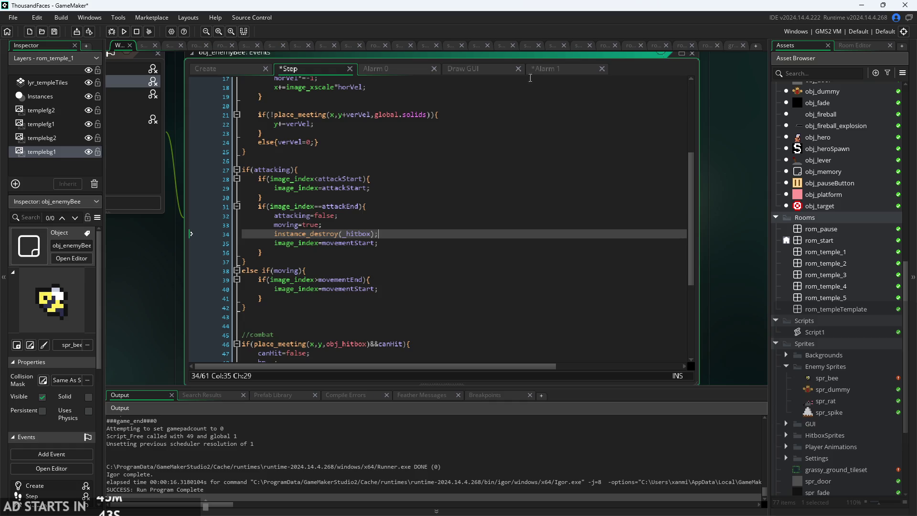
Delete the leftover else block from Alarm 1.
{"action": "left_click", "coordinate": [552, 70]}
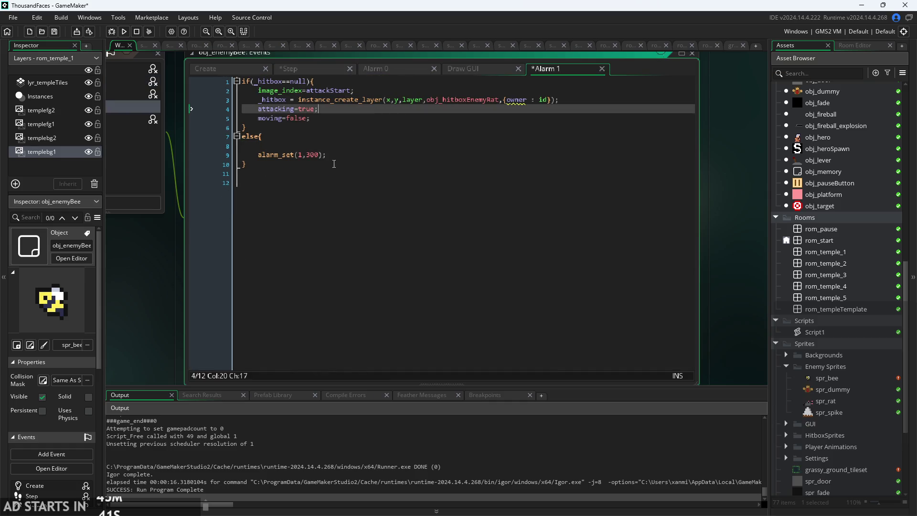
{"action": "left_click_drag", "start_coordinate": [247, 165], "coordinate": [164, 133]}
{"action": "key", "text": "BackSpace"}
{"action": "key", "text": "BackSpace"}
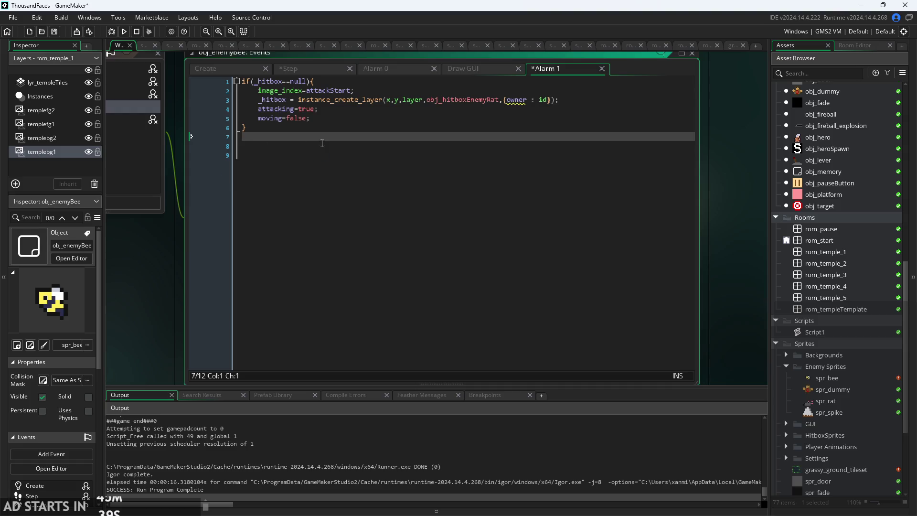
{"action": "scroll", "coordinate": [185, 326], "scroll_direction": "up", "scroll_amount": 2}
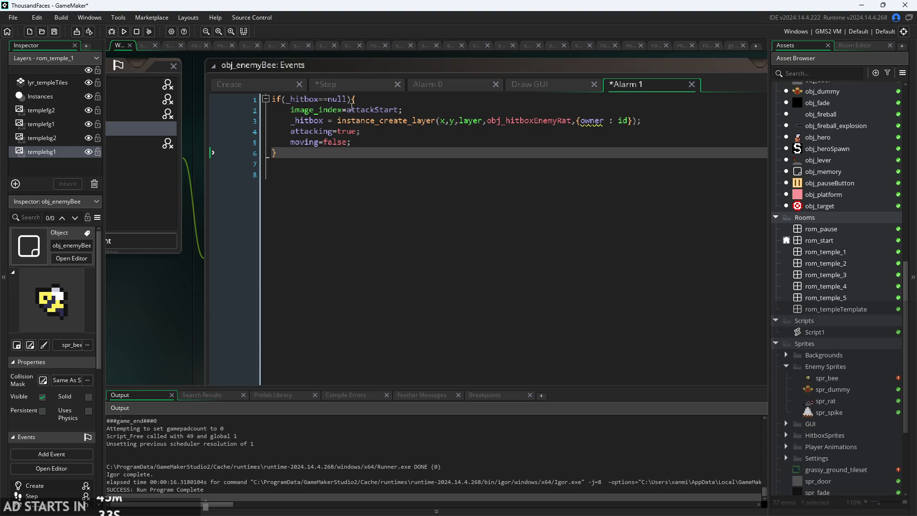
Read through Alarm 1's code line by line, starting from the hitbox check.
{"action": "left_click", "coordinate": [337, 99]}
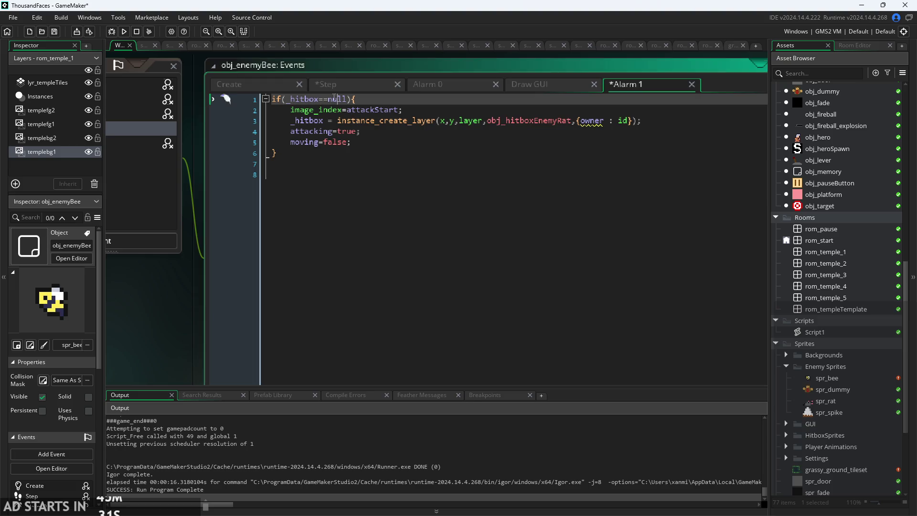
{"action": "mouse_move", "coordinate": [346, 124]}
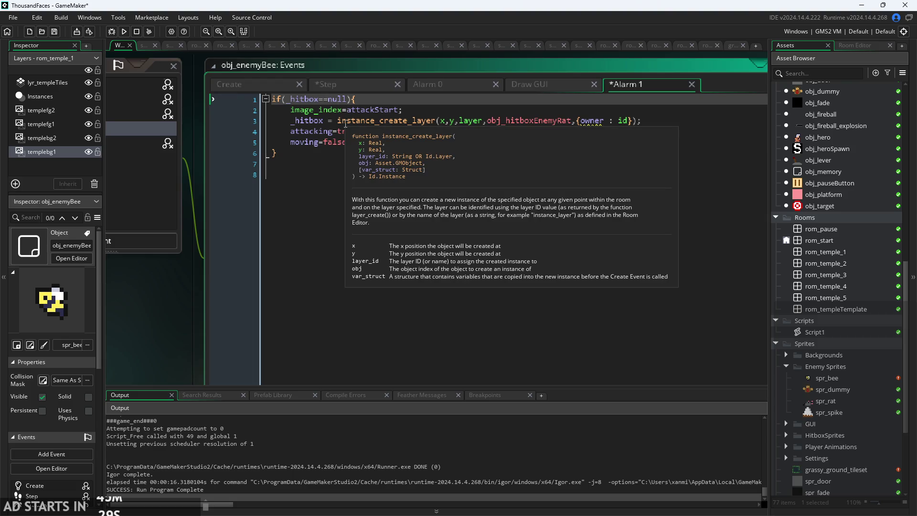
{"action": "mouse_move", "coordinate": [410, 116]}
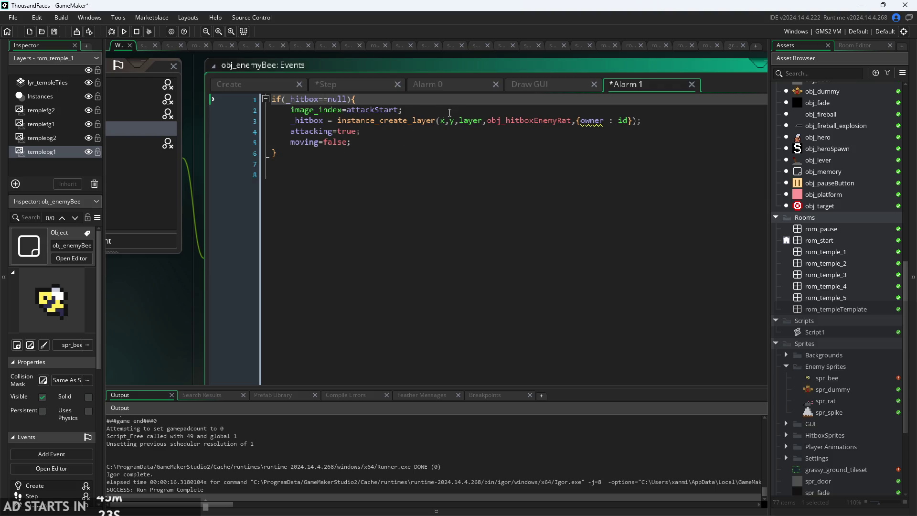
{"action": "left_click", "coordinate": [439, 152]}
{"action": "left_click", "coordinate": [437, 131]}
{"action": "left_click", "coordinate": [435, 110]}
{"action": "left_click", "coordinate": [432, 101]}
Compare the Step event's attack handling block with Alarm 1's attacking=true line.
{"action": "left_click", "coordinate": [355, 86]}
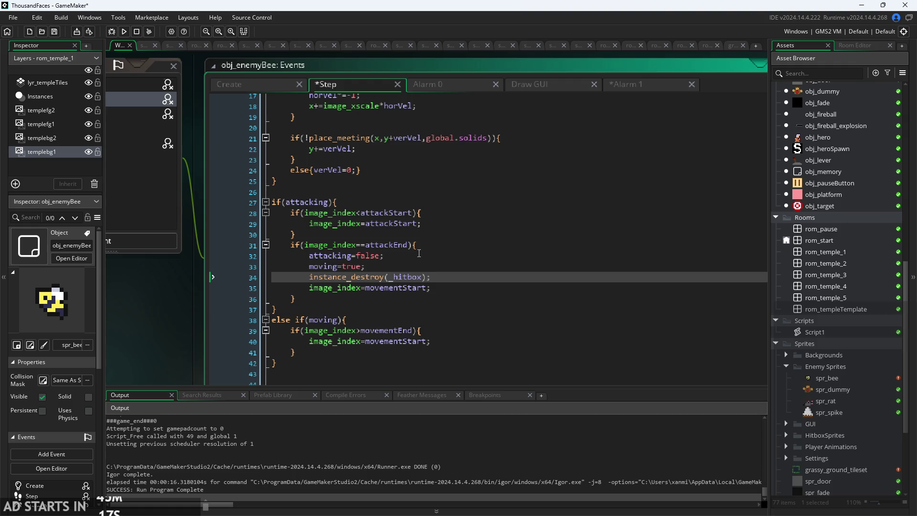
{"action": "left_click", "coordinate": [442, 224]}
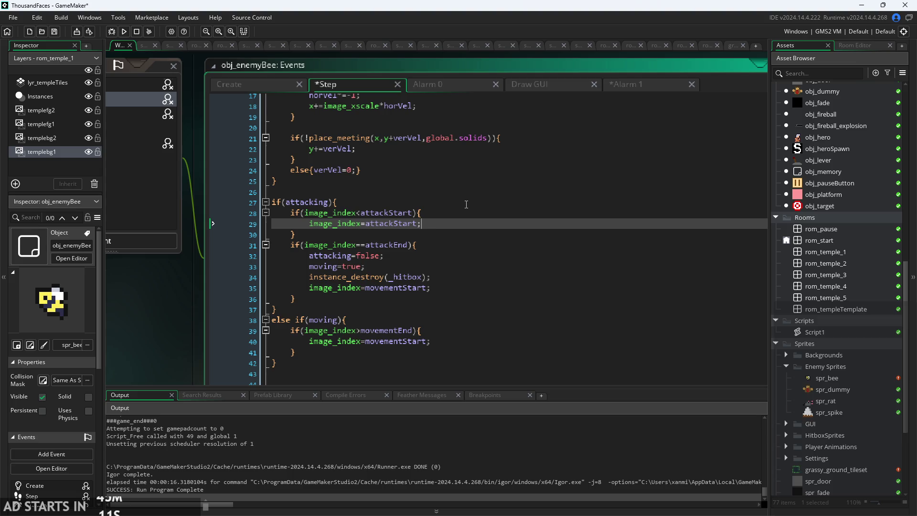
{"action": "left_click", "coordinate": [627, 85]}
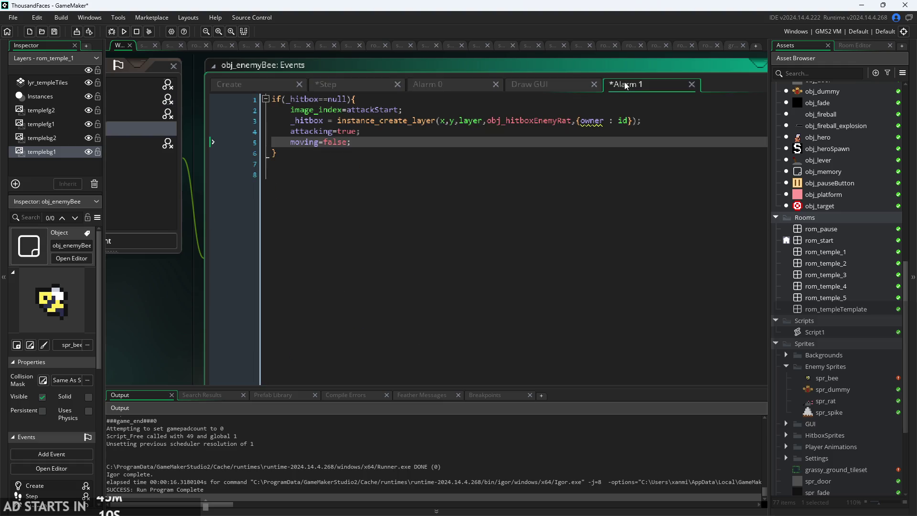
{"action": "left_click", "coordinate": [402, 131]}
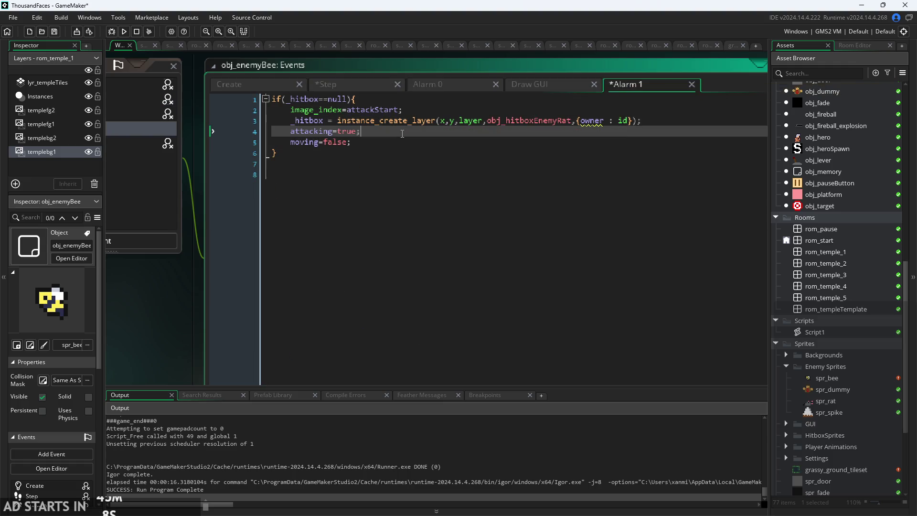
{"action": "left_click", "coordinate": [342, 90]}
{"action": "scroll", "coordinate": [389, 286], "scroll_direction": "down", "scroll_amount": 4}
{"action": "scroll", "coordinate": [390, 286], "scroll_direction": "up", "scroll_amount": 6}
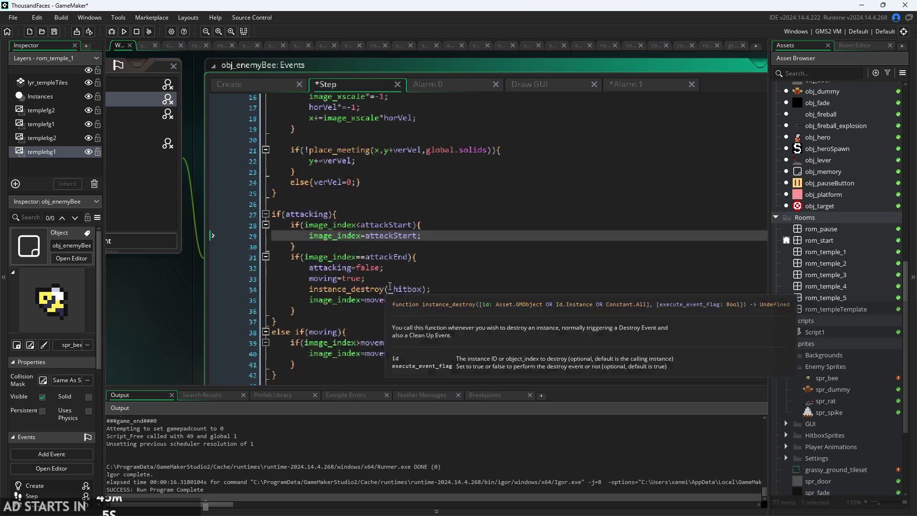
{"action": "scroll", "coordinate": [390, 285], "scroll_direction": "up", "scroll_amount": 9}
{"action": "scroll", "coordinate": [389, 286], "scroll_direction": "down", "scroll_amount": 7}
Step through Alarm 1's lines once more, then return to the Step event code.
{"action": "left_click", "coordinate": [626, 85]}
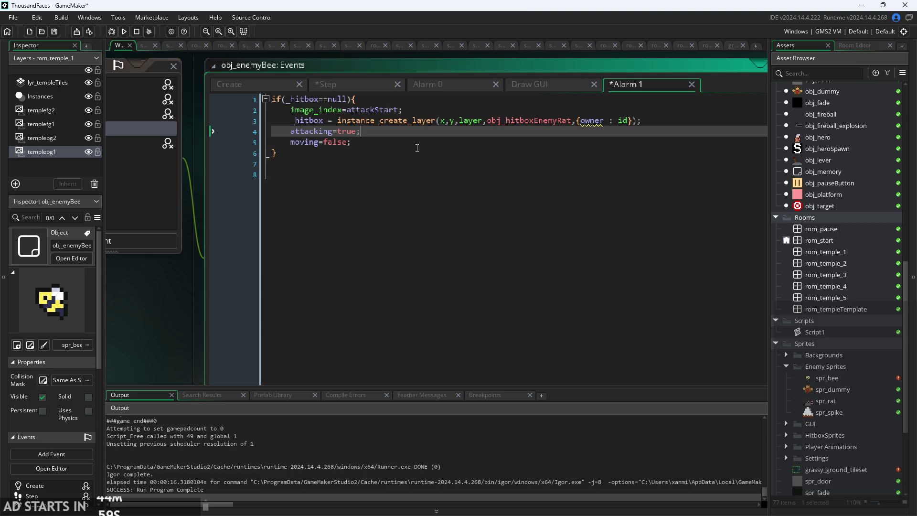
{"action": "left_click", "coordinate": [431, 163]}
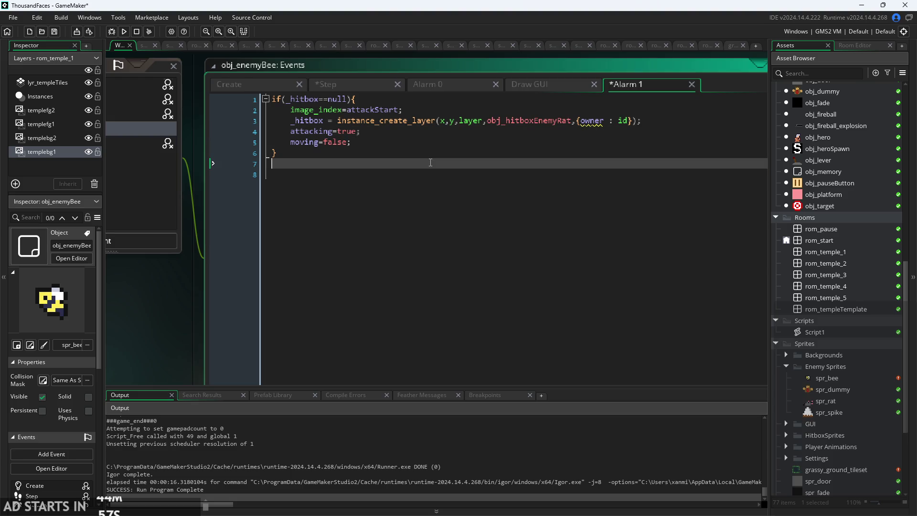
{"action": "left_click", "coordinate": [432, 152]}
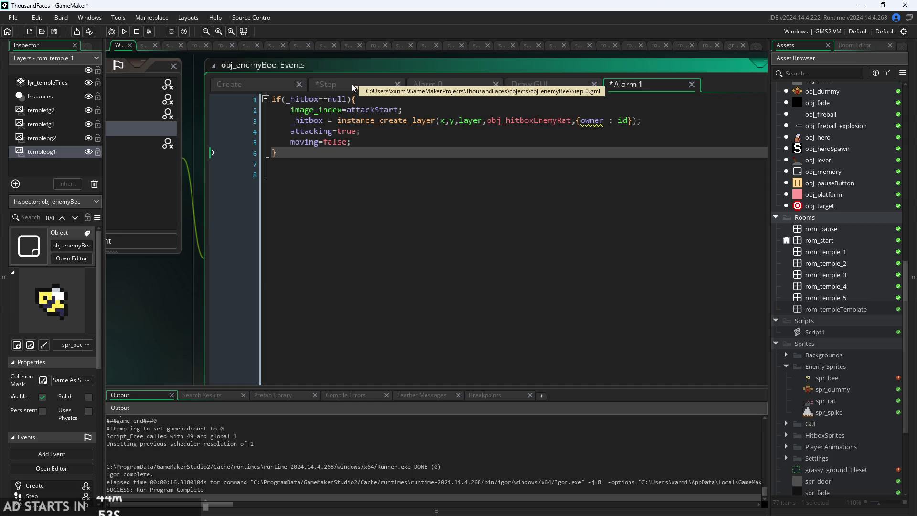
{"action": "left_click", "coordinate": [392, 98]}
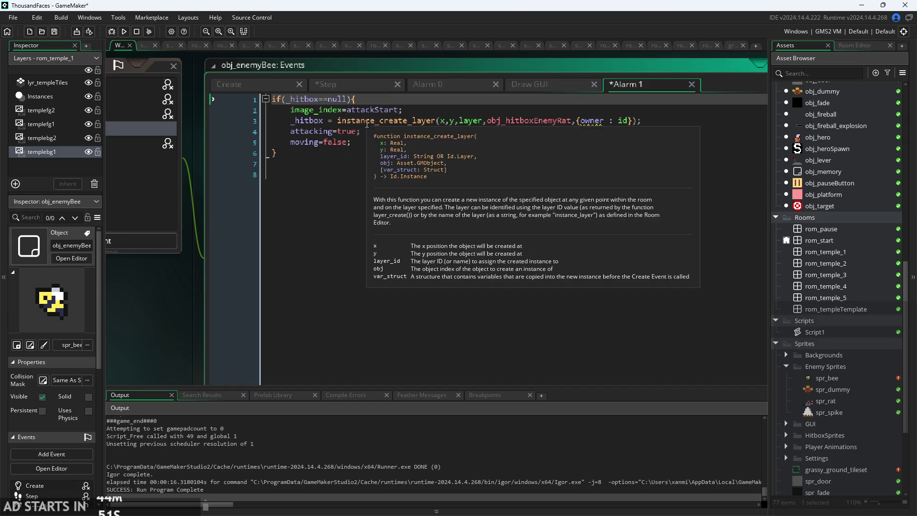
{"action": "left_click", "coordinate": [415, 121]}
{"action": "key", "text": "Down"}
{"action": "key", "text": "Up"}
{"action": "key", "text": "Up"}
{"action": "key", "text": "Down"}
{"action": "key", "text": "Down"}
{"action": "key", "text": "Down"}
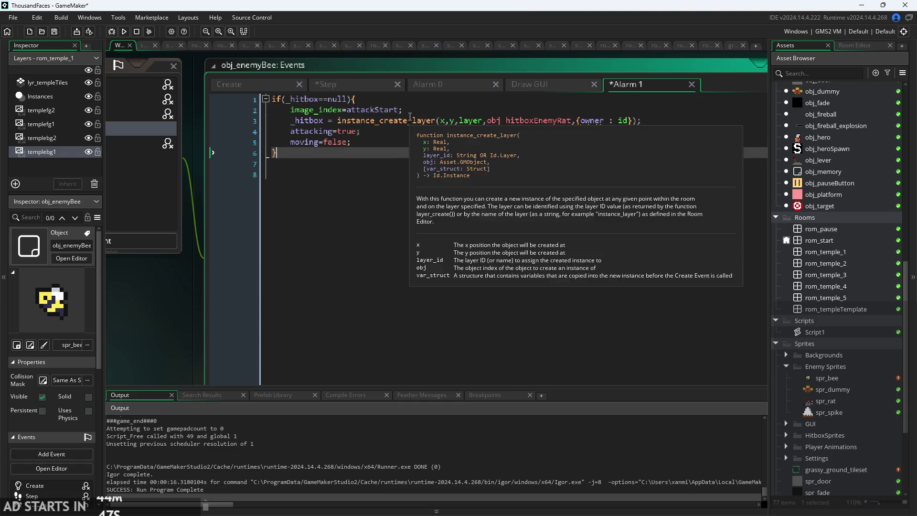
{"action": "key", "text": "Up"}
{"action": "key", "text": "Up"}
{"action": "key", "text": "Up"}
{"action": "mouse_move", "coordinate": [415, 125]}
{"action": "key", "text": "Down"}
{"action": "key", "text": "Down"}
{"action": "key", "text": "Down"}
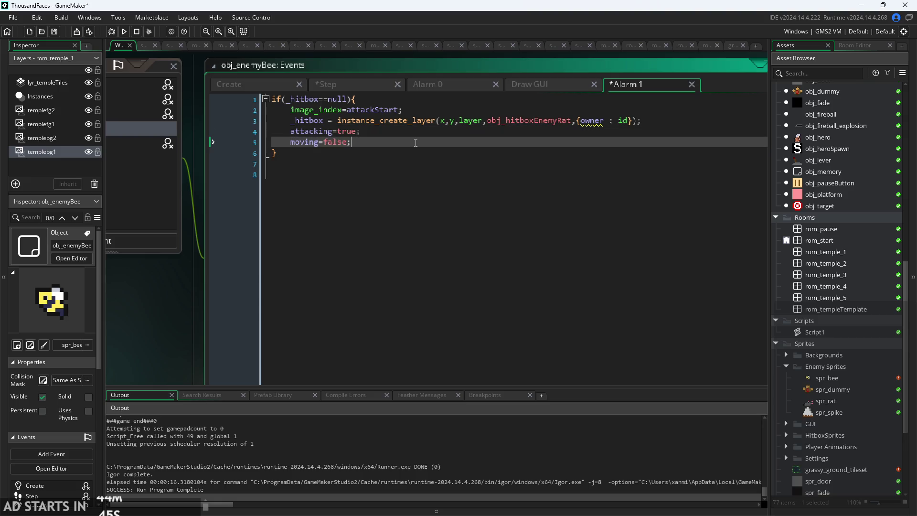
{"action": "key", "text": "Up"}
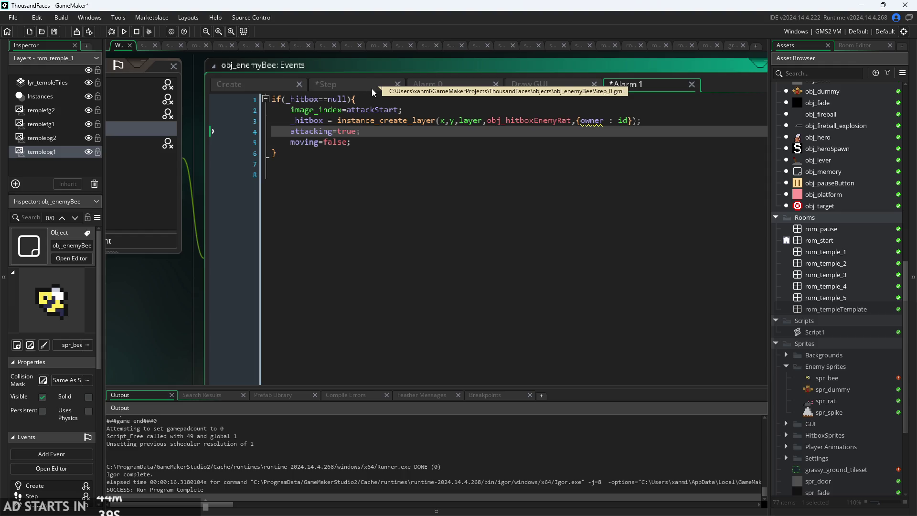
{"action": "left_click", "coordinate": [347, 83]}
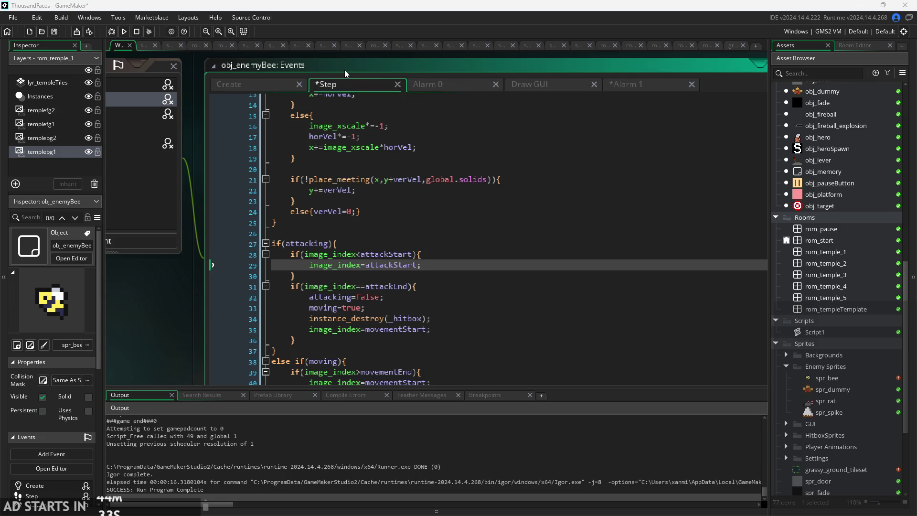
Find where the moving block ends and insert a blank line after it.
{"action": "left_click", "coordinate": [400, 180]}
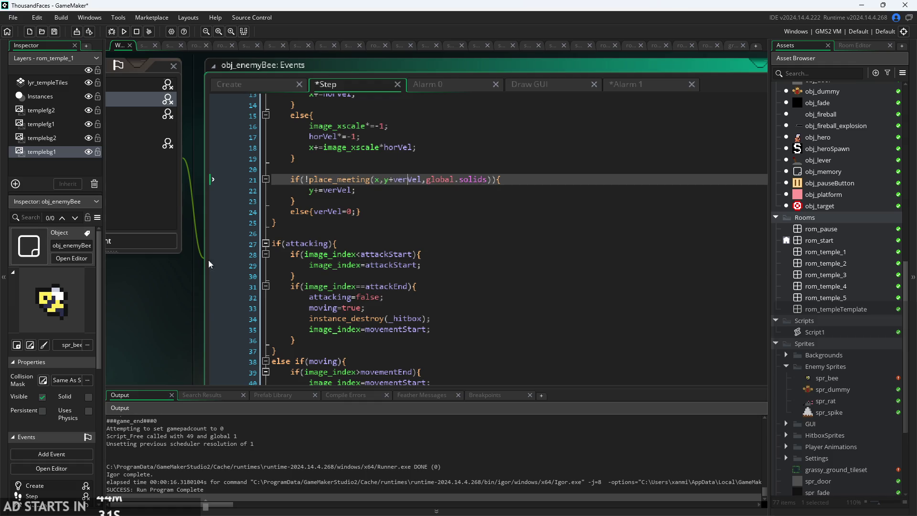
{"action": "scroll", "coordinate": [120, 252], "scroll_direction": "down", "scroll_amount": 2}
{"action": "scroll", "coordinate": [119, 252], "scroll_direction": "right", "scroll_amount": 1}
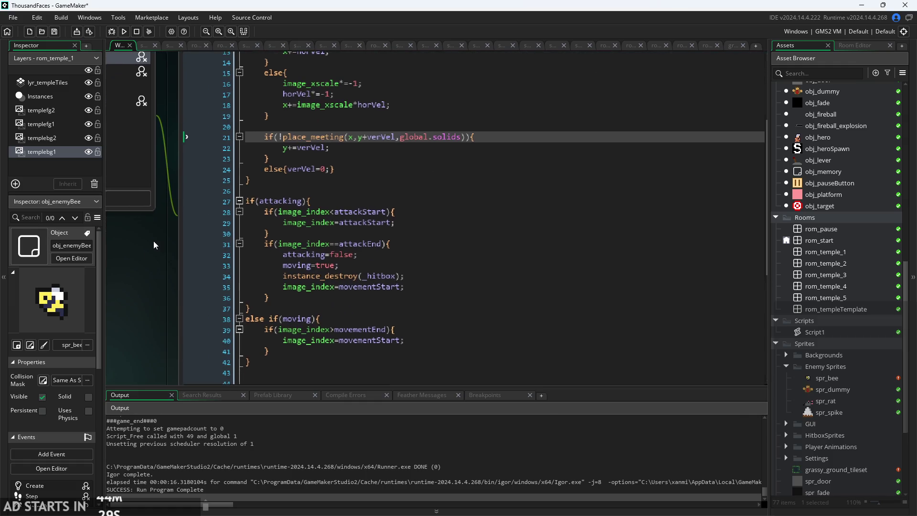
{"action": "scroll", "coordinate": [365, 157], "scroll_direction": "down", "scroll_amount": 2}
{"action": "left_click", "coordinate": [341, 243]}
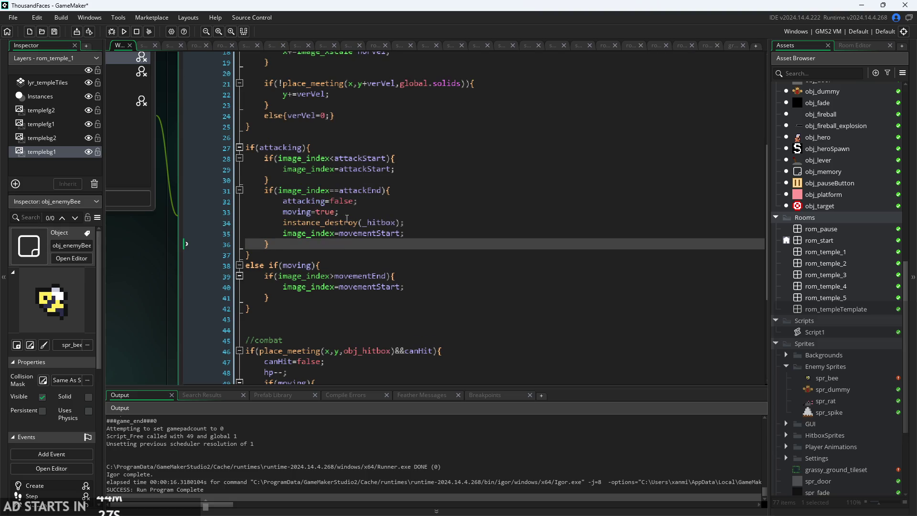
{"action": "left_click", "coordinate": [383, 179]}
{"action": "left_click", "coordinate": [393, 276]}
{"action": "scroll", "coordinate": [403, 304], "scroll_direction": "down", "scroll_amount": 4}
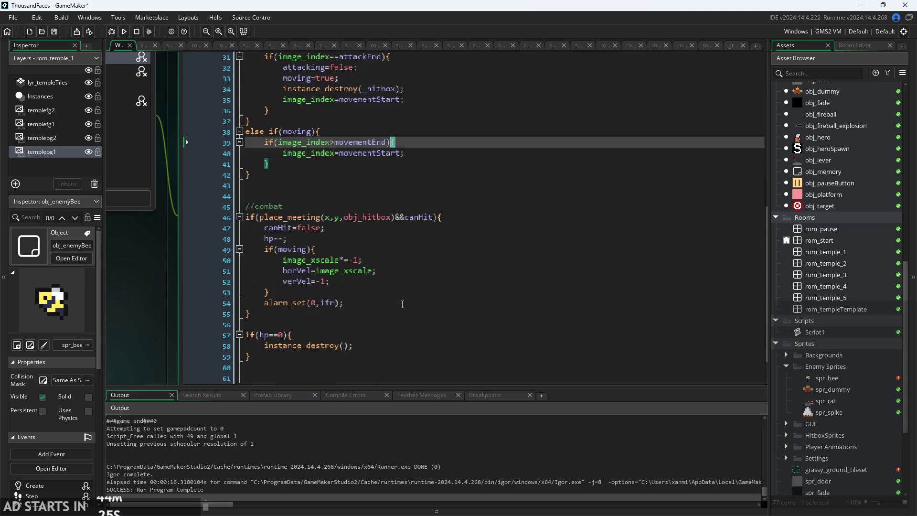
{"action": "scroll", "coordinate": [359, 201], "scroll_direction": "up", "scroll_amount": 2}
{"action": "left_click", "coordinate": [359, 243]}
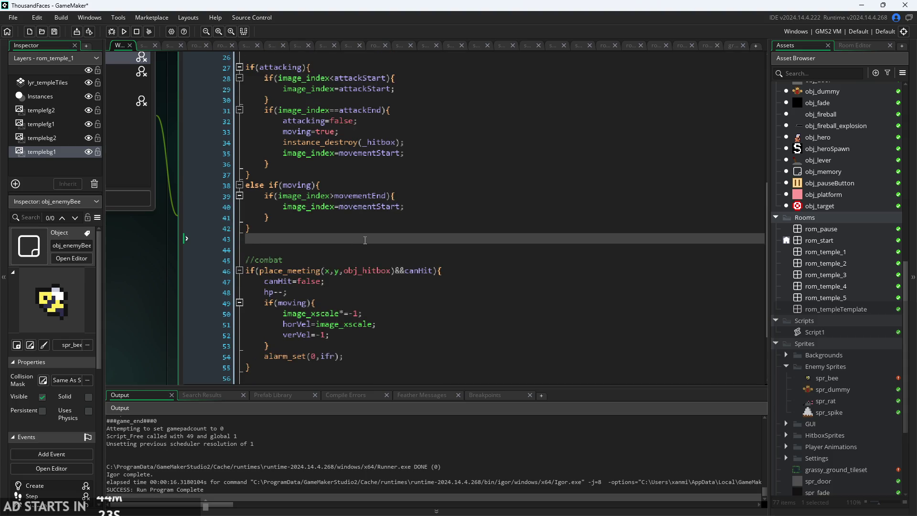
{"action": "key", "text": "Return"}
Write if(alarm_get(1)<=0){ alarm_set(1,300); } using autocomplete for the alarm functions.
{"action": "type", "text": "if(alarm"}
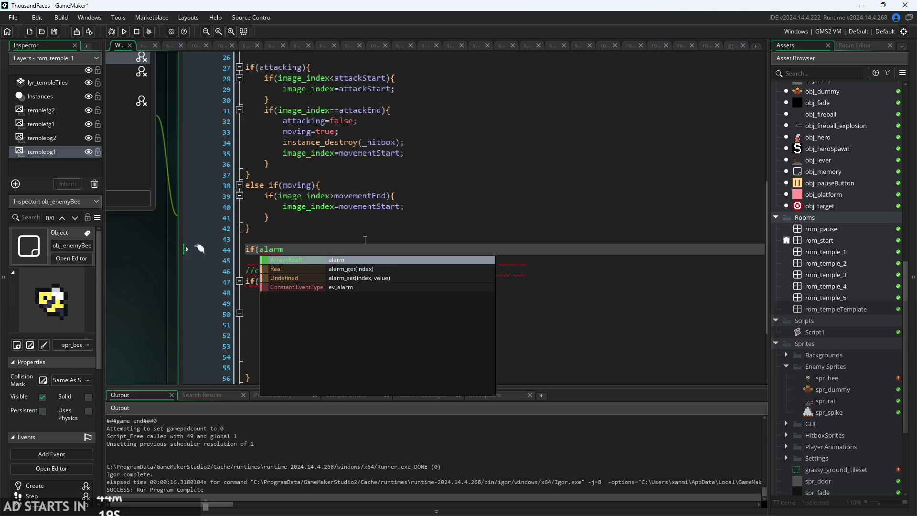
{"action": "key", "text": "Down"}
{"action": "key", "text": "Return"}
{"action": "type", "text": "1)"}
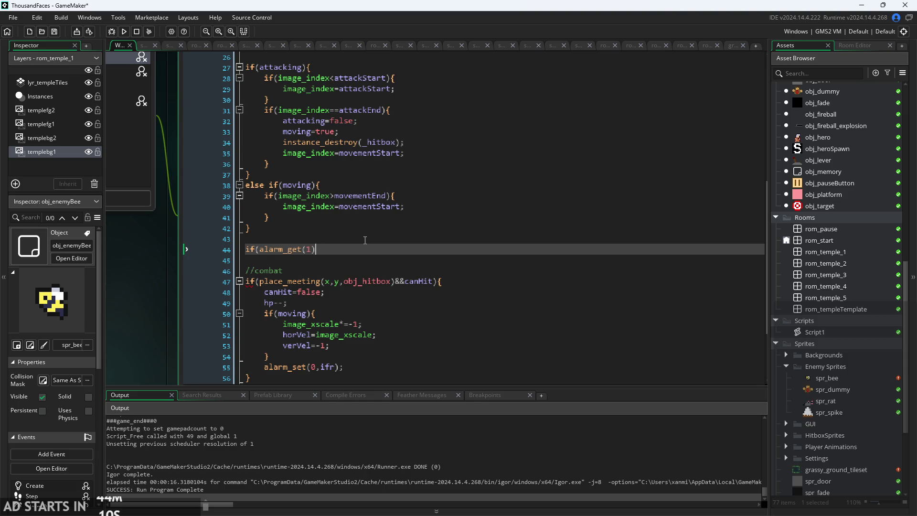
{"action": "type", "text": "<="}
{"action": "type", "text": "0){"}
{"action": "key", "text": "Return"}
{"action": "key", "text": "Return"}
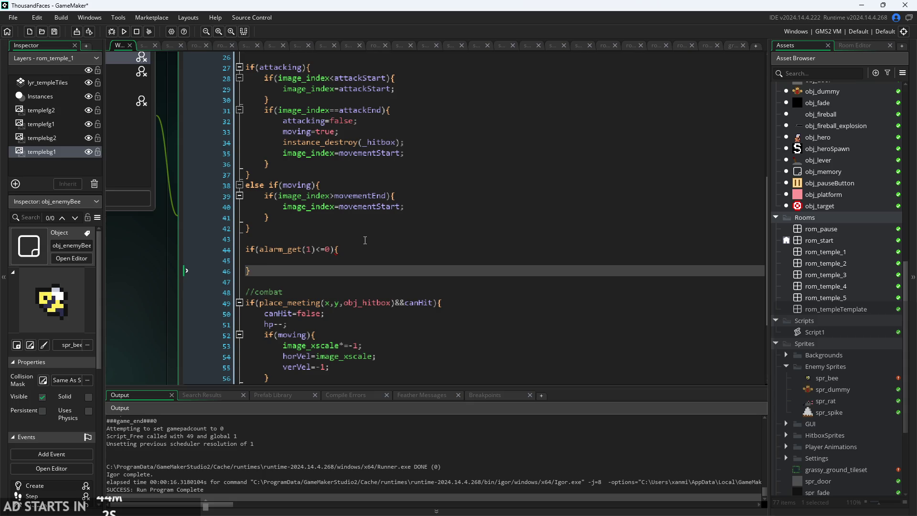
{"action": "key", "text": "Up"}
{"action": "type", "text": "ala"}
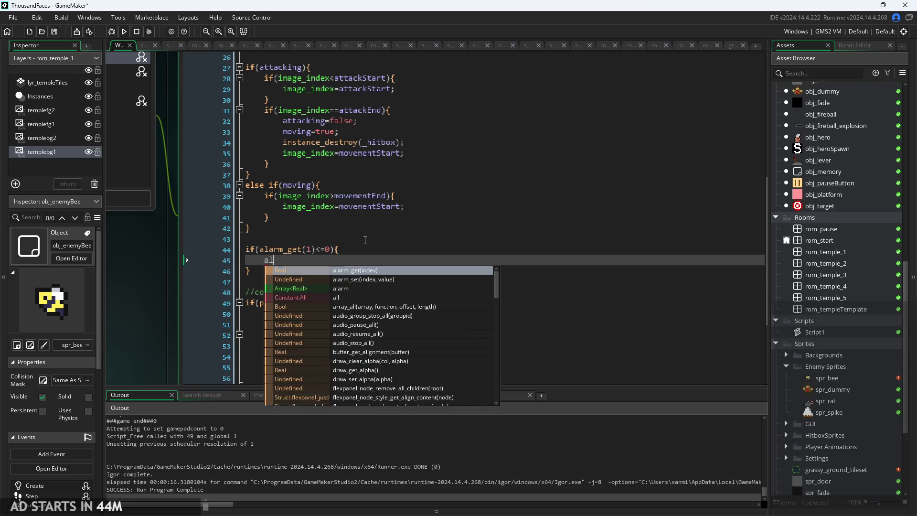
{"action": "key", "text": "Down"}
{"action": "key", "text": "Return"}
{"action": "type", "text": "1,"}
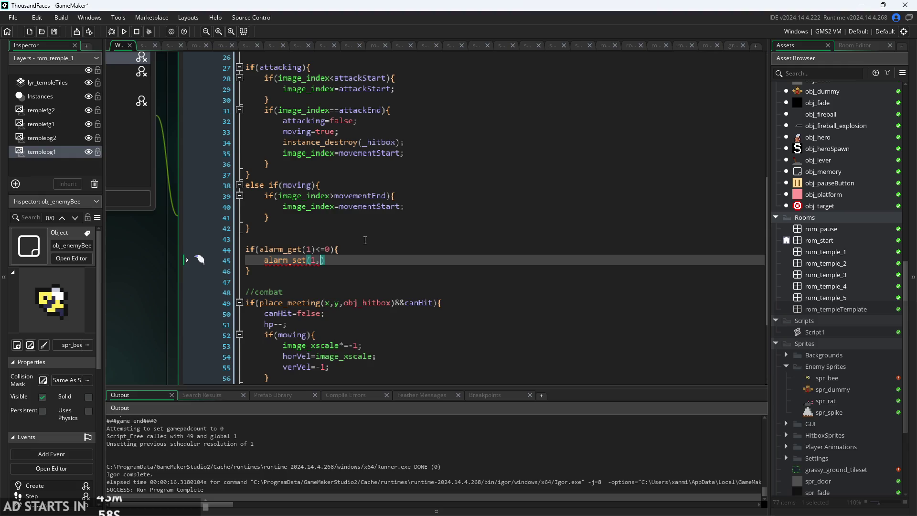
{"action": "type", "text": "300)"}
{"action": "type", "text": ";"}
{"action": "scroll", "coordinate": [139, 276], "scroll_direction": "down", "scroll_amount": 2}
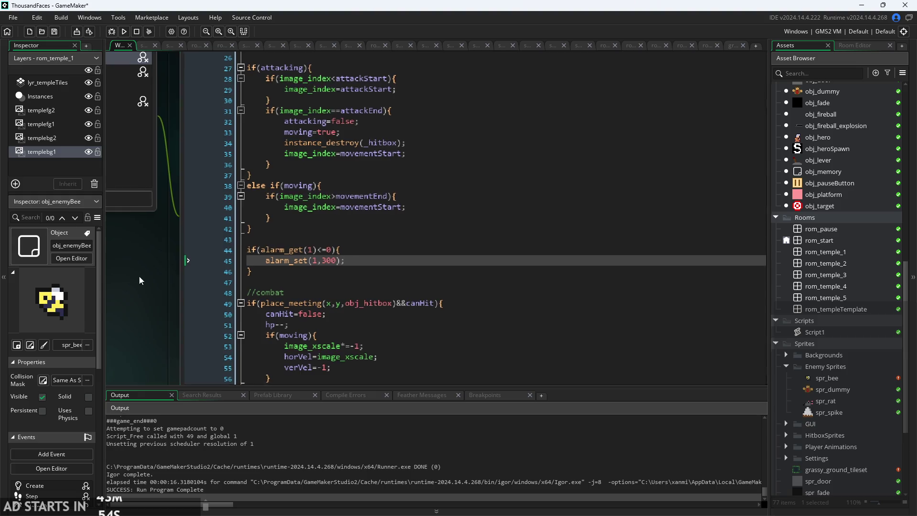